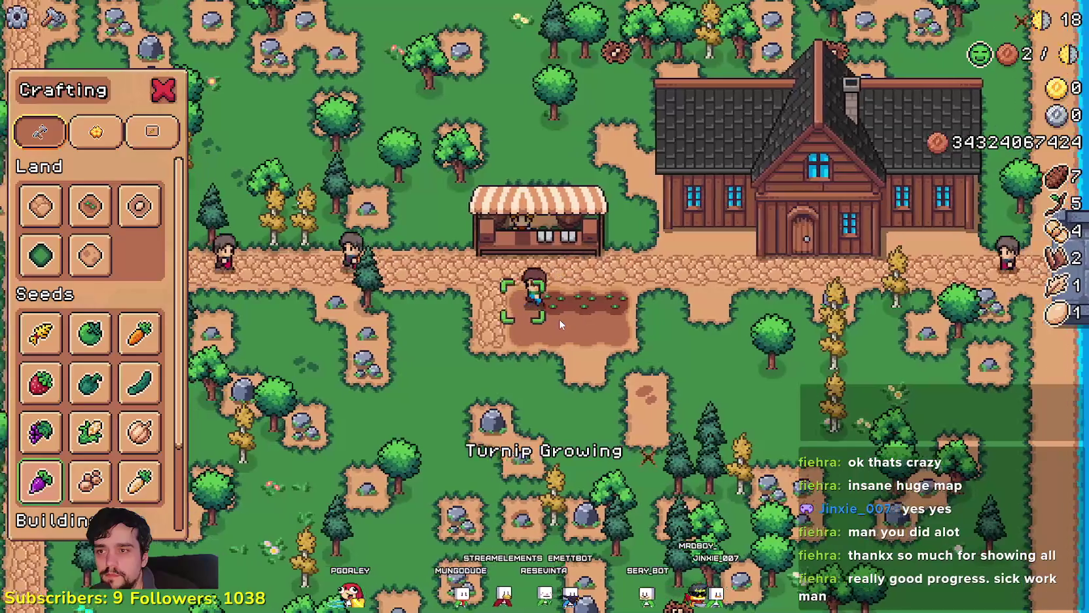
- Plant turnip seeds along the farm plot
click(558, 320)
key(d)
click(559, 319)
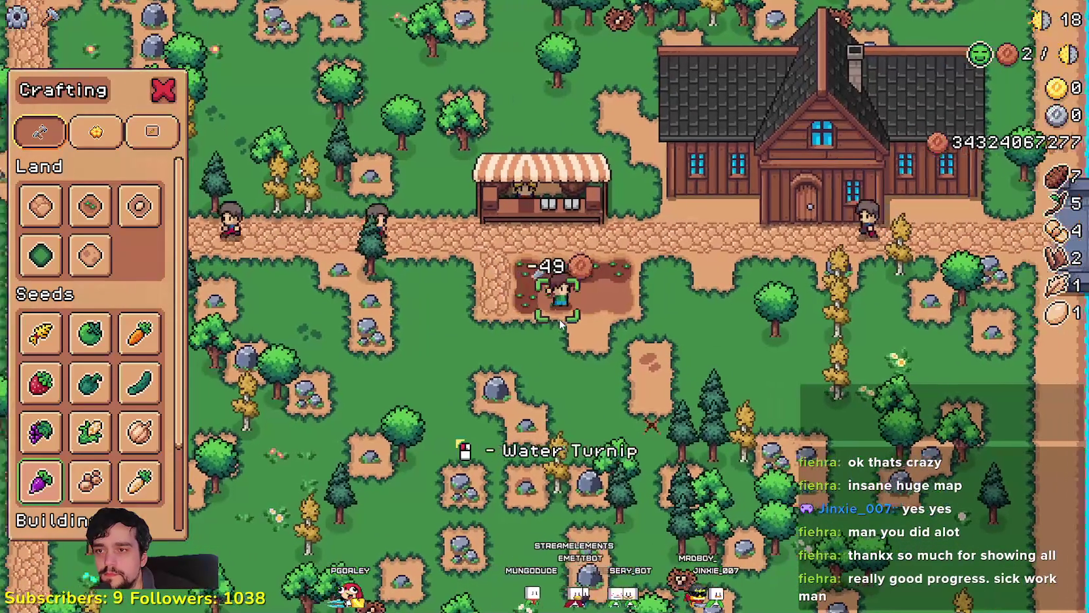
click(559, 319)
click(560, 318)
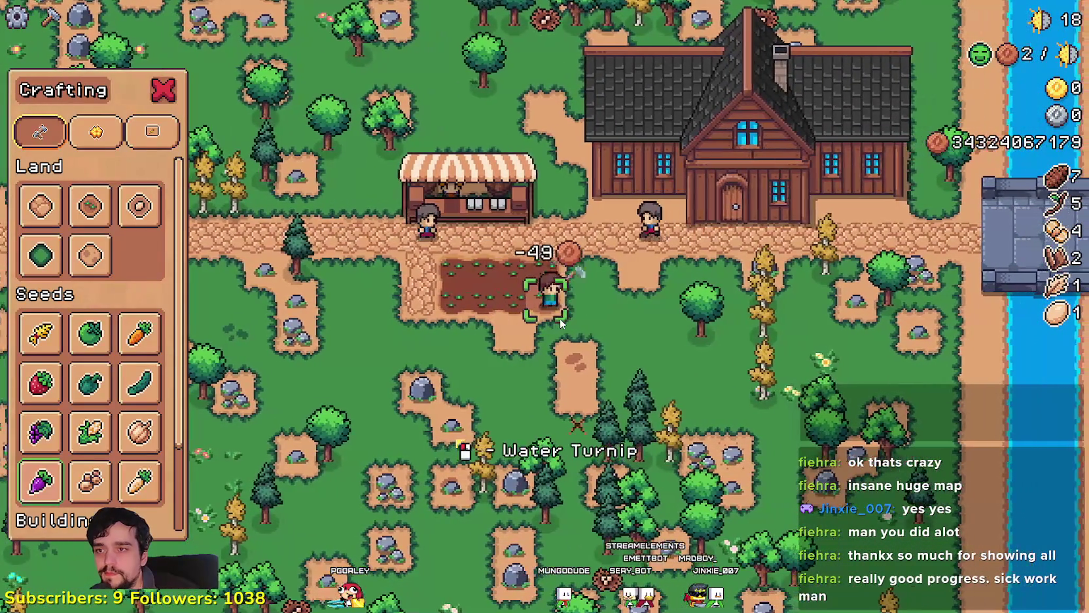
- Walk to the market stall and check its inventory
key(w)
key(a)
key(e)
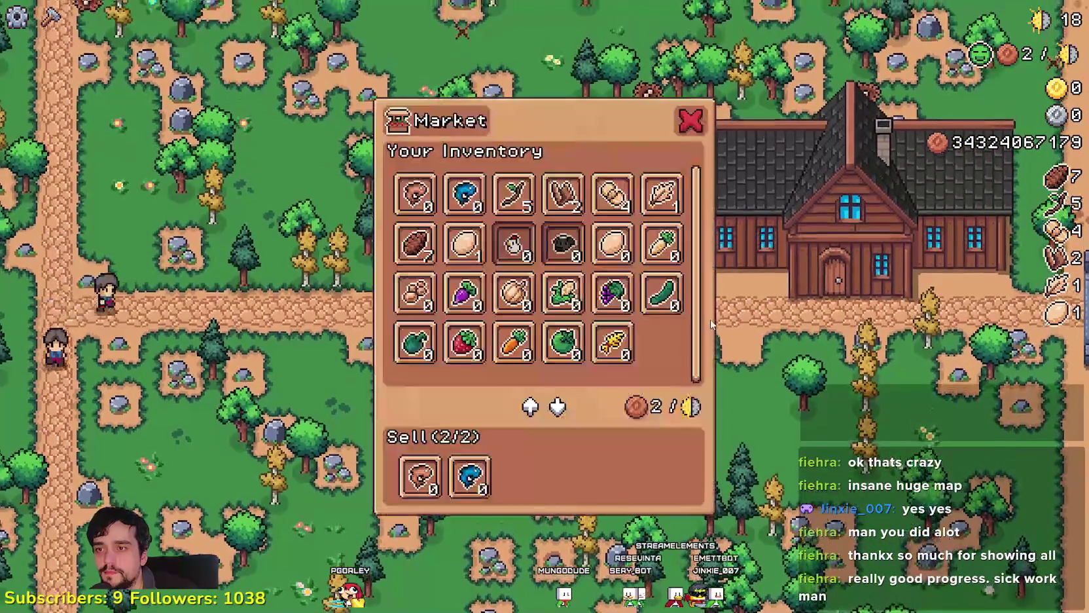
key(Escape)
- Chop the birch and nearby trees for wood and sticks, then head back toward the plot
key(s)
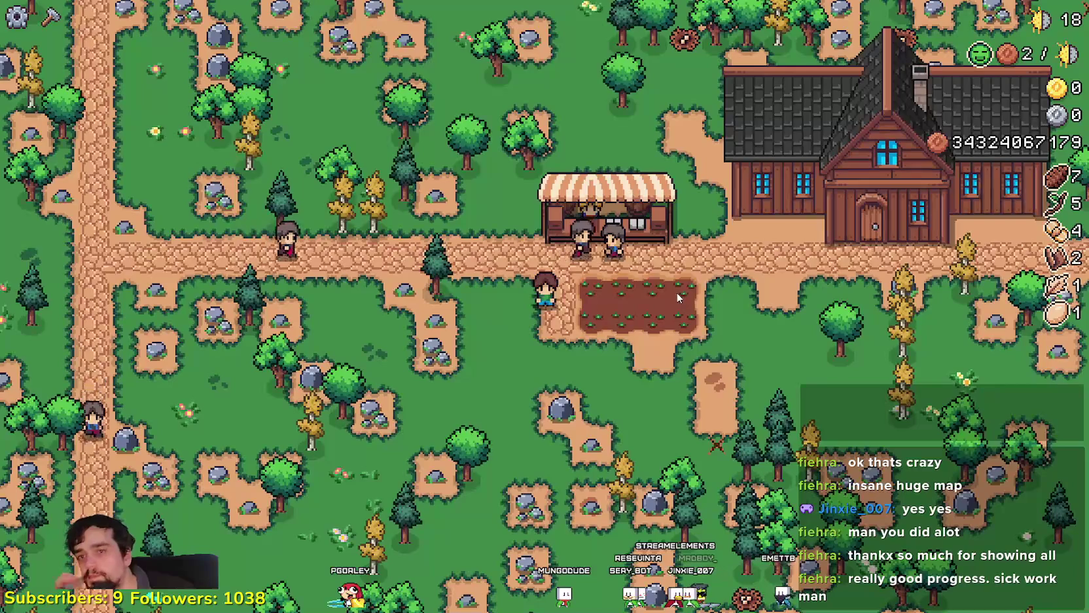
key(d)
key(d)
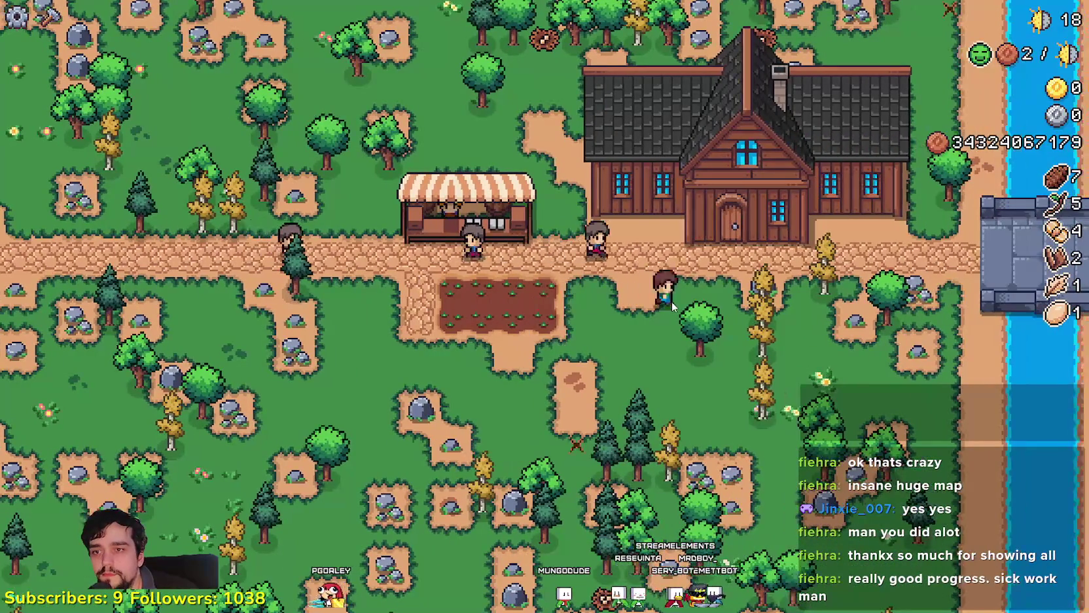
key(d)
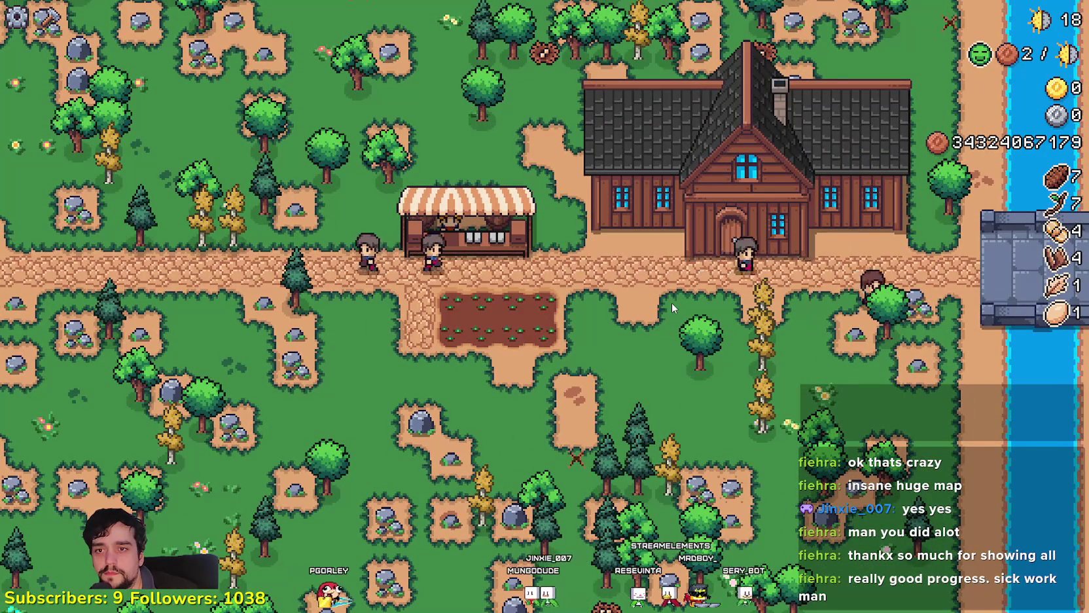
key(s)
key(a)
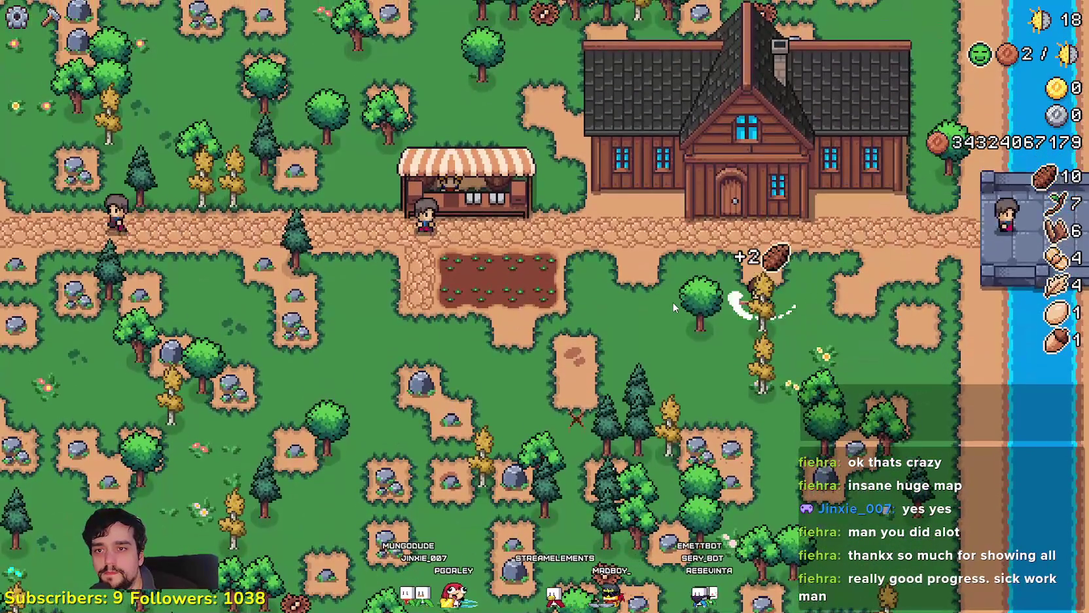
key(s)
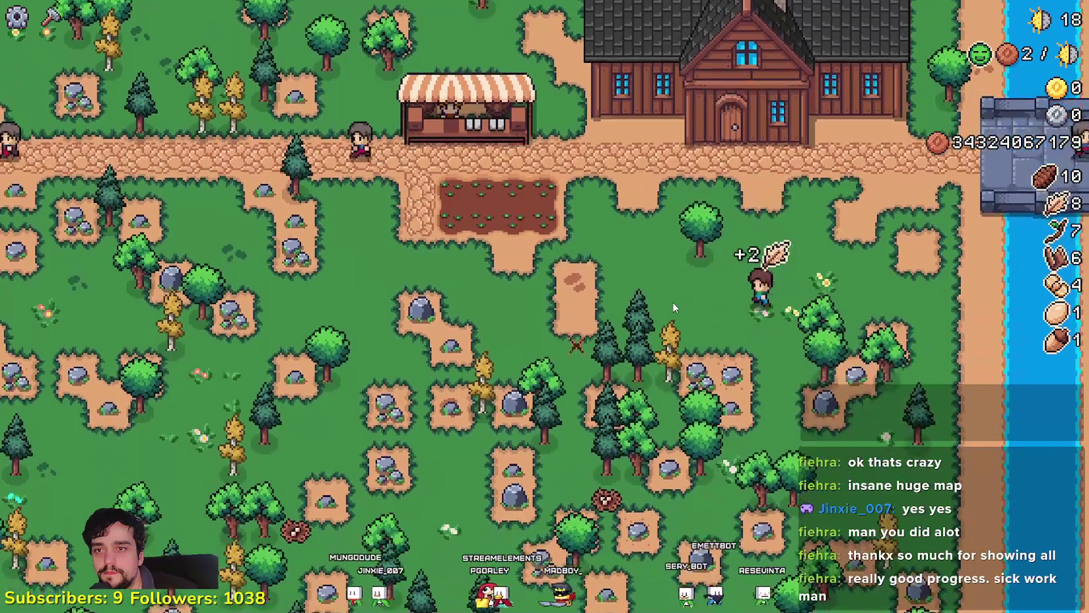
key(a)
key(s)
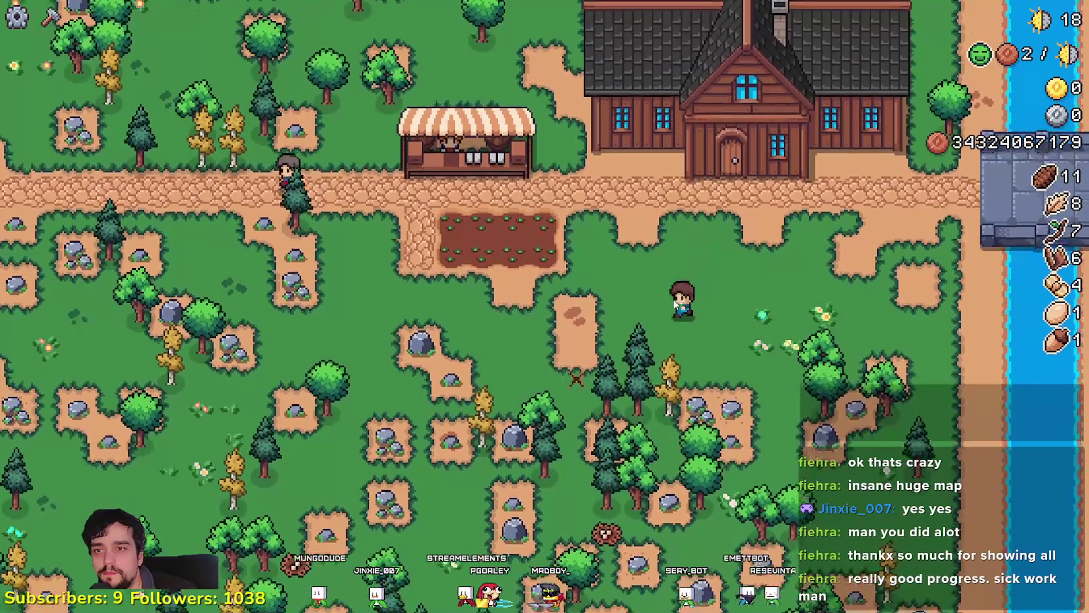
key(a)
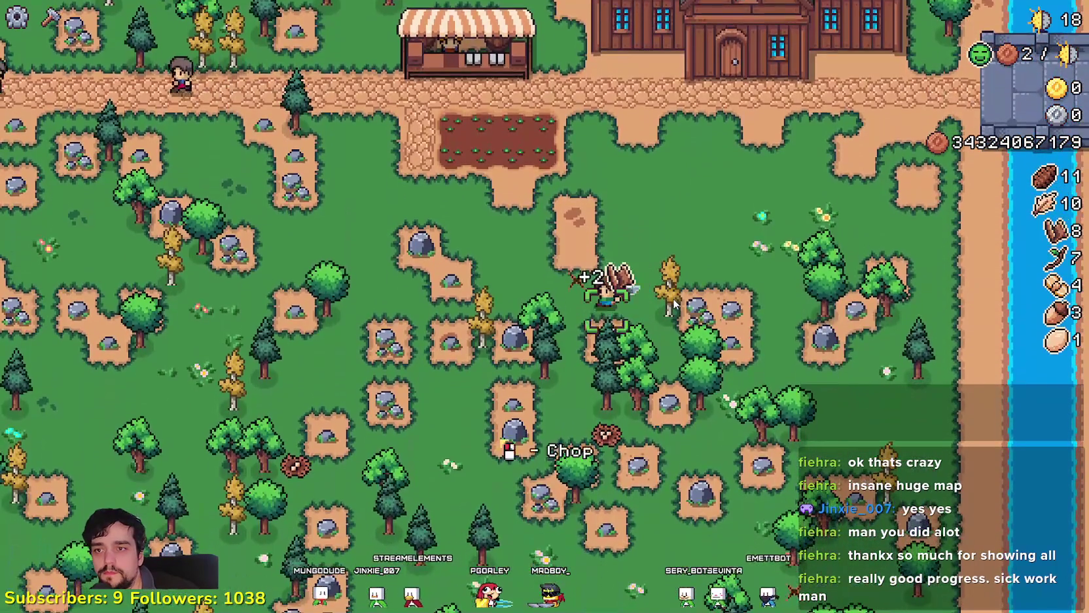
key(w)
key(a)
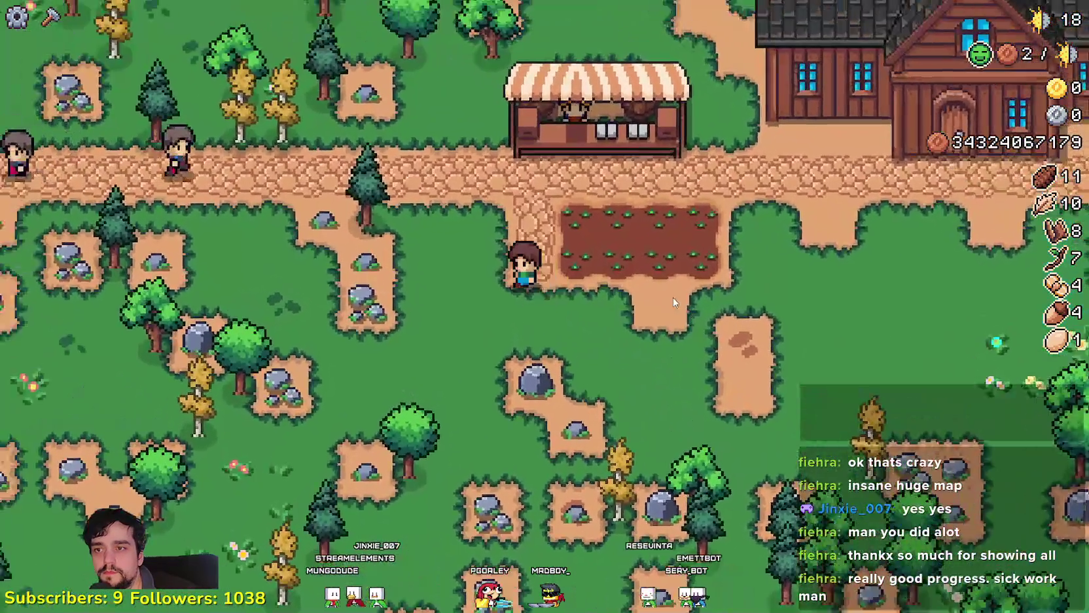
scroll(672, 297, down, 5)
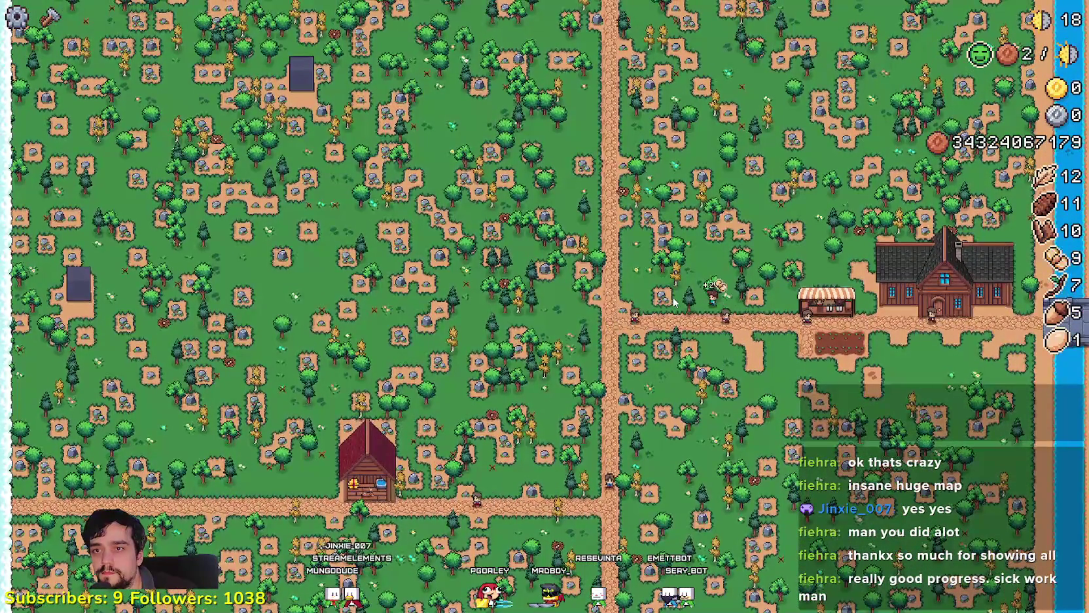
- Zoom back in from the whole-map view and bring up the crafting options
scroll(672, 300, up, 5)
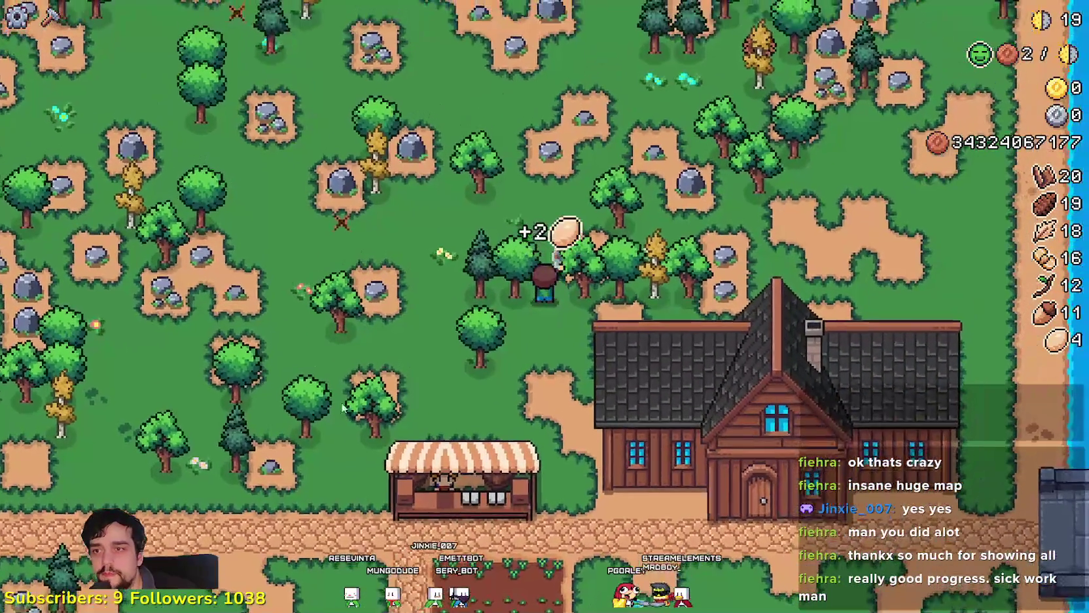
click(49, 17)
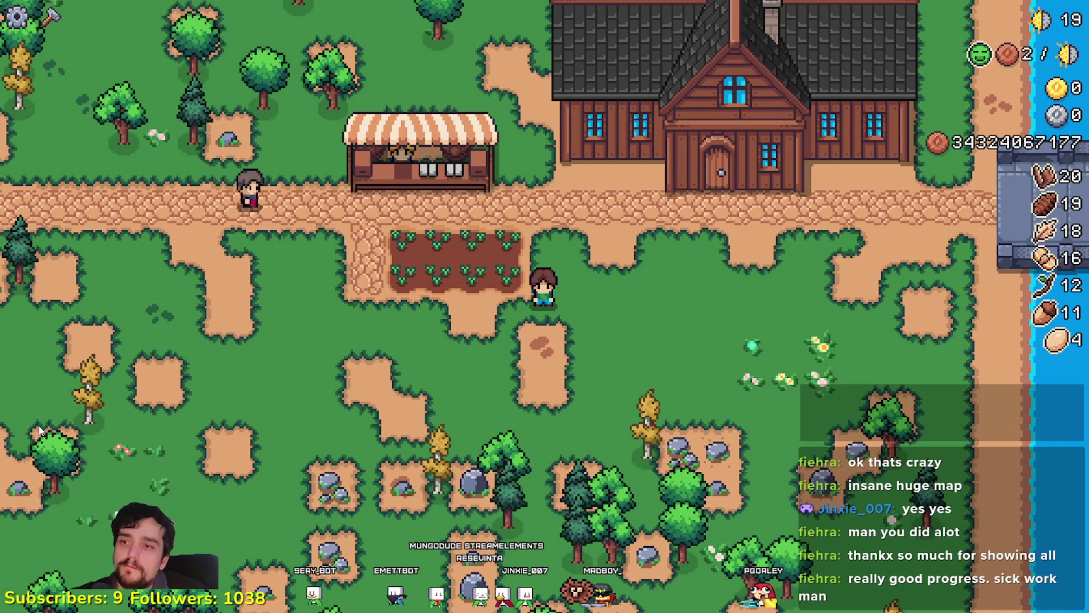
- Chop one more tree for wood along the road and pick up an acorn
key(w)
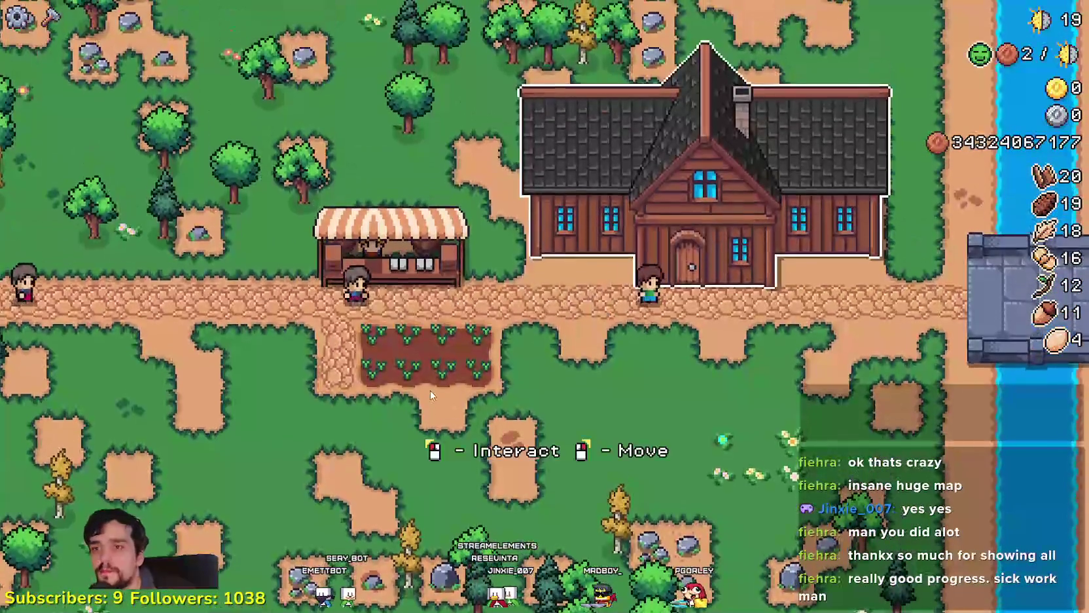
key(a)
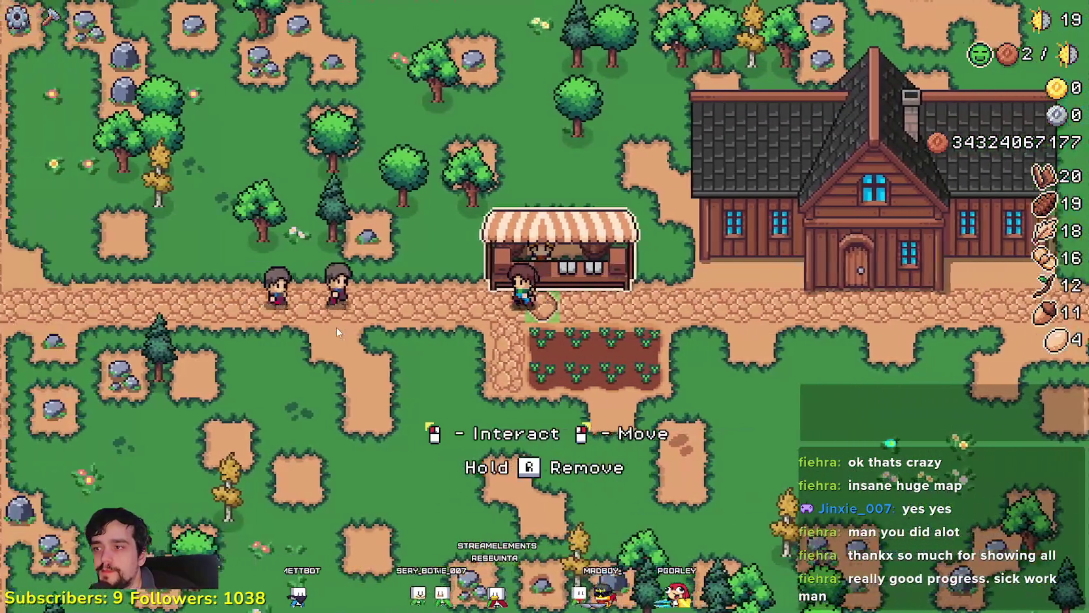
key(w)
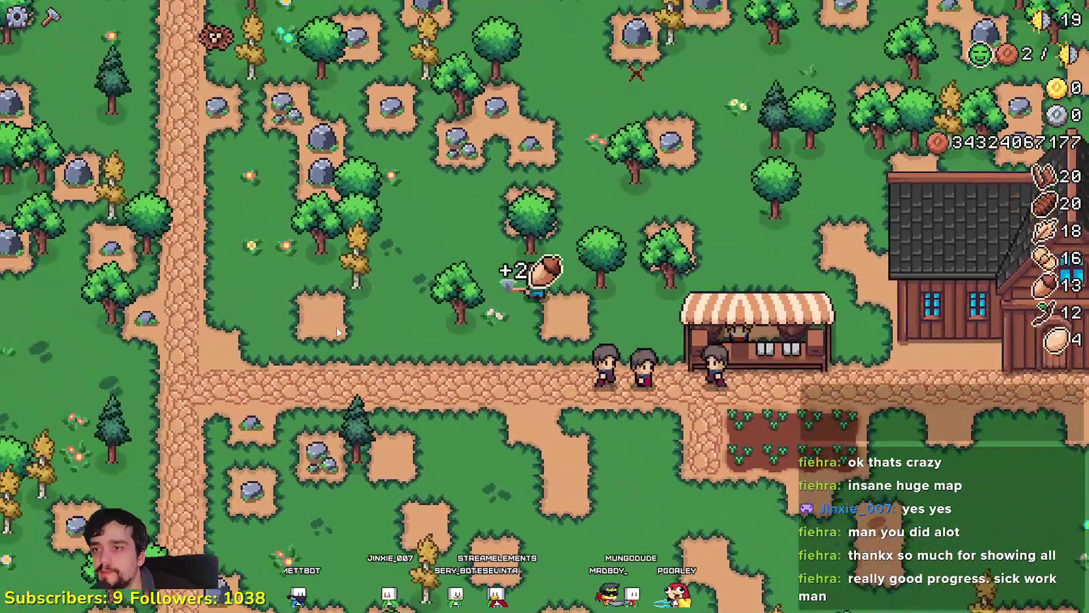
key(s)
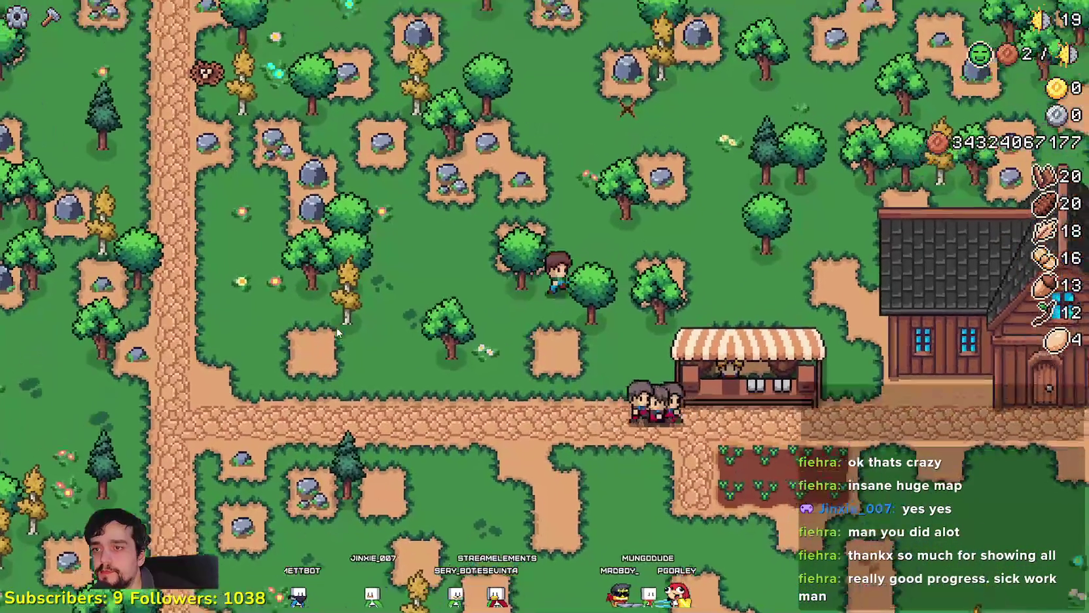
key(a)
key(c)
key(s)
scroll(92, 367, down, 3)
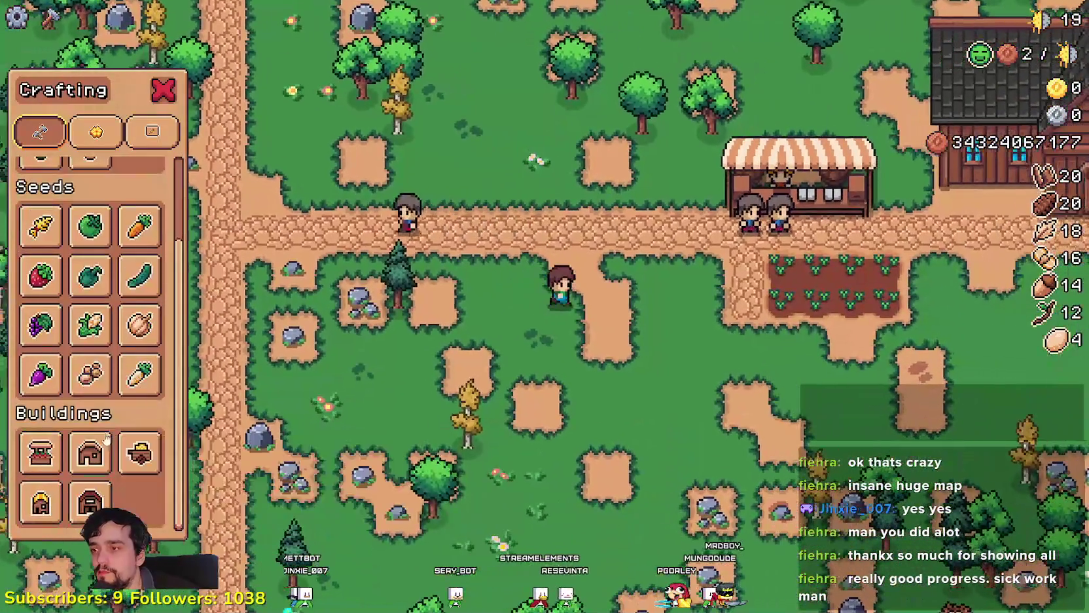
- Resume the game from the Godot breakpoint and place a new House beside the farm
mouse_move(83, 458)
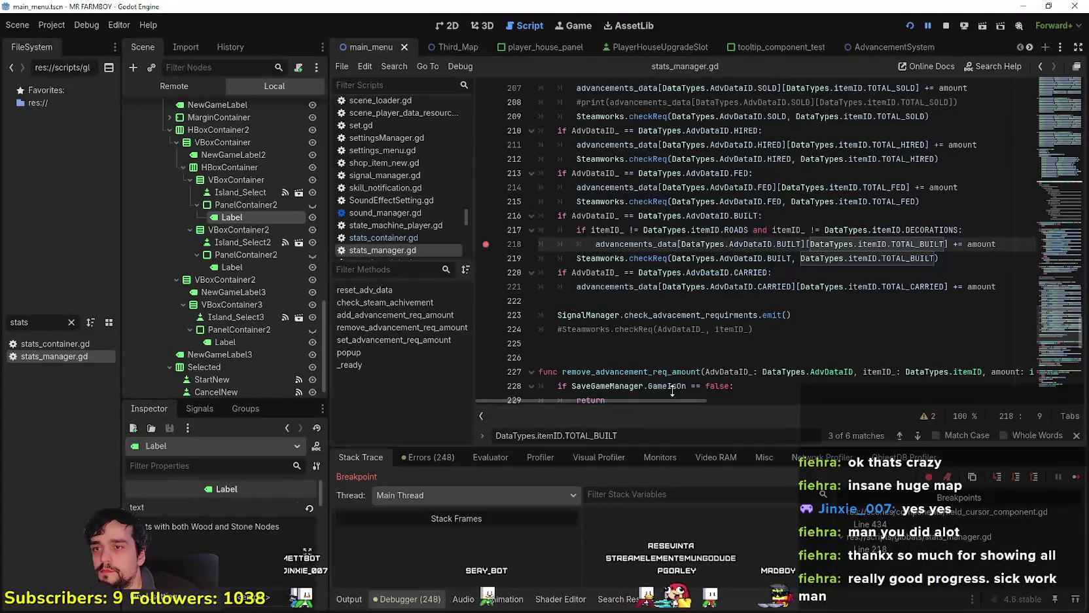
click(1073, 475)
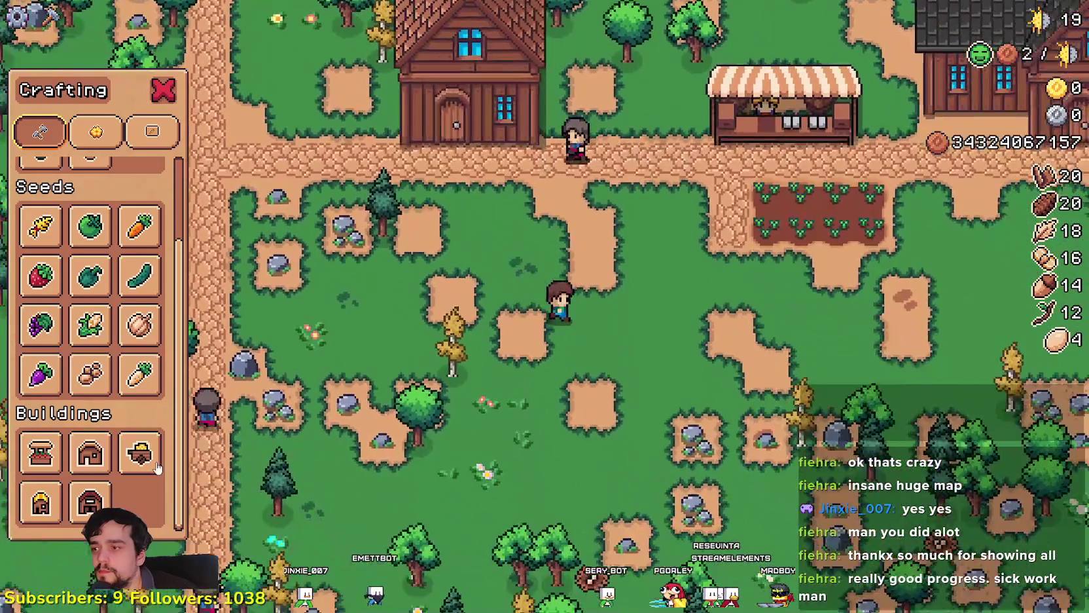
click(157, 467)
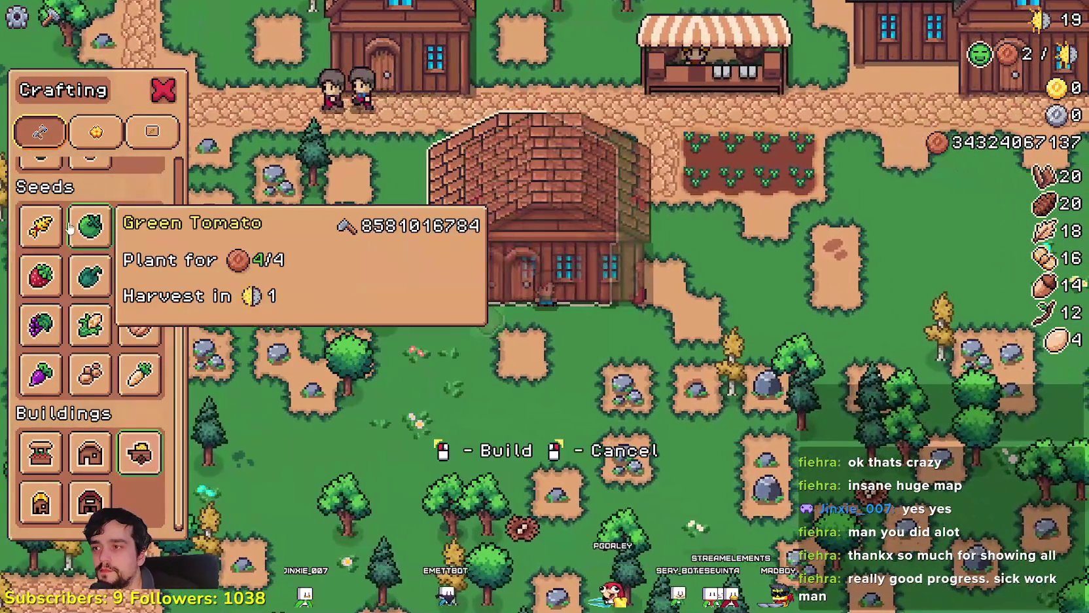
scroll(70, 226, up, 2)
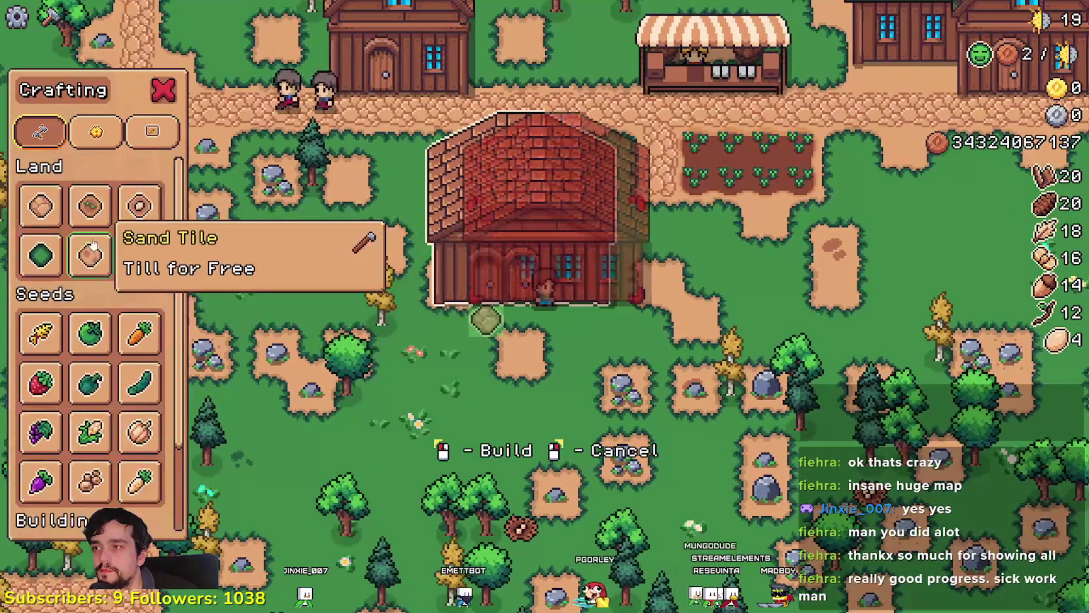
- Lay sand path tiles past the house, then bring up its worker-hiring panel
click(41, 207)
key(d)
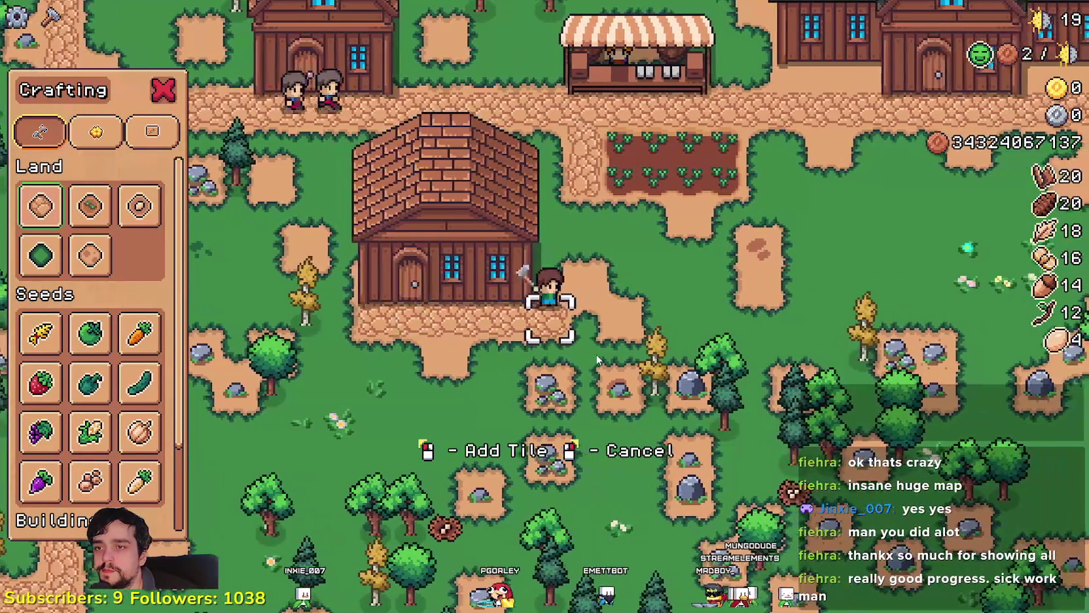
key(w)
key(w)
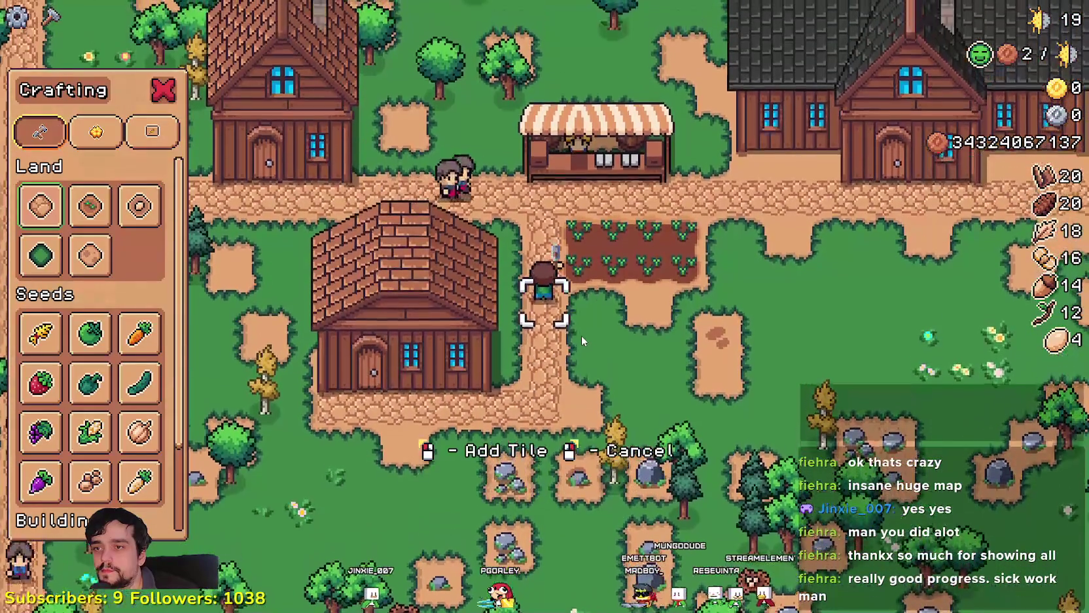
key(Escape)
click(645, 319)
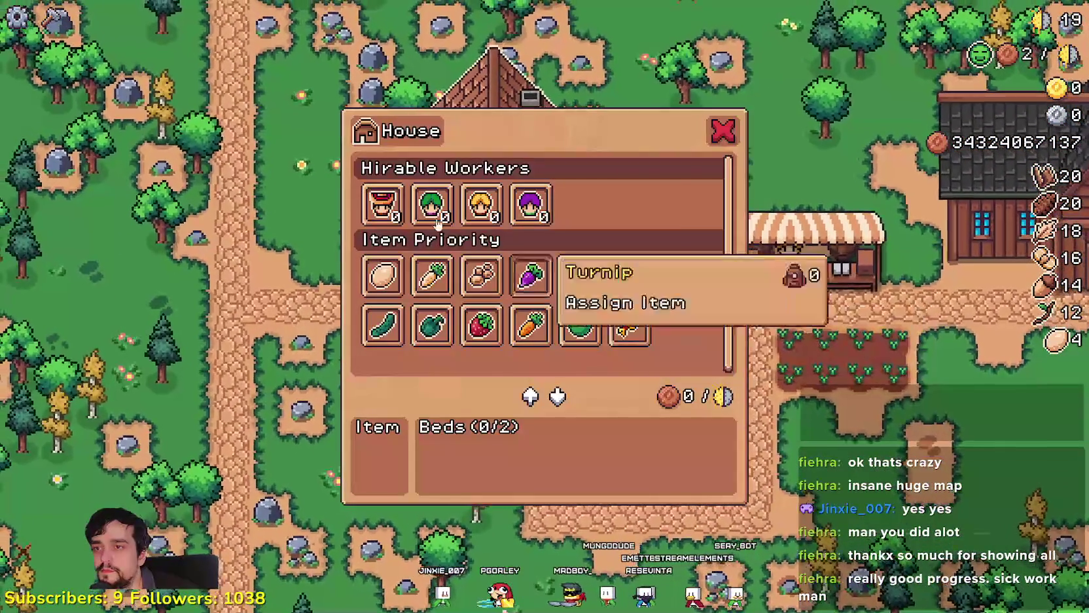
- Hire the farmer and the green-haired worker into the new house
click(383, 204)
click(431, 204)
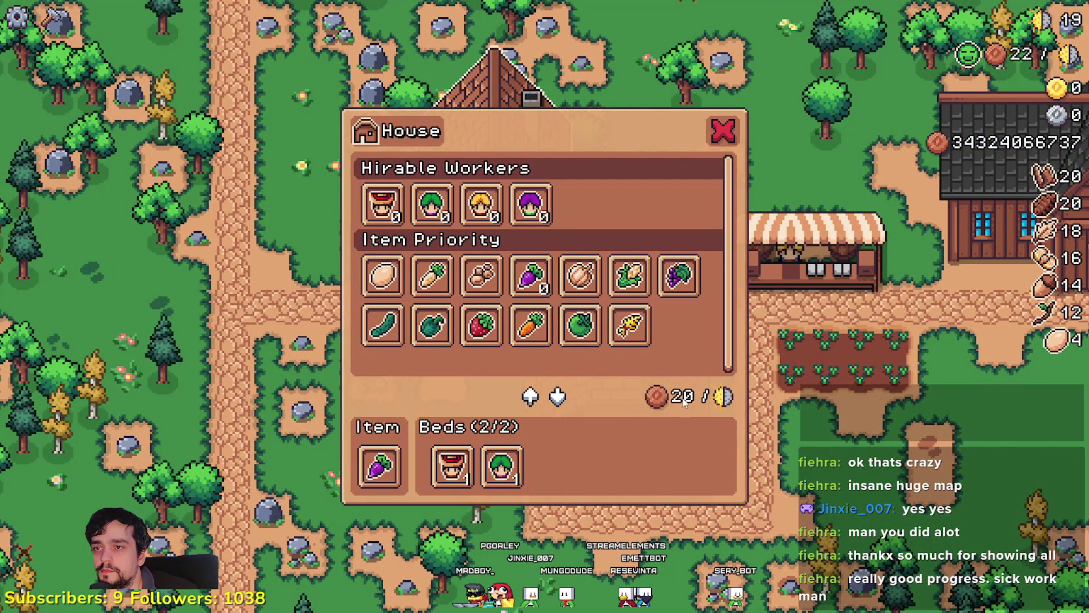
key(Escape)
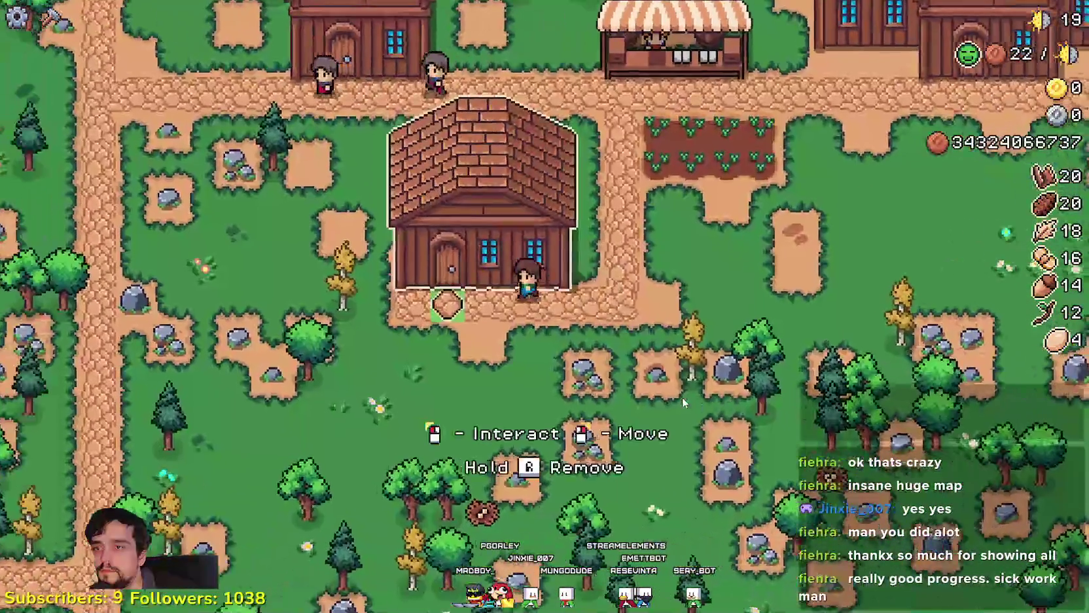
- Add Turnip to the warehouse stock
click(683, 397)
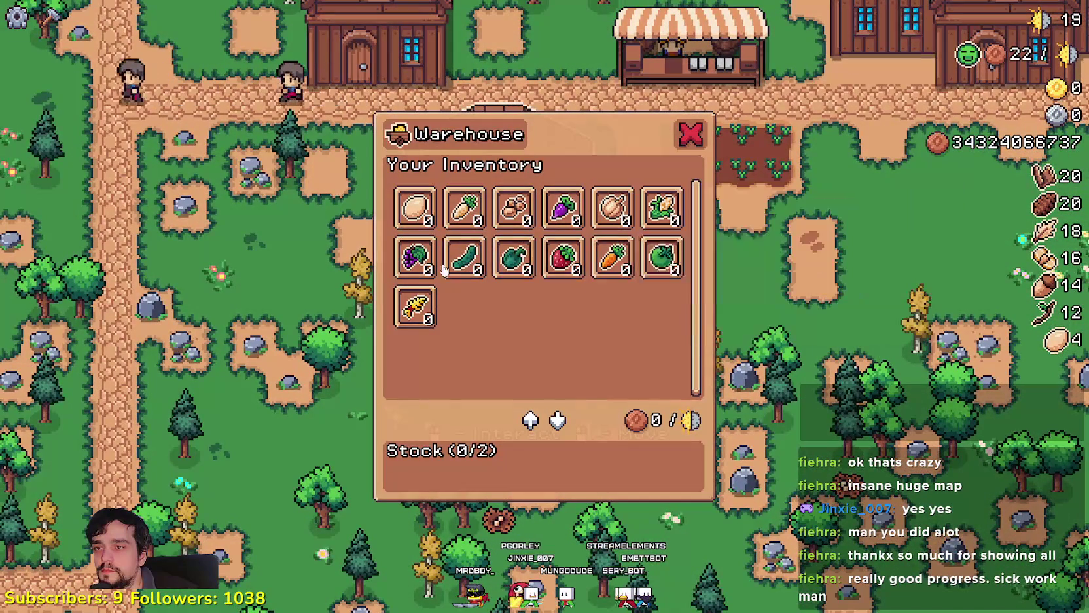
mouse_move(412, 322)
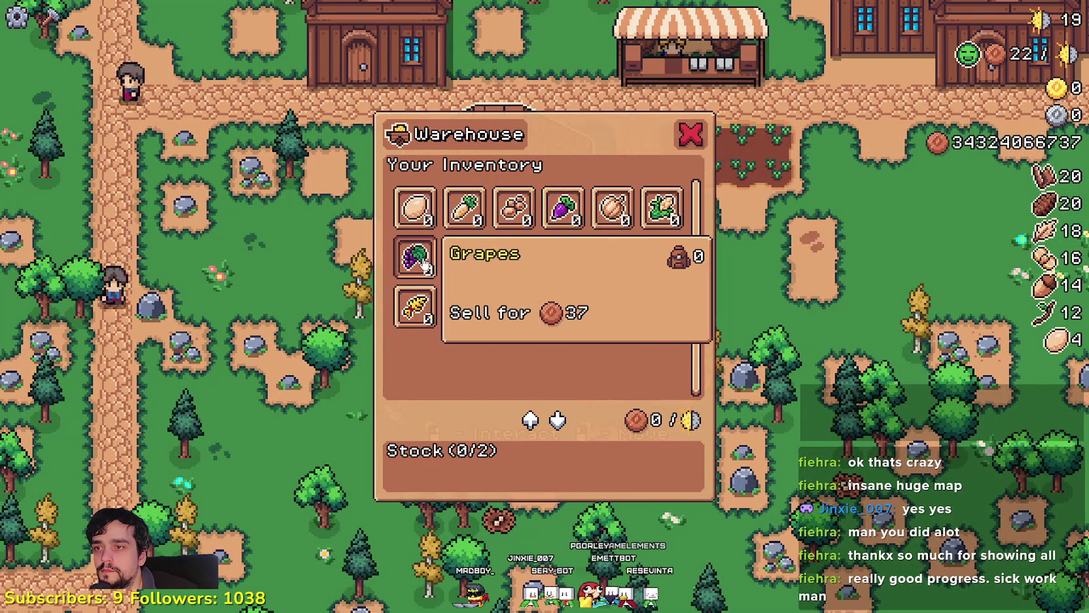
click(563, 207)
- Remove both items from the market's sell list
key(w)
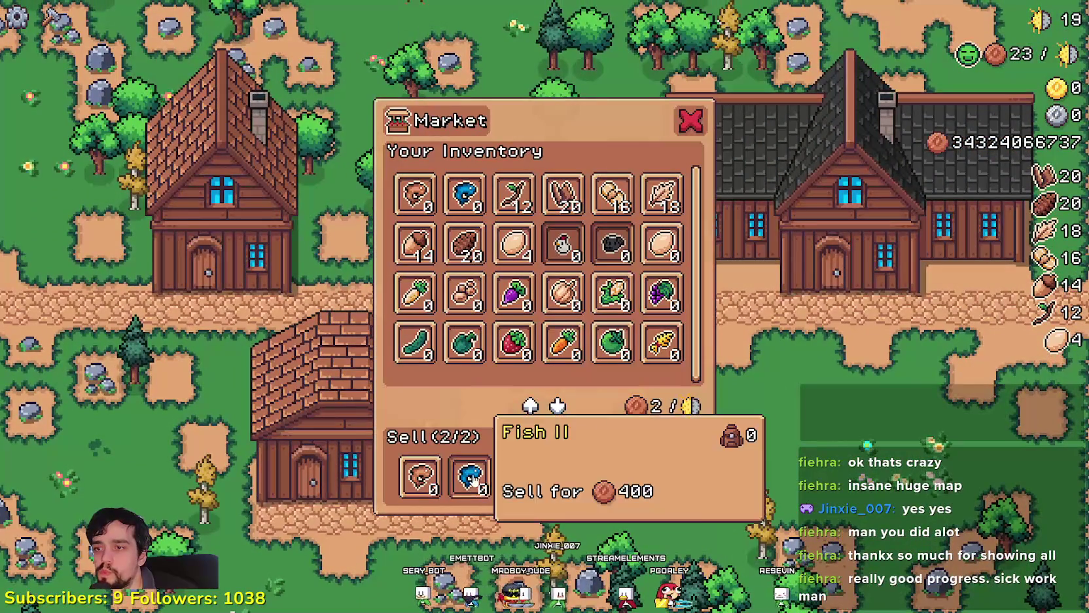
click(466, 476)
click(434, 474)
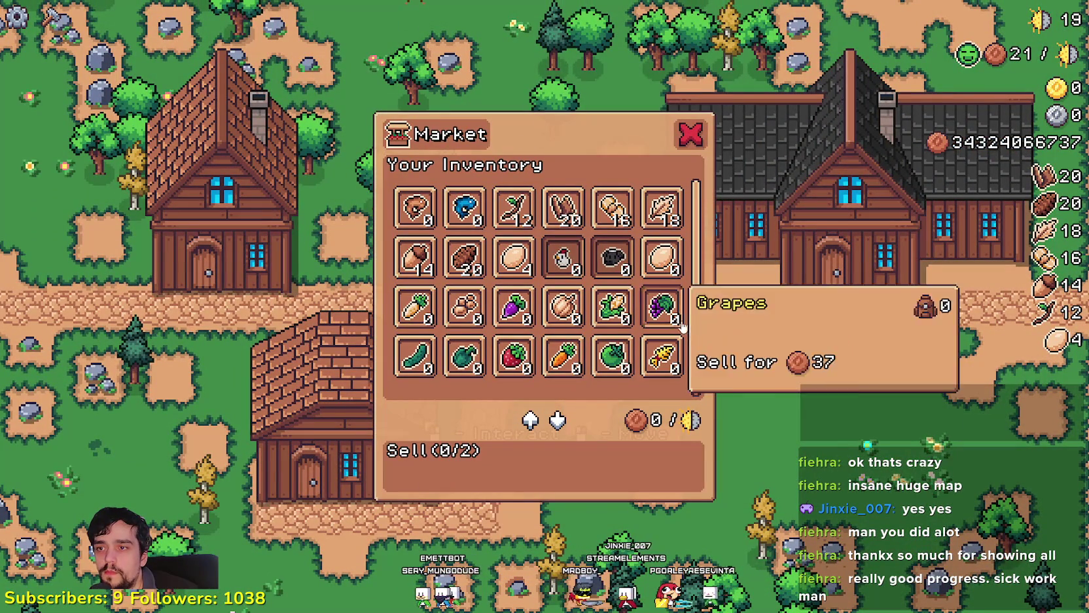
- Gather resources nearby and try a house placement from Crafting, then cancel it
key(a)
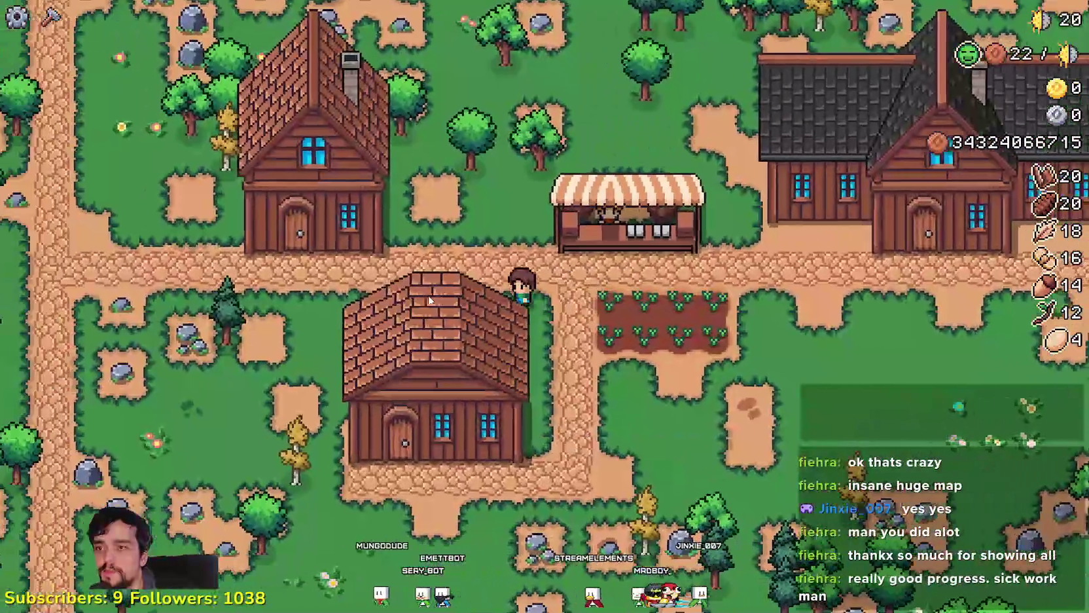
key(w)
key(d)
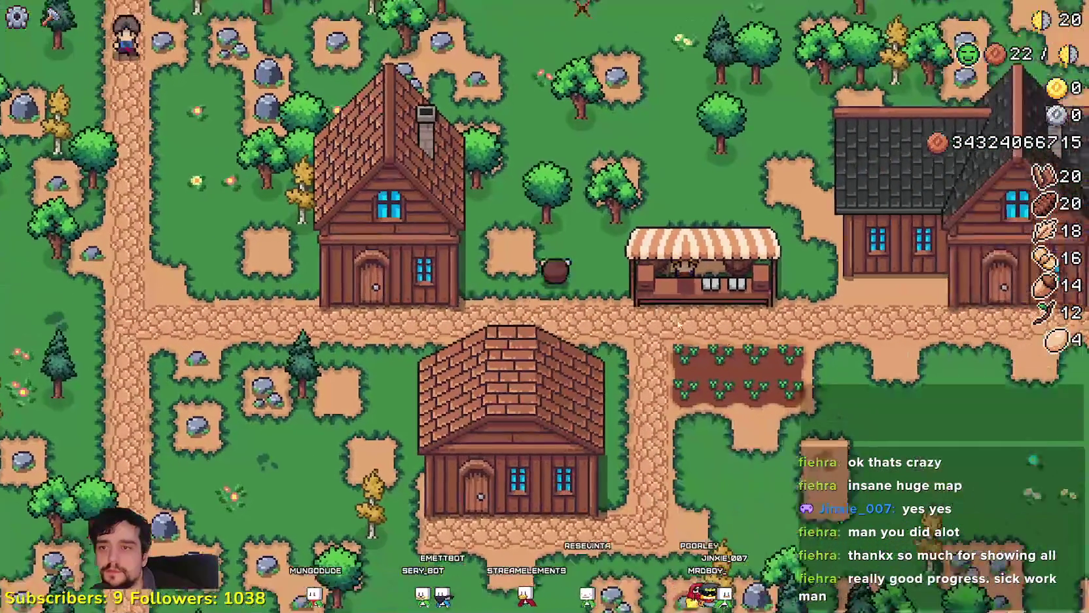
key(c)
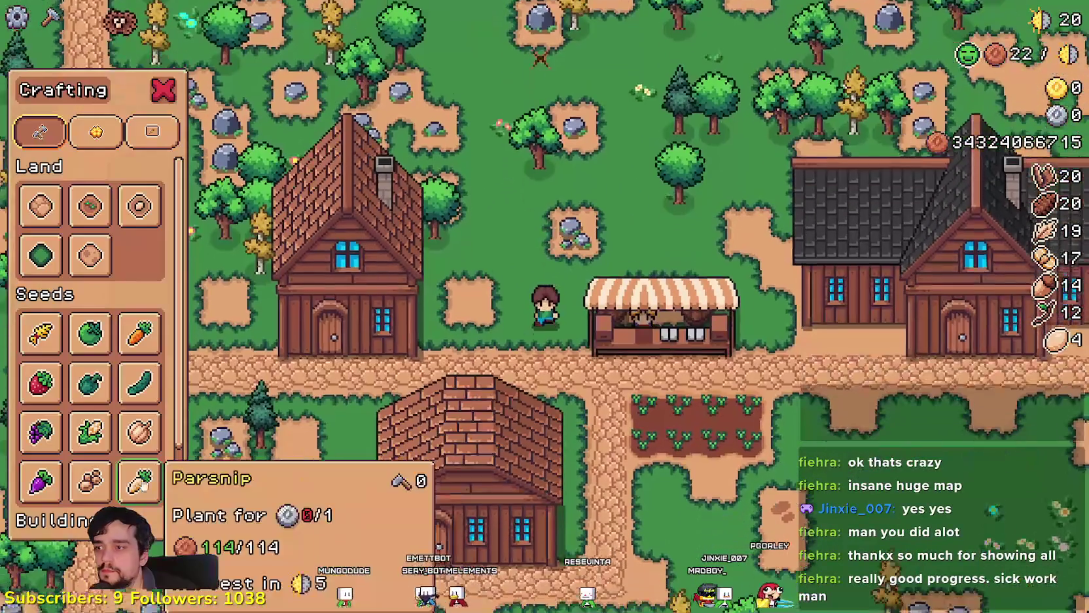
key(s)
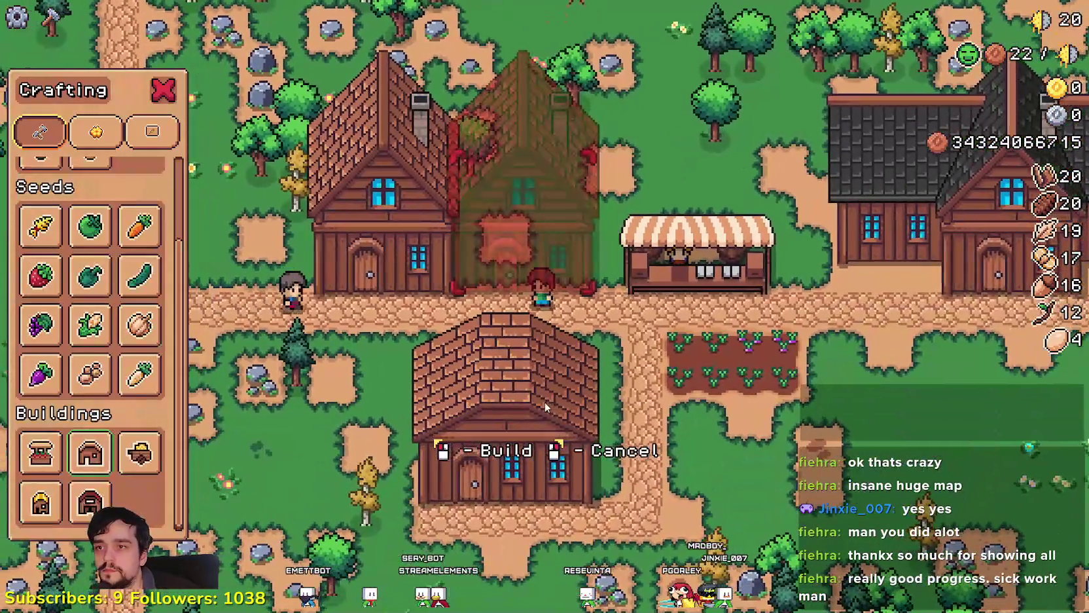
right_click(544, 402)
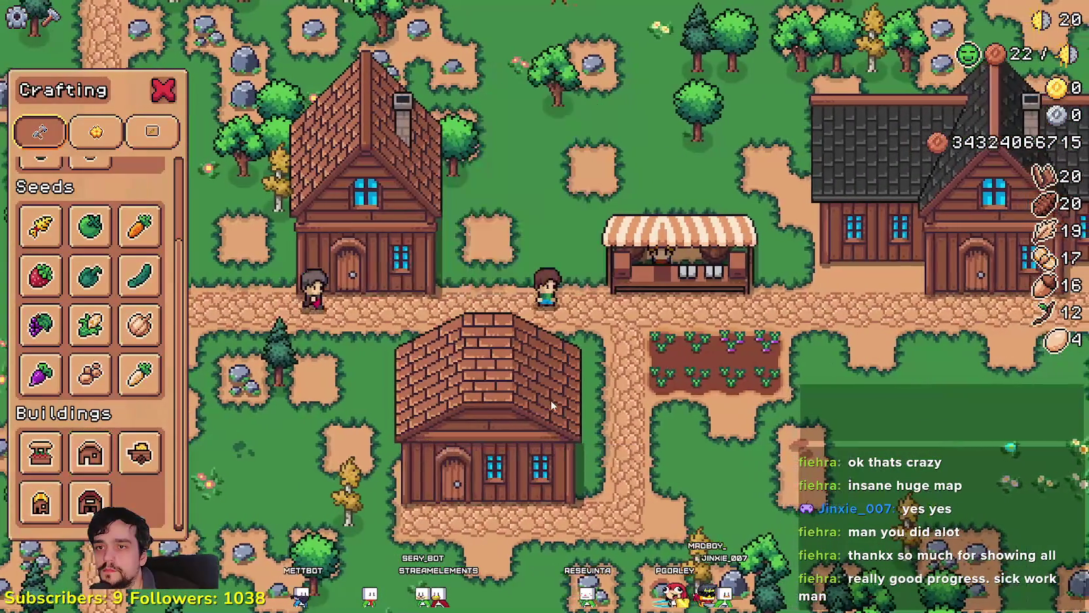
key(d)
- Build the second house right beside the first one north of the road
click(764, 405)
right_click(760, 404)
click(90, 501)
key(a)
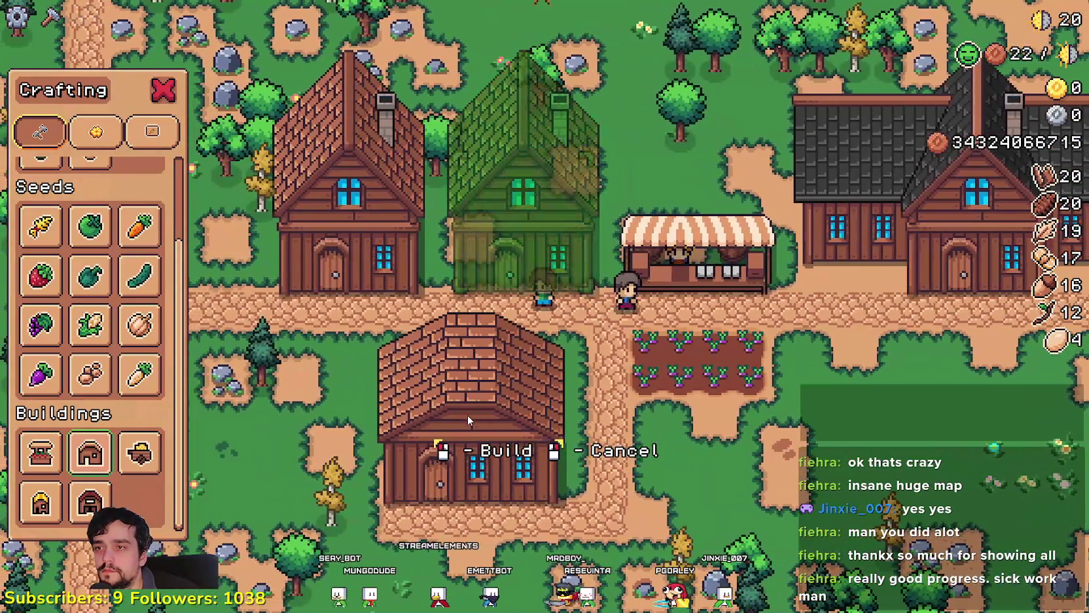
click(467, 415)
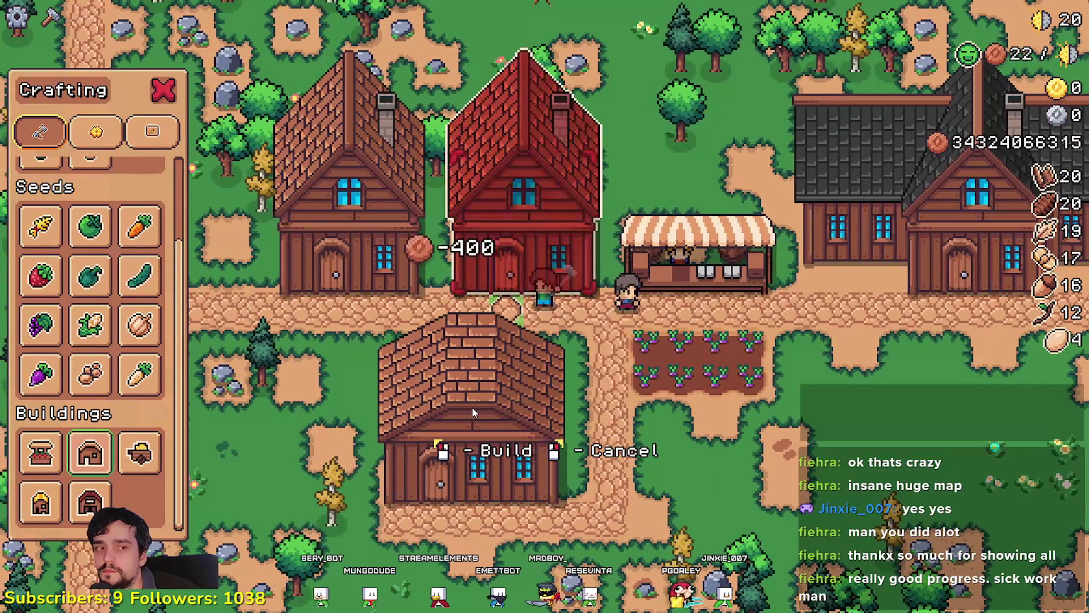
key(Escape)
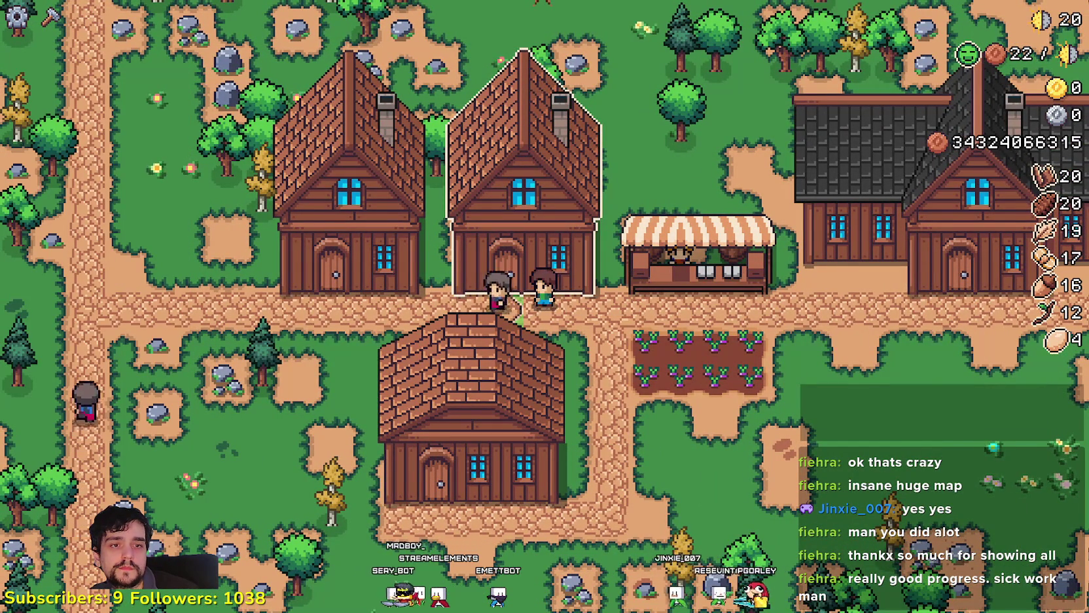
- Hire the first worker into the new house through its management panel
key(e)
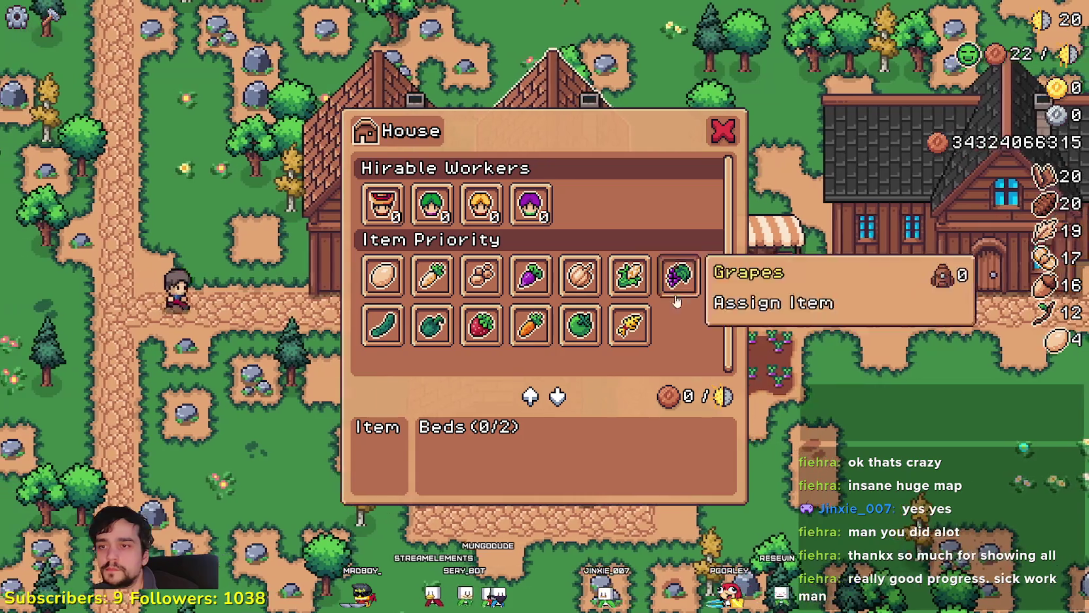
key(e)
key(e)
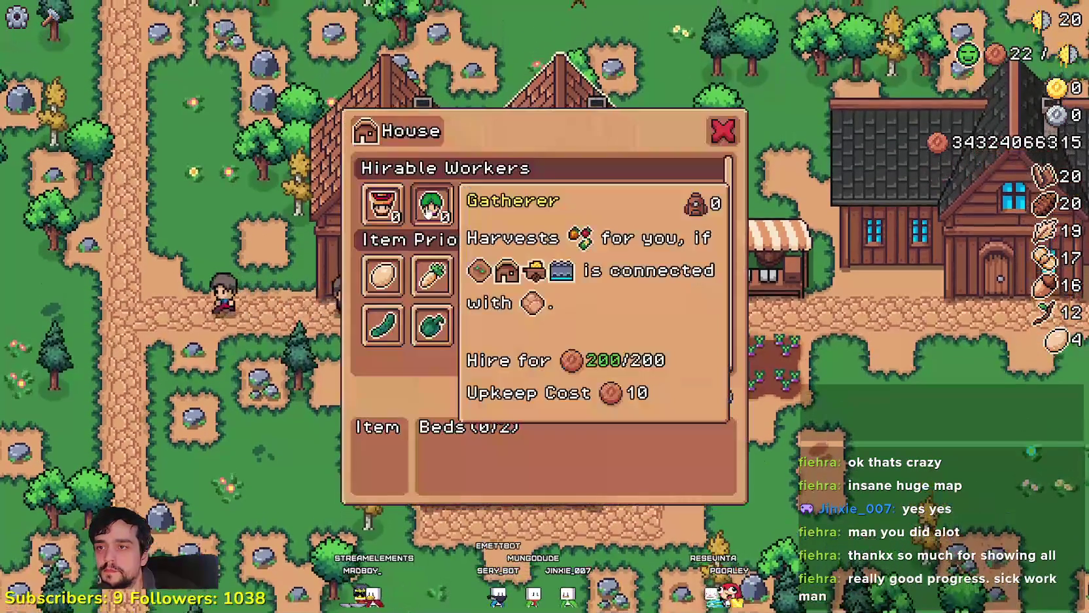
click(482, 205)
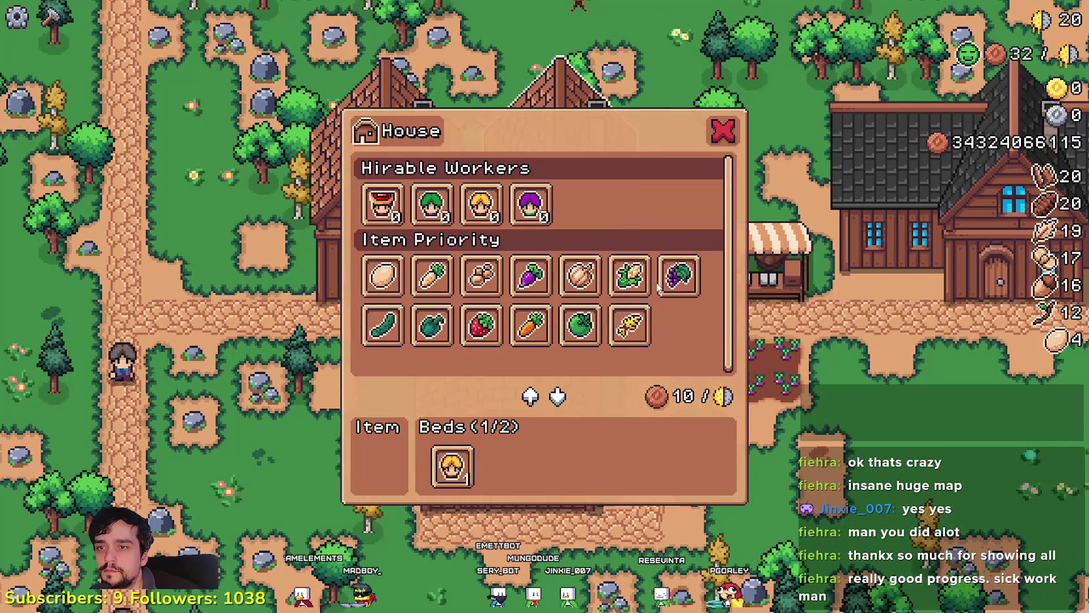
- Hire a second worker to fill both beds, then gather branches and wood around the houses
key(a)
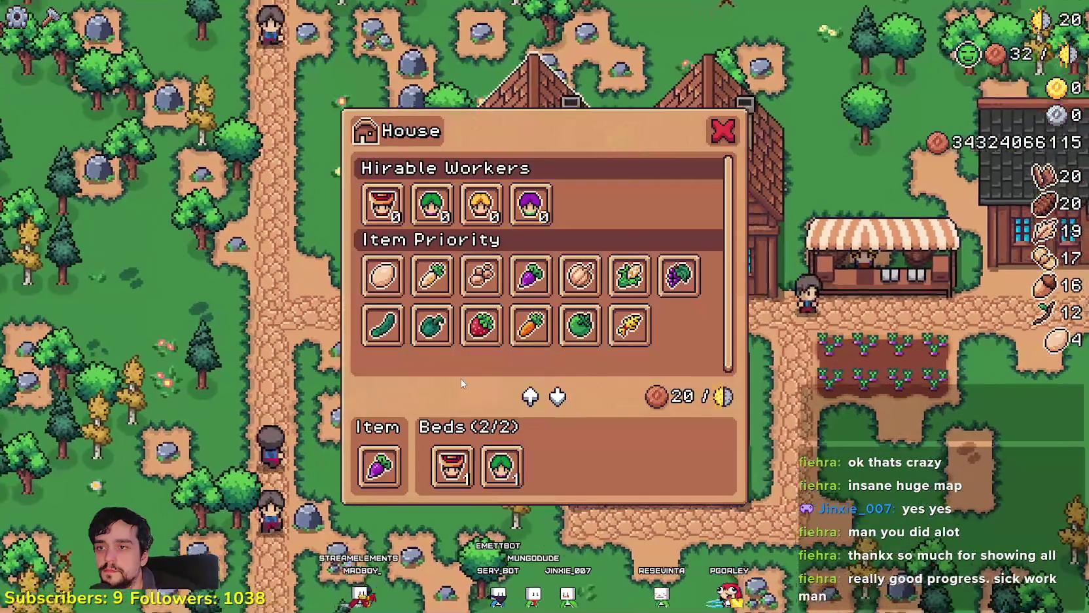
key(w)
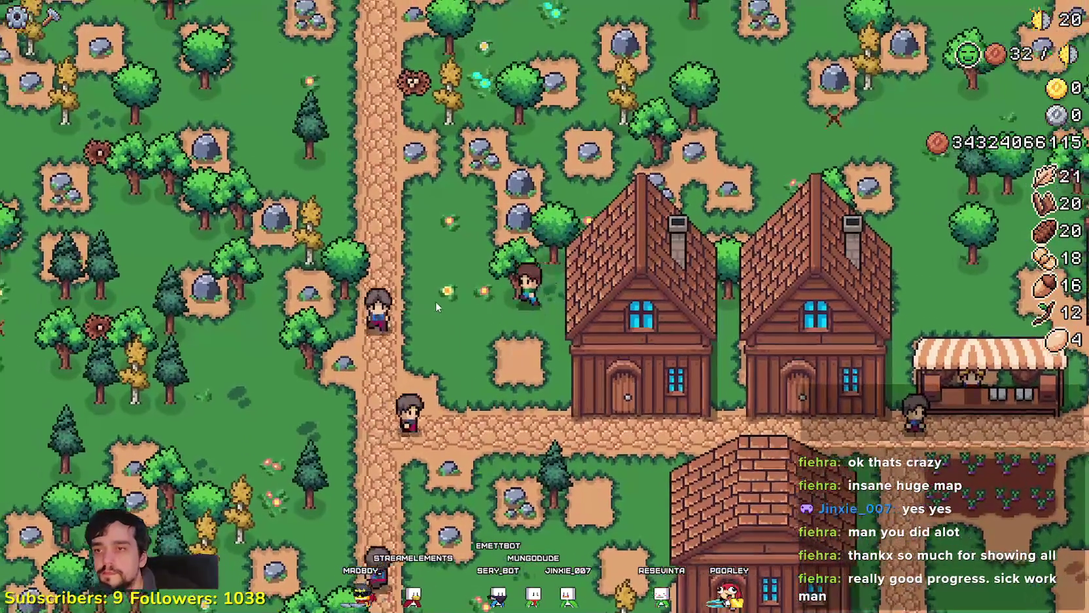
key(d)
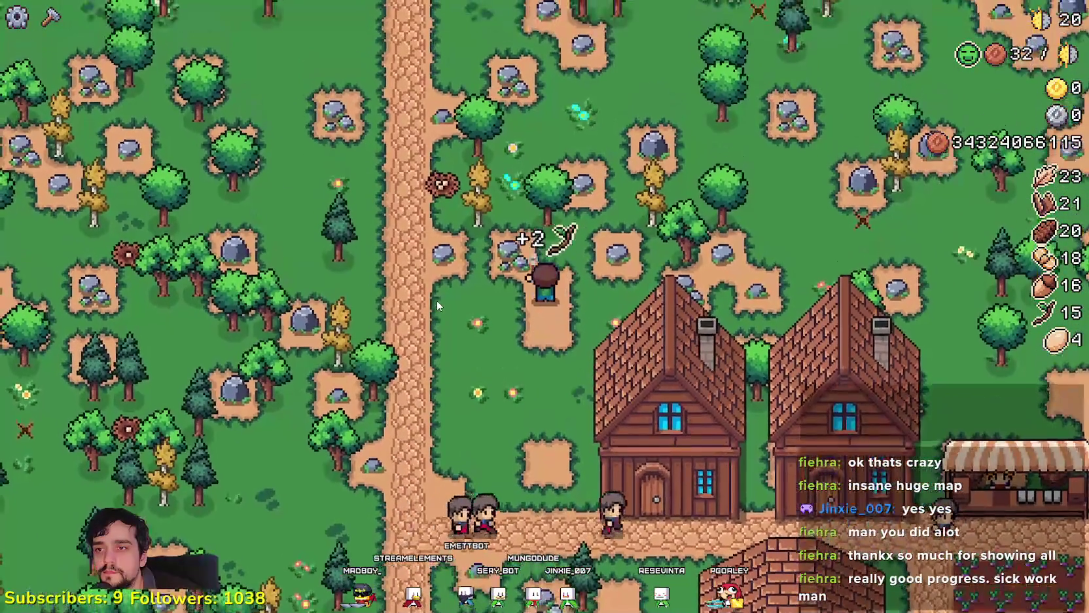
key(s)
key(d)
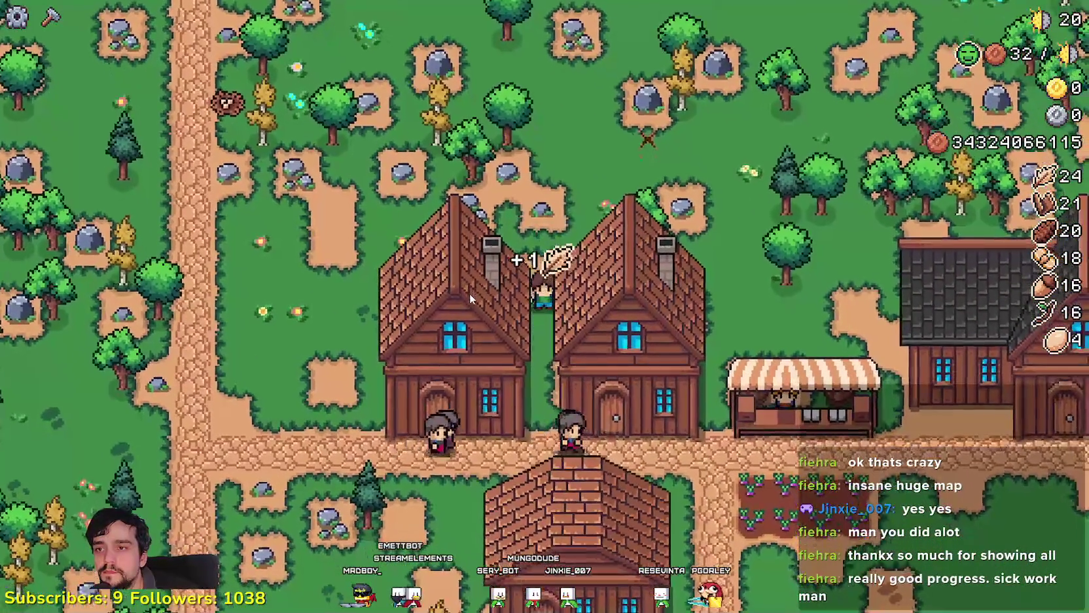
key(d)
key(w)
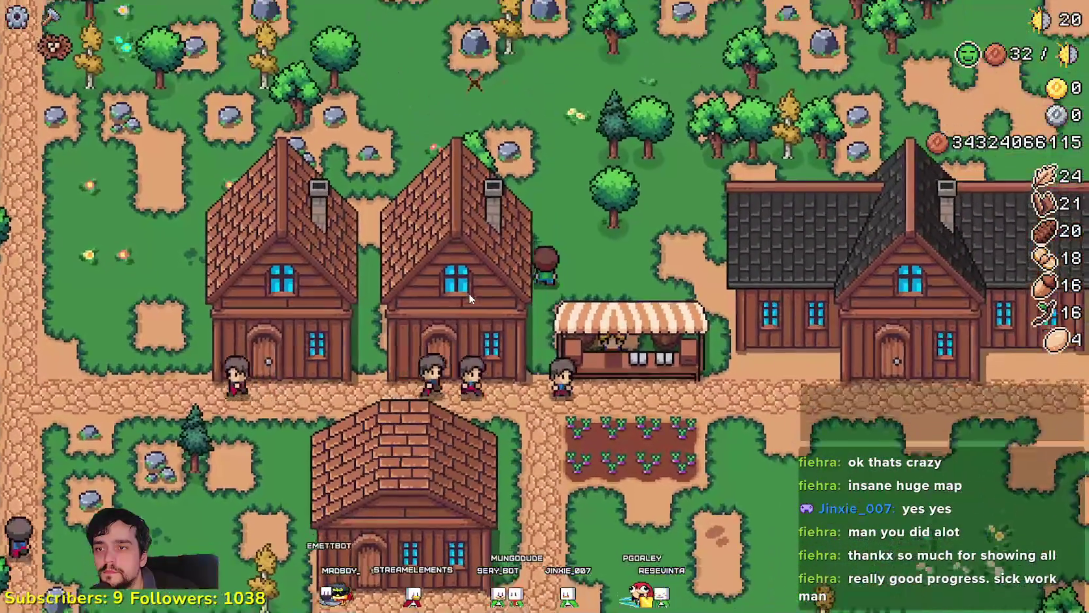
key(w)
key(d)
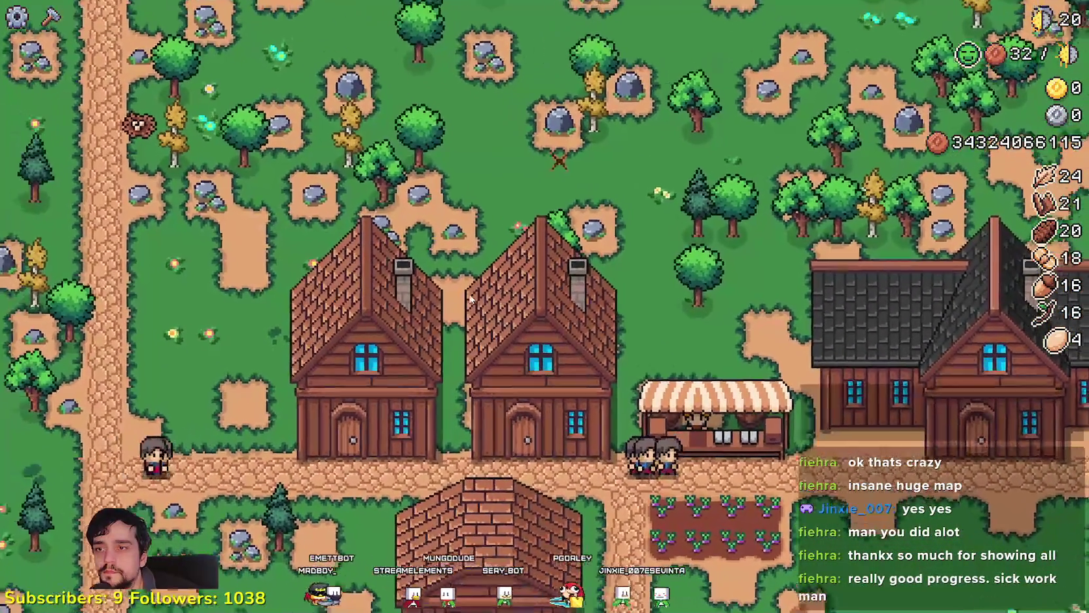
key(d)
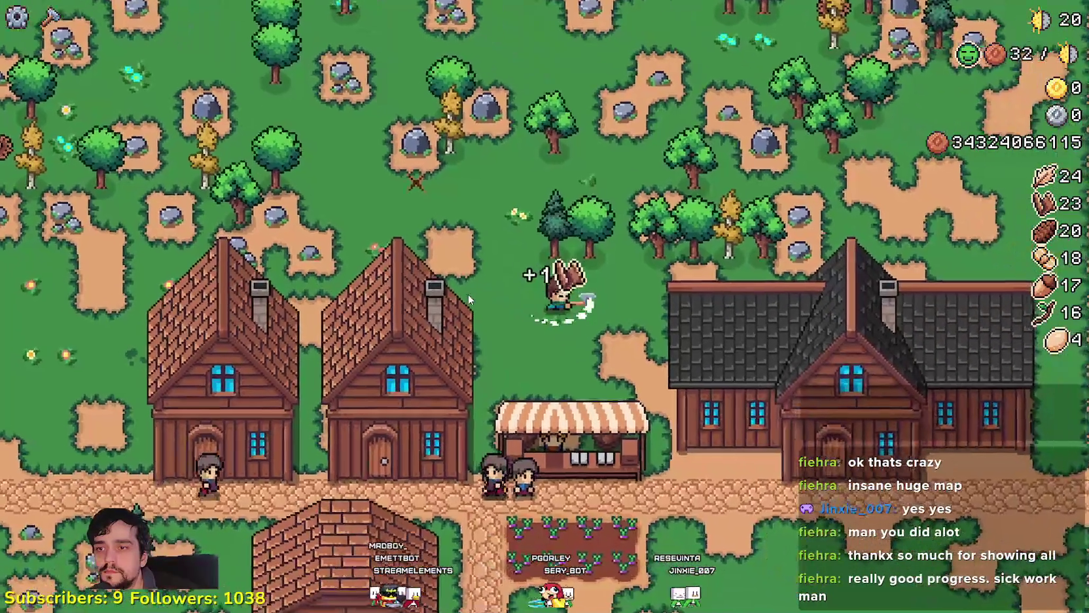
- Select the Road Tile under Land in Crafting and walk the tile cursor around the houses
key(c)
key(s)
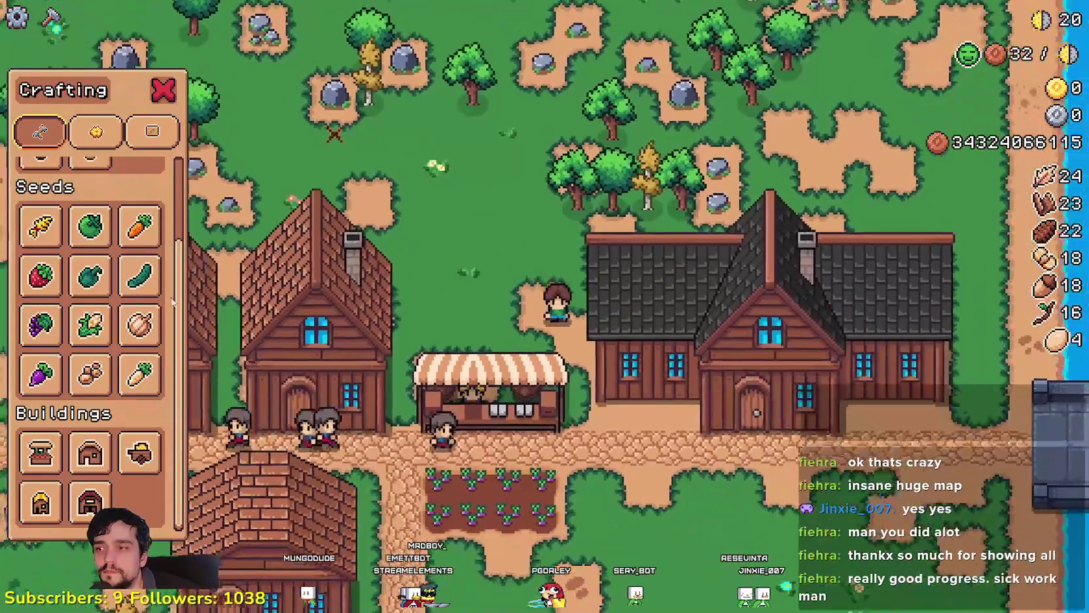
key(a)
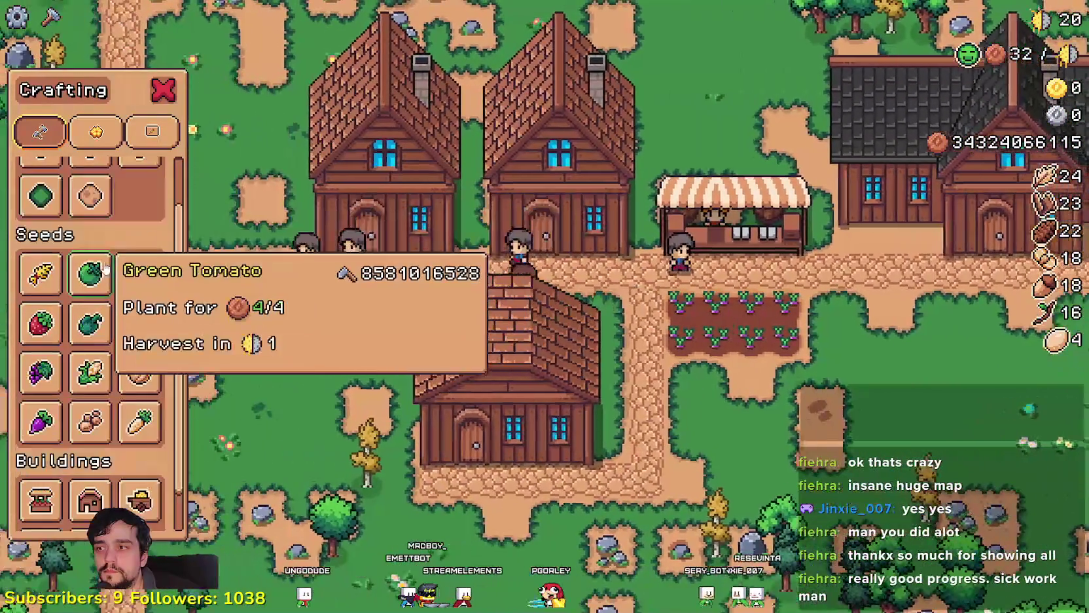
scroll(65, 236, up, 3)
key(w)
click(40, 205)
key(d)
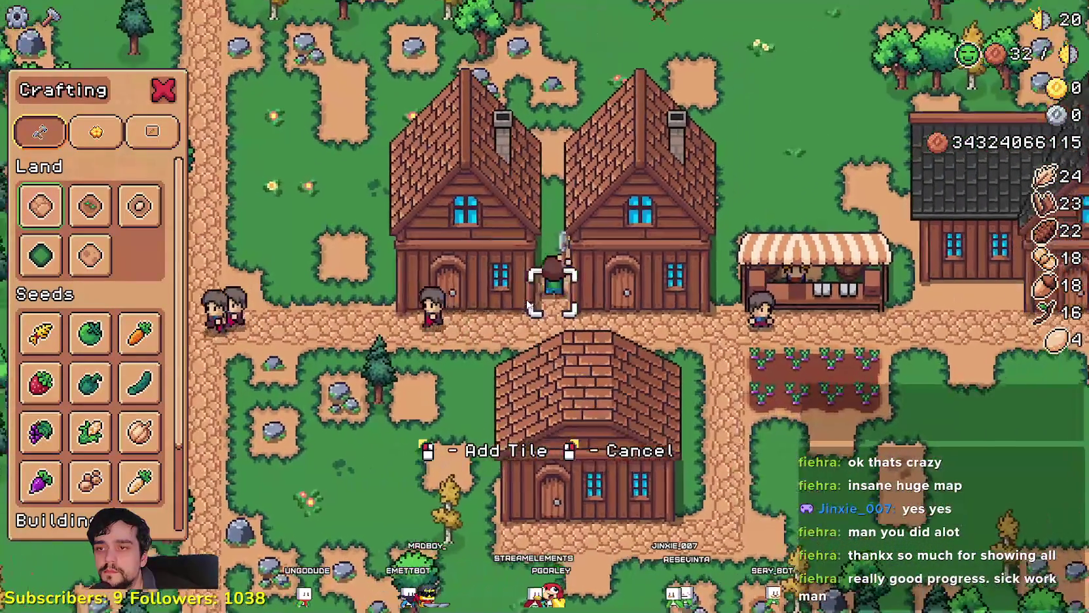
key(w)
key(s)
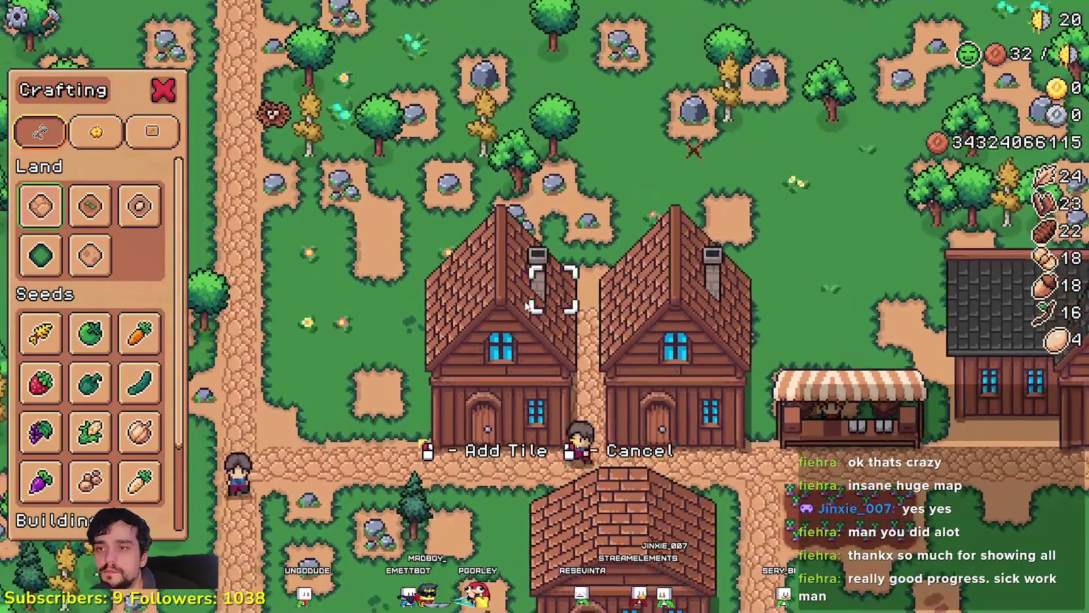
key(a)
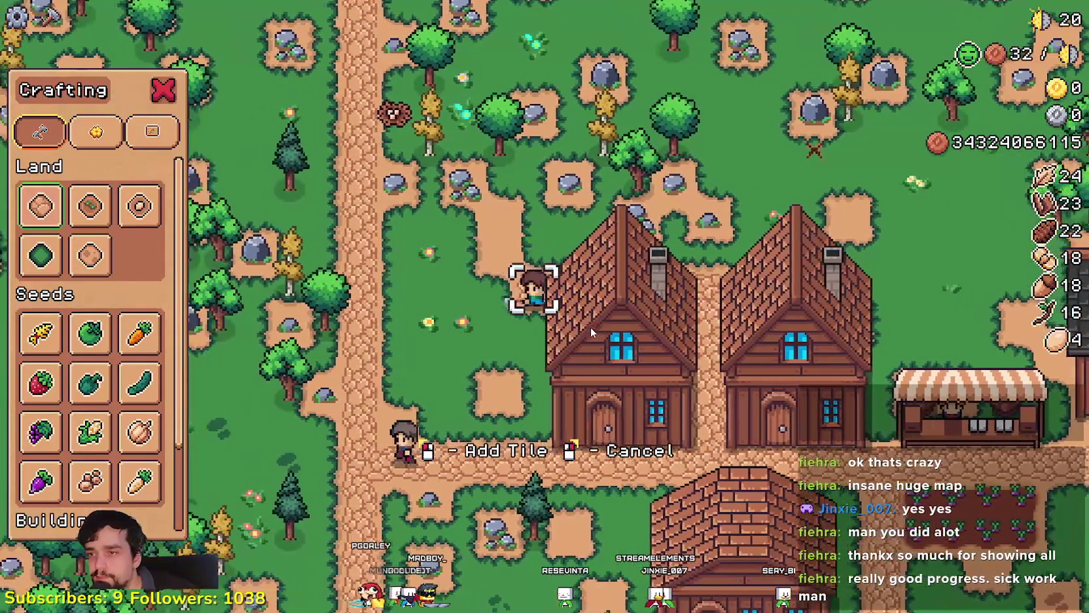
key(w)
key(s)
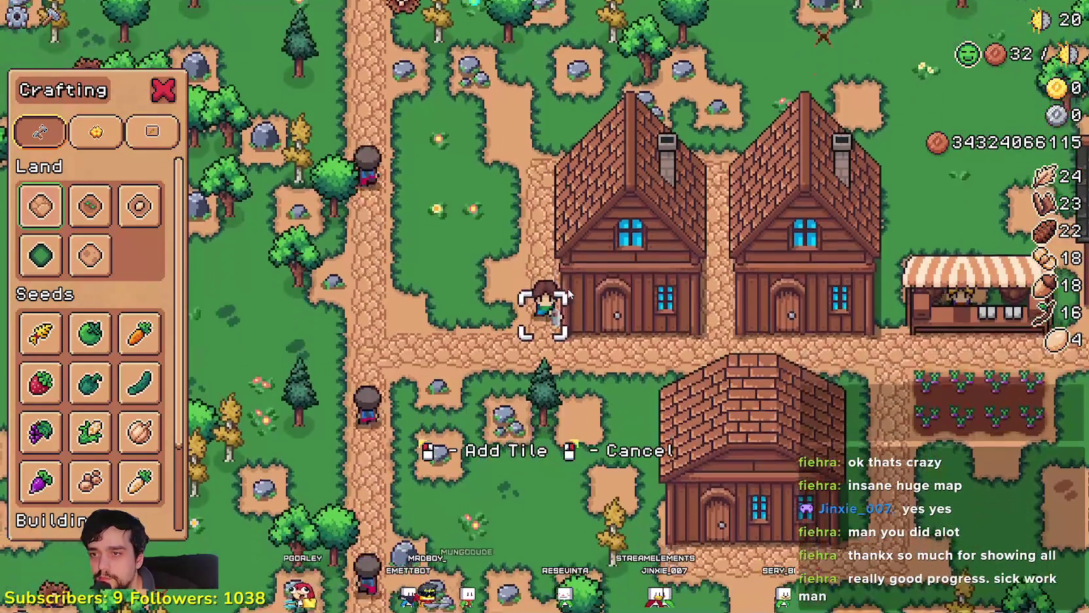
key(d)
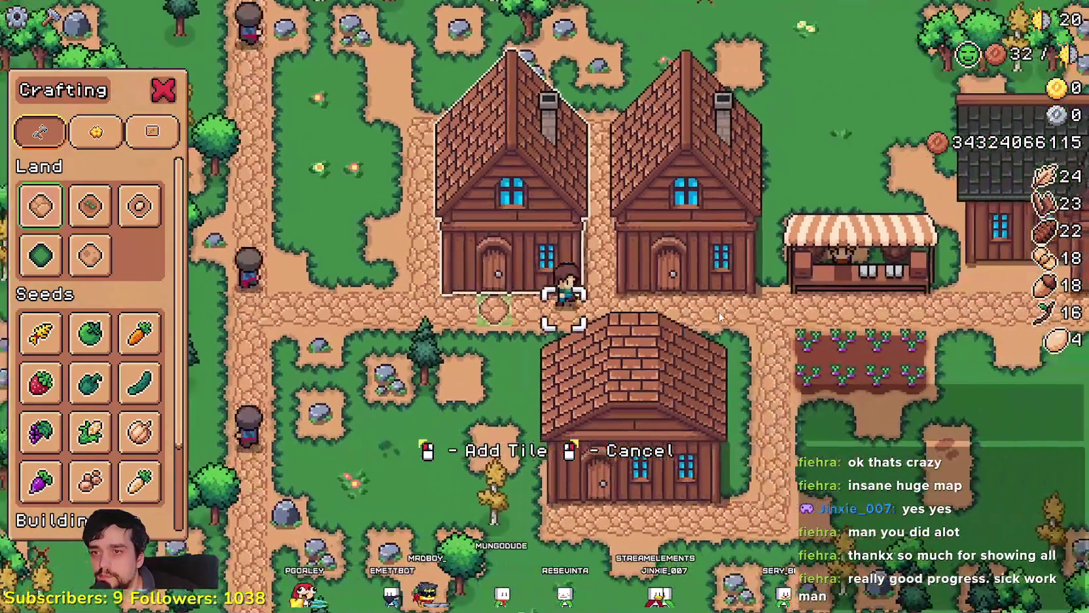
key(d)
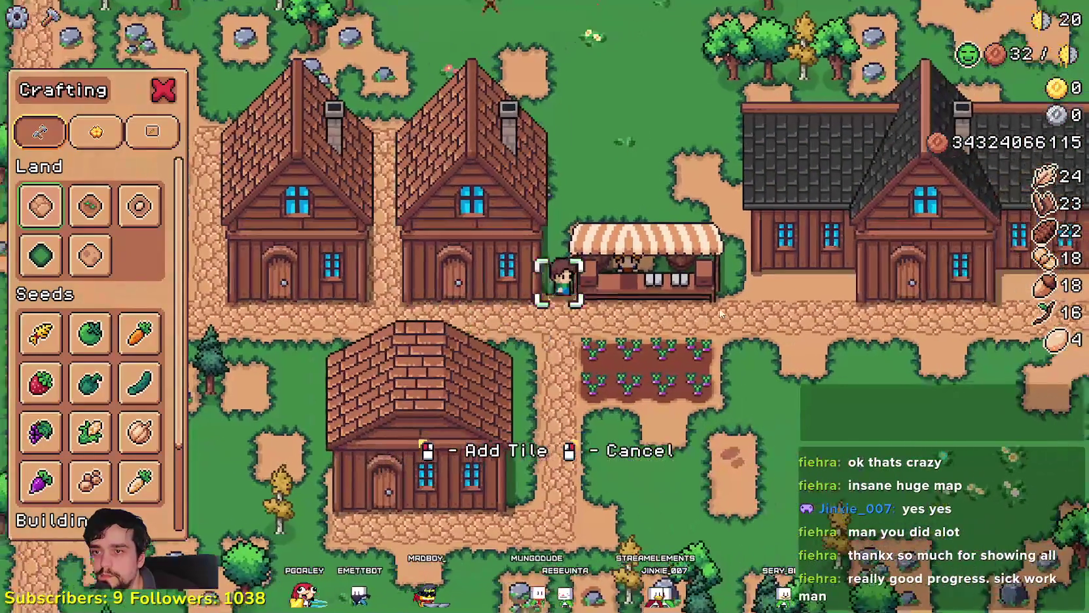
key(w)
key(w)
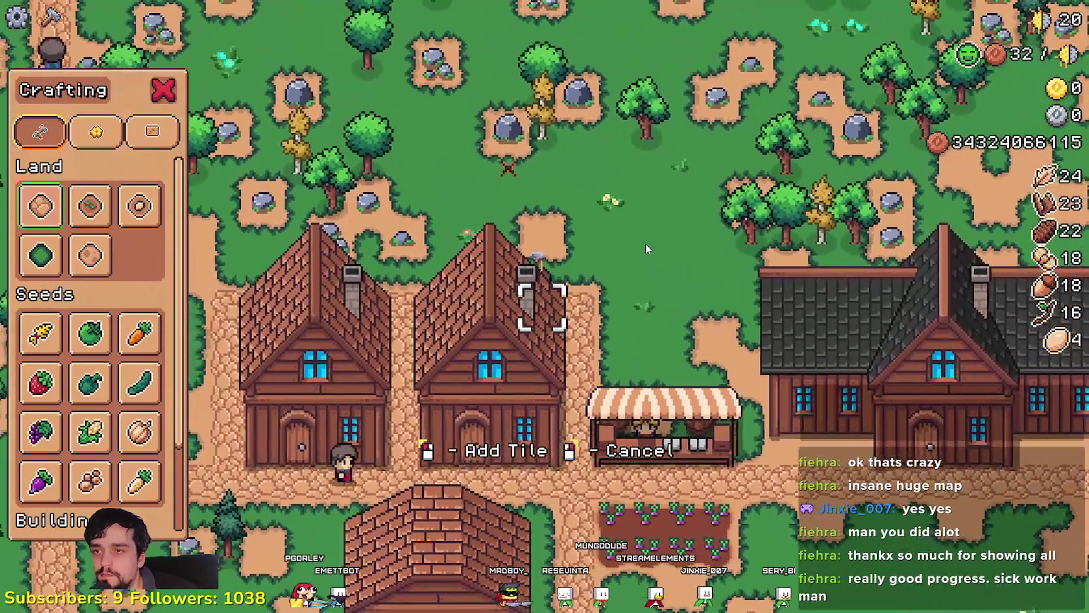
- Walk the farmer around the market stall and east toward the bridge
key(d)
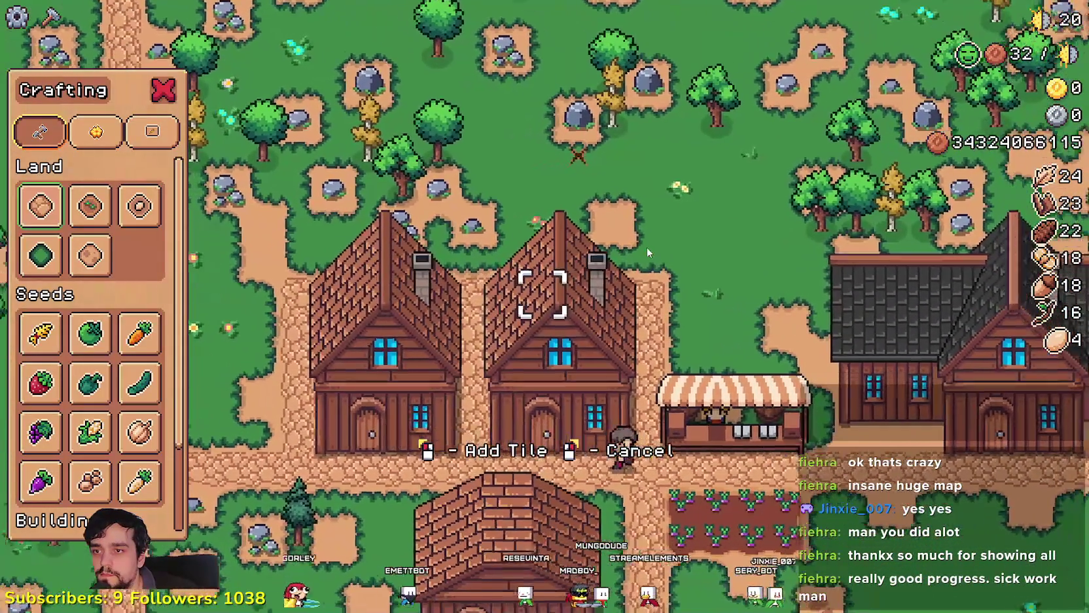
key(d)
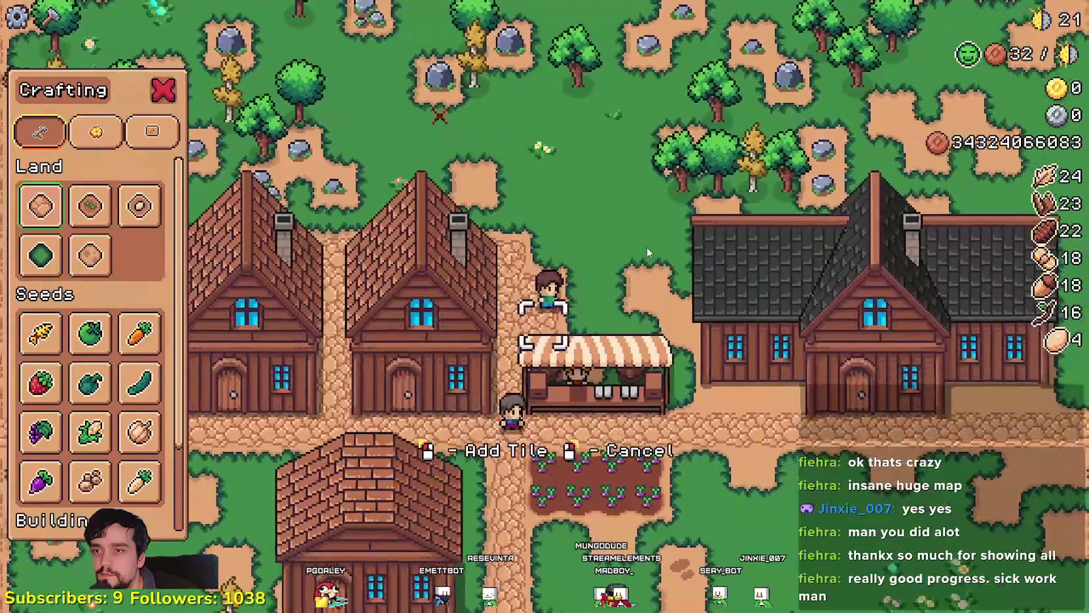
key(d)
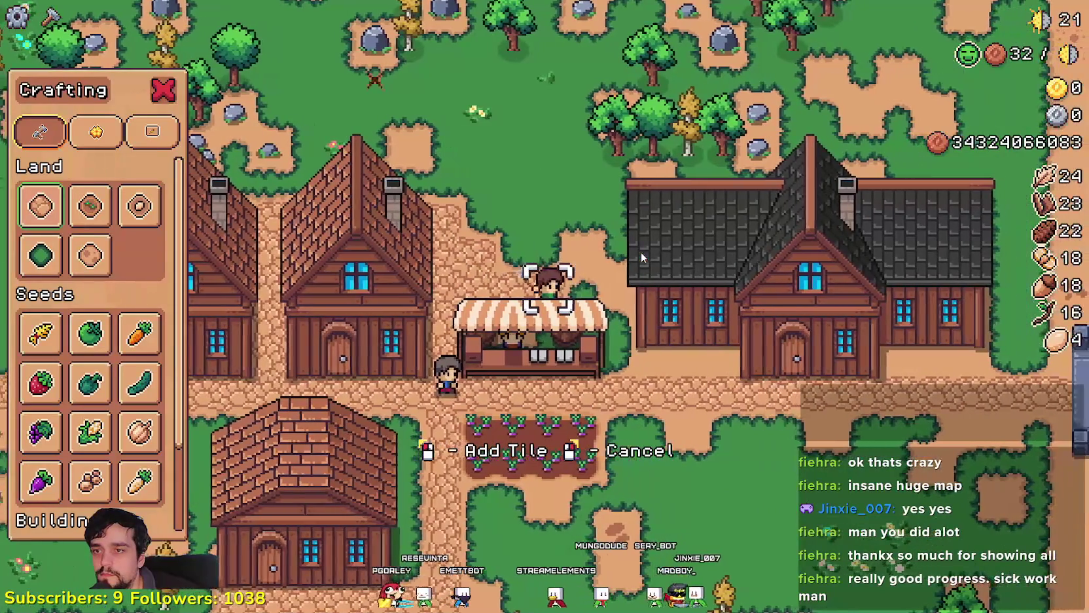
key(s)
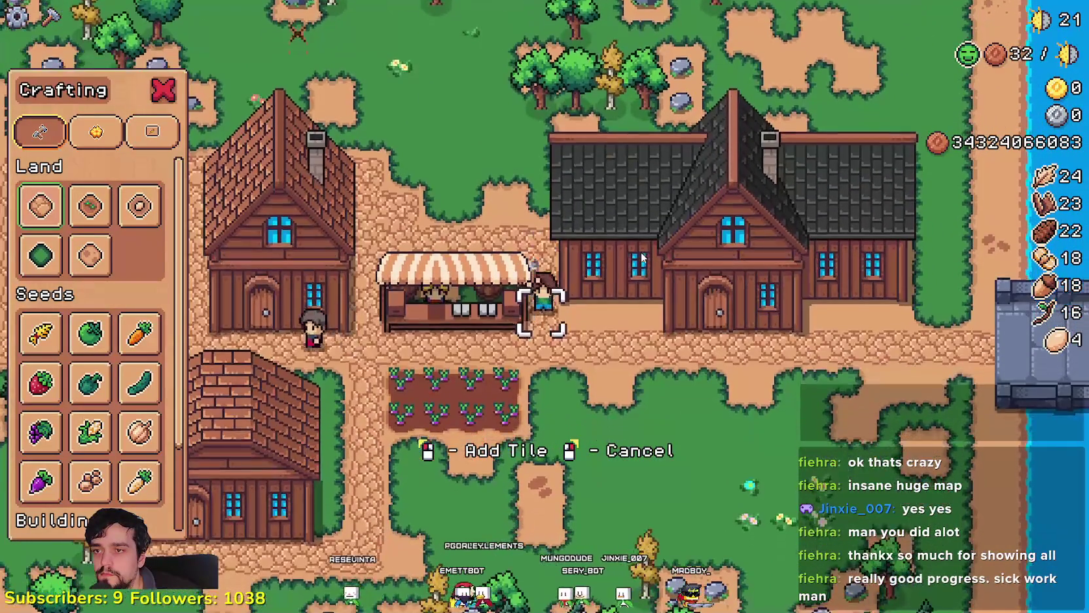
key(a)
key(w)
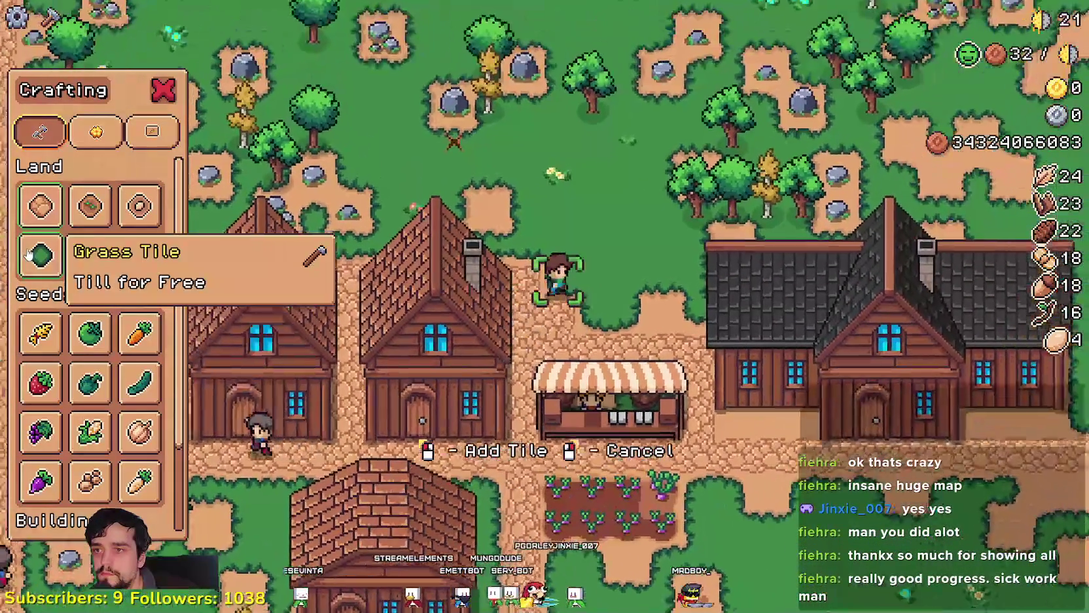
key(d)
key(s)
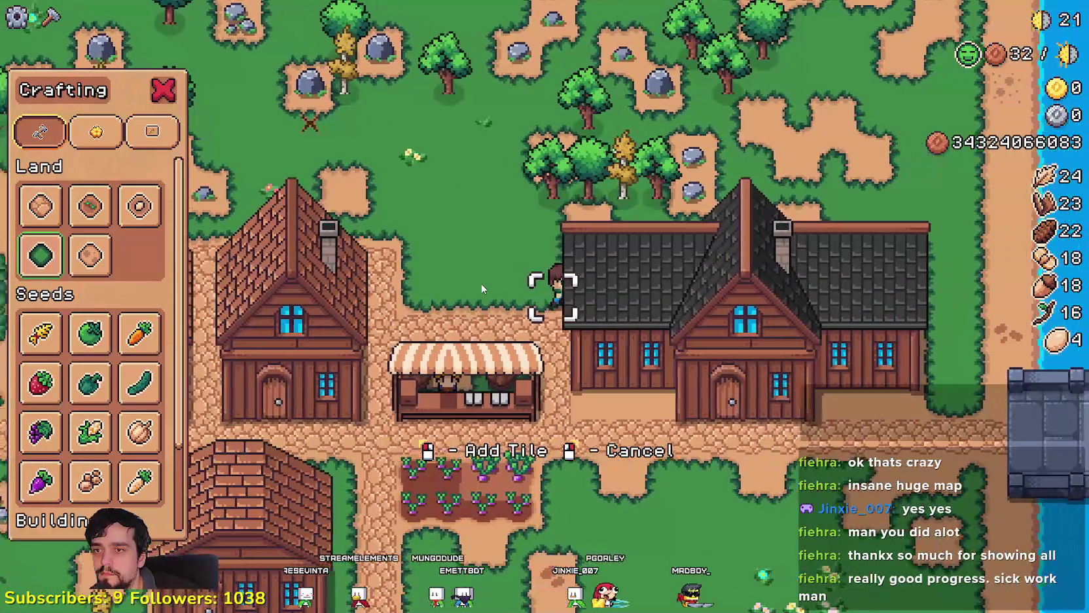
key(d)
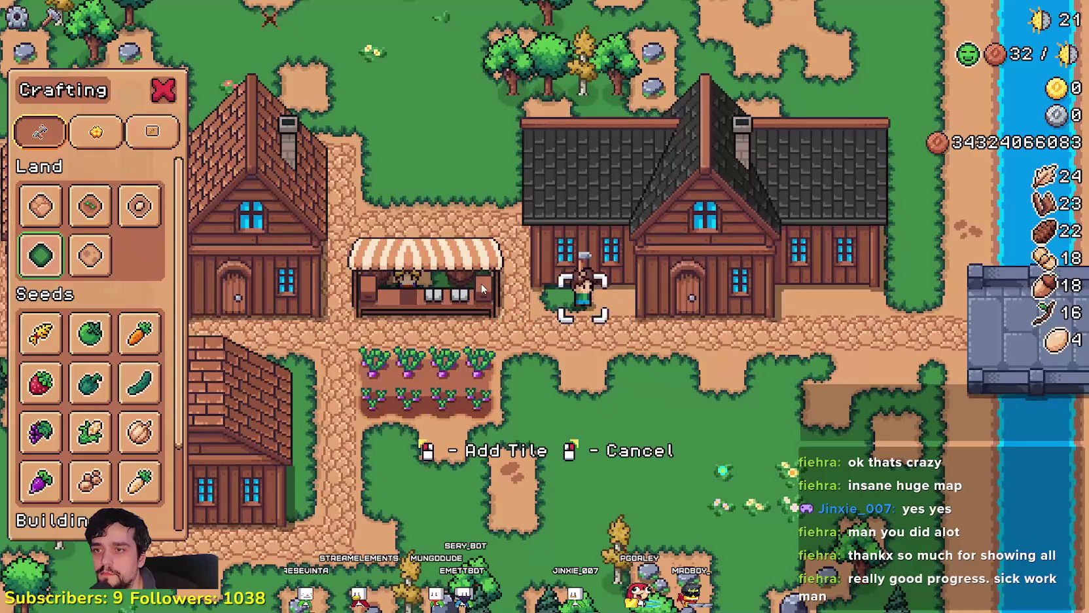
key(d)
key(s)
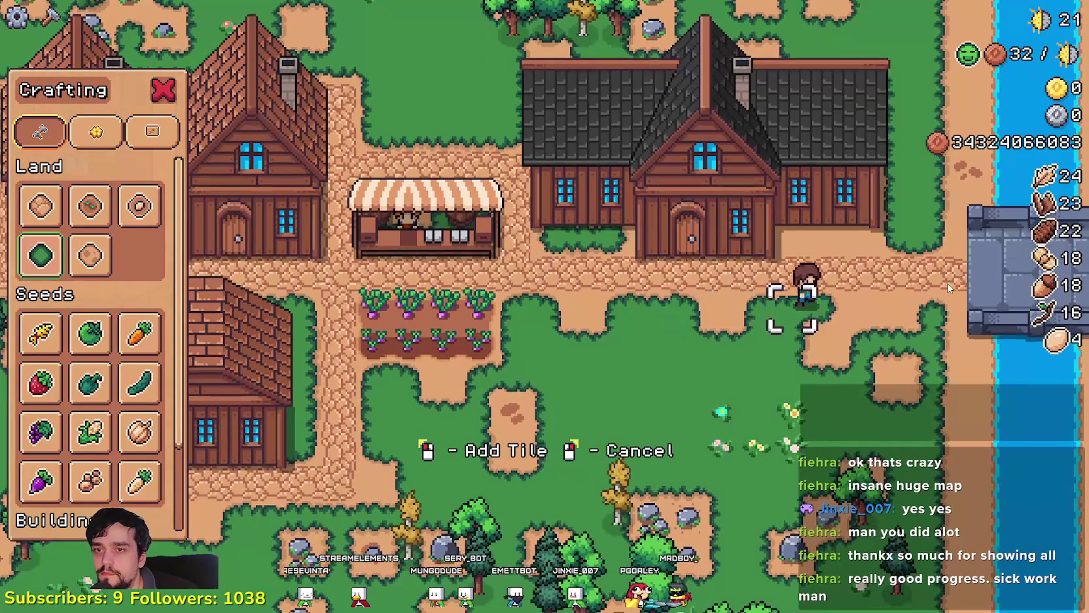
key(s)
key(a)
- Collect leaves, a stick and acorns, then exit tile placement back at the turnip plot
key(s)
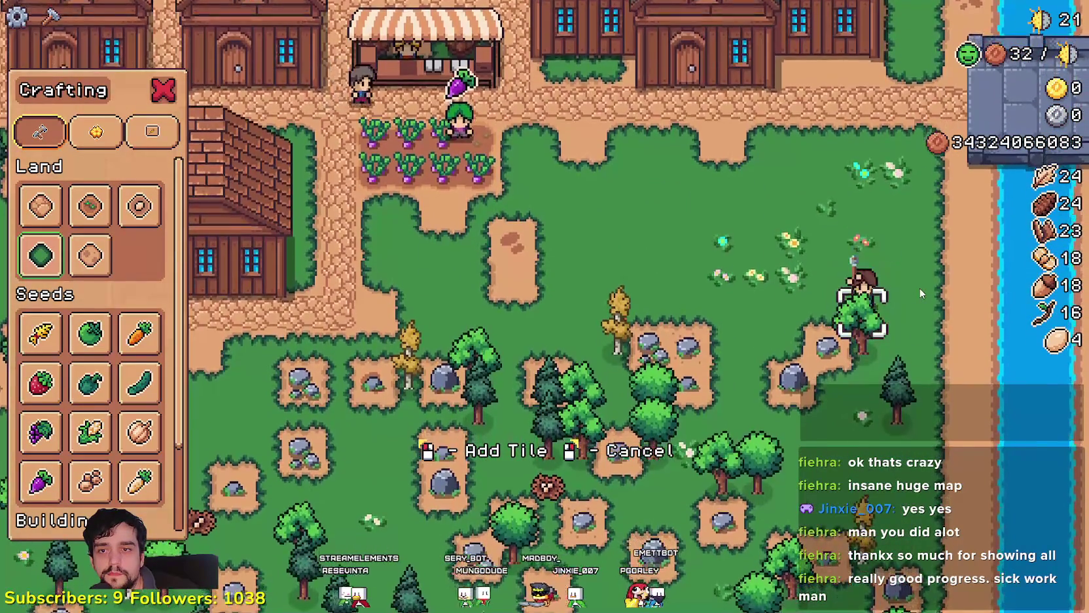
key(s)
key(a)
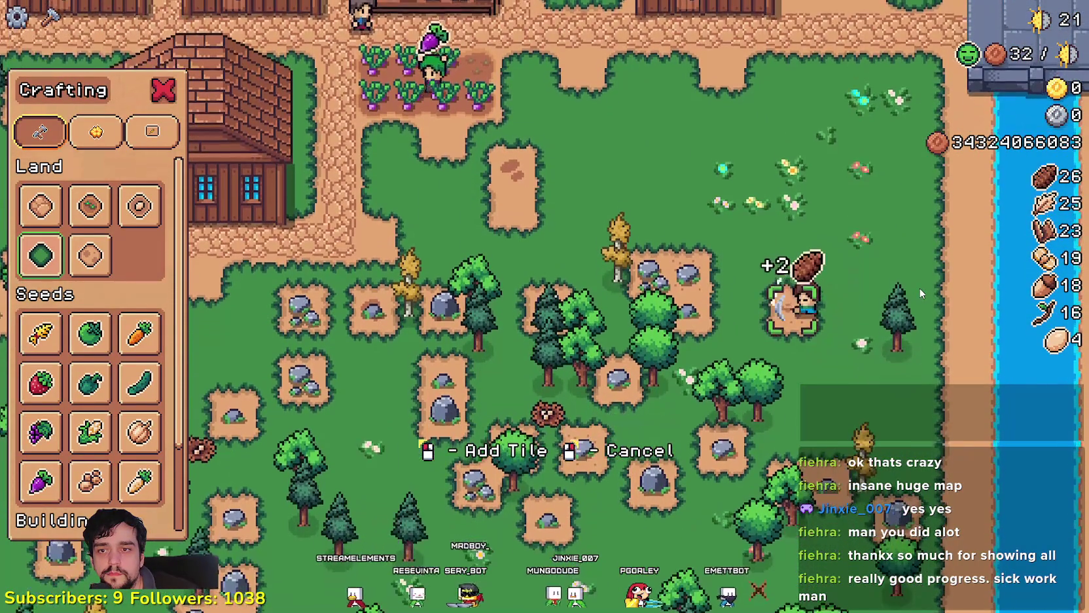
key(w)
key(a)
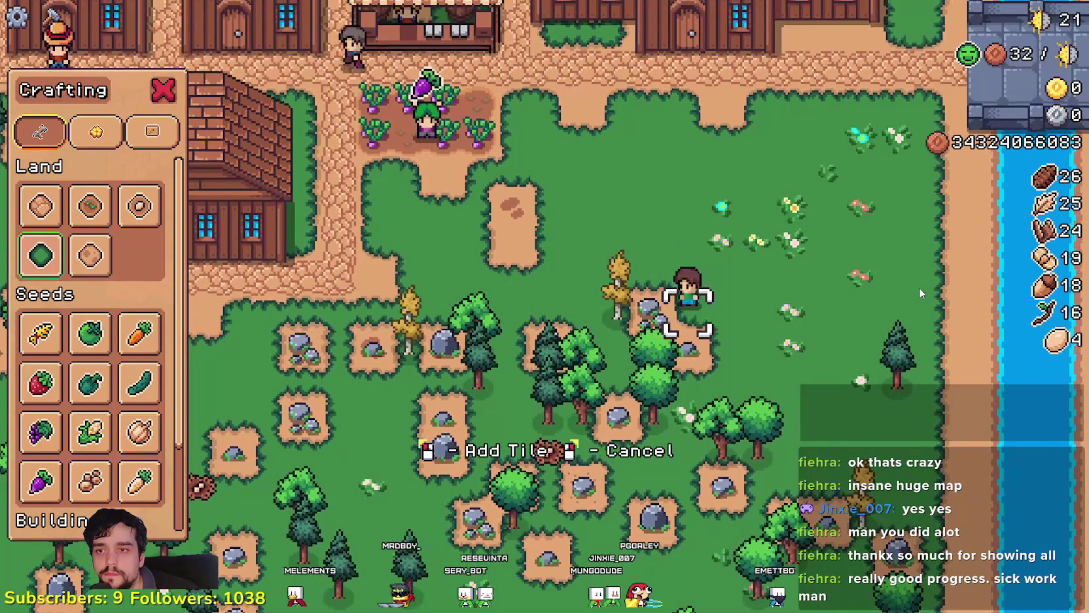
key(a)
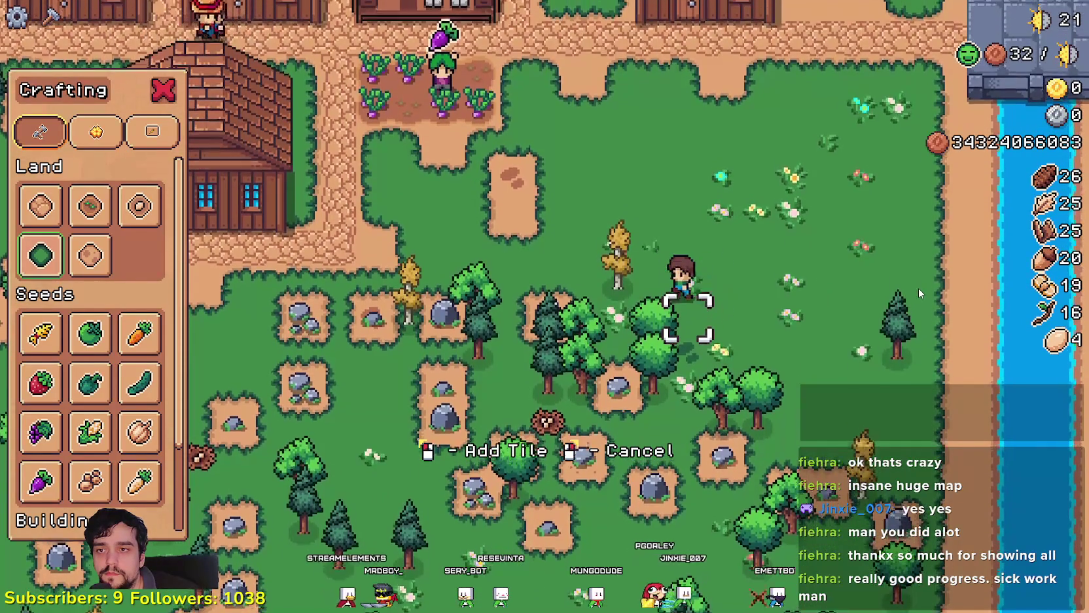
key(w)
key(d)
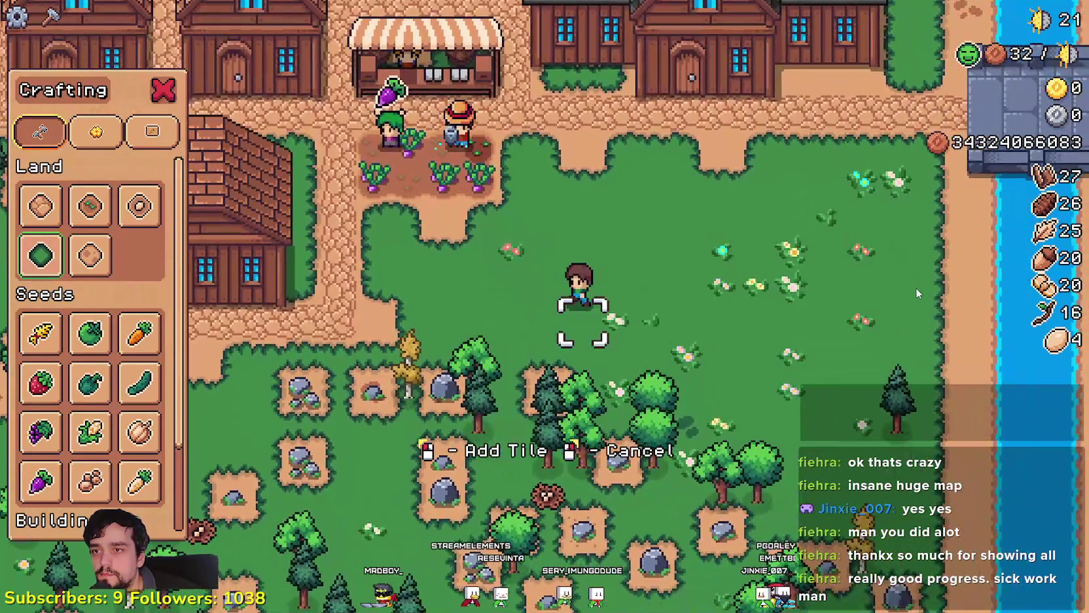
key(a)
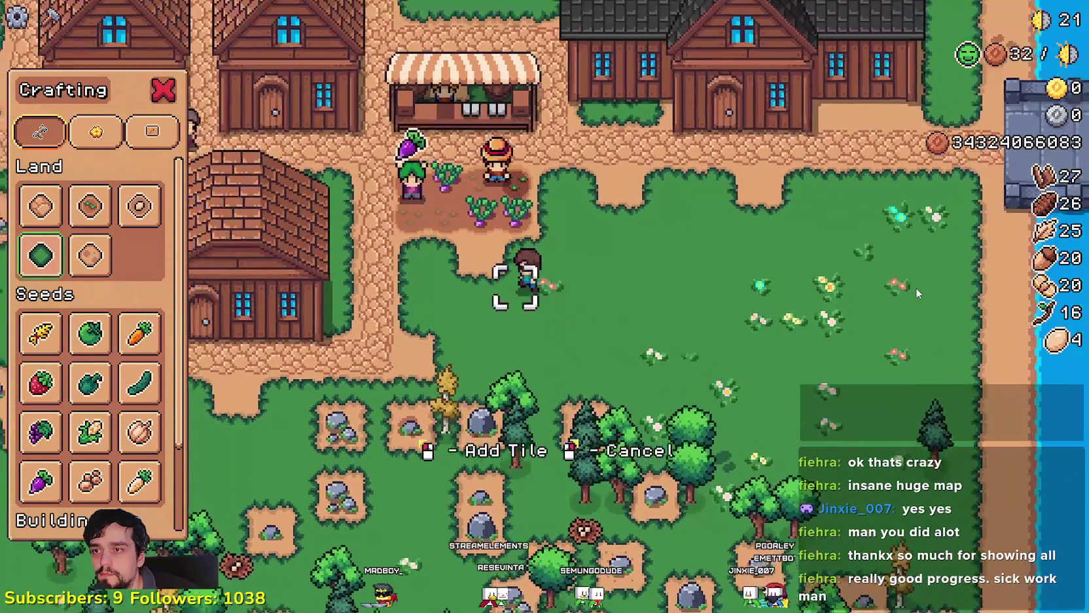
key(d)
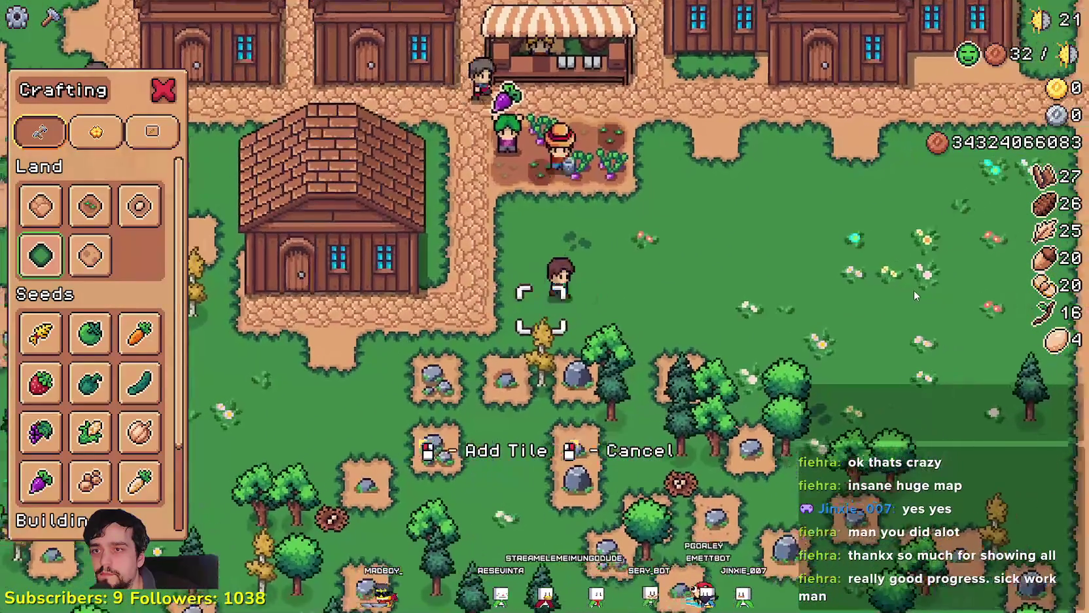
key(w)
key(d)
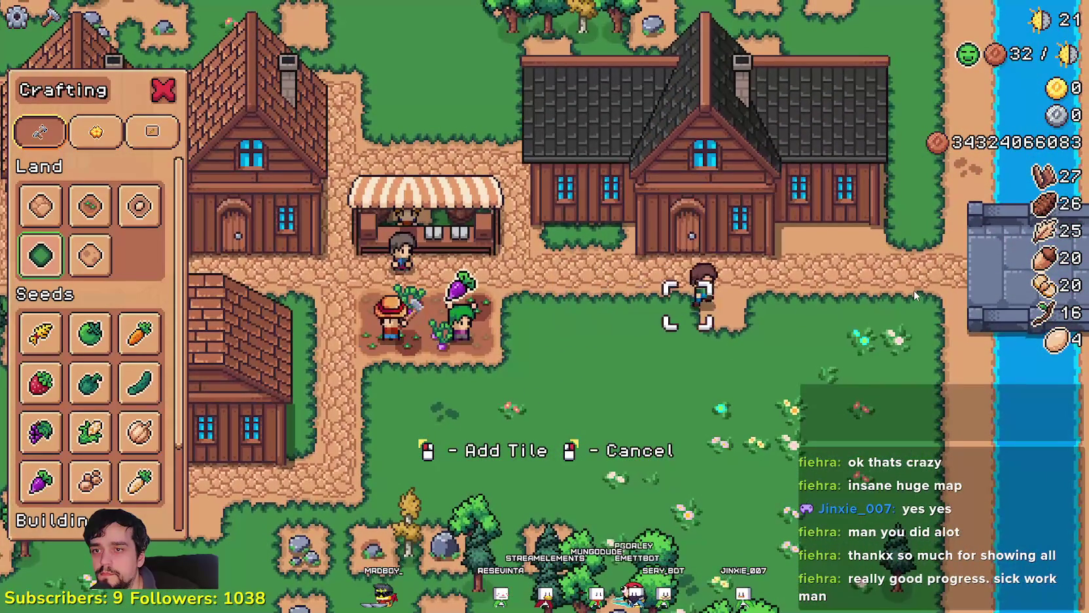
key(Escape)
- Walk up to the house and glance at its panel
key(a)
key(a)
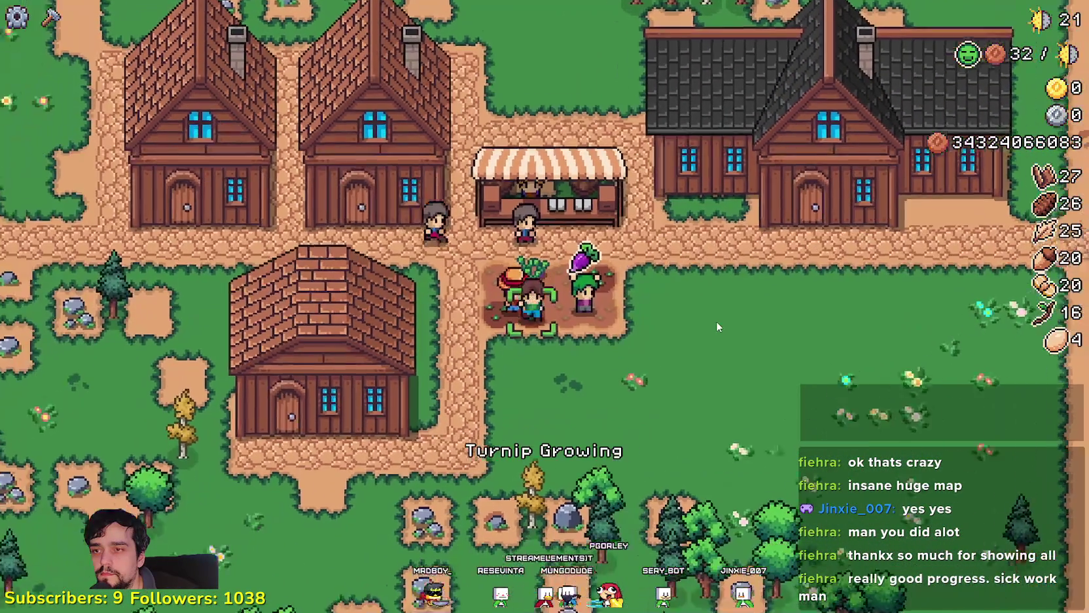
key(w)
key(e)
key(Escape)
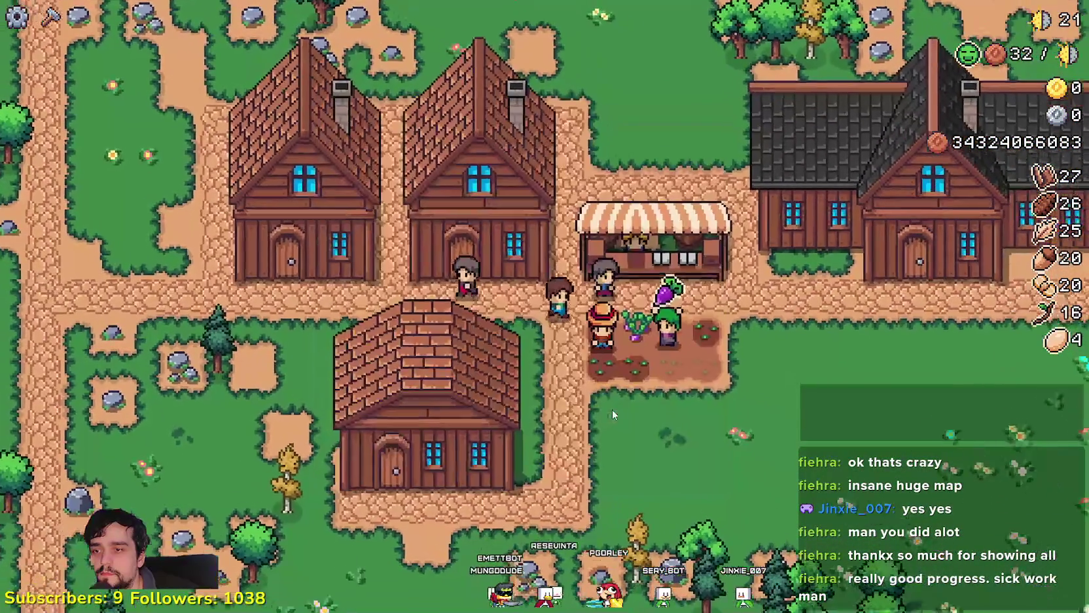
- Check the warehouse inventory, which holds one of two stock slots
key(s)
key(a)
key(e)
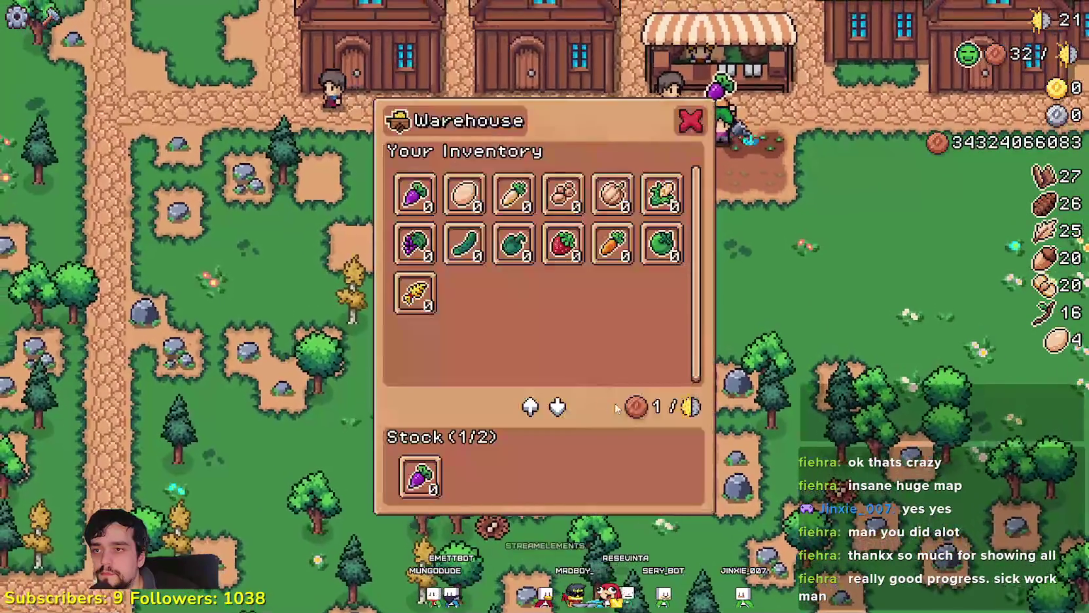
key(Escape)
- Check the brick house panel, then walk the farmer to the big player house door
key(w)
key(d)
key(a)
key(s)
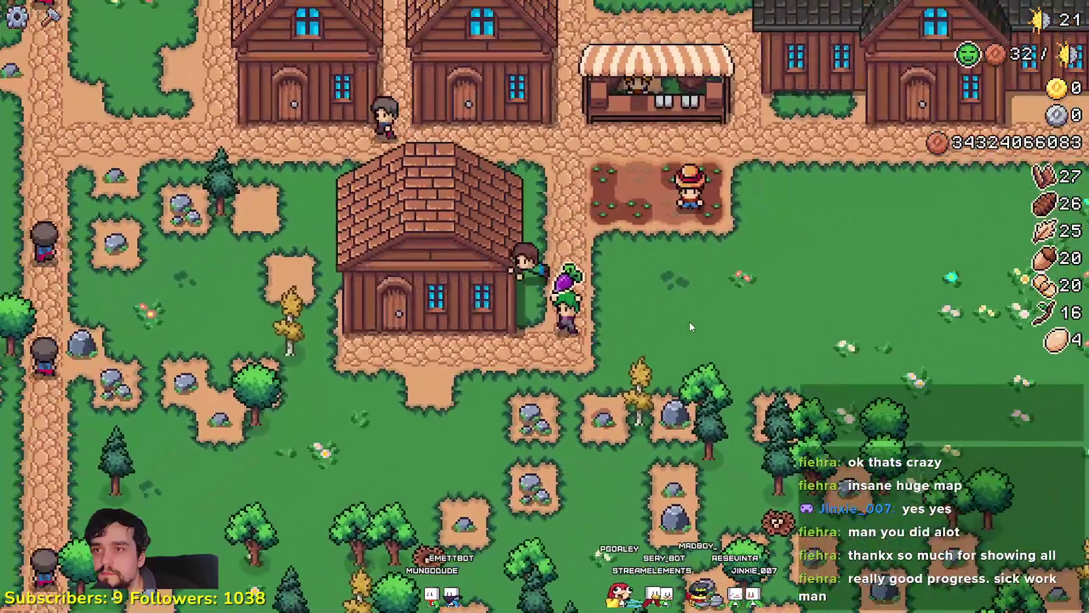
key(a)
key(e)
key(Escape)
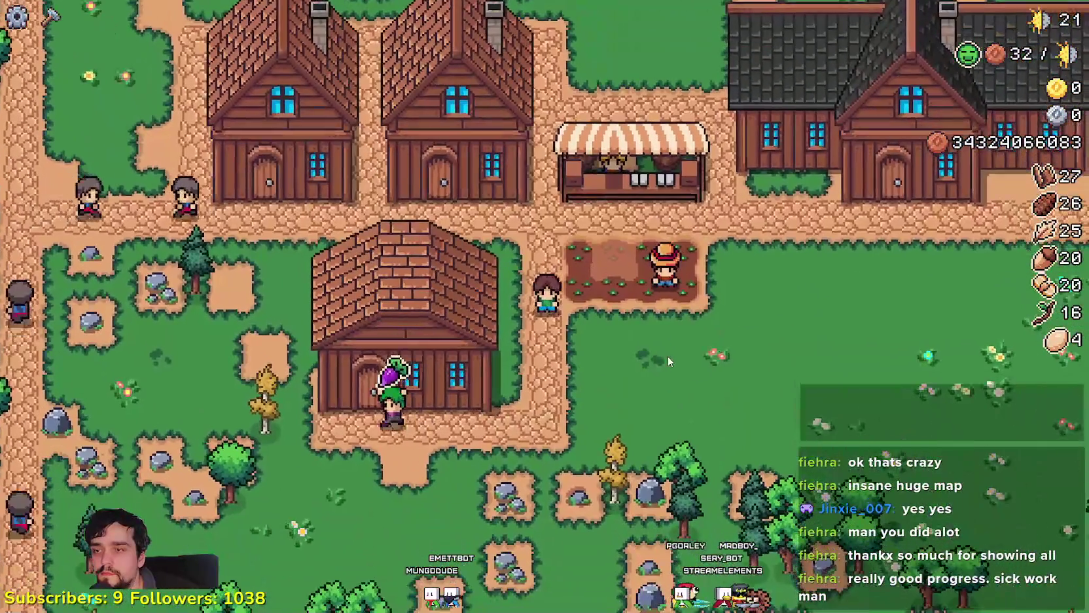
key(w)
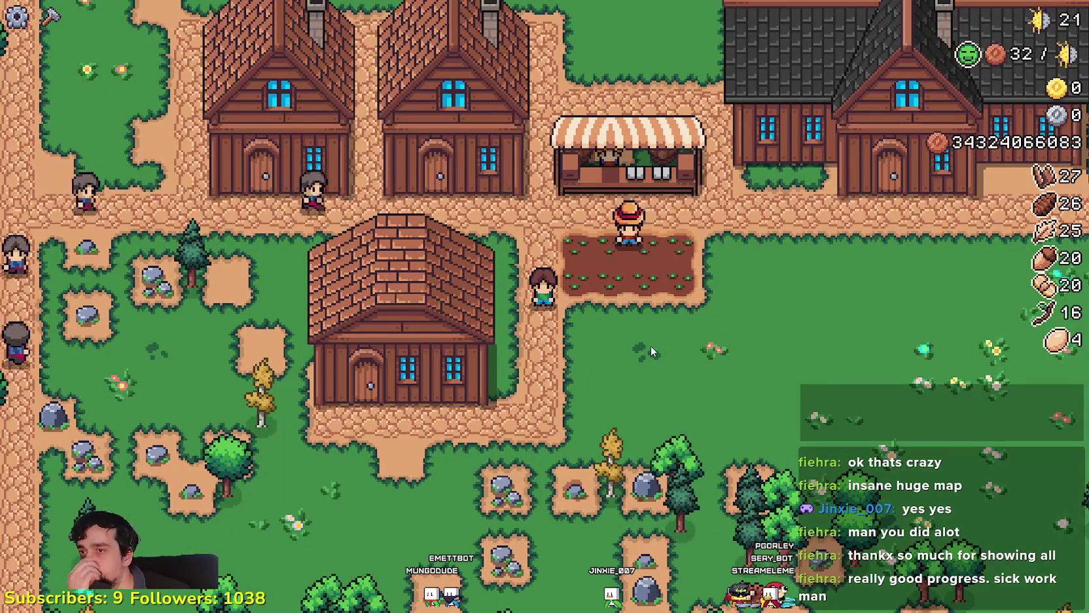
key(d)
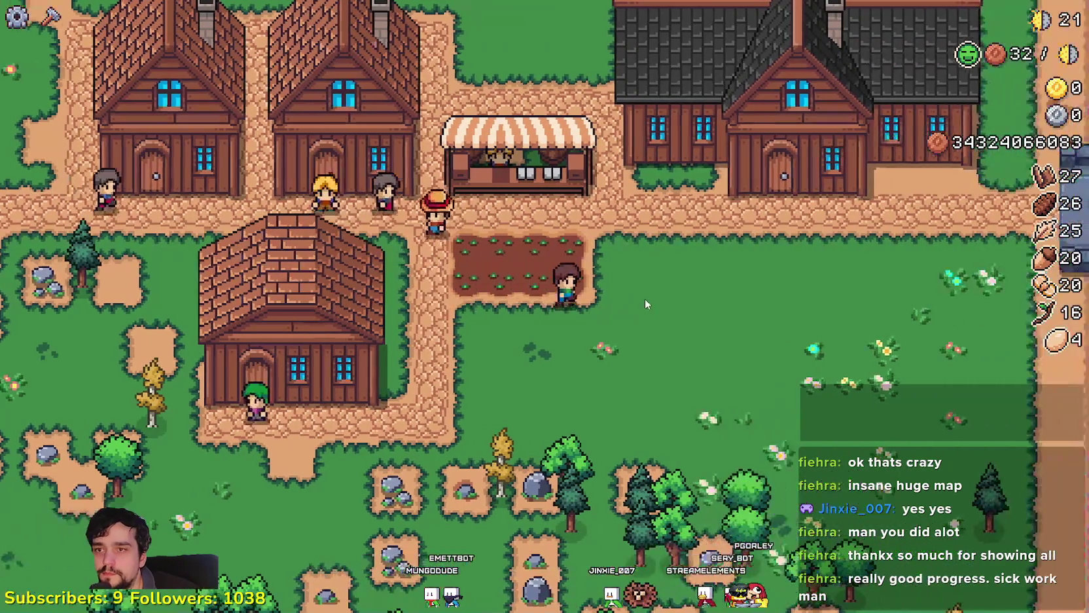
key(w)
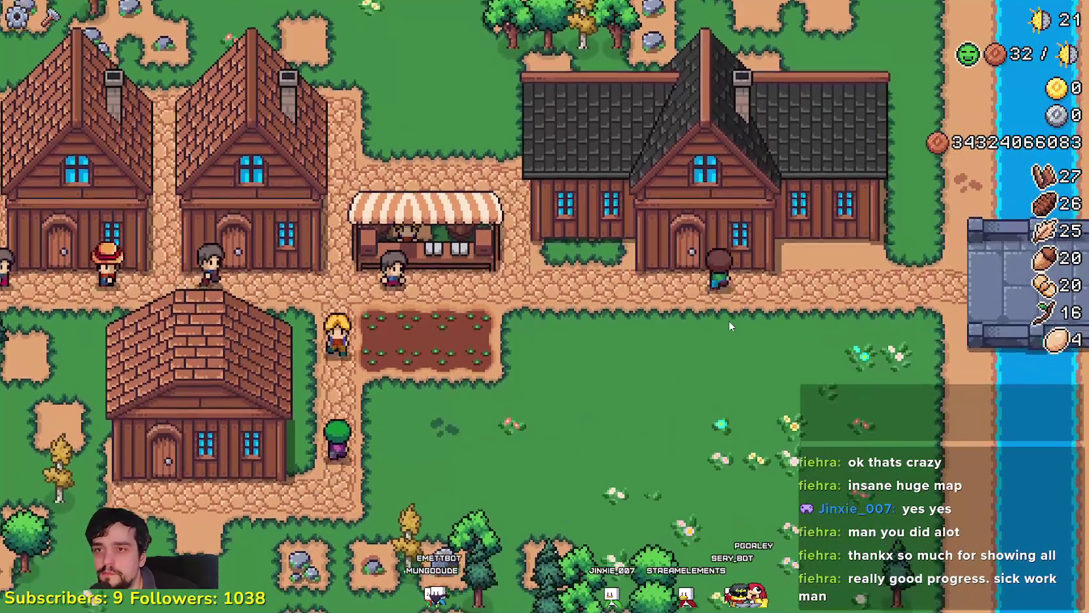
- Look over the Player House advancement tree, then close it
click(729, 321)
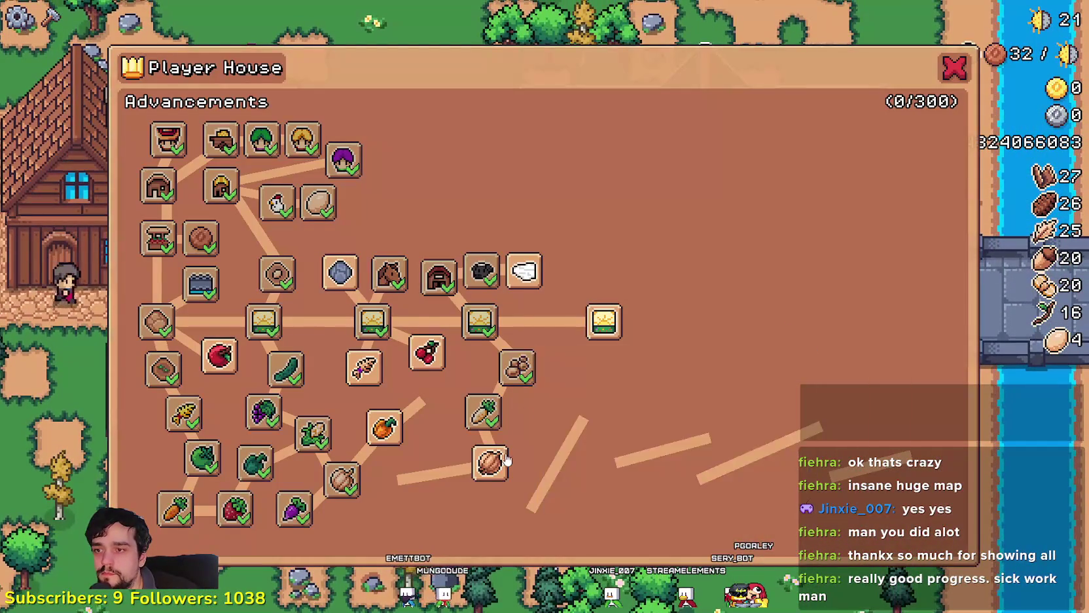
mouse_move(438, 288)
key(Escape)
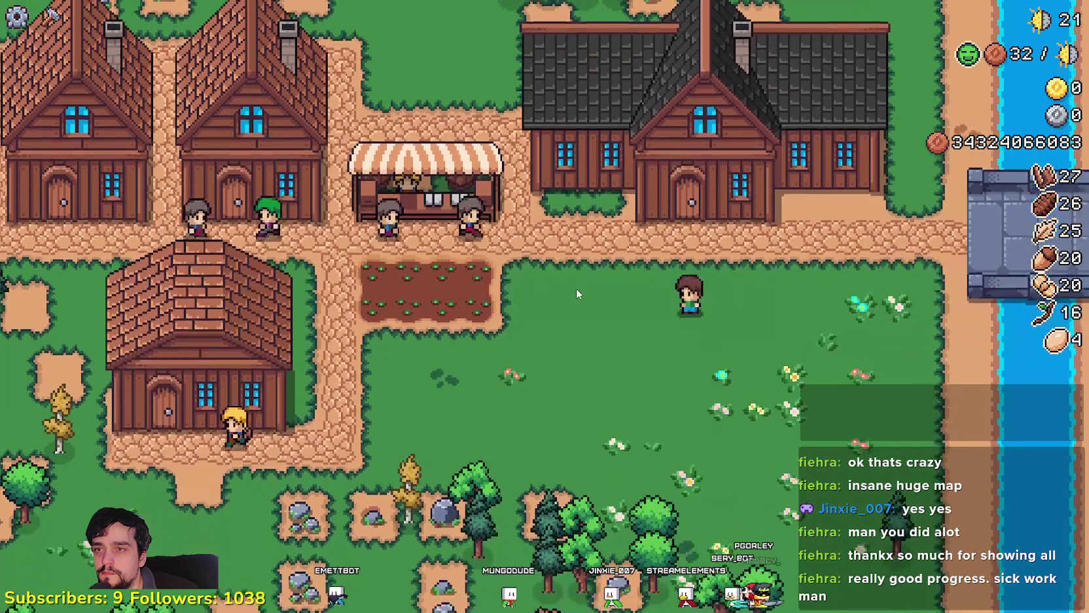
- Walk past the house and market stall to the turnip plot, then pause to show the stats
key(a)
key(a)
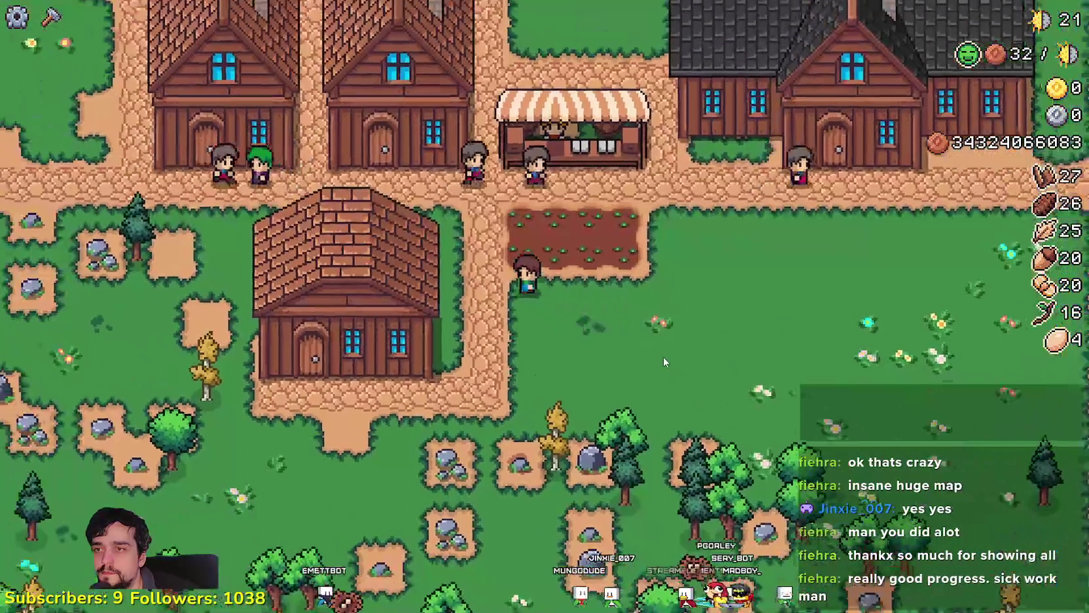
key(s)
key(d)
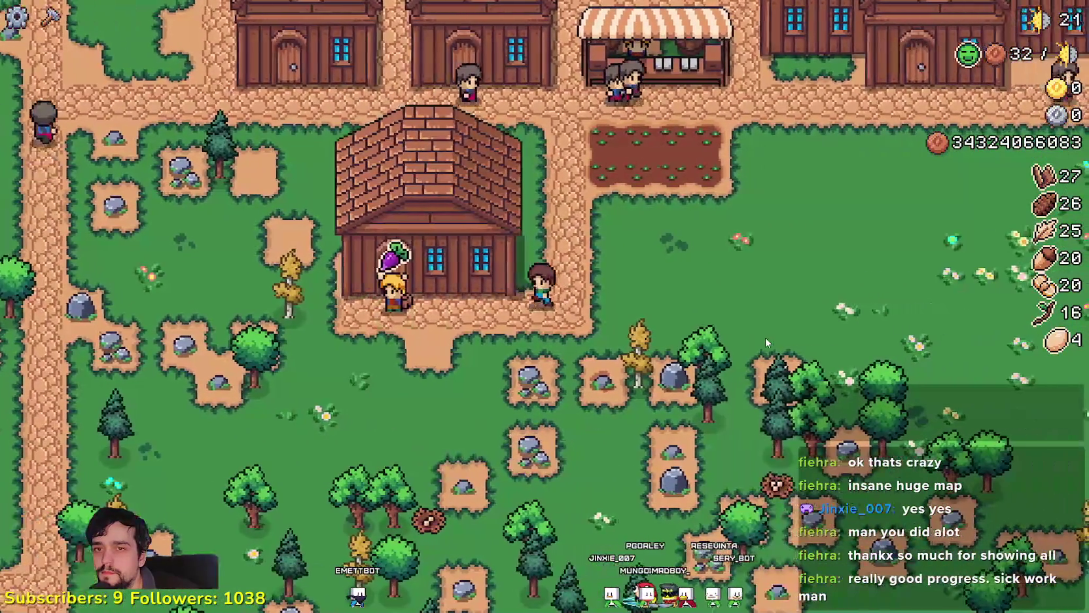
scroll(760, 337, up, 2)
key(w)
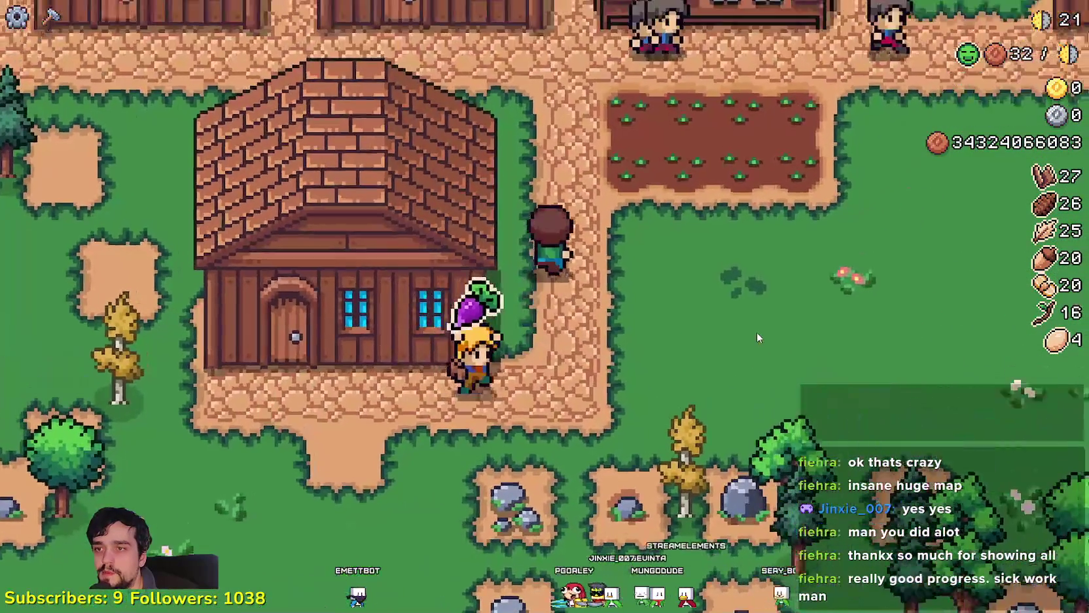
scroll(757, 334, down, 2)
key(d)
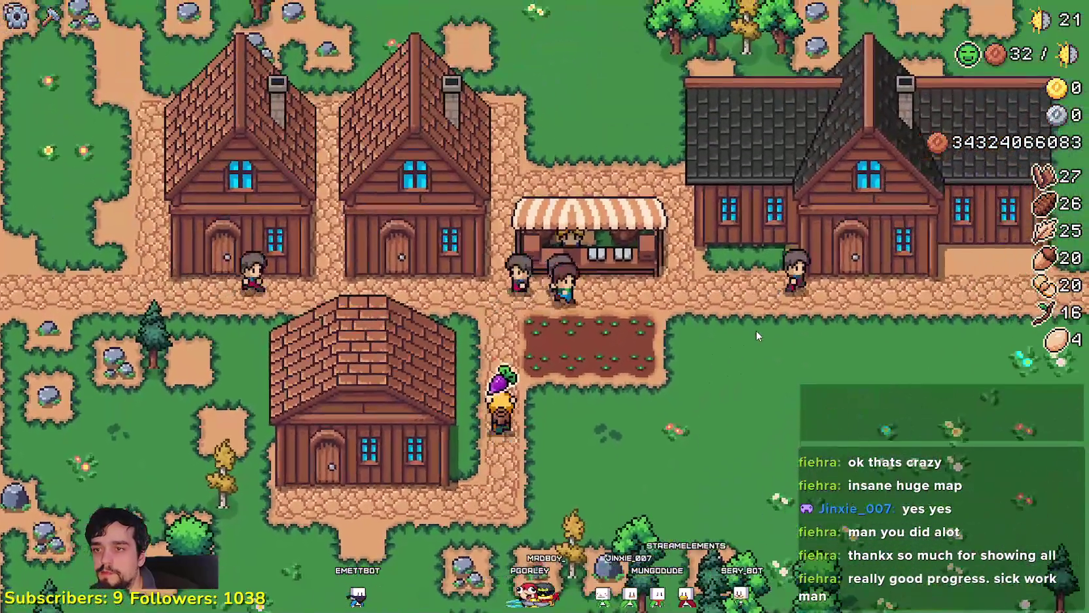
key(d)
key(s)
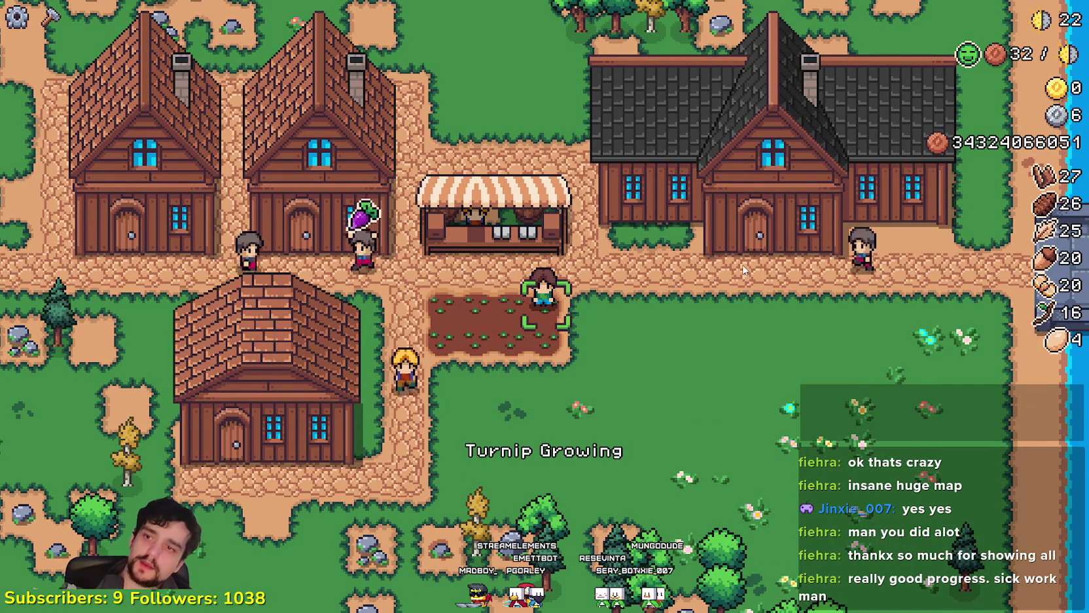
key(Escape)
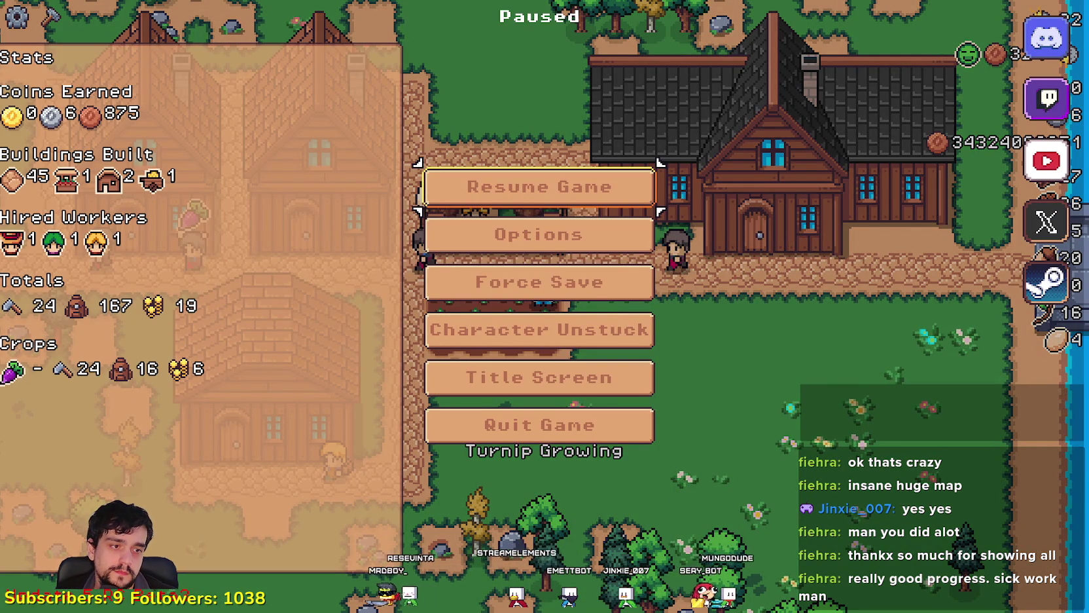
- Inspect the running game's InventoryManager inventory values in the Remote scene tree
key(alt+Tab)
click(180, 88)
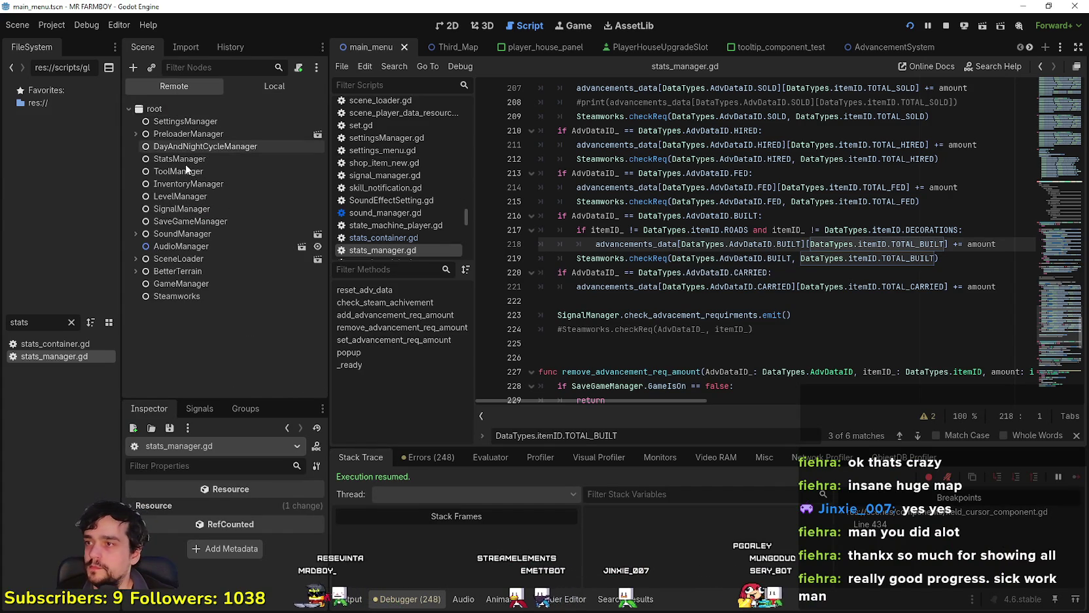
click(188, 184)
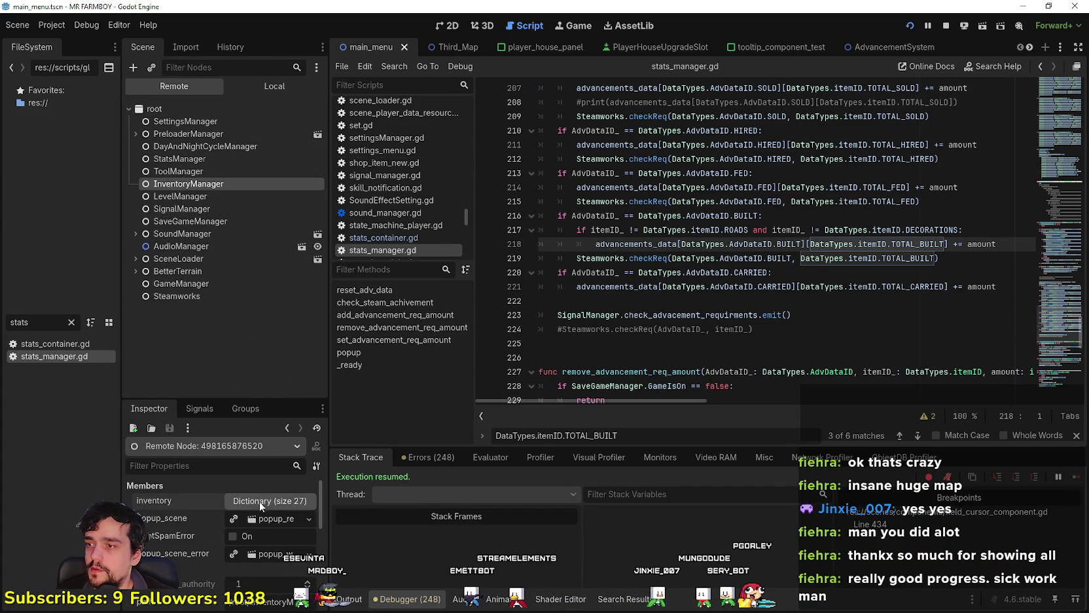
scroll(189, 519, down, 5)
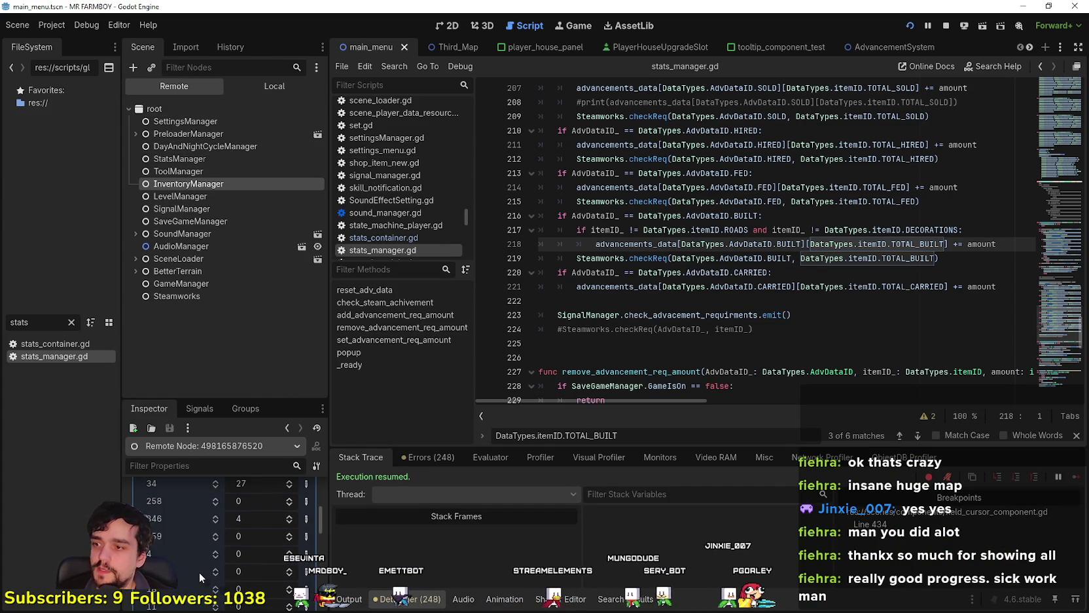
scroll(216, 570, down, 3)
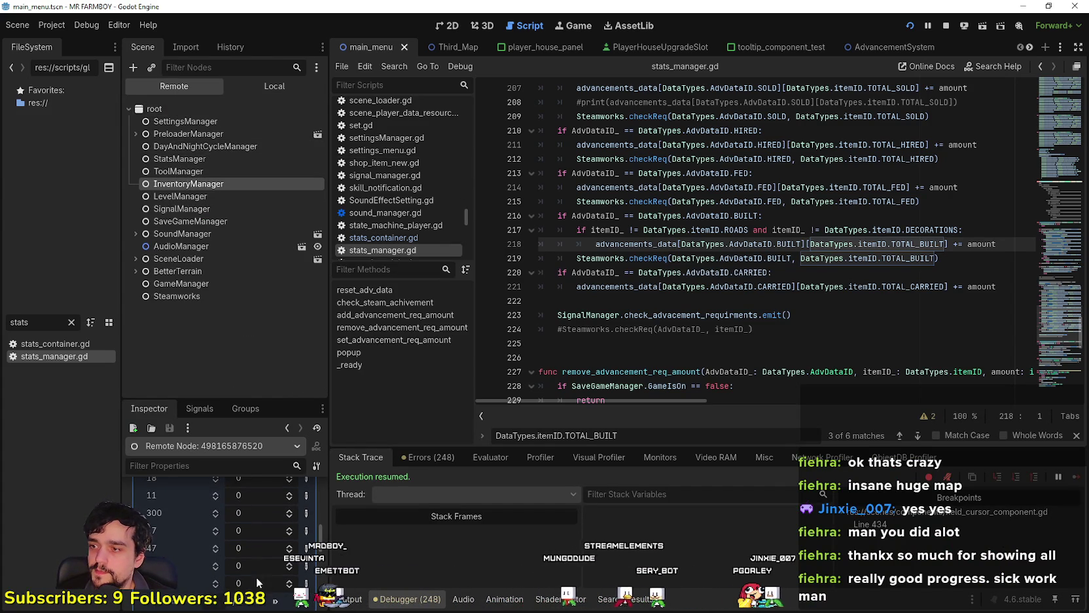
scroll(259, 571, up, 3)
scroll(252, 549, up, 2)
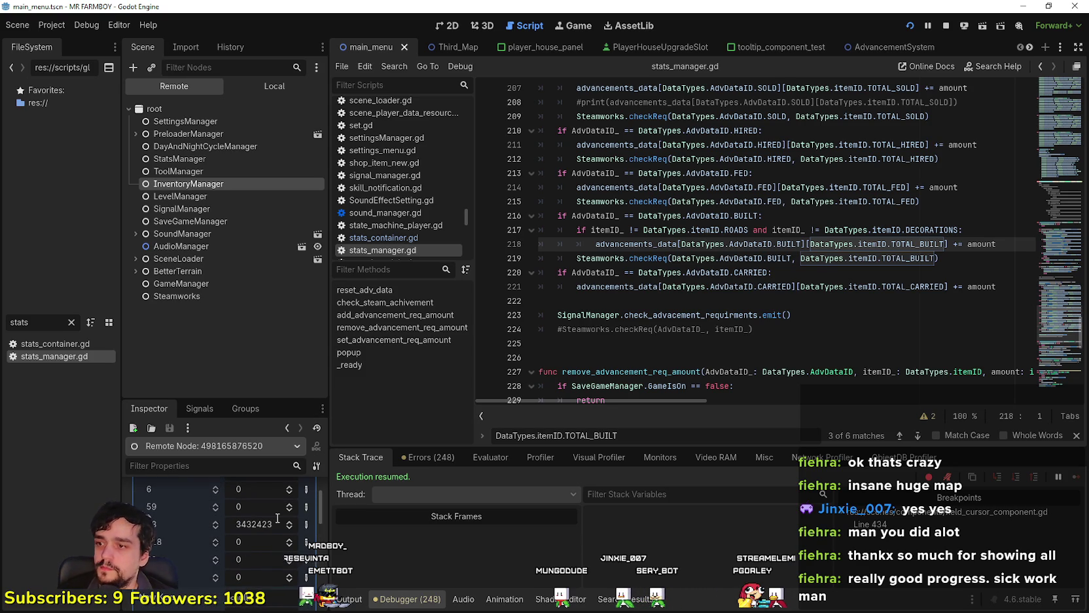
- Return the Scene dock to Local and resume the paused game
click(265, 90)
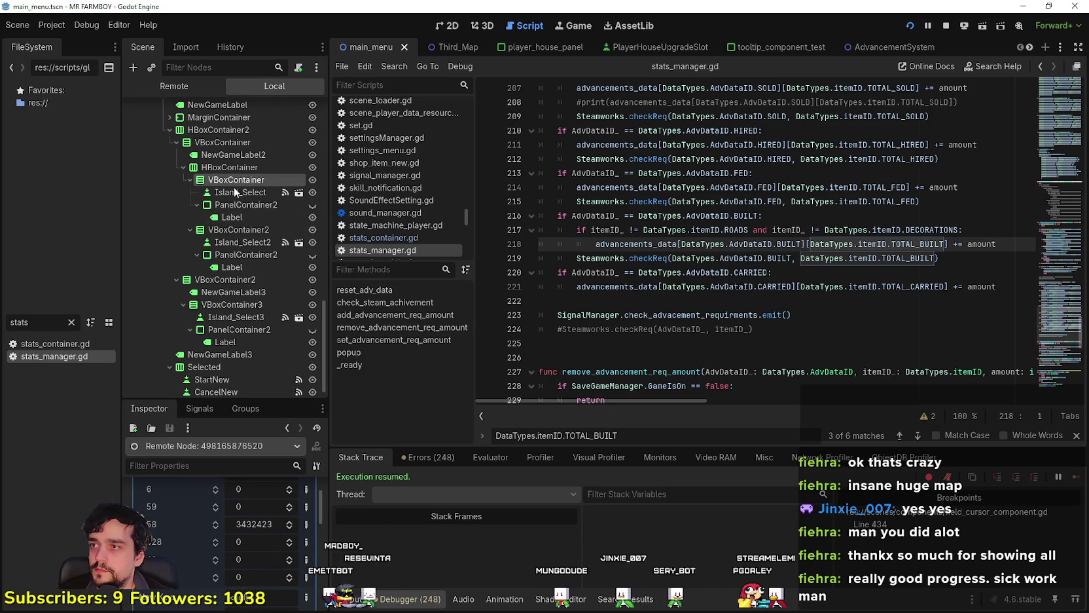
key(alt+Tab)
key(Escape)
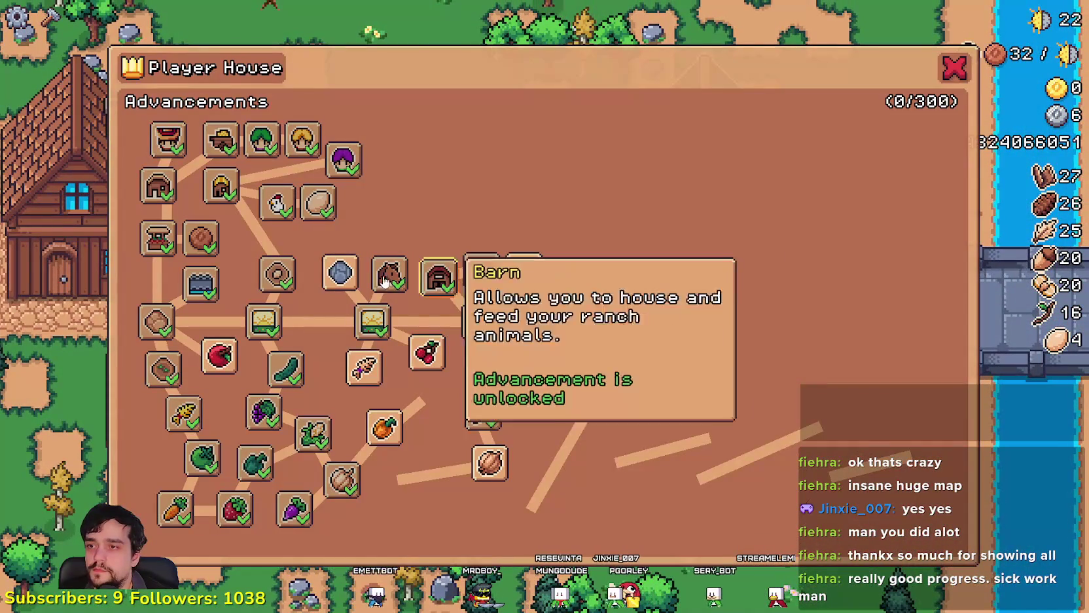
- Buy road tile, Market Upgrade 1, Coop Upgrade 1, house, farmer, warehouse, rancher, baby chickens and Carrier Upgrade 1
click(340, 271)
click(357, 236)
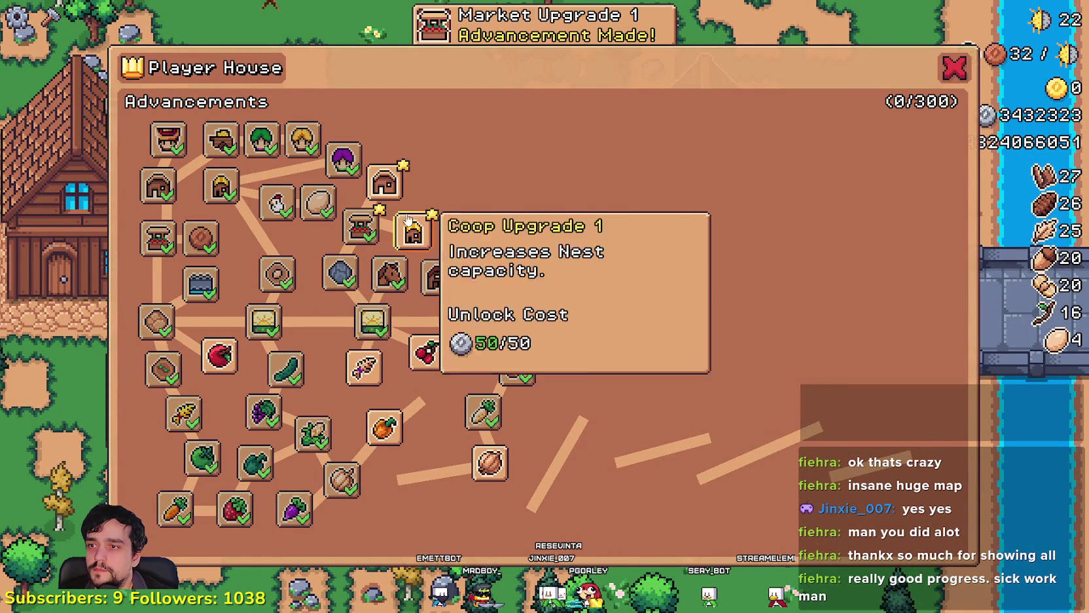
click(414, 232)
click(385, 183)
click(429, 180)
click(409, 139)
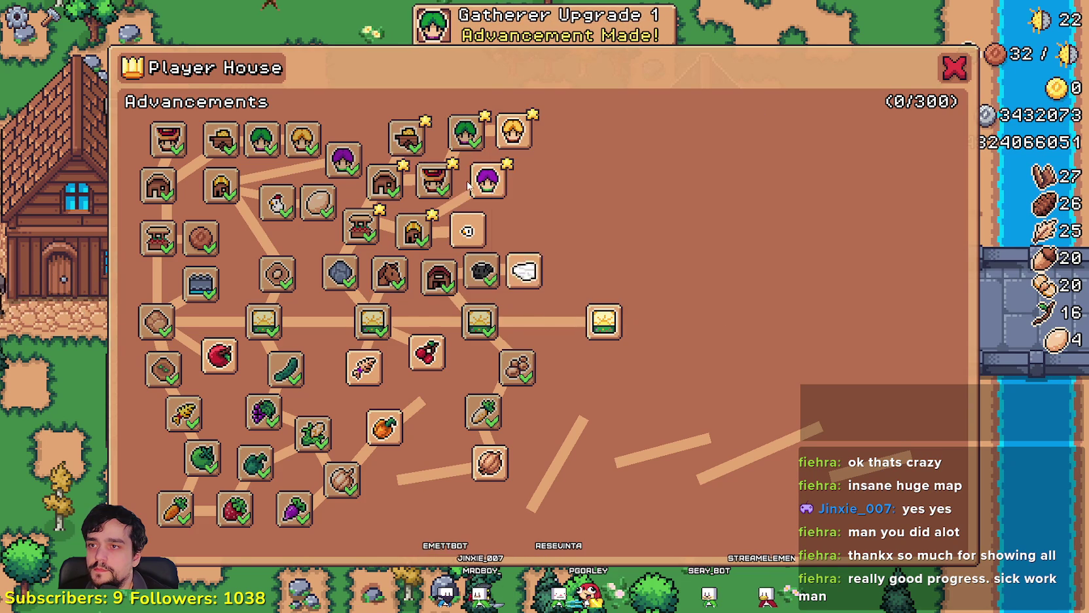
click(487, 180)
click(468, 229)
click(514, 131)
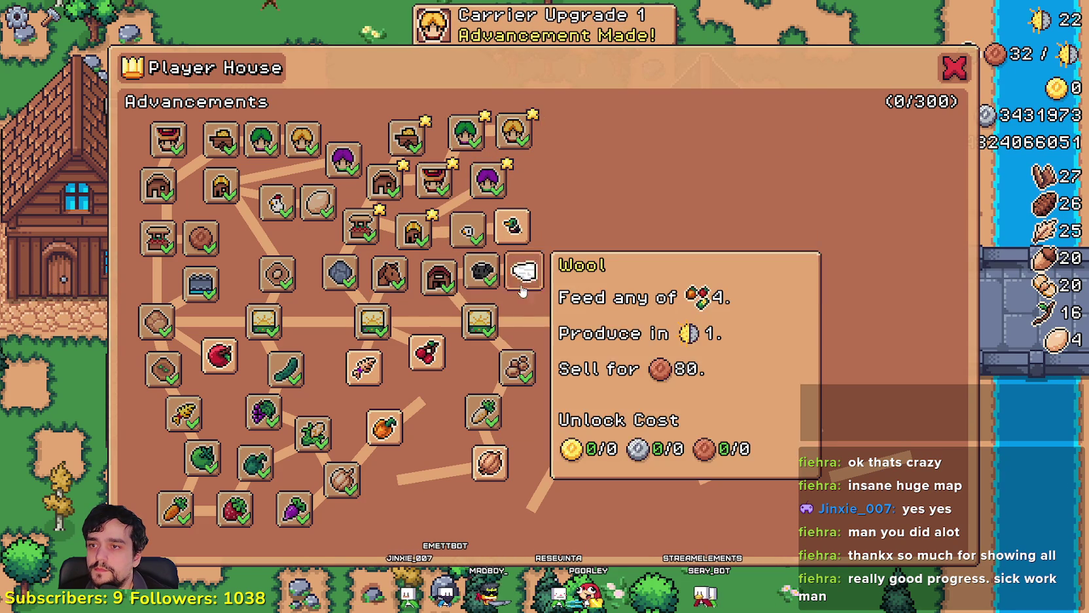
- Unlock Wool, Orange Pepper, Pumpkin, Apple, Cherry, Green Chili Pepper, Onion, Leek and Red Corn
click(523, 271)
click(384, 427)
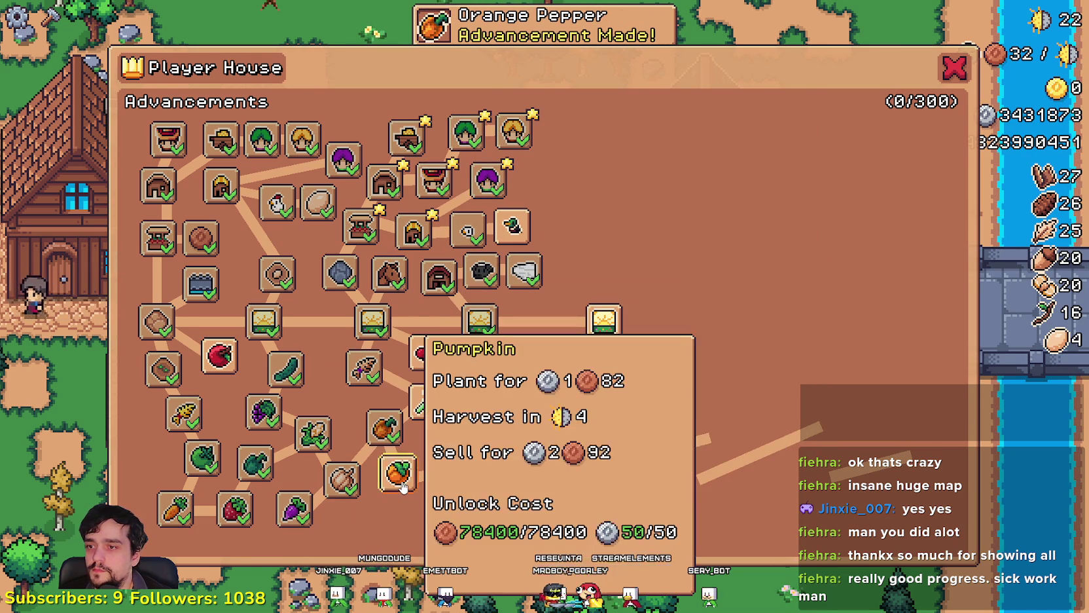
click(341, 479)
click(398, 471)
click(426, 352)
click(483, 411)
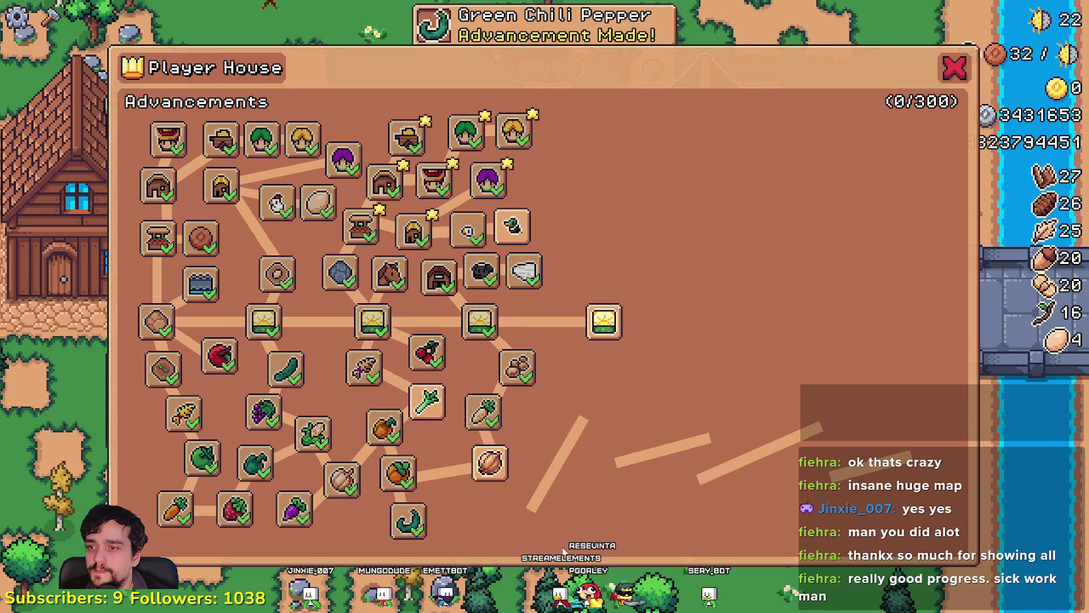
click(490, 462)
click(427, 400)
mouse_move(531, 517)
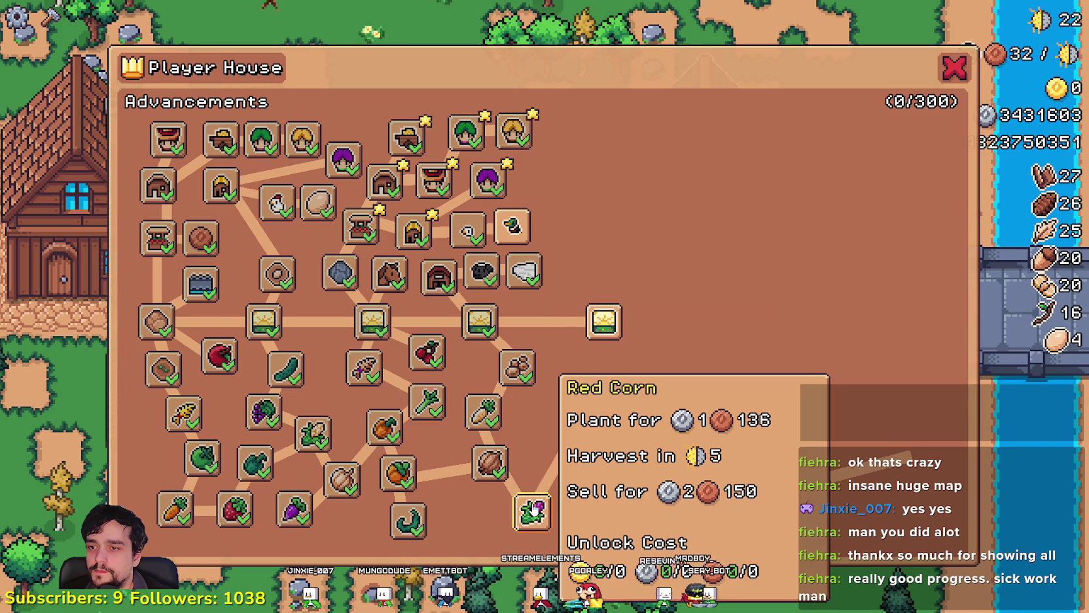
click(531, 514)
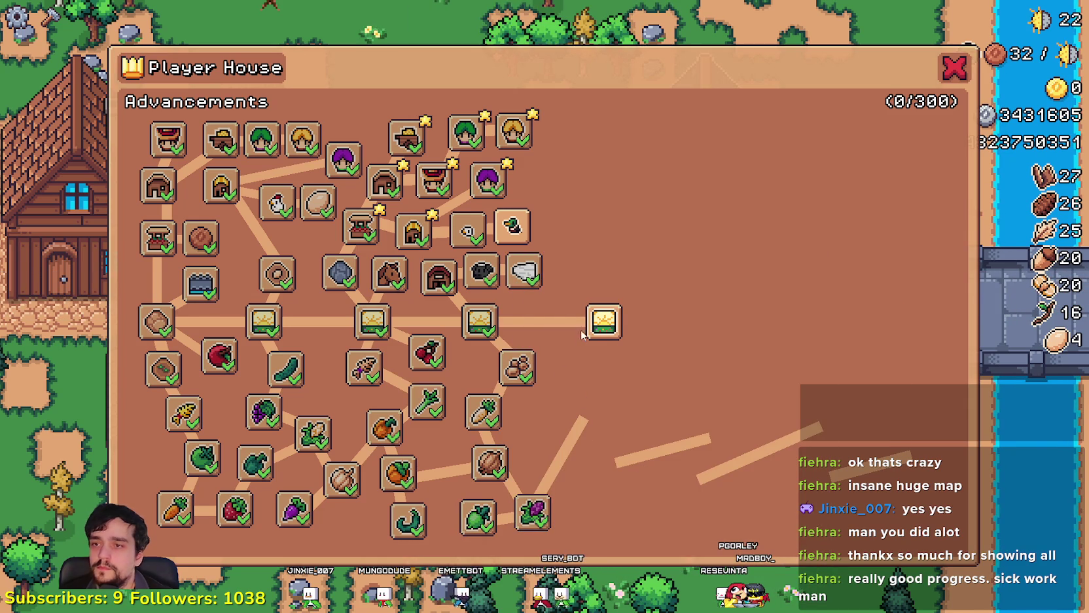
mouse_move(601, 321)
mouse_move(522, 512)
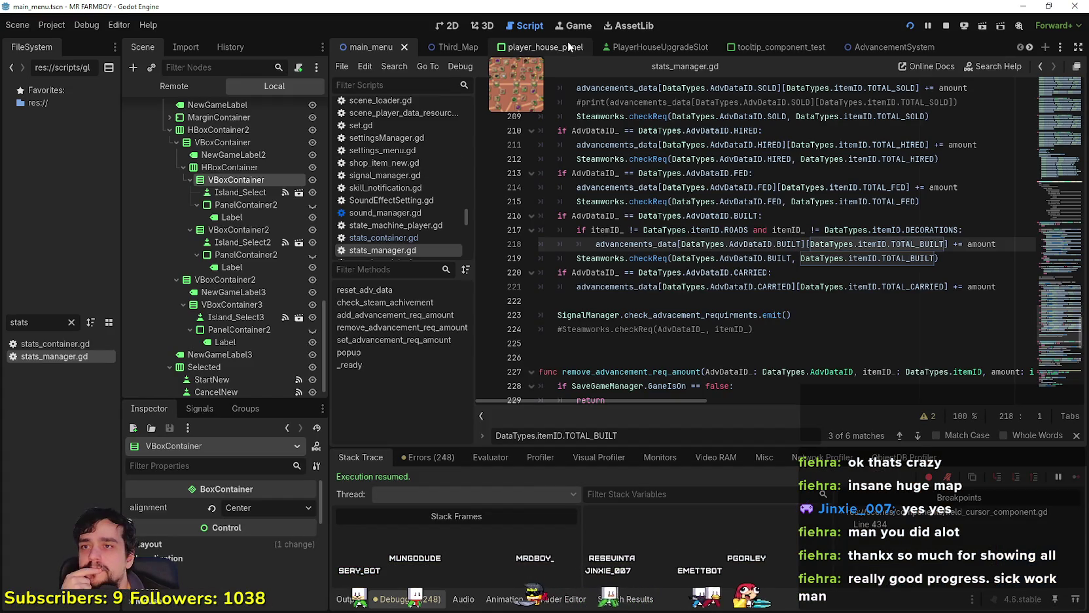
- In the 2D view, review the parent lists of the Cabbage and RedCorn nodes
click(452, 28)
scroll(606, 343, up, 1)
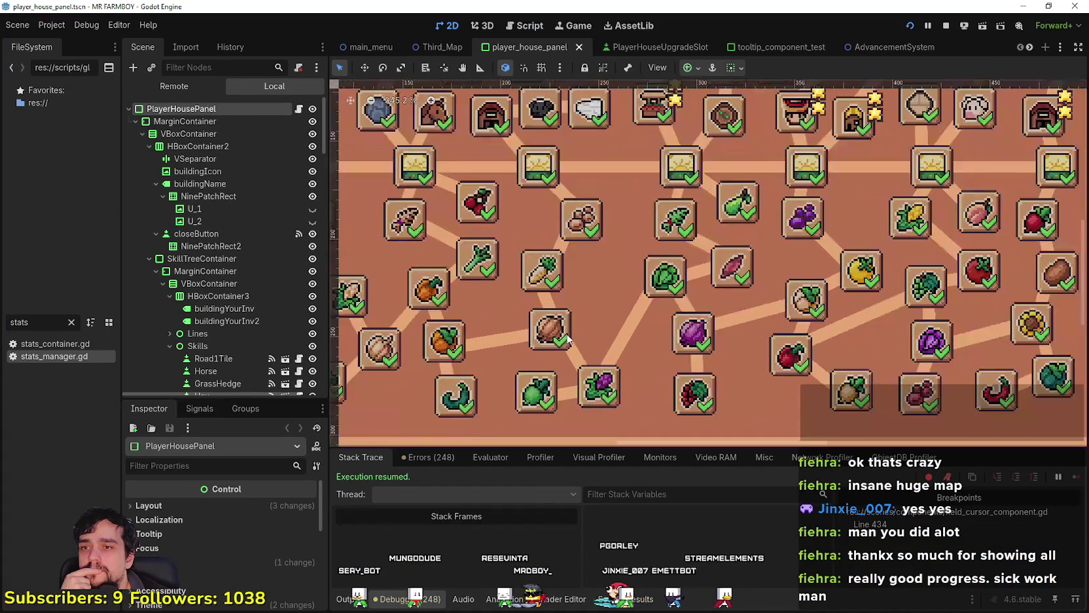
click(646, 301)
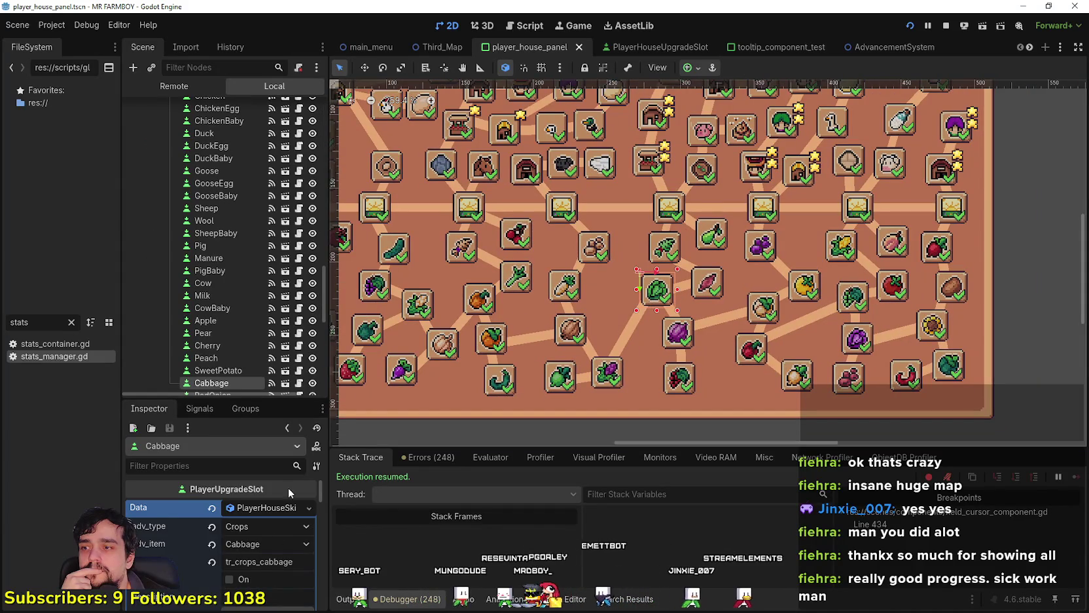
scroll(264, 563, down, 4)
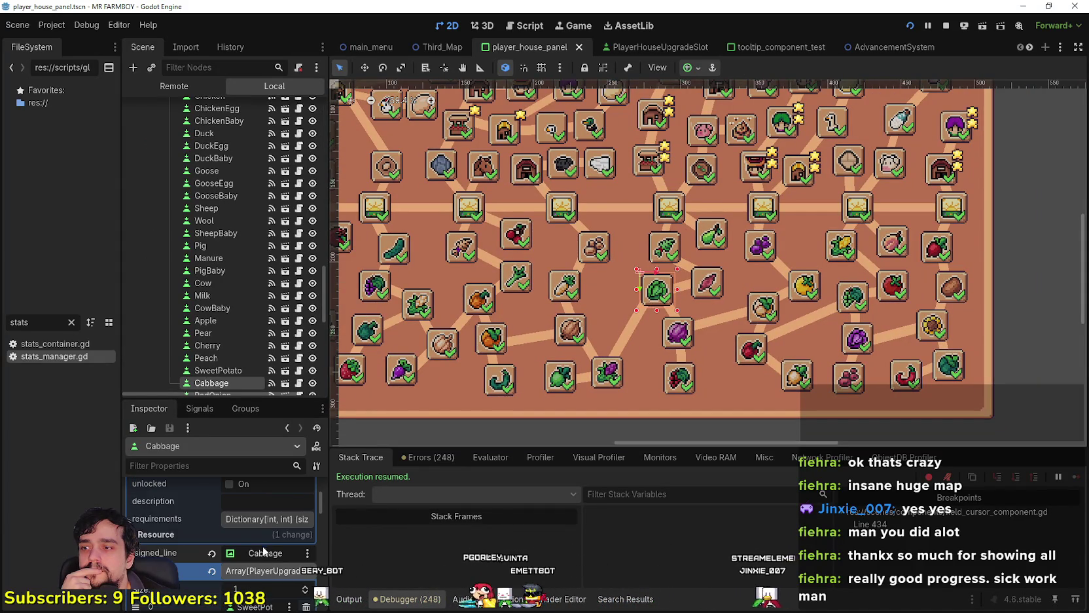
click(255, 522)
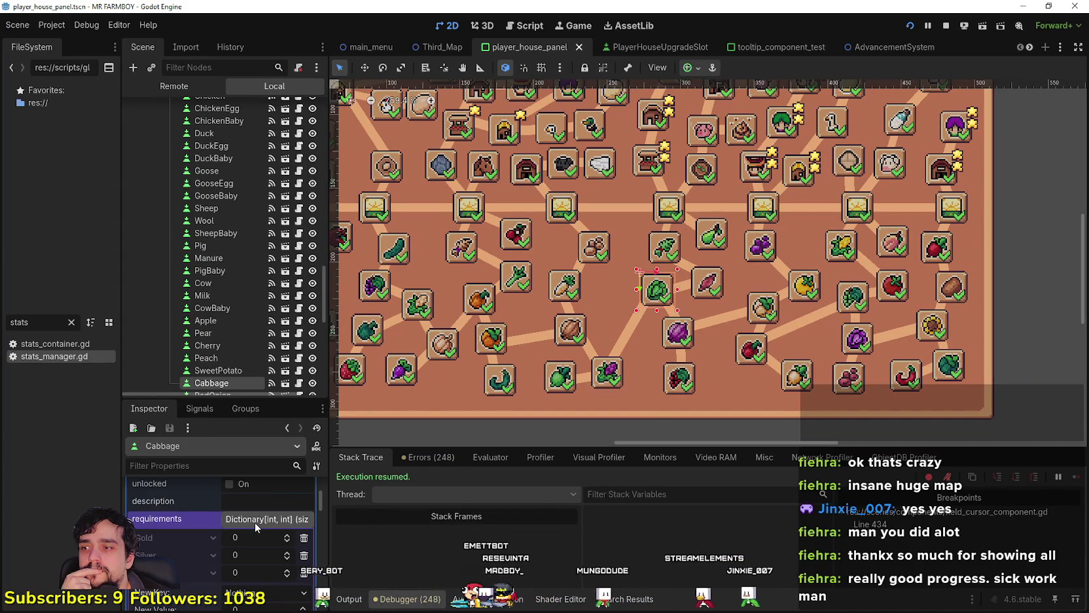
click(255, 521)
click(257, 550)
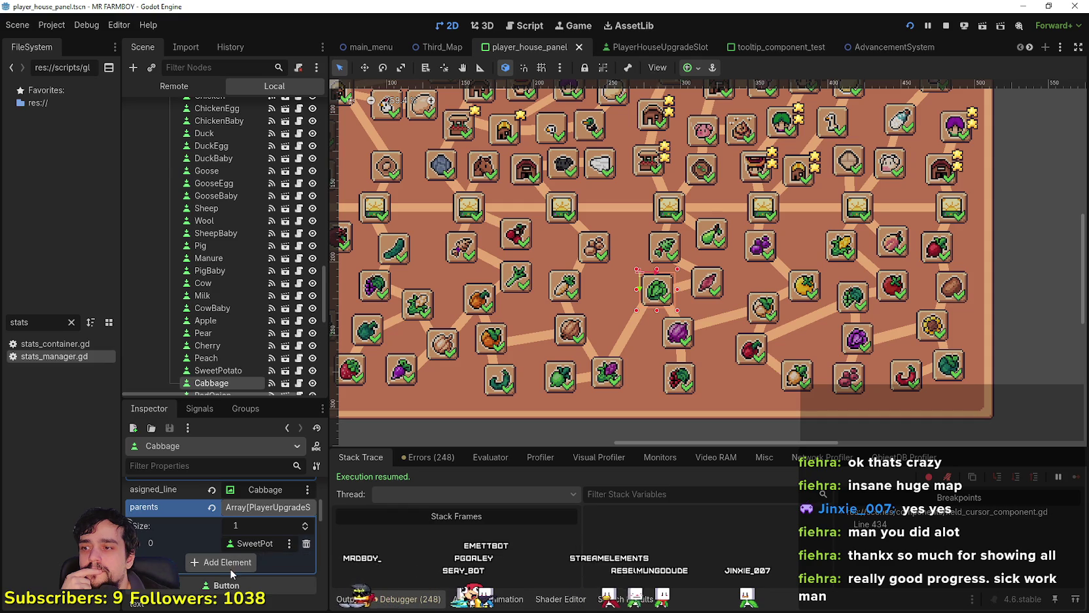
click(611, 376)
click(268, 507)
scroll(267, 567, down, 1)
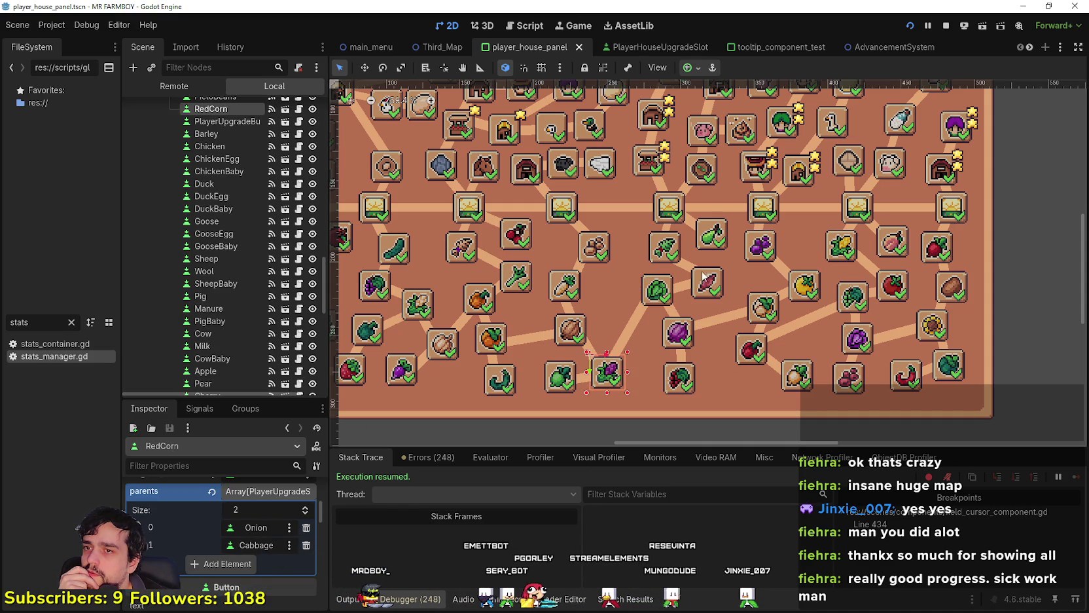
click(653, 300)
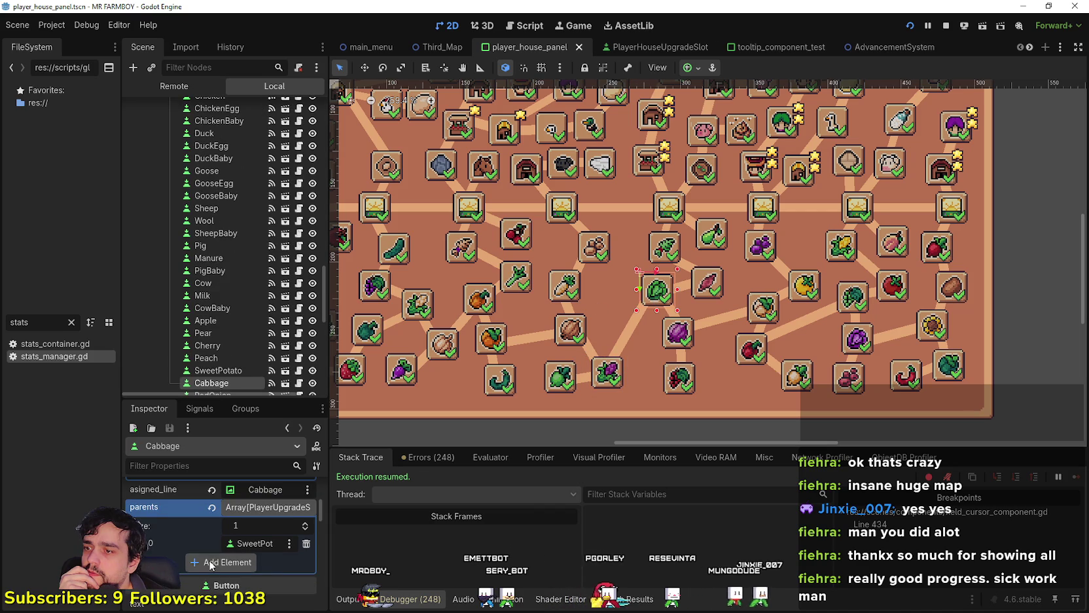
- Assign RedCorn to Cabbage's new parent slot and save the scene
click(239, 561)
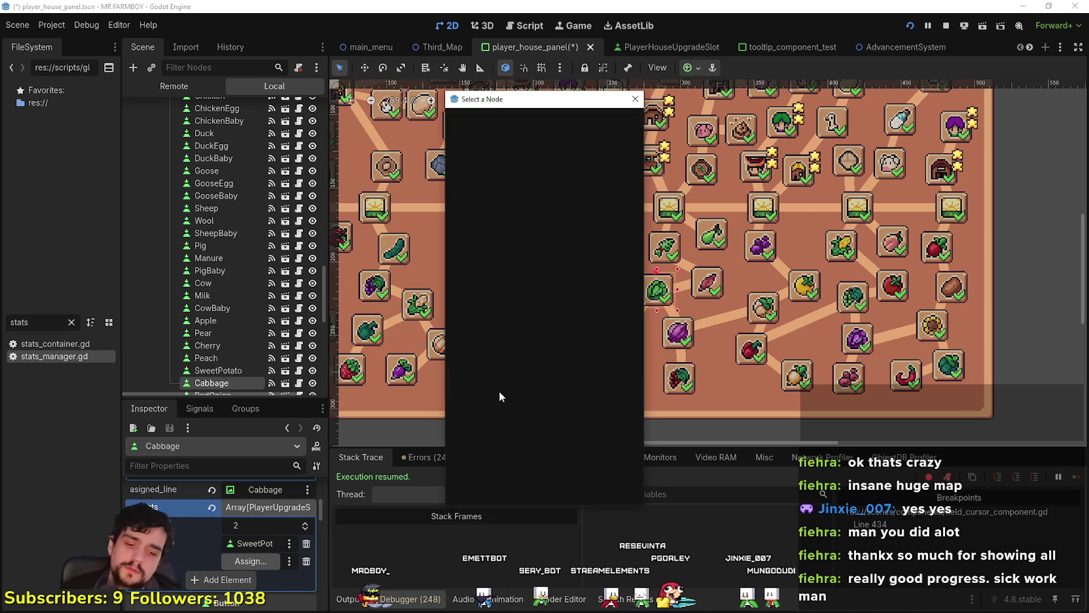
text(corn)
click(540, 266)
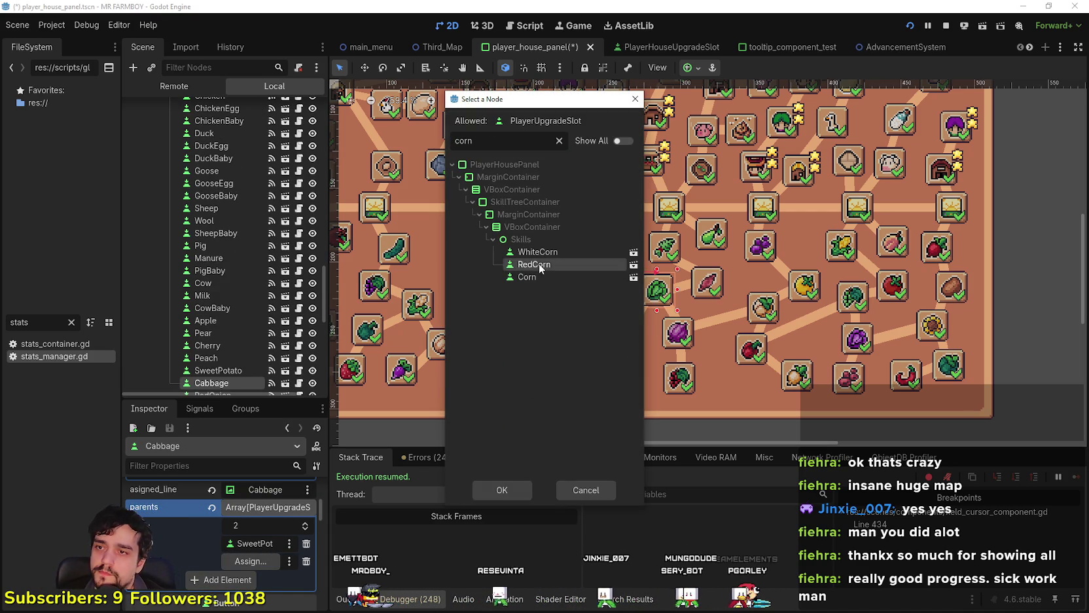
click(501, 490)
key(ctrl+s)
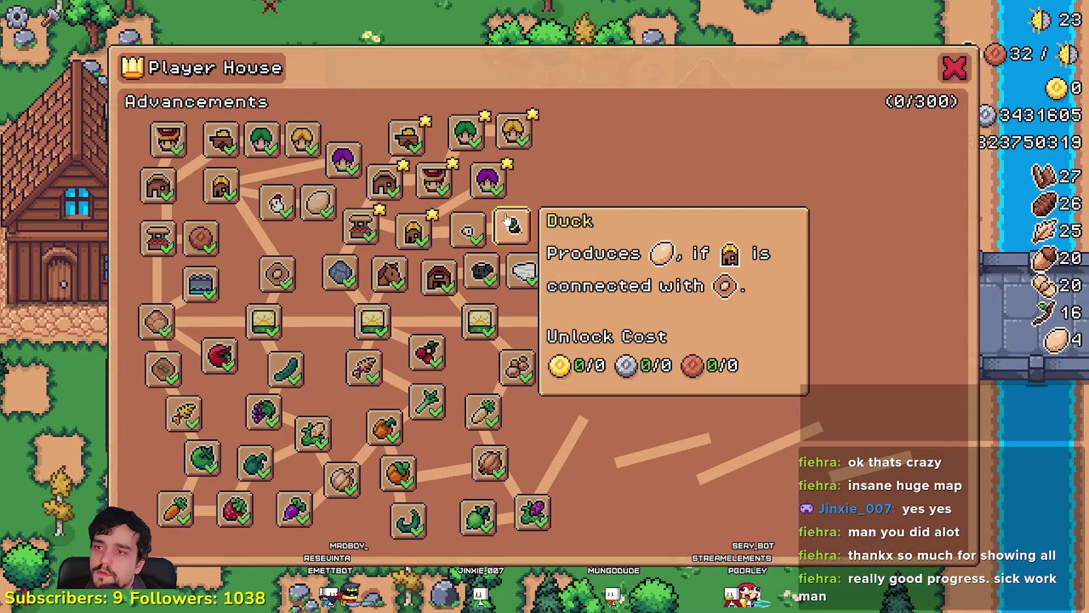
- Unlock the Duck, Duck Egg and Baby Duck advancements, then close the panel
click(507, 222)
click(540, 186)
click(563, 146)
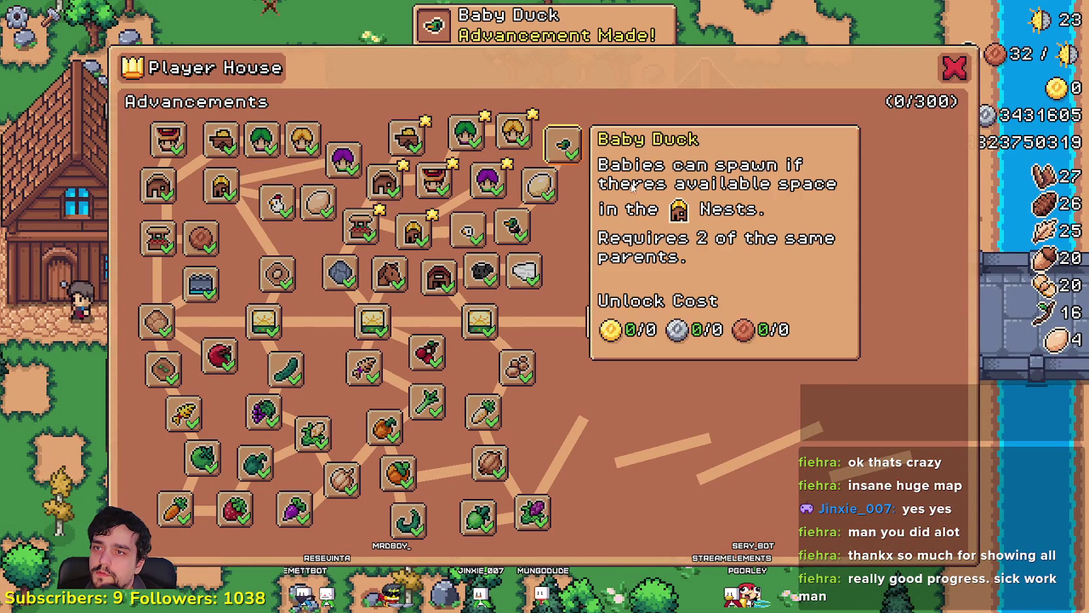
key(Escape)
- Place two Coops side by side on the grass from the Crafting menu
key(c)
scroll(99, 386, down, 5)
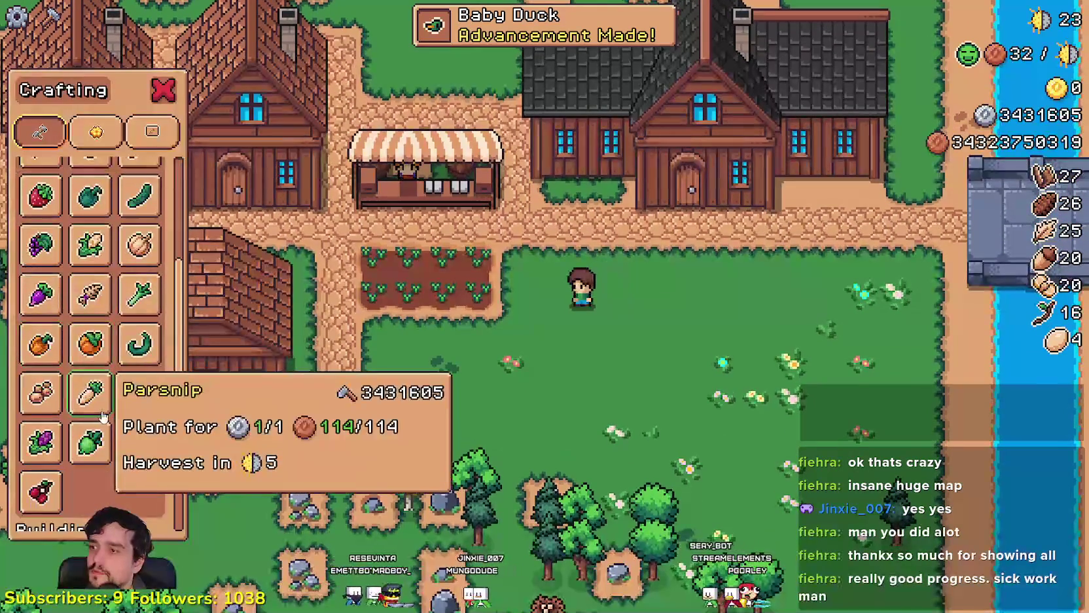
click(41, 502)
click(728, 382)
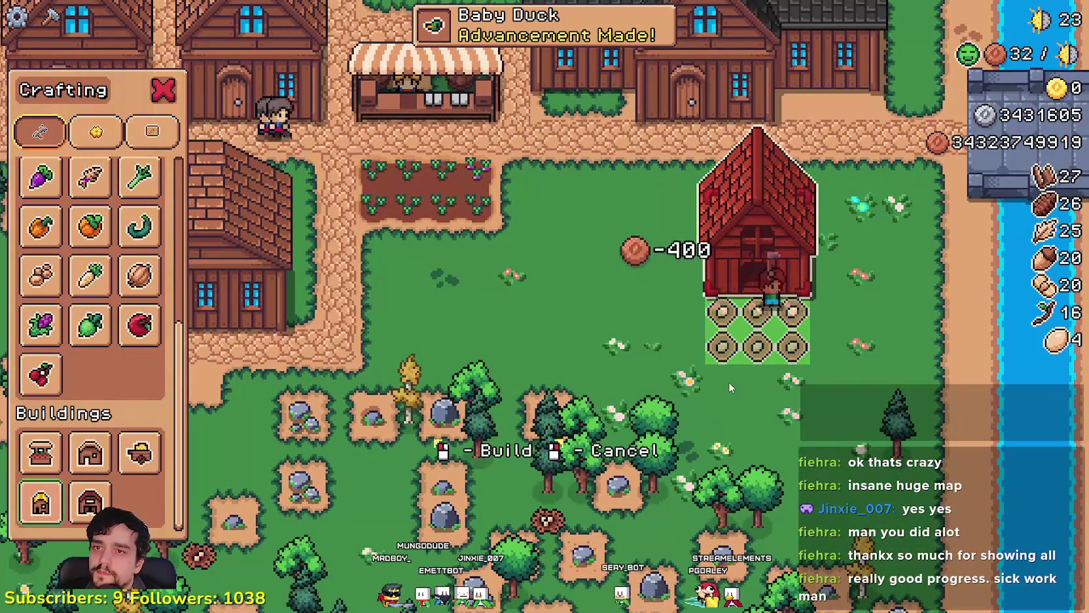
key(d)
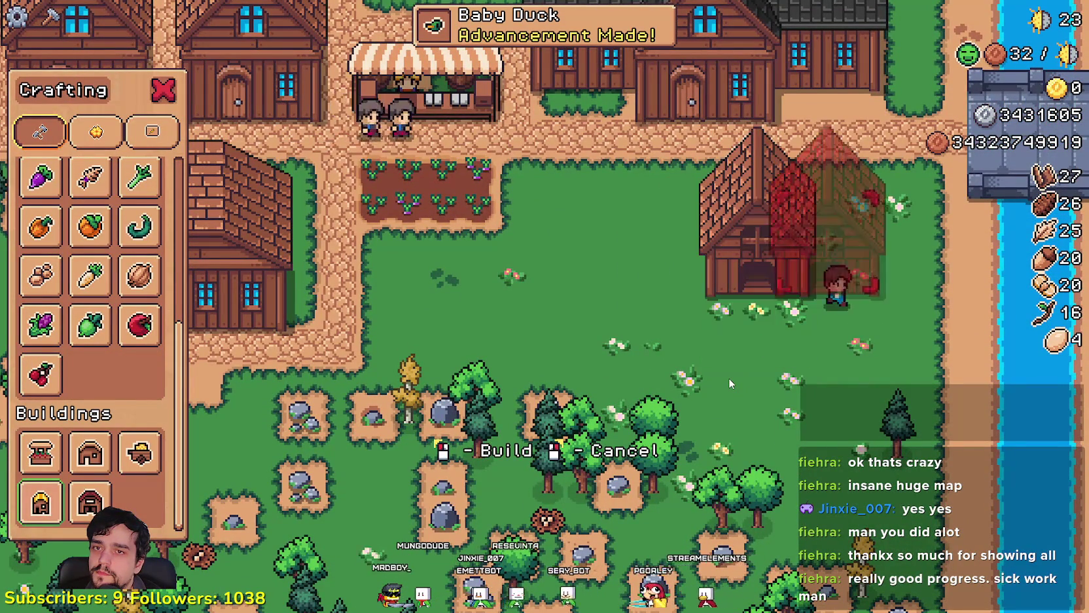
click(728, 378)
- Lay Land tiles along the ground in front of the two coops
scroll(92, 210, up, 5)
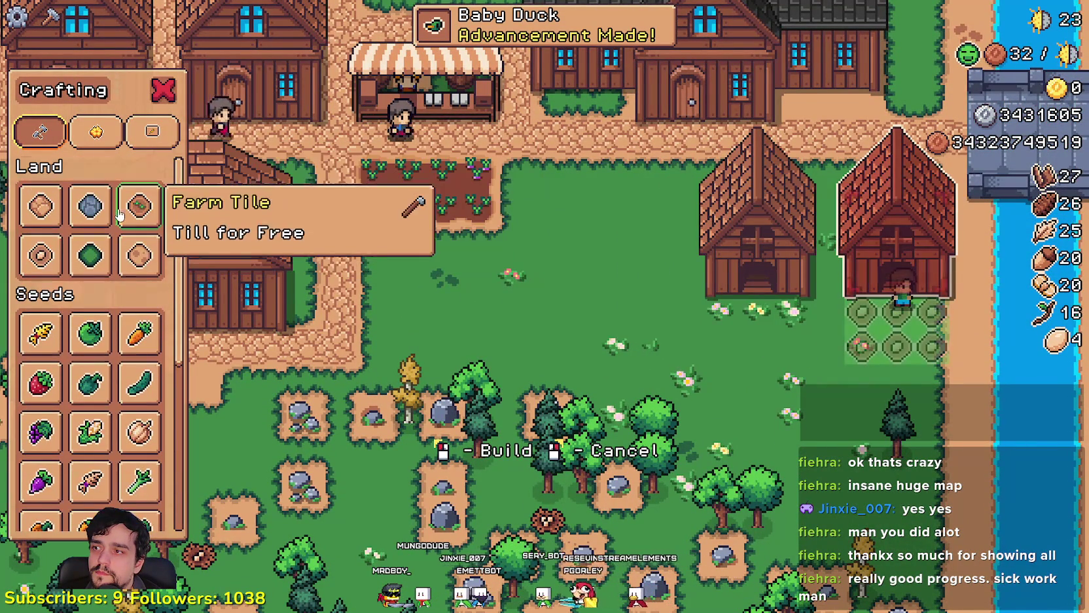
click(139, 216)
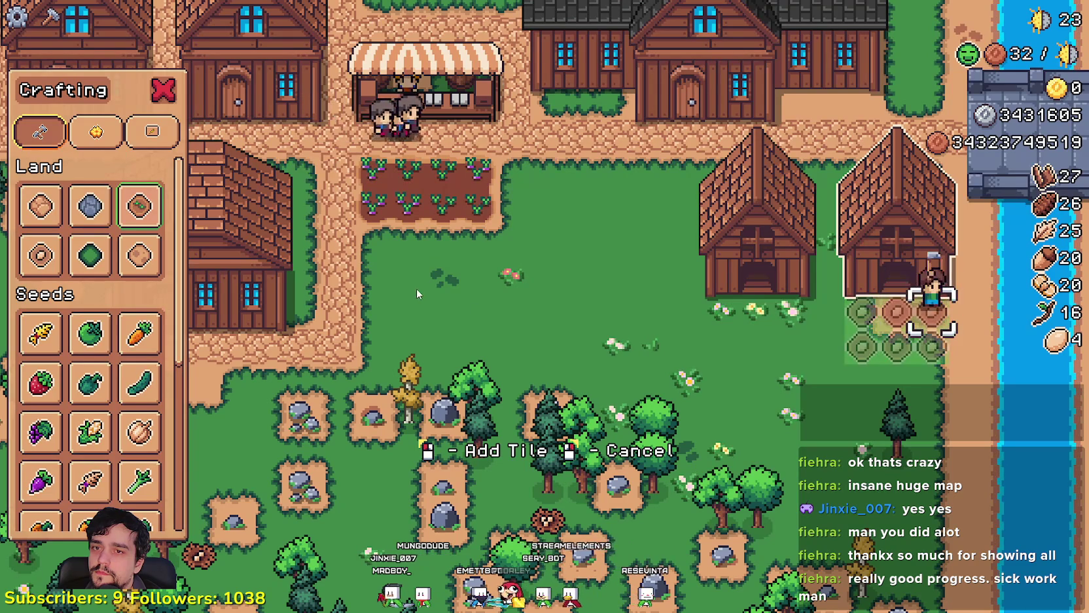
key(a)
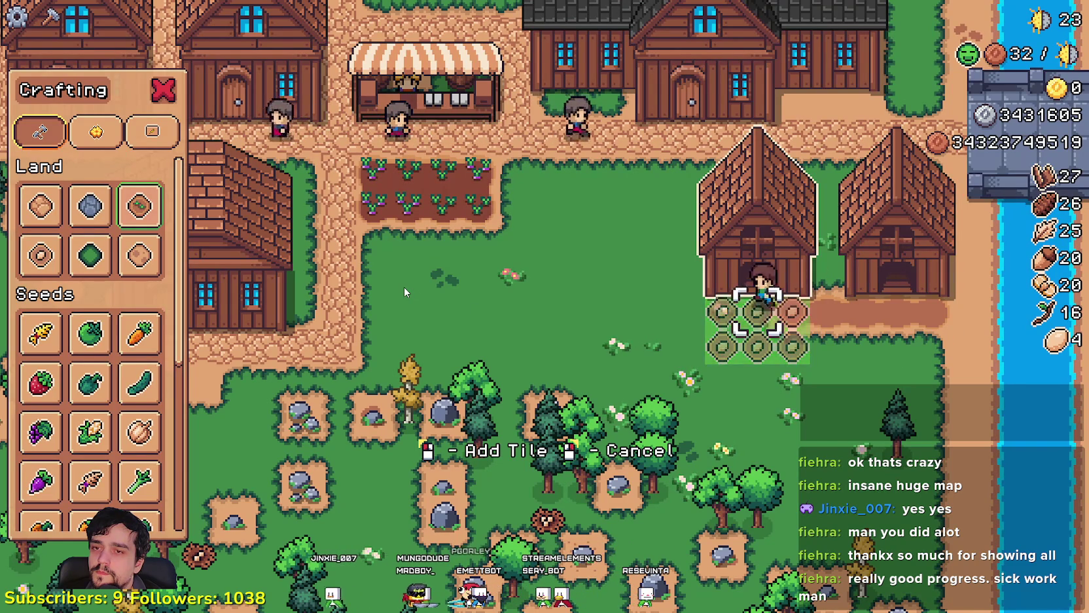
key(s)
key(d)
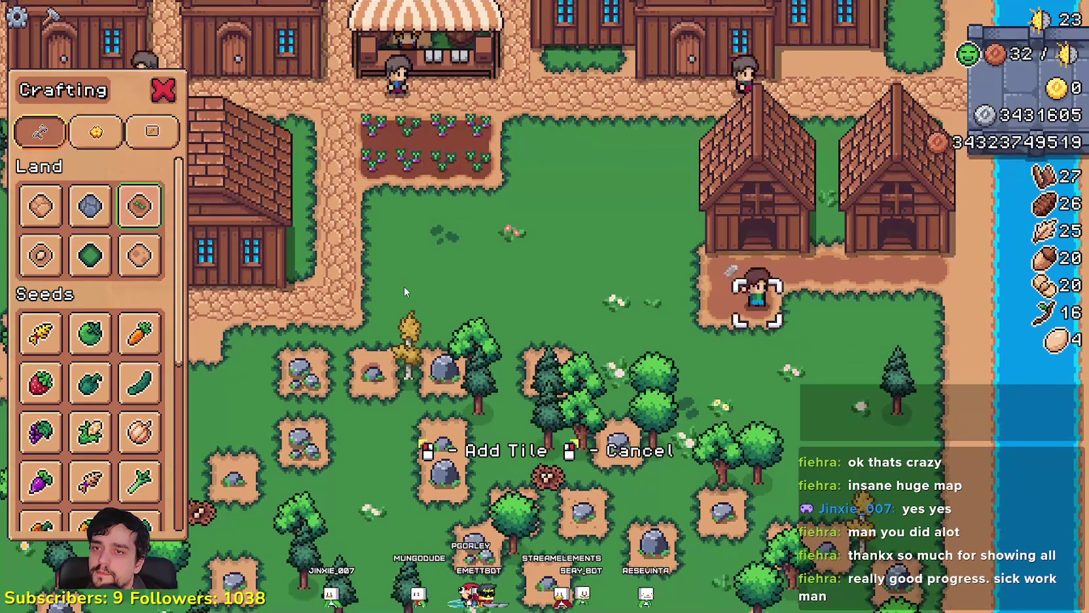
key(d)
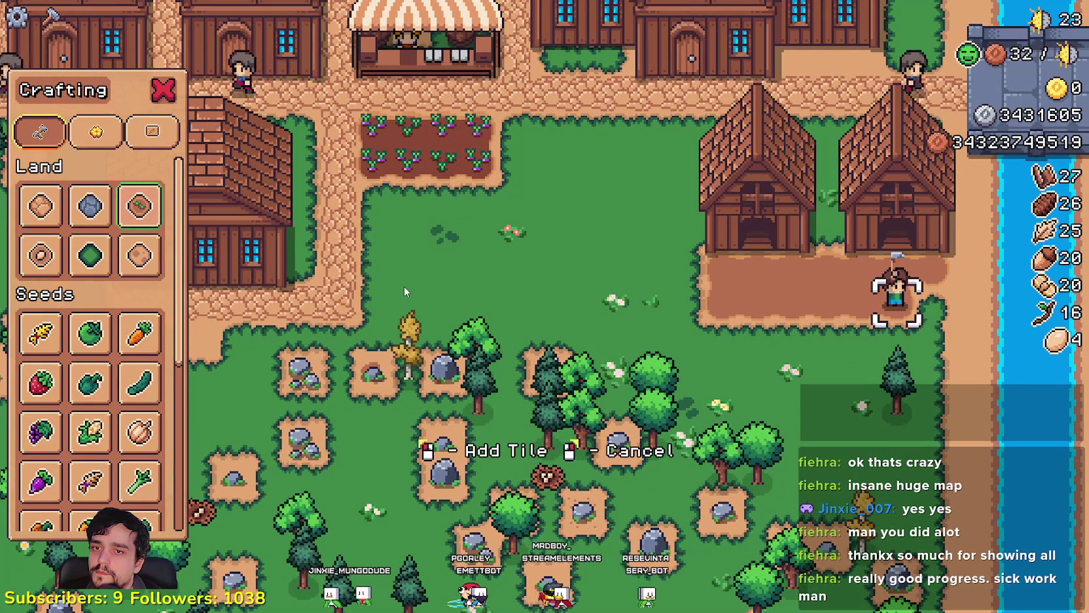
key(a)
key(a)
key(w)
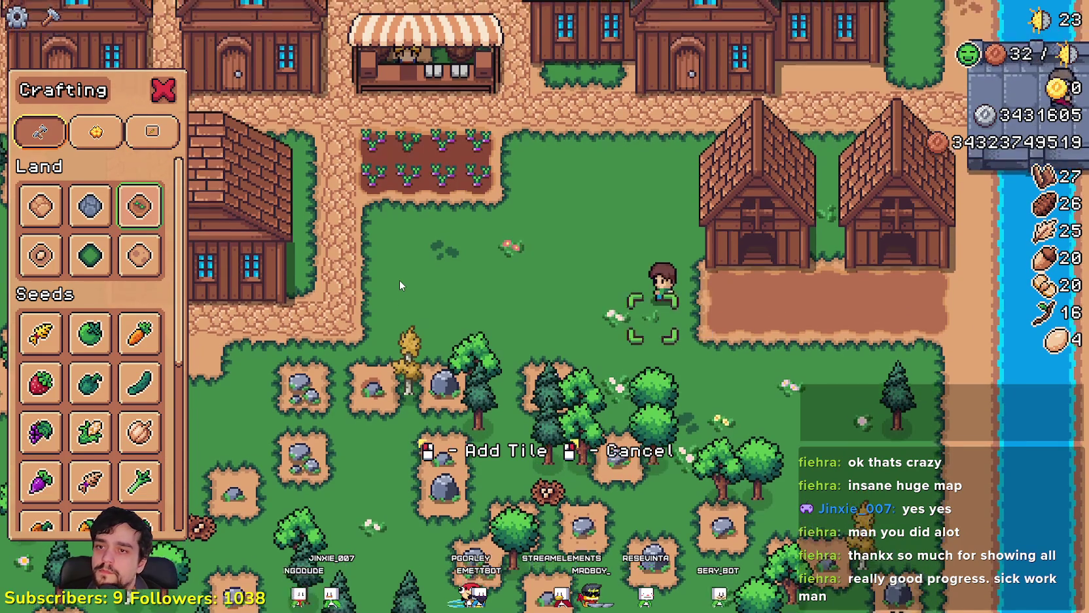
key(w)
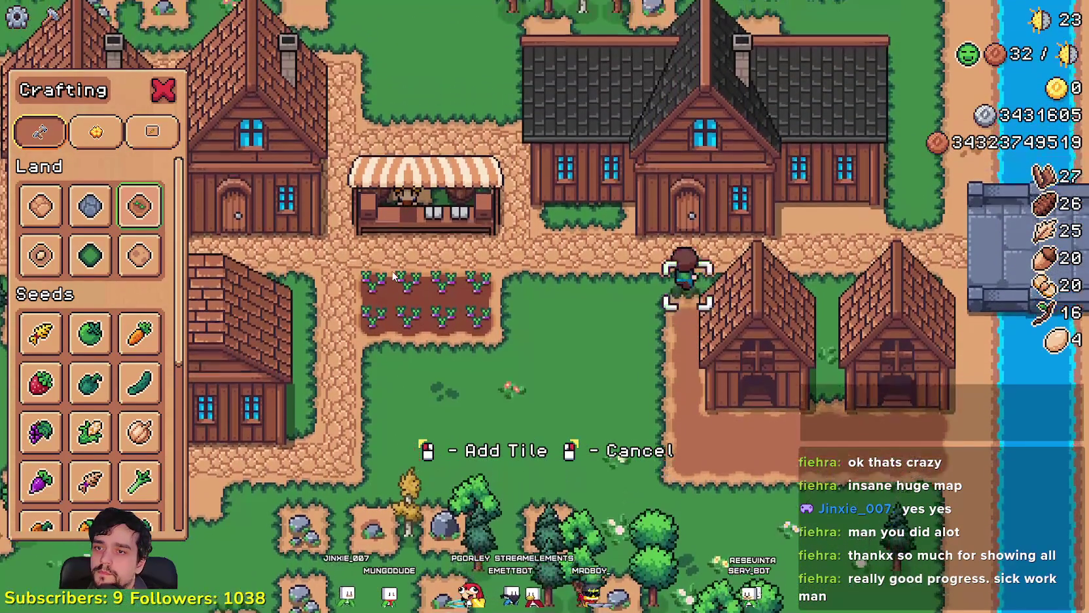
key(s)
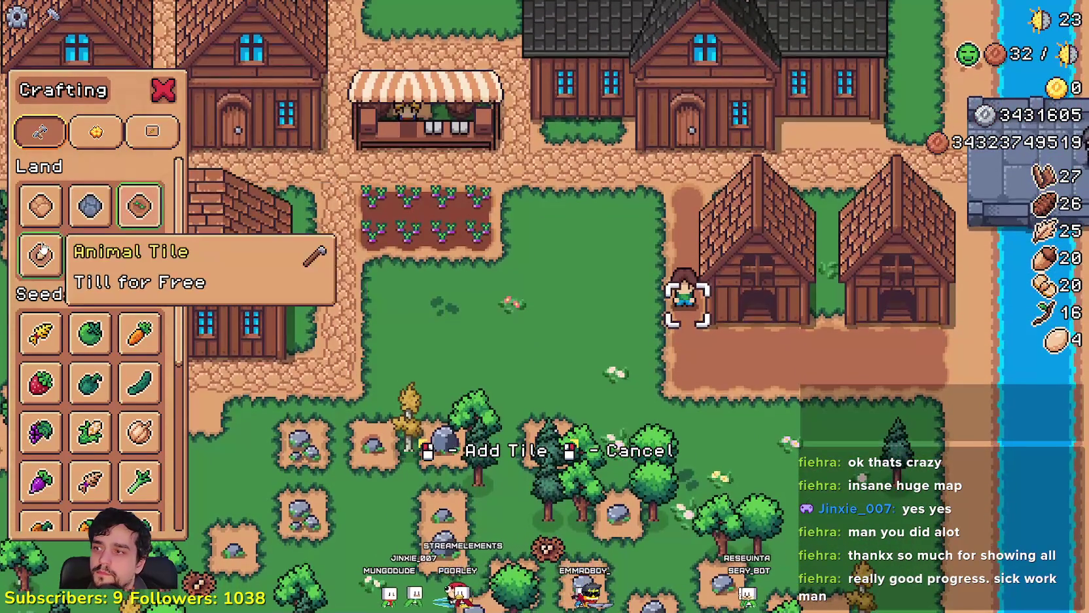
- Switch to the first Land tile type and walk down beside the coop
click(40, 205)
key(w)
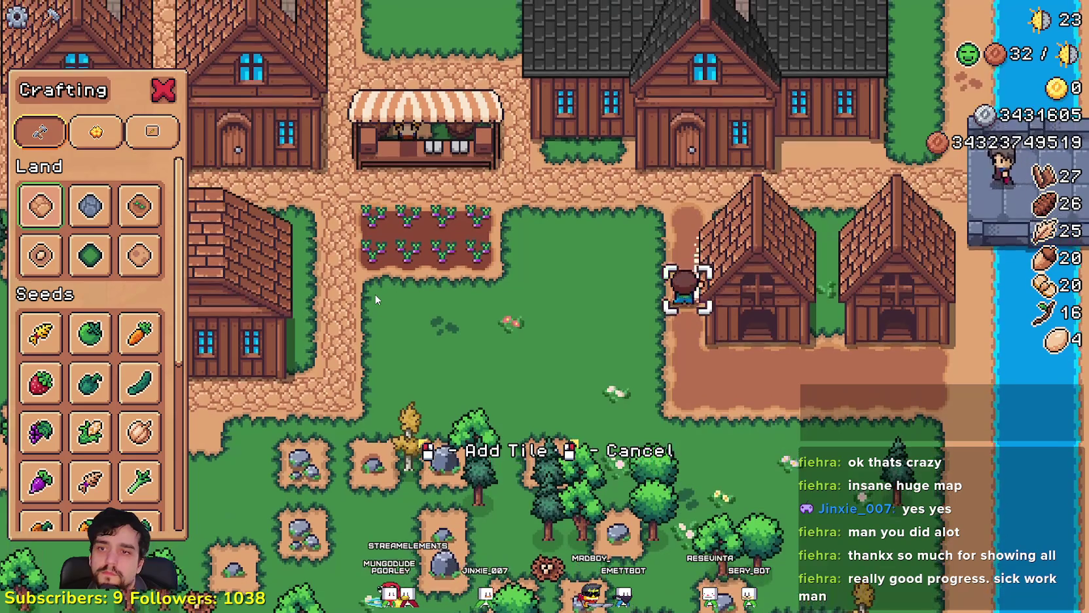
key(s)
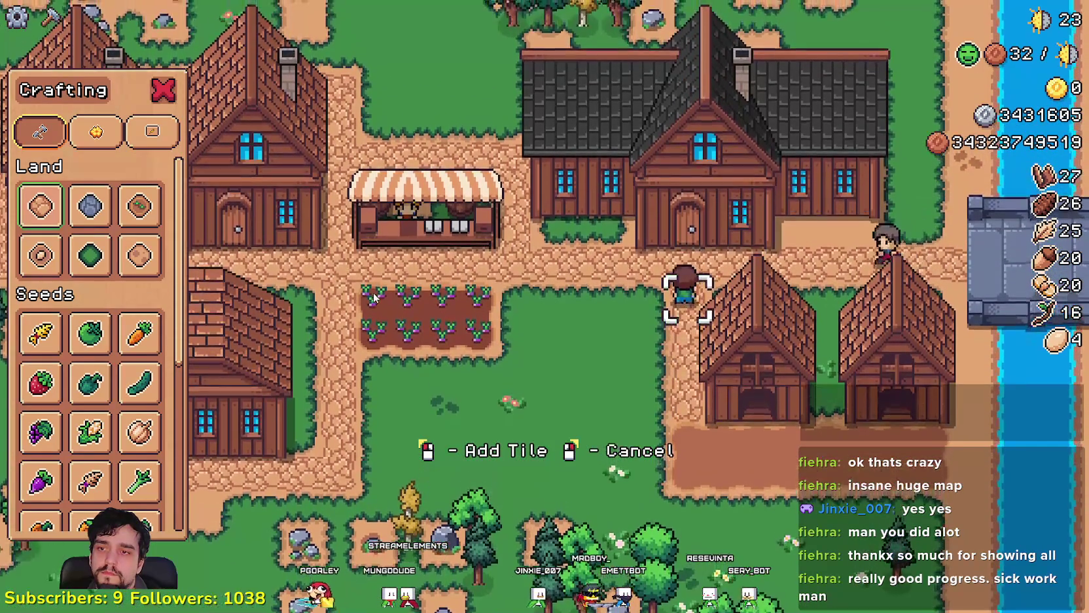
key(a)
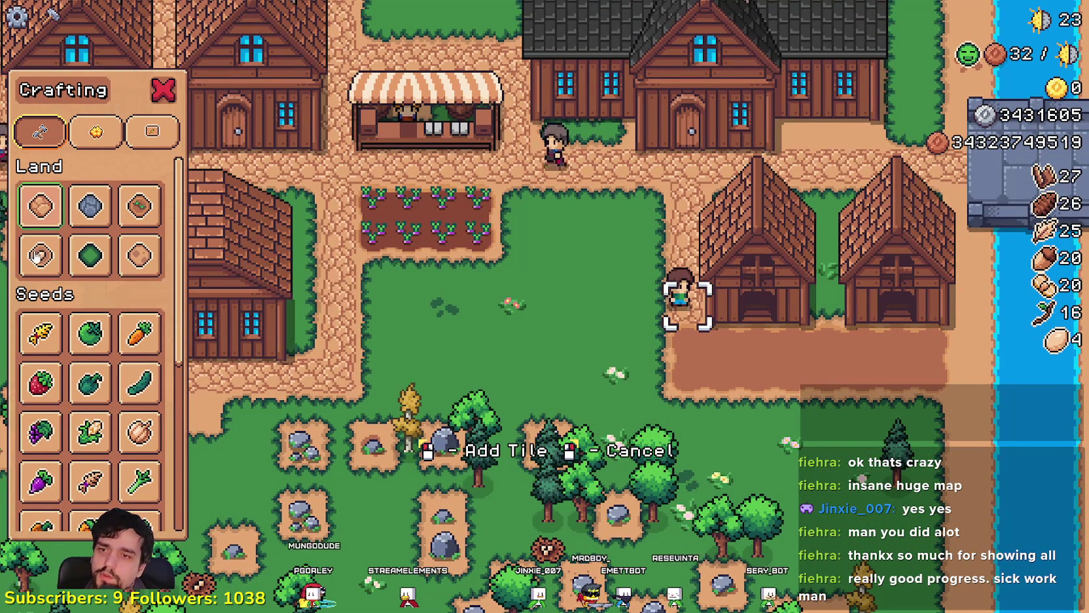
- Buy two chickens for the first coop to fill its nests
key(d)
key(e)
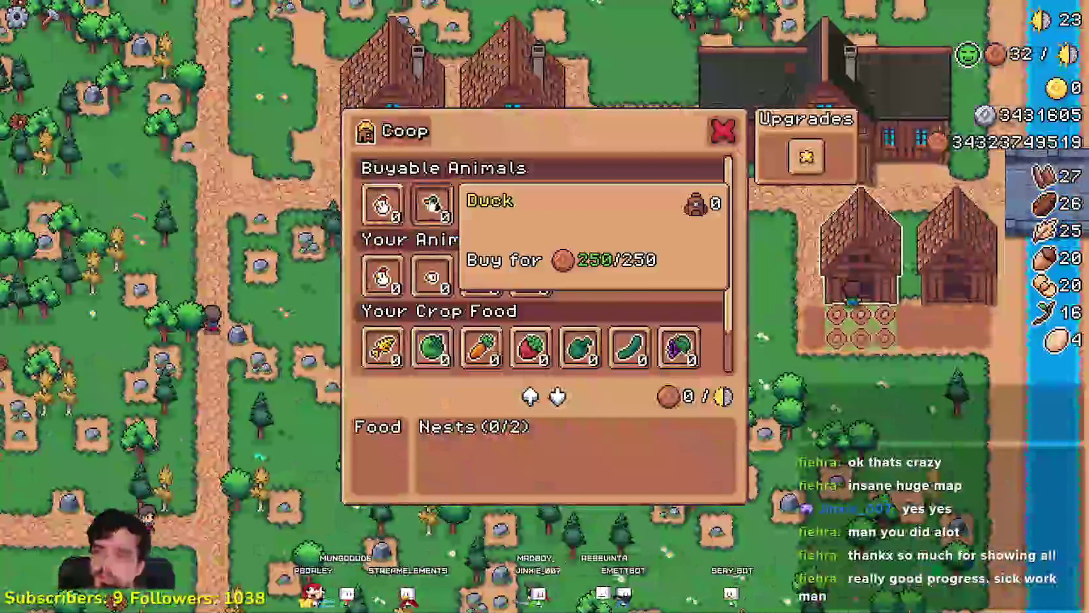
click(383, 204)
click(389, 208)
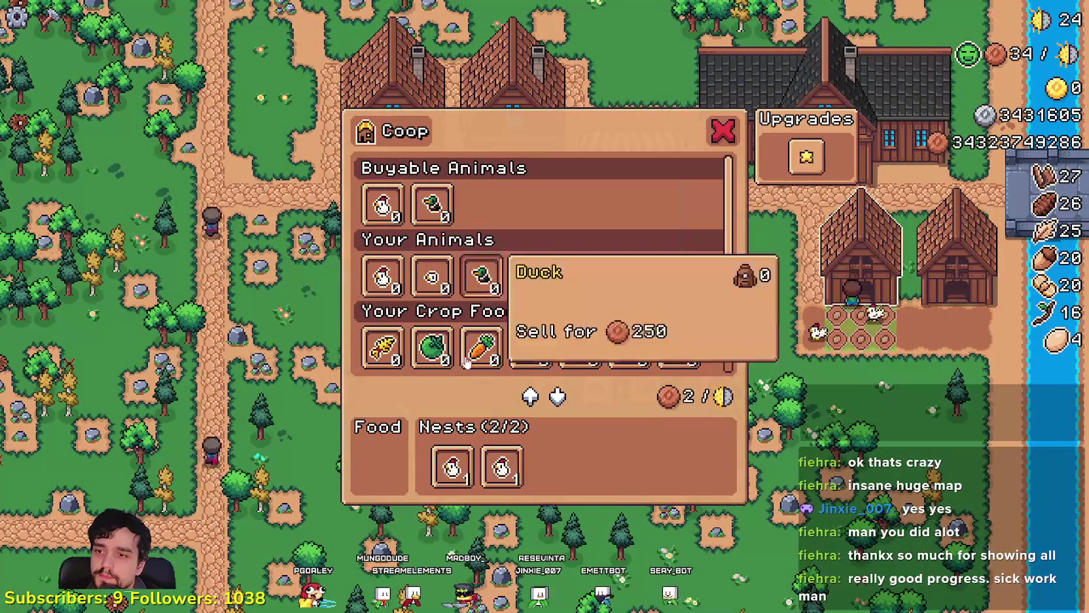
scroll(370, 293, down, 1)
scroll(394, 302, up, 1)
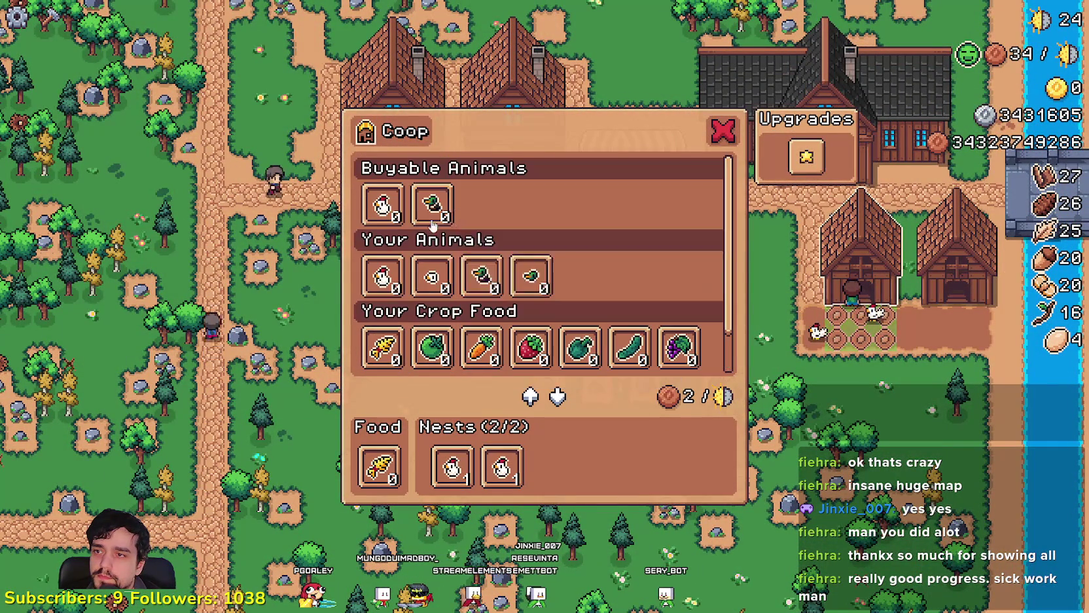
- Add a duck to the other coop and stock its food with wheat
key(Escape)
key(d)
key(e)
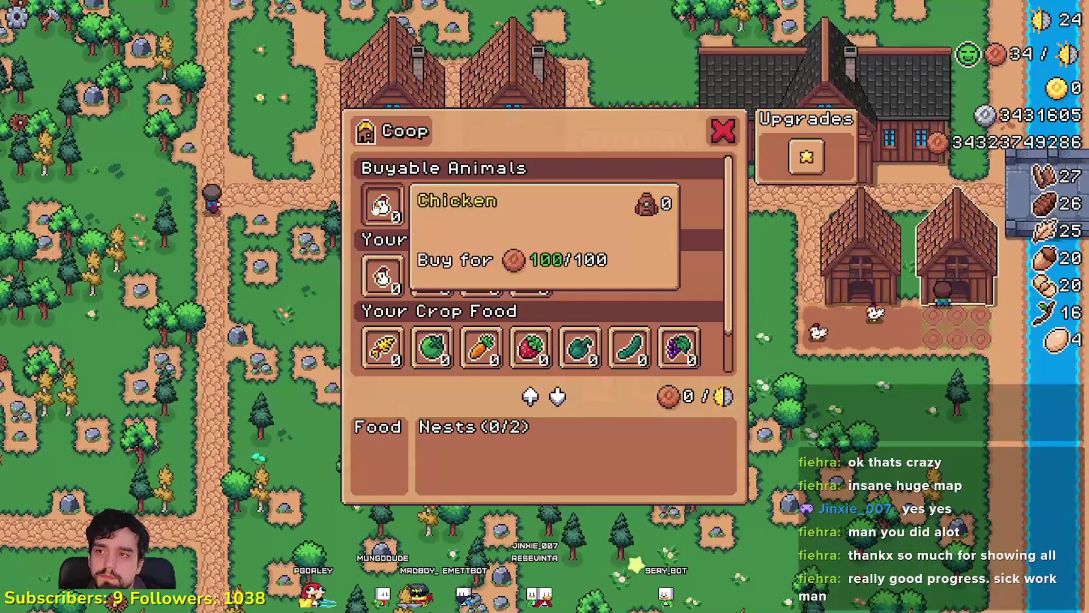
click(420, 211)
click(382, 347)
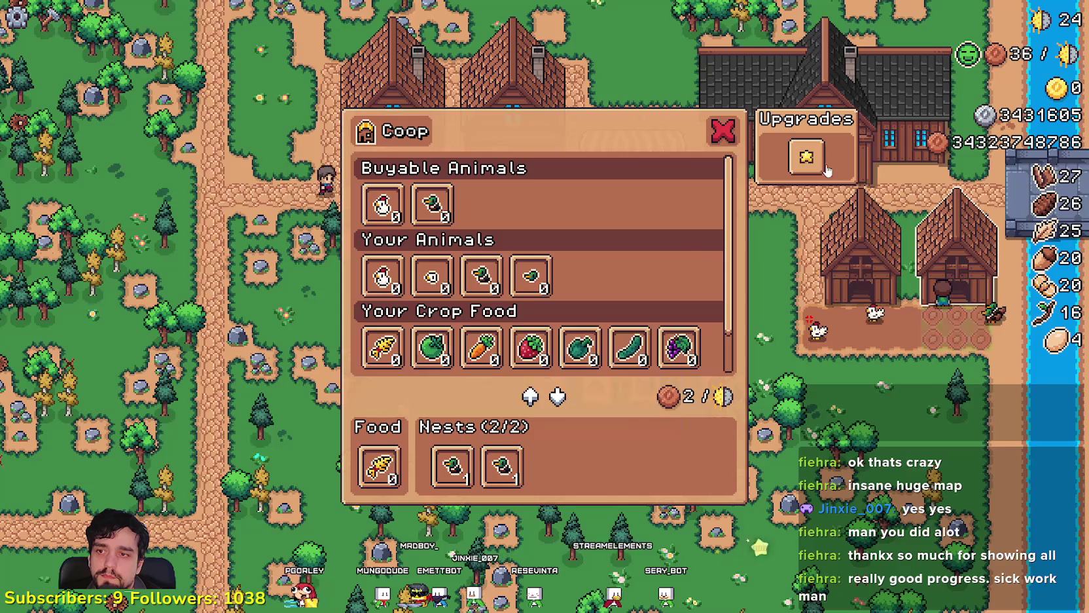
key(Escape)
- Buy the coop's Upgrade 1 and check the upgrade details
key(e)
click(803, 159)
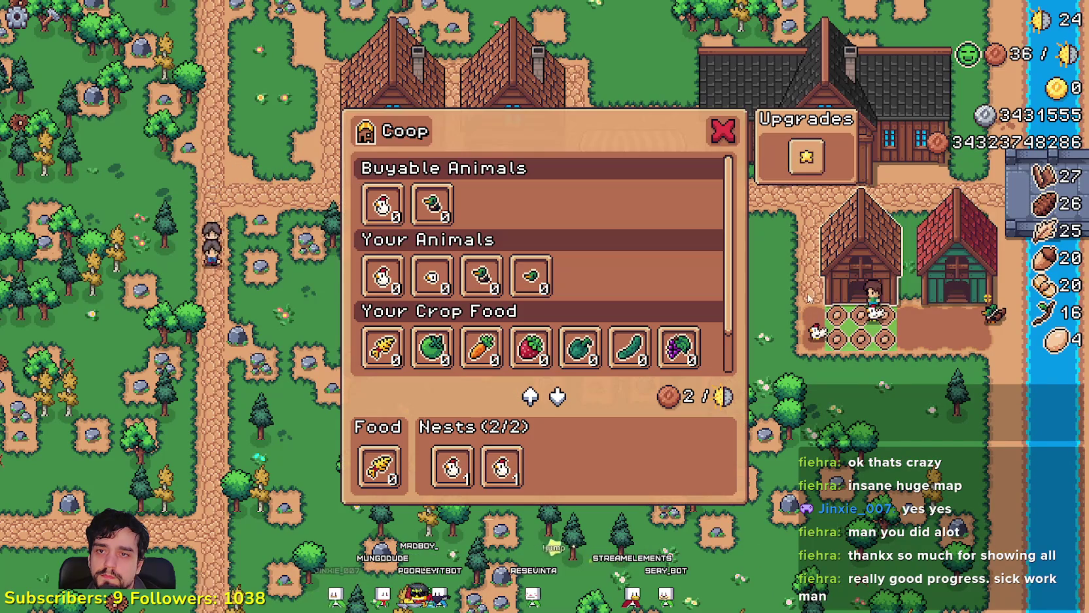
key(Escape)
click(895, 339)
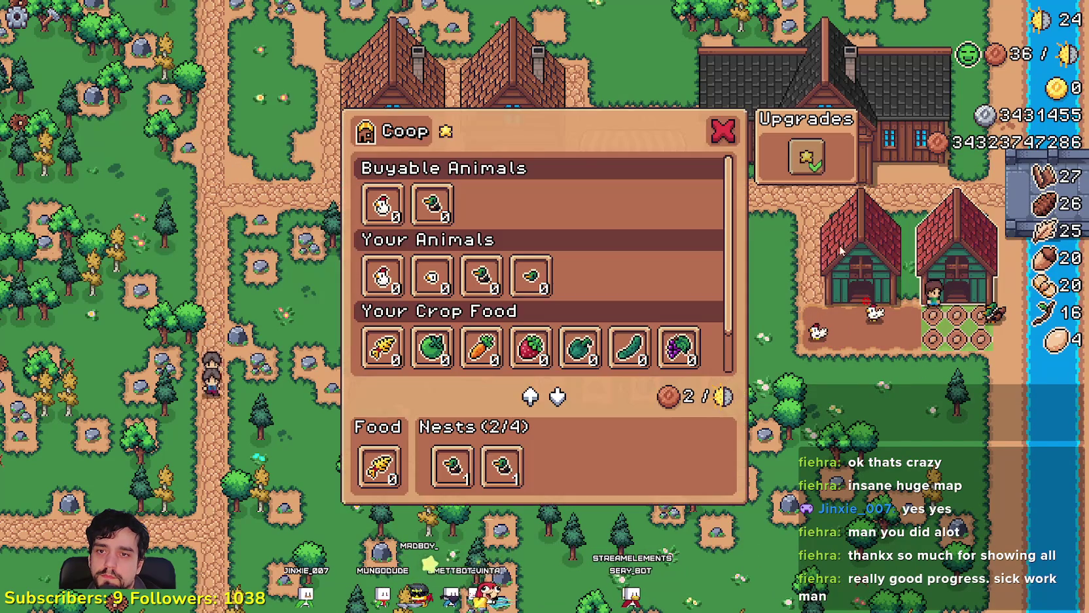
key(Escape)
- Browse the crafting buildings list, then harvest the small autumn tree and mine a rock
key(c)
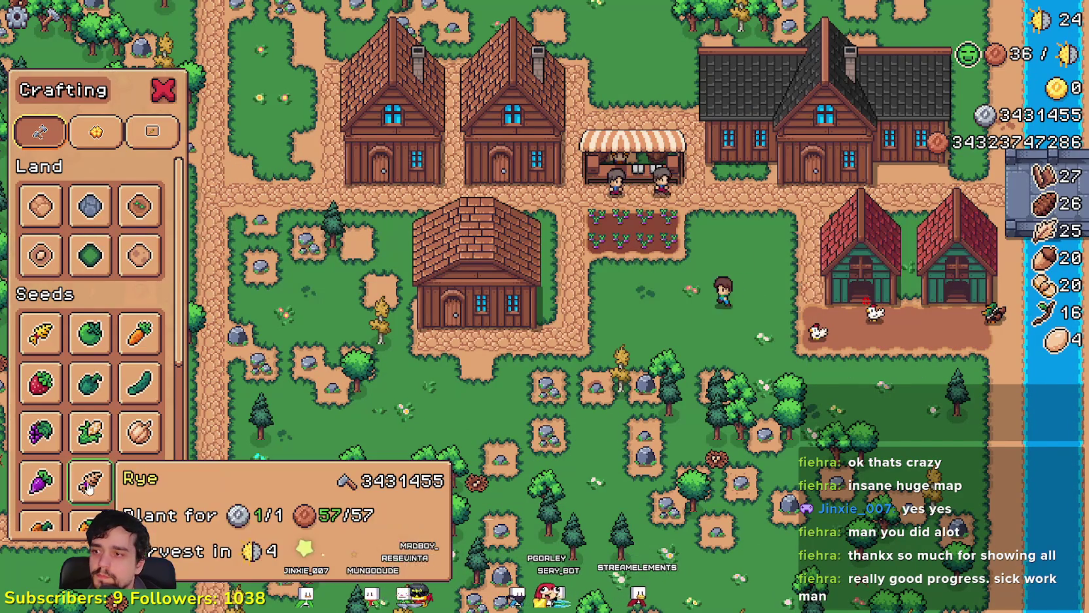
scroll(88, 393, down, 5)
key(Escape)
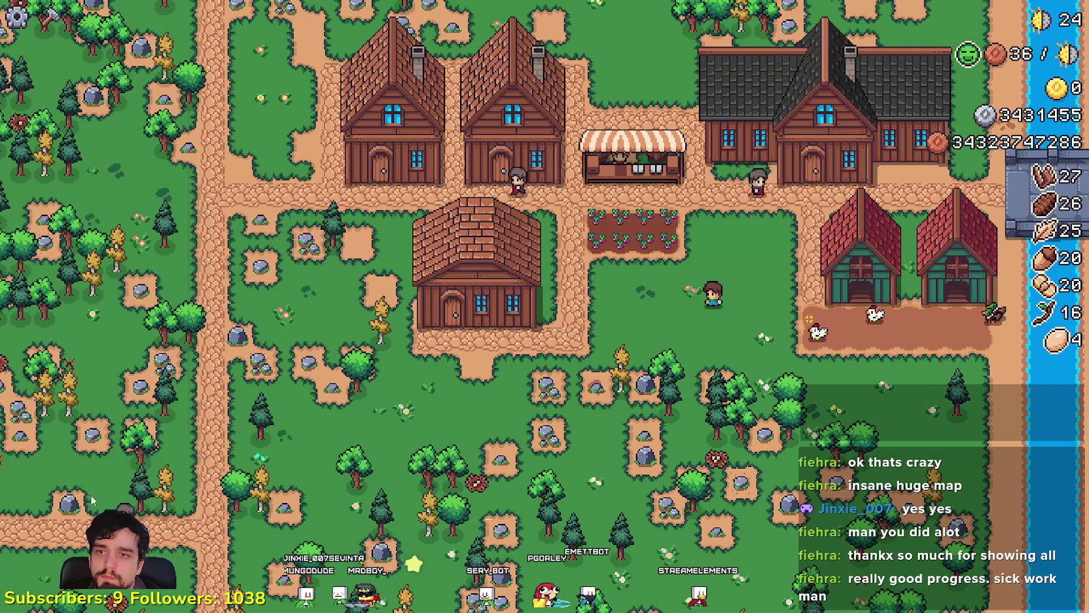
key(a)
key(s)
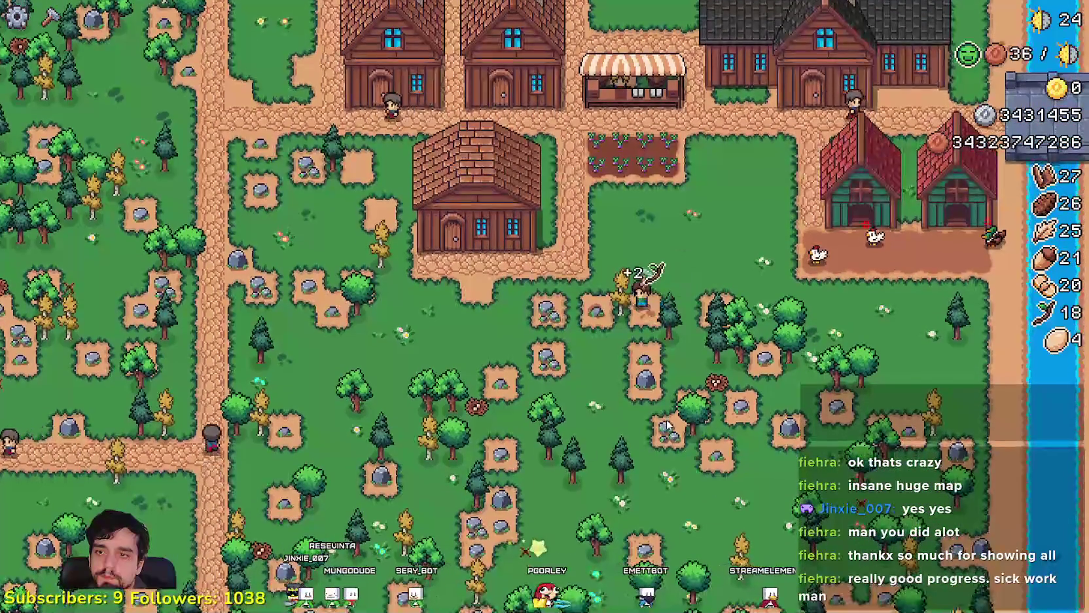
key(space)
scroll(663, 419, up, 2)
key(space)
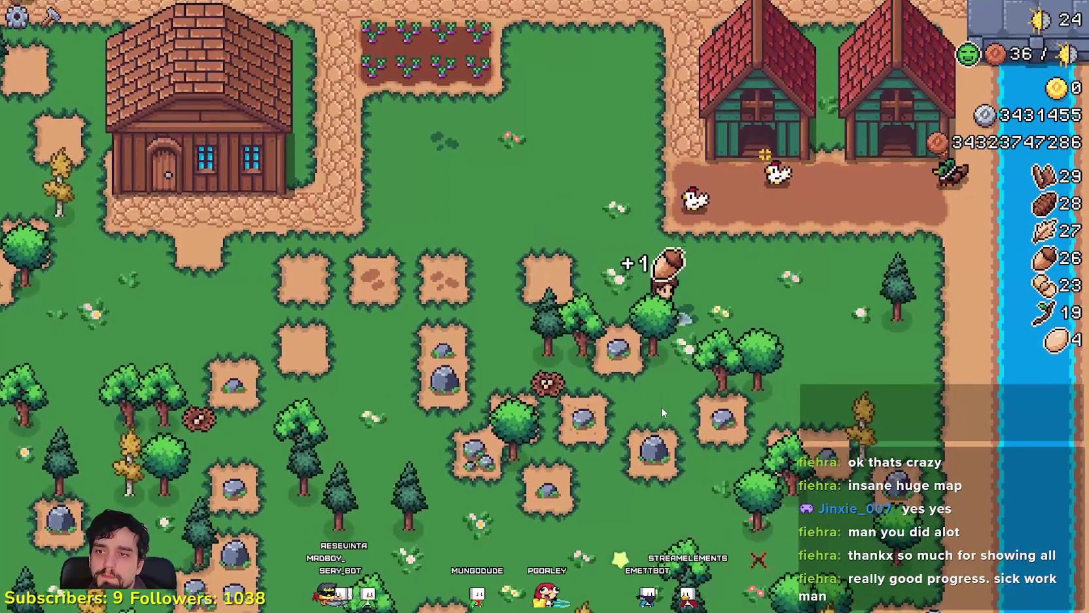
- Place a new Barn on the open grass near the coops for 600 coins
click(50, 17)
click(80, 503)
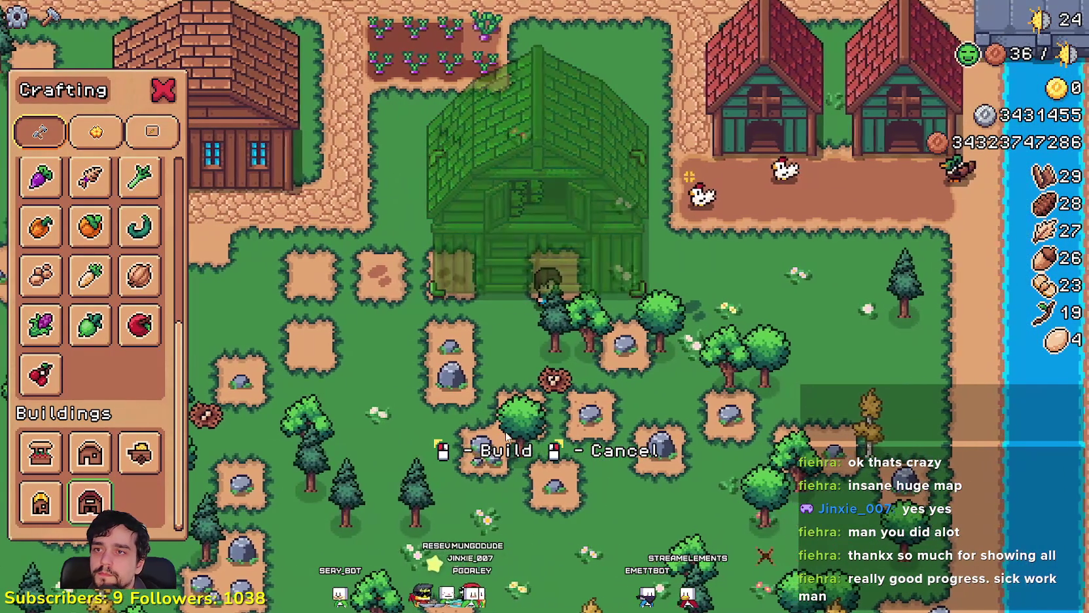
click(506, 434)
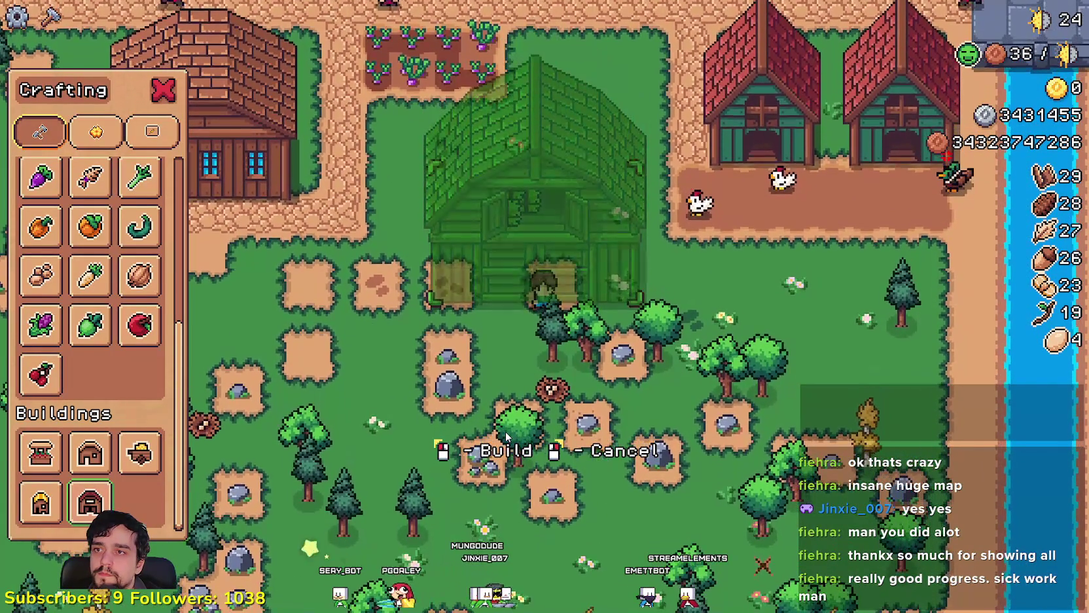
click(506, 435)
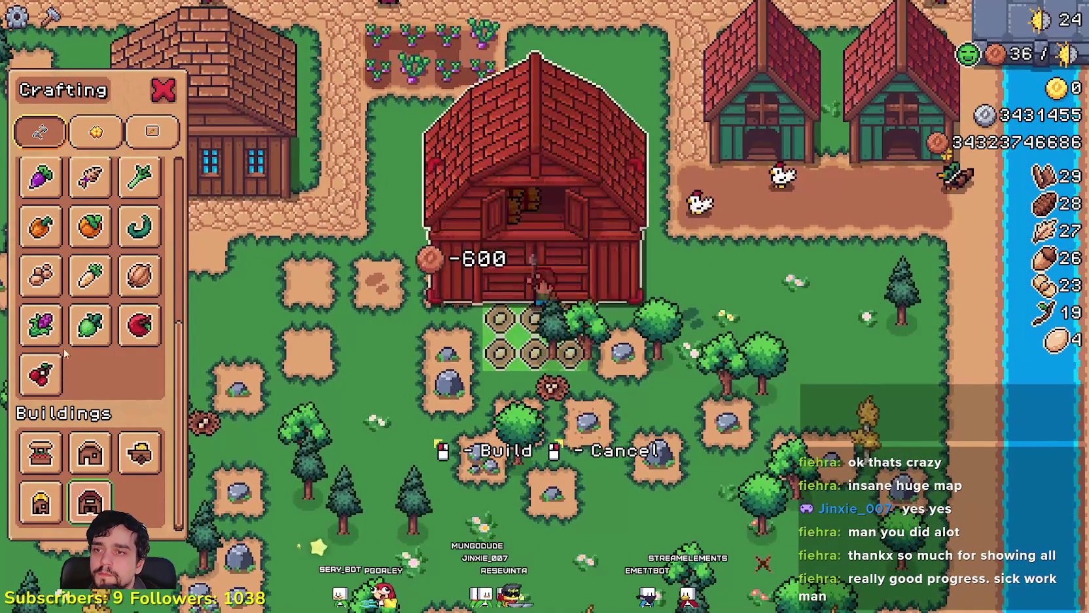
scroll(80, 276, up, 2)
scroll(80, 276, up, 4)
- Switch to Animal Tiles, then lay and clear animal tiles in front of the barn
click(41, 205)
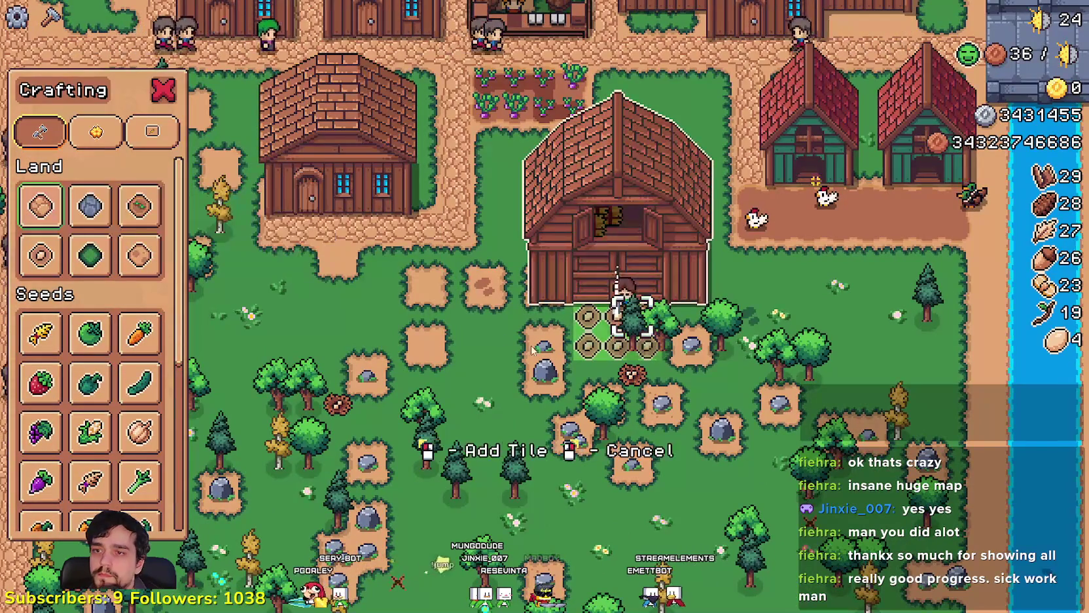
click(41, 255)
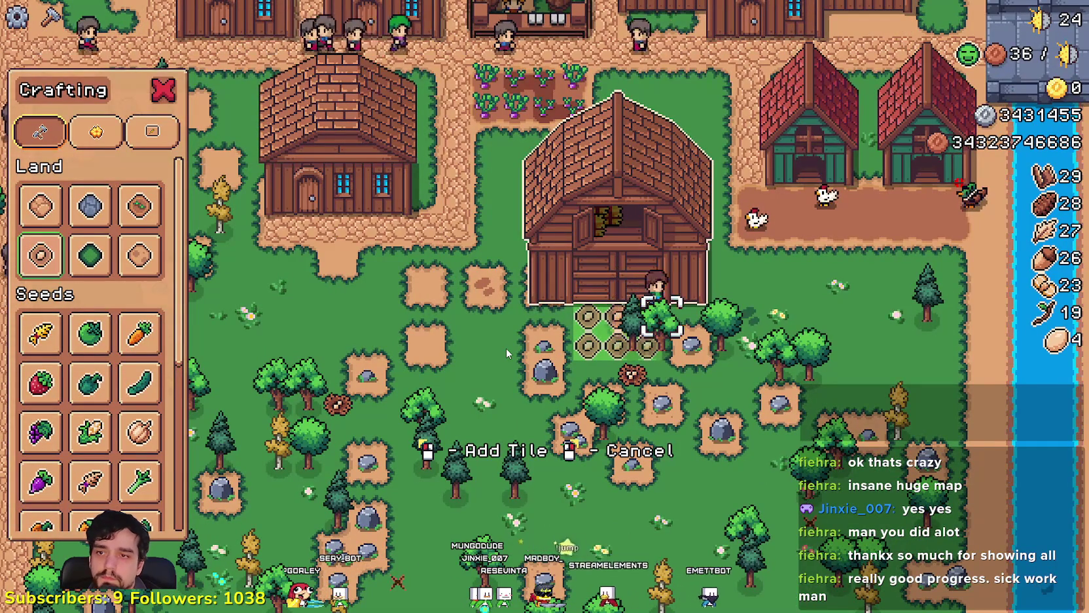
key(s)
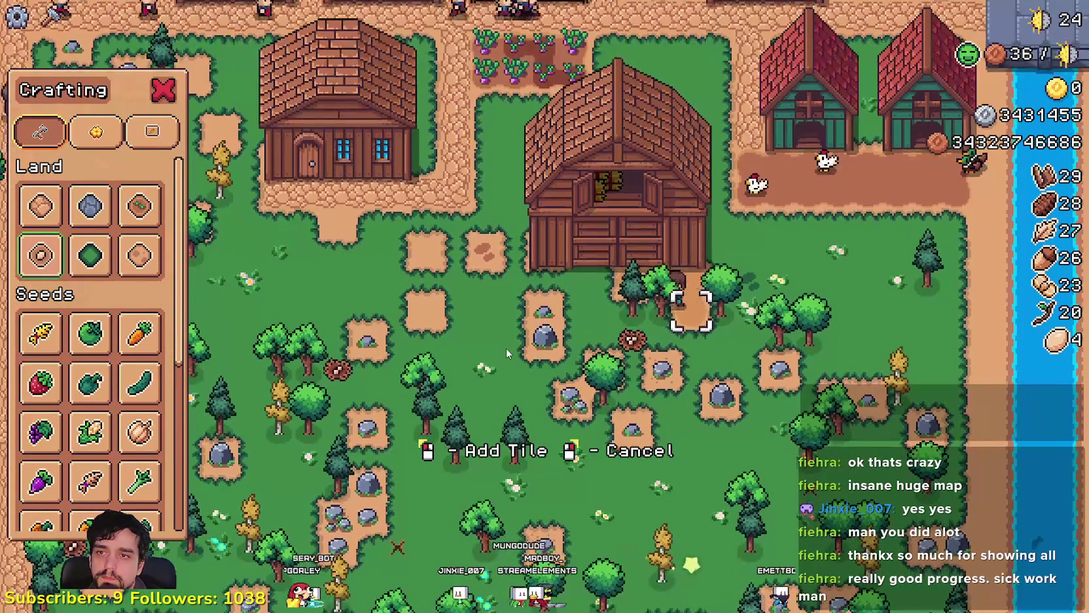
key(a)
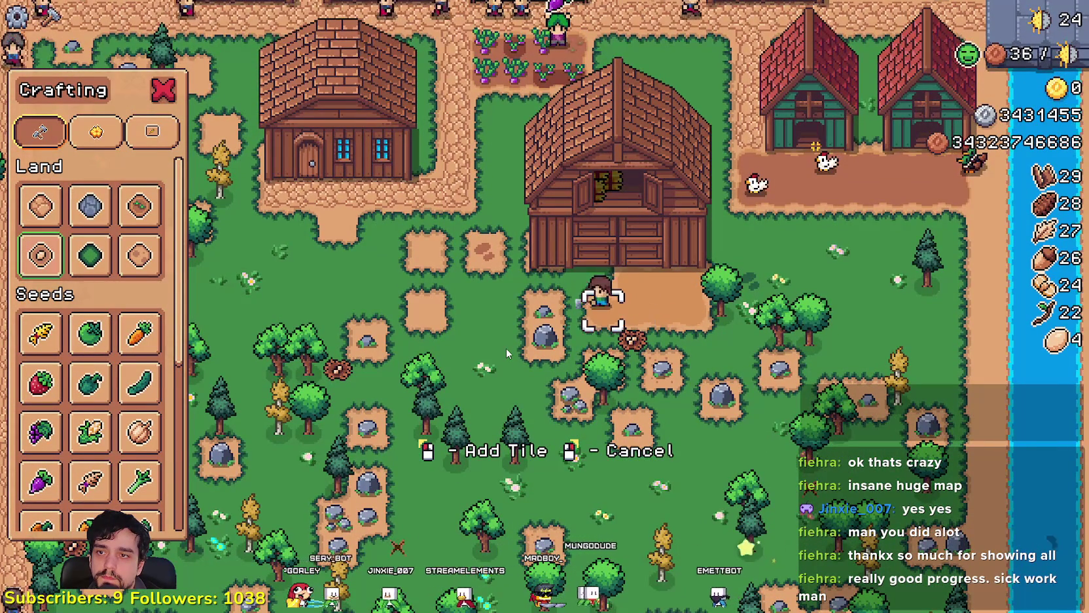
key(w)
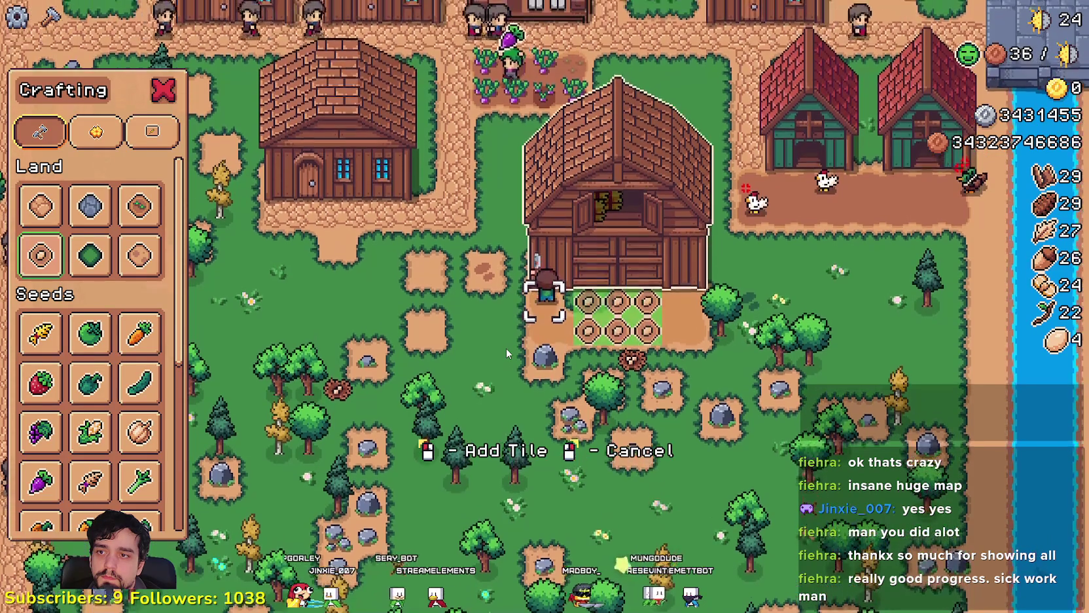
key(d)
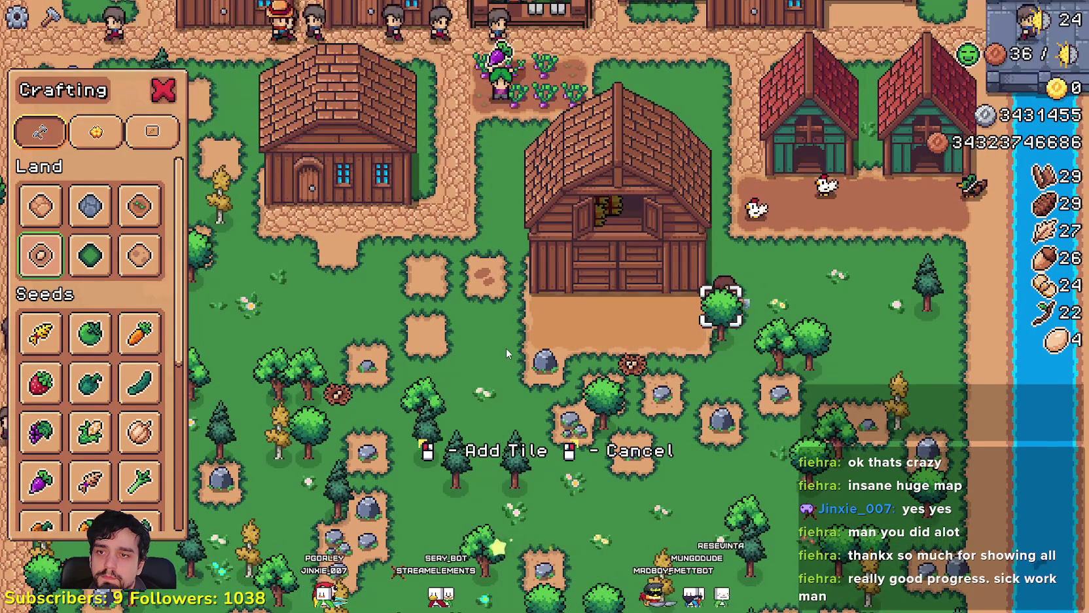
key(d)
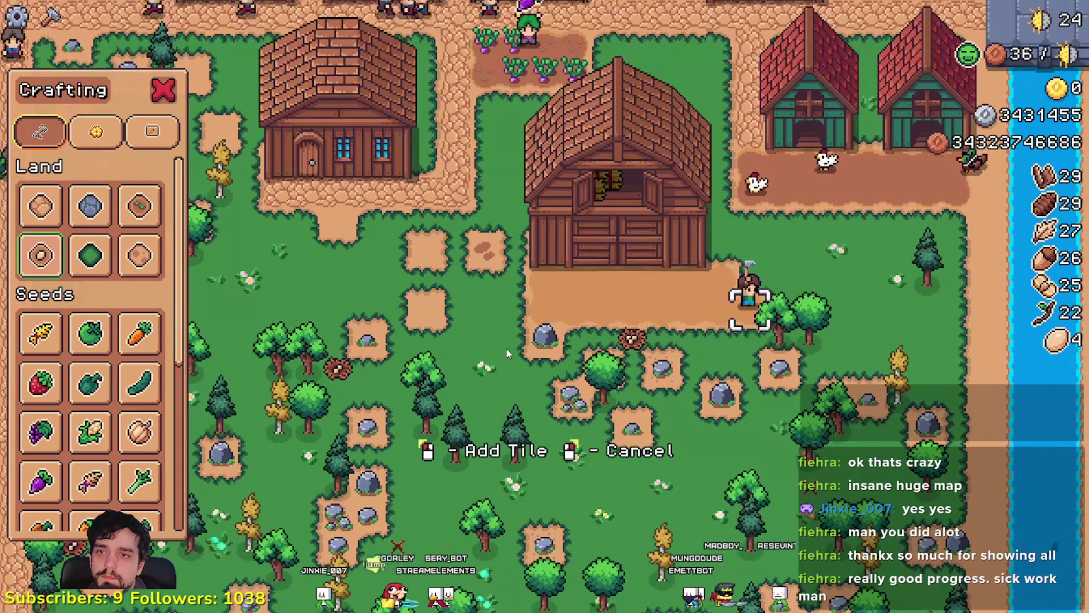
key(w)
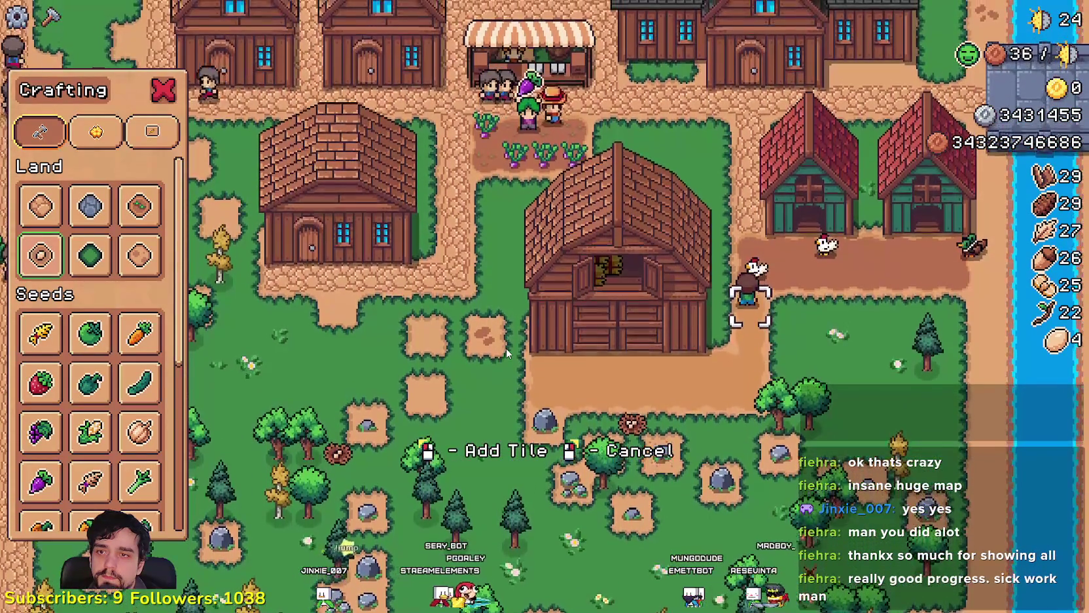
scroll(564, 327, up, 2)
scroll(564, 327, up, 1)
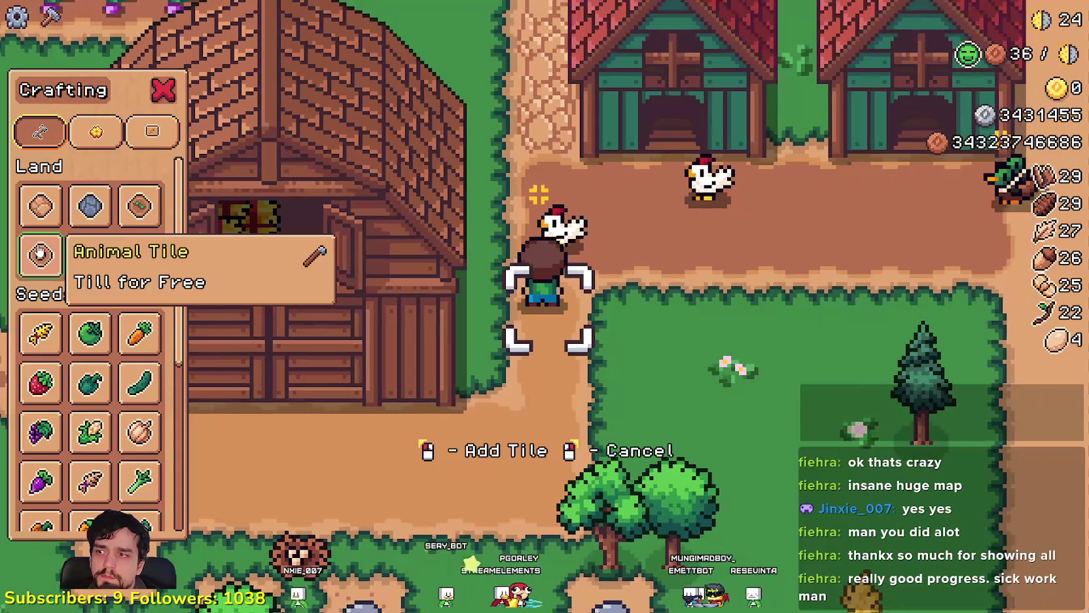
- Walk along the front of the coops and lay animal tiles beside the coop
key(w)
key(d)
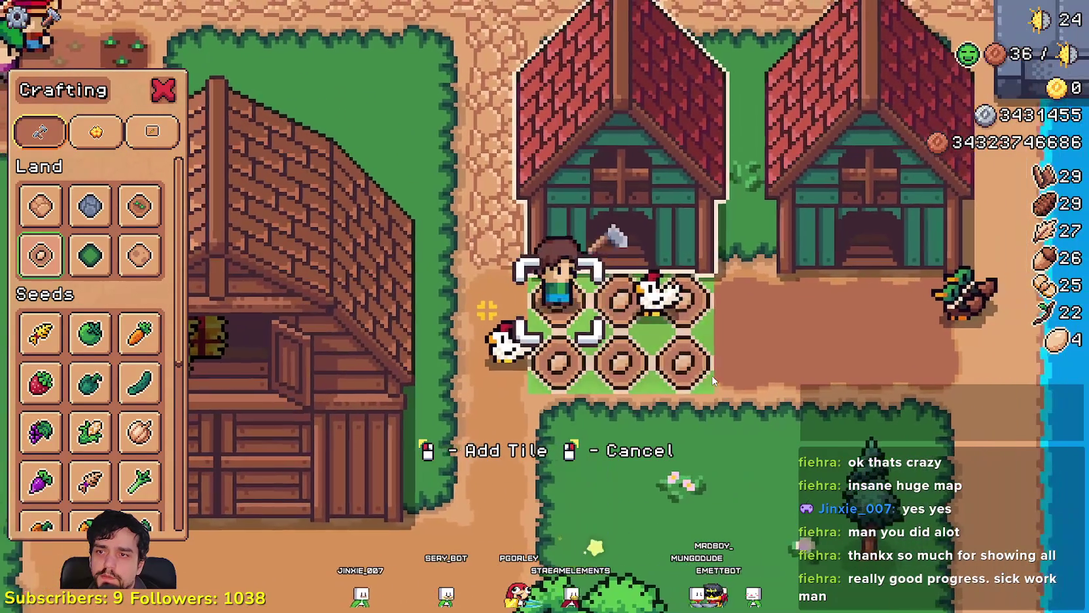
key(d)
key(w)
key(s)
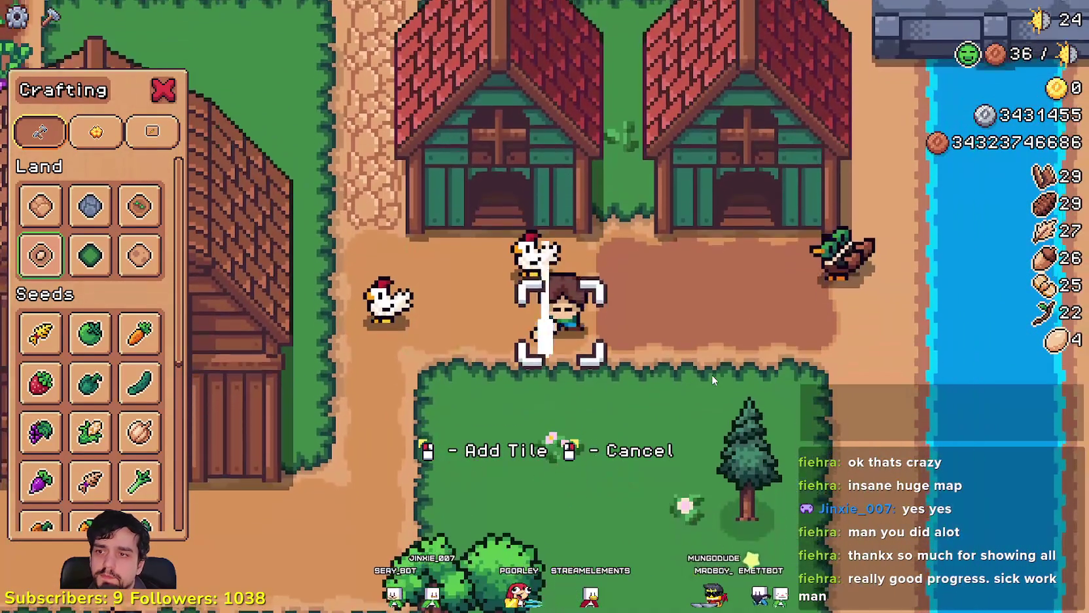
key(d)
key(w)
key(s)
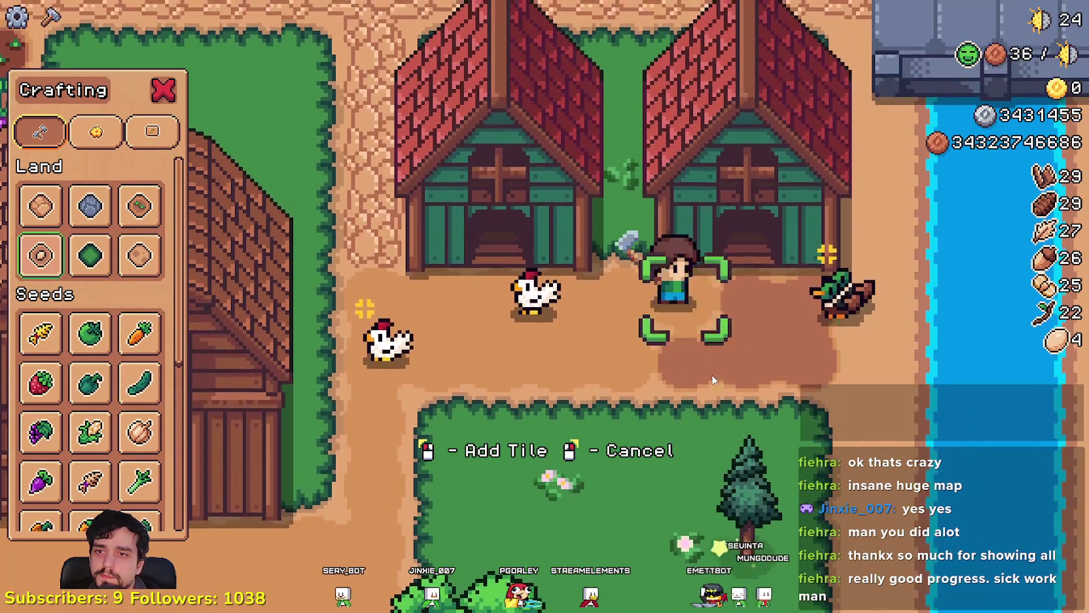
key(w)
key(d)
click(712, 374)
key(d)
- Walk back below the barn, chop the tree for wood and collect resources
key(s)
key(a)
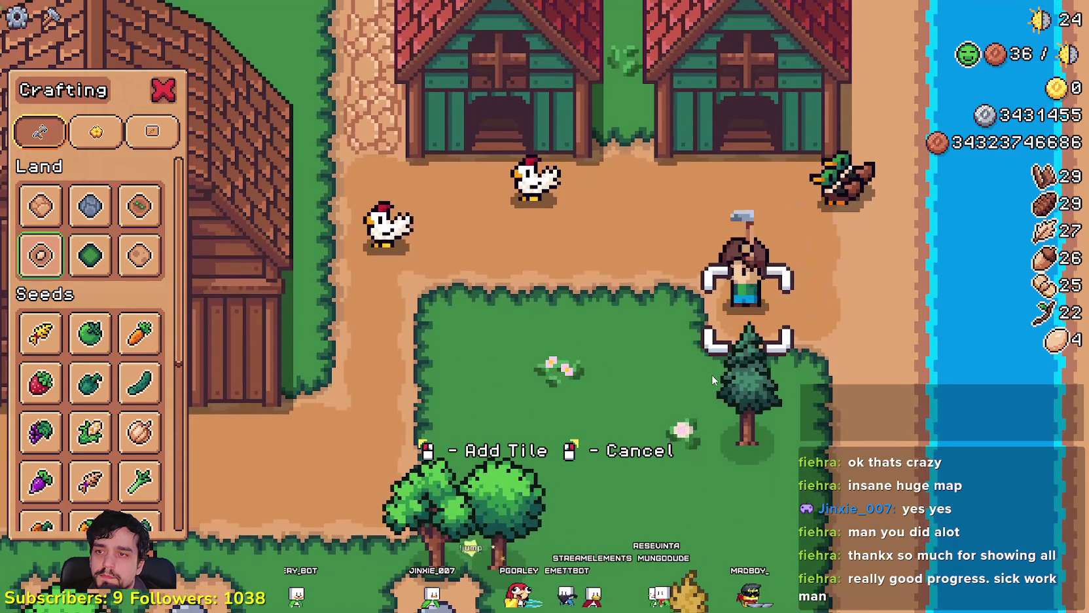
key(a)
key(w)
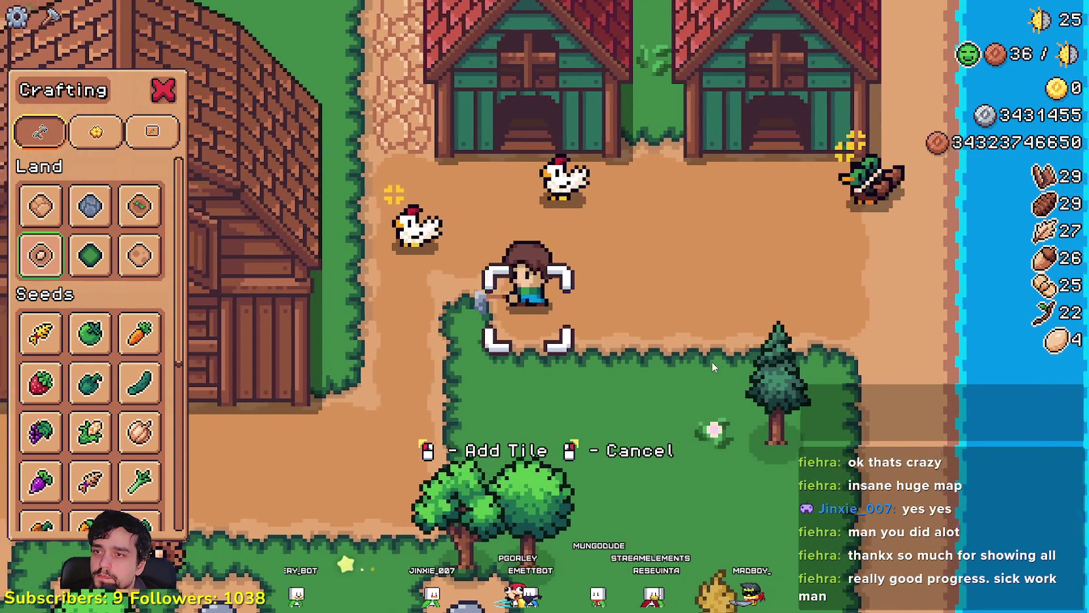
key(s)
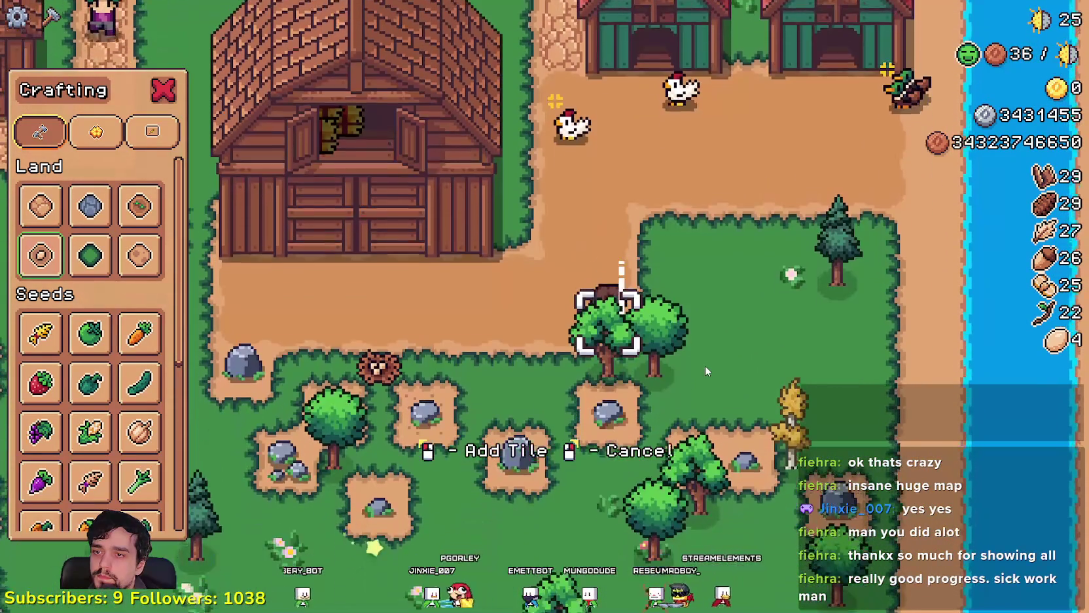
click(705, 371)
scroll(706, 372, down, 5)
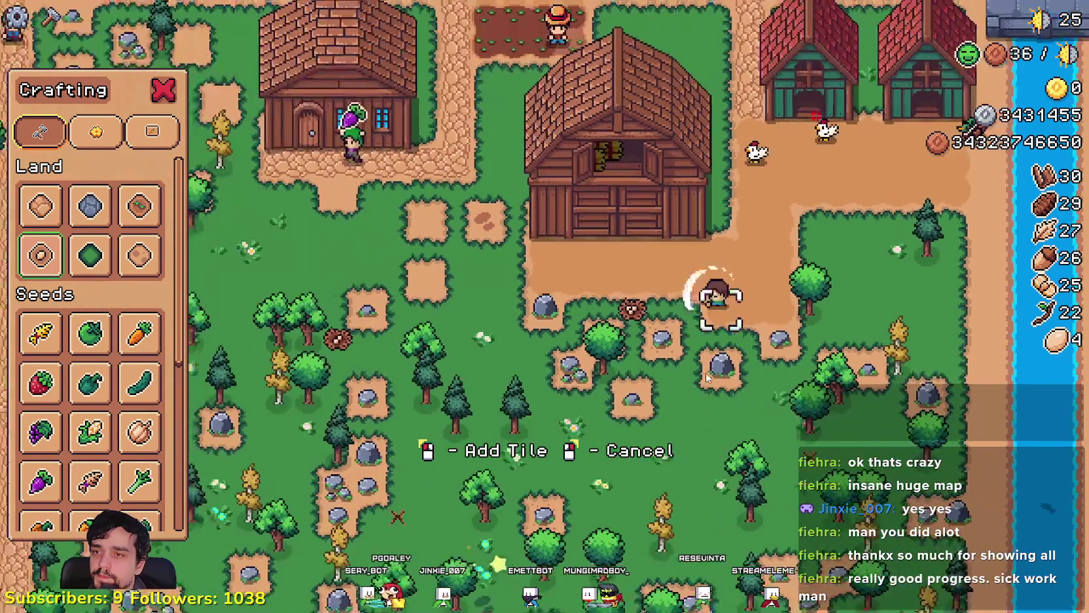
scroll(708, 384, up, 5)
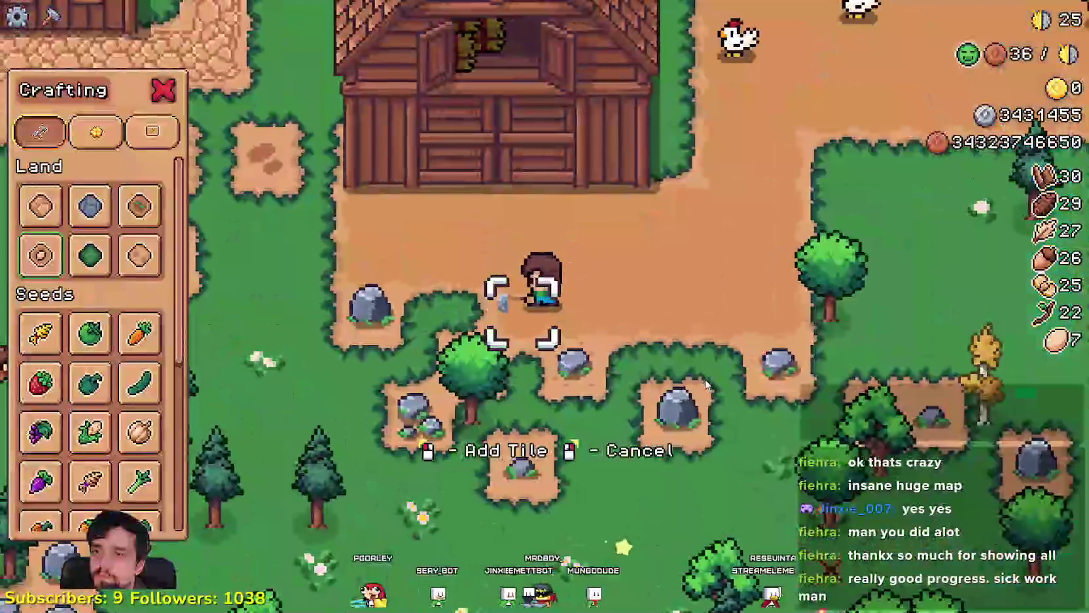
key(a)
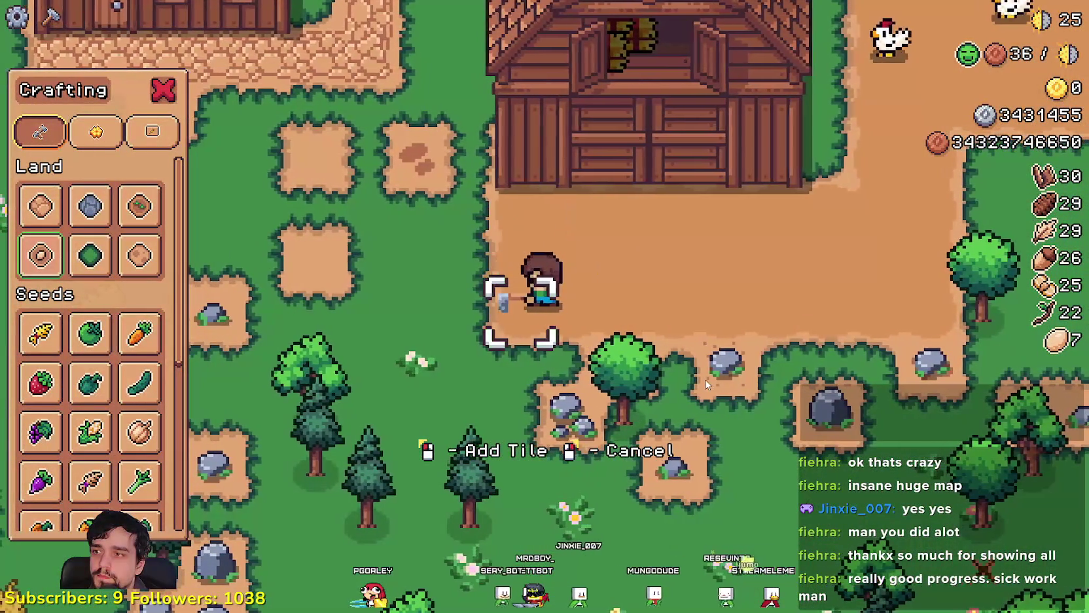
scroll(560, 356, down, 5)
scroll(556, 356, up, 4)
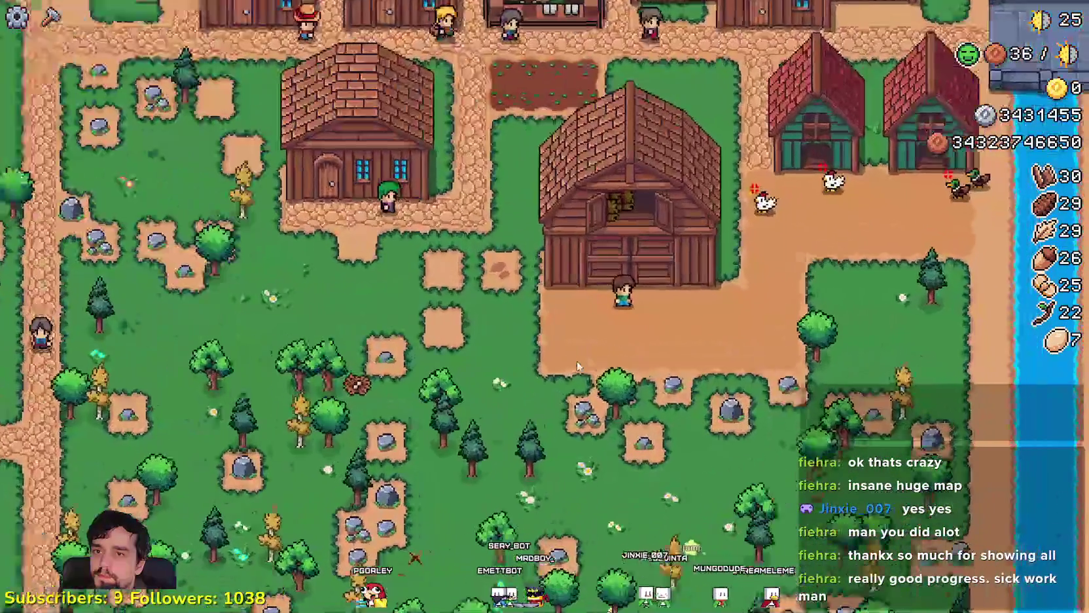
- Put a cucumber in the new barn's food slot
click(547, 357)
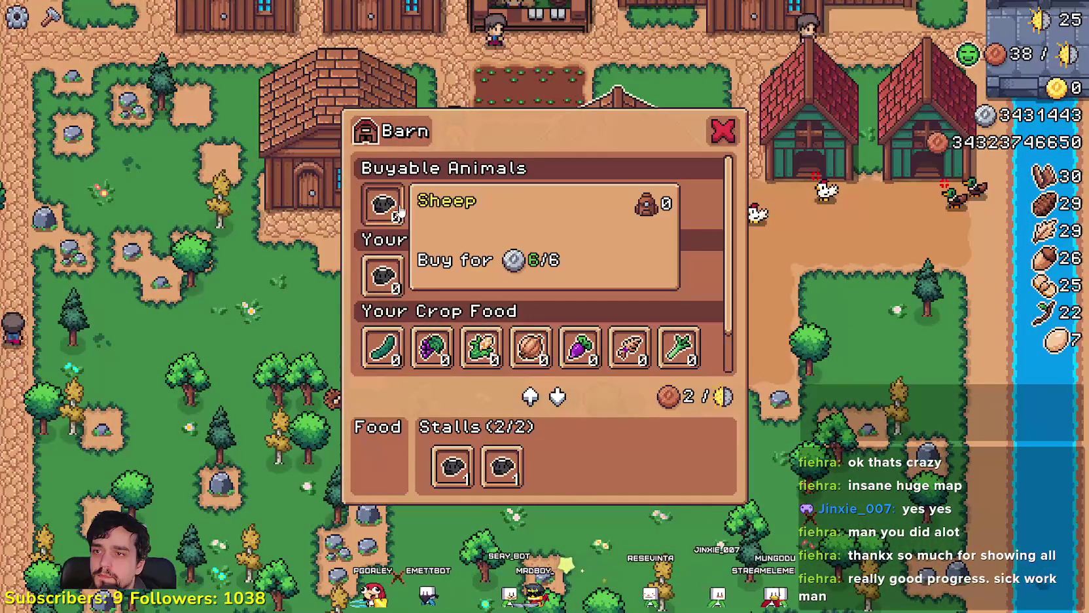
click(383, 347)
scroll(383, 347, down, 1)
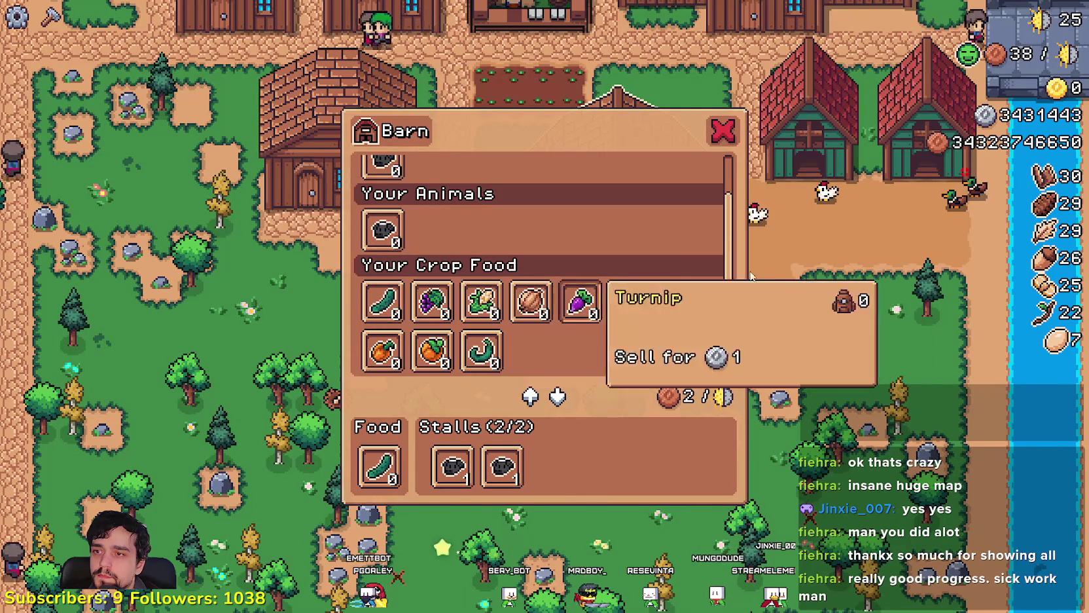
click(721, 135)
- Walk the farmer across the farm to the market stall and open the Player House advancements
key(w)
key(a)
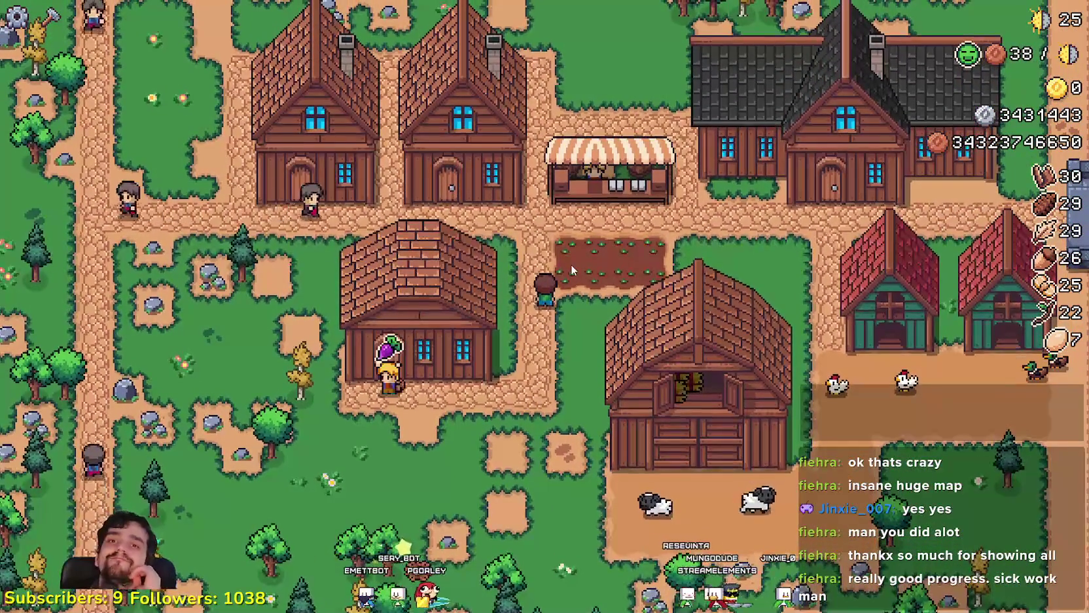
key(d)
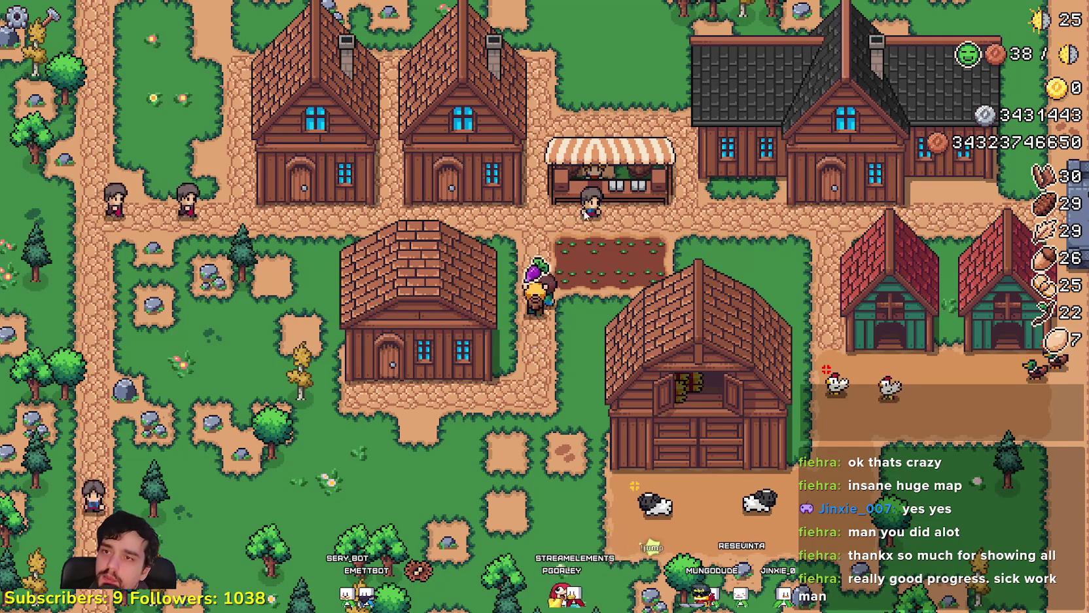
key(w)
key(d)
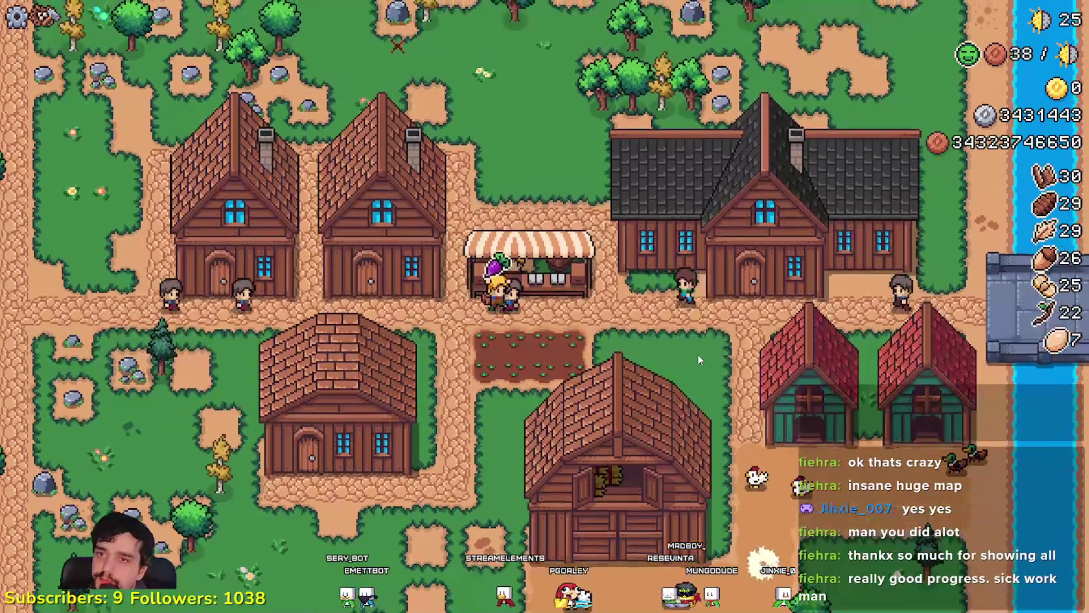
key(e)
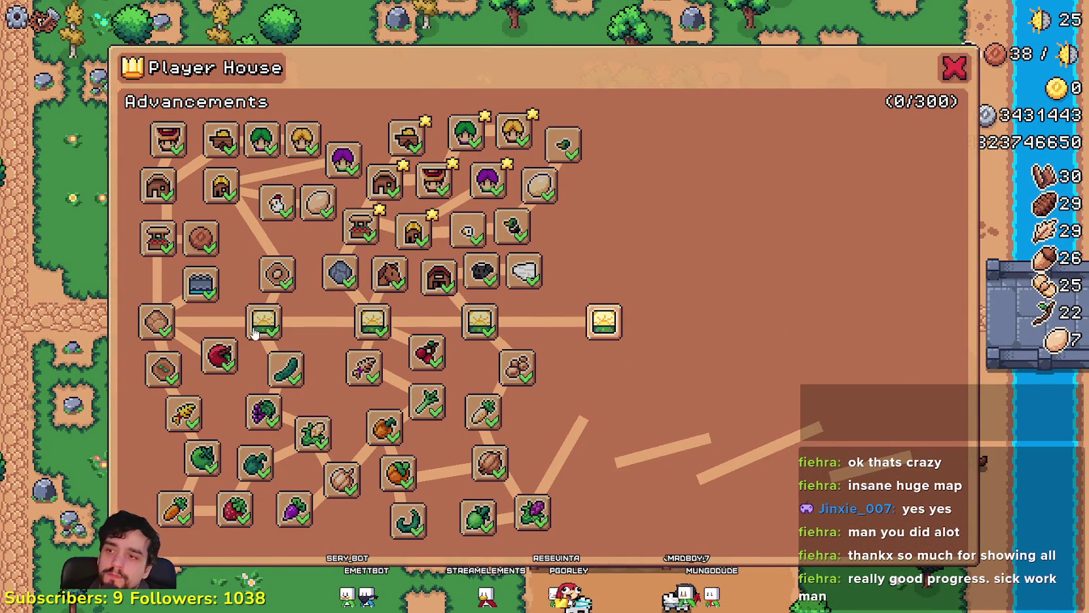
- Close the advancements, glance at the crafting list, then reopen the advancements
key(e)
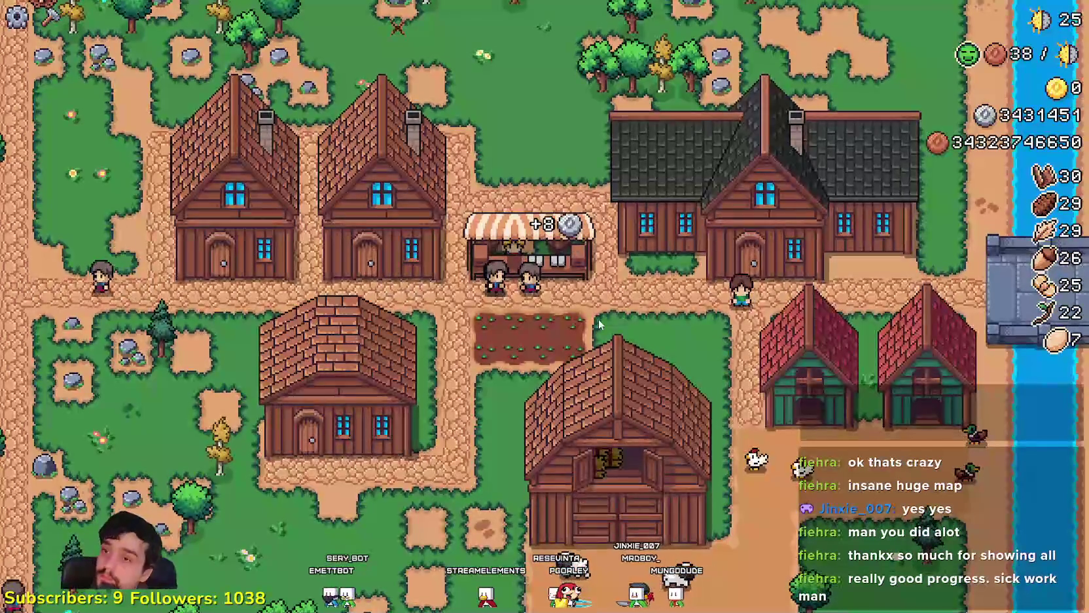
key(c)
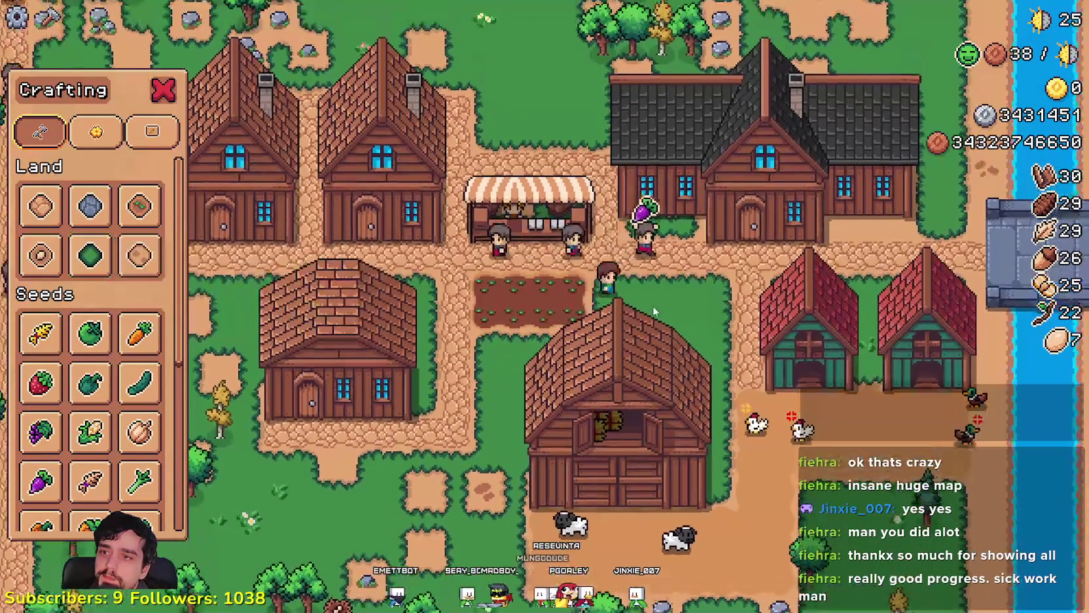
key(e)
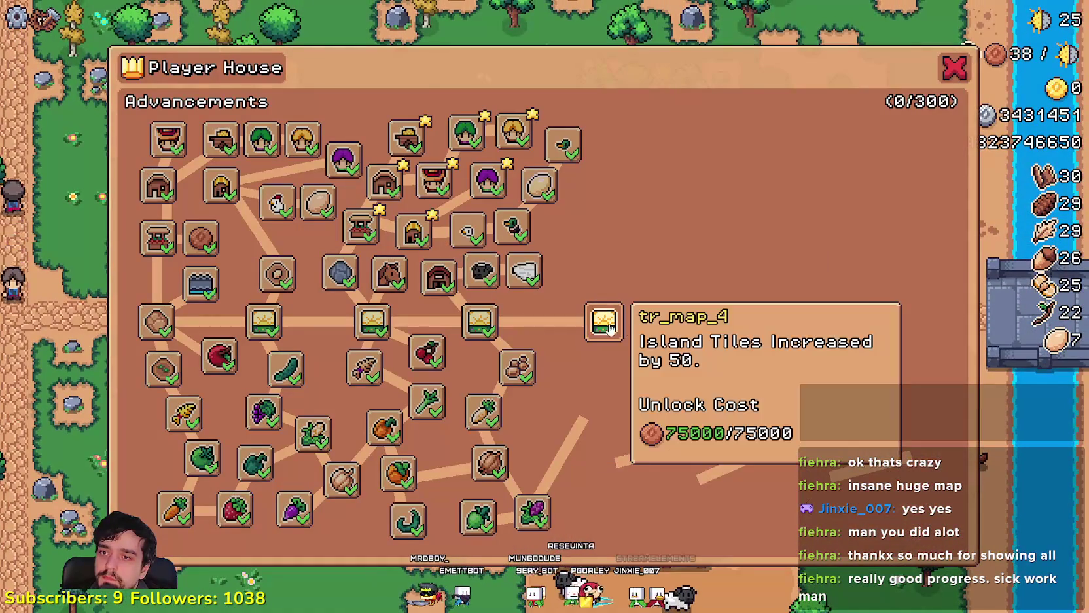
- Unlock tr_map_4, Market Upgrade 2, House Upgrade 2, Enchanted Farm Tile and Pigs, then close the panel
click(605, 323)
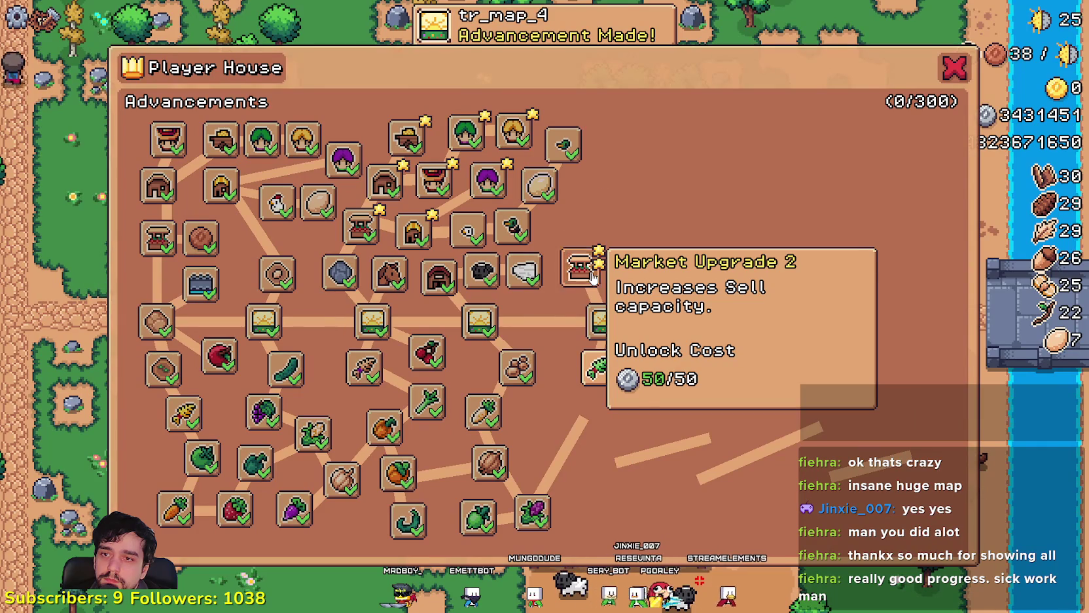
click(589, 271)
click(586, 216)
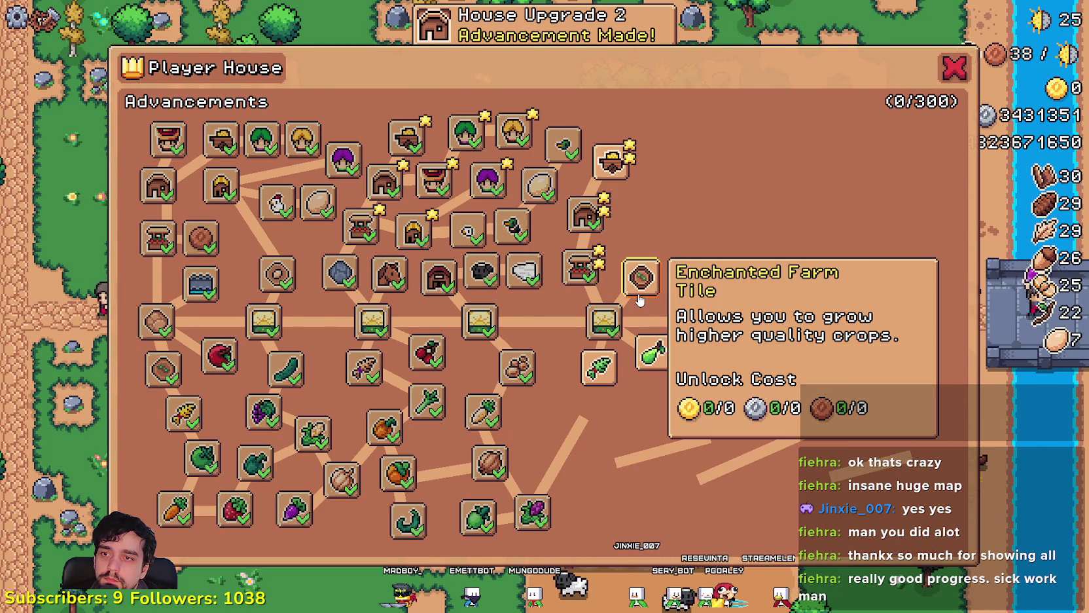
click(642, 278)
click(643, 234)
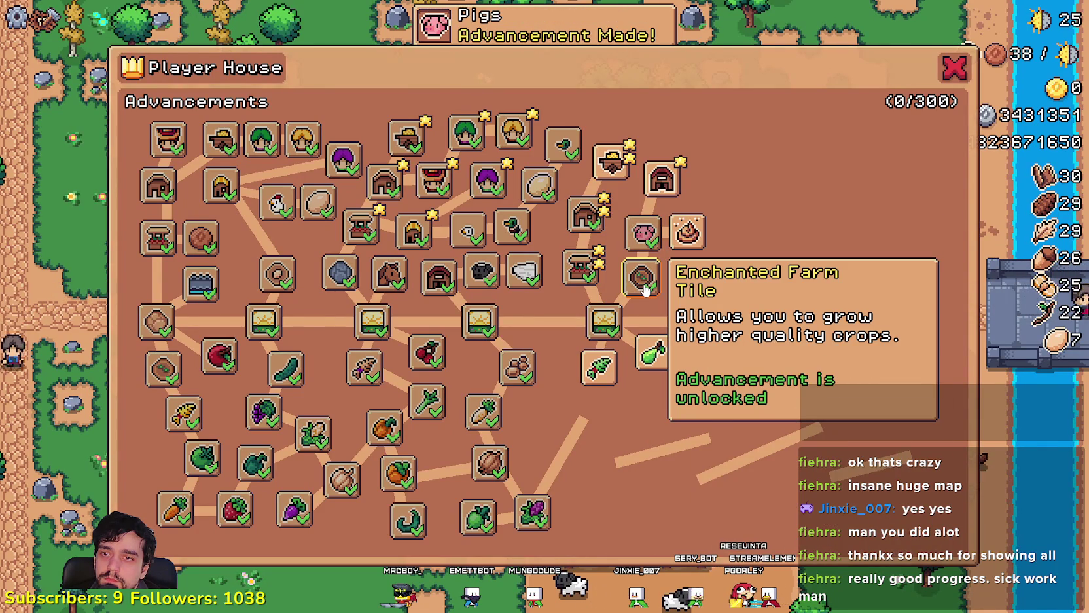
key(Escape)
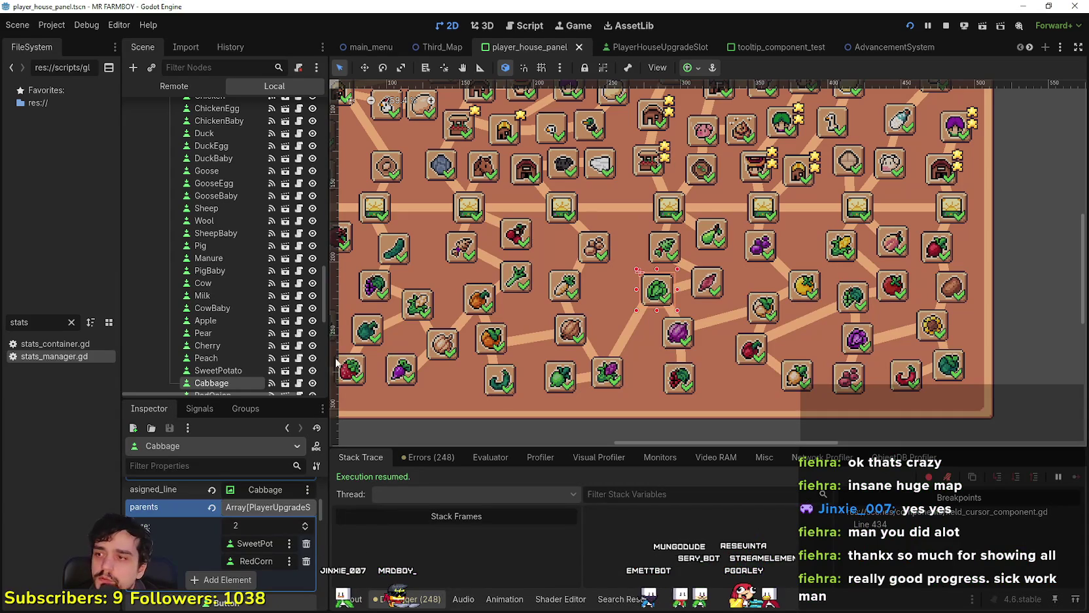
- Review player_house_upgrade_slot.gd around line 248, then filter FileSystem for 'cur'
click(299, 359)
scroll(824, 300, down, 7)
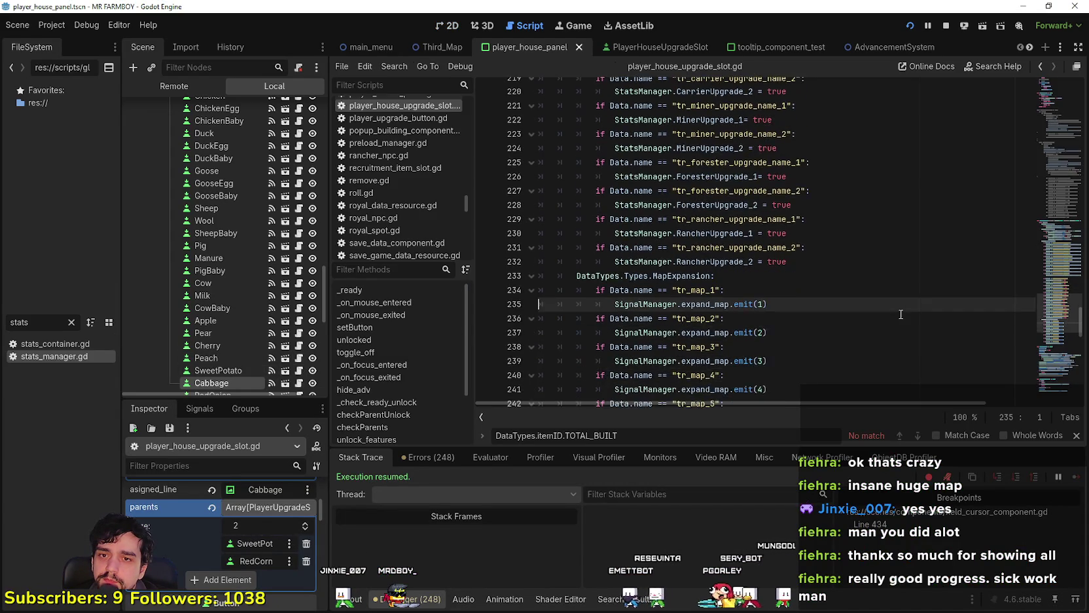
click(853, 298)
click(824, 276)
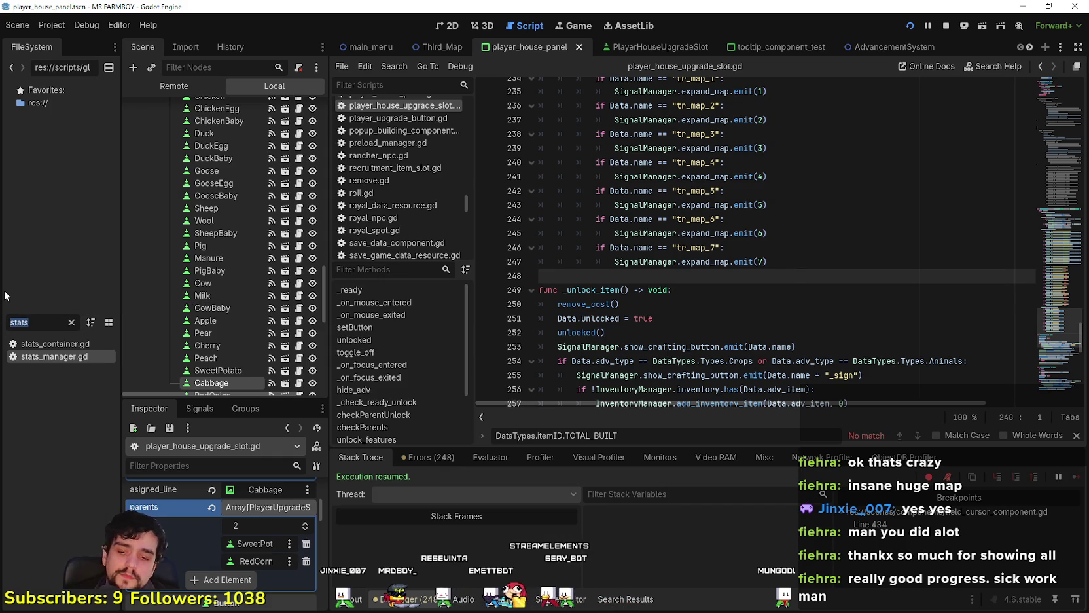
text(cur)
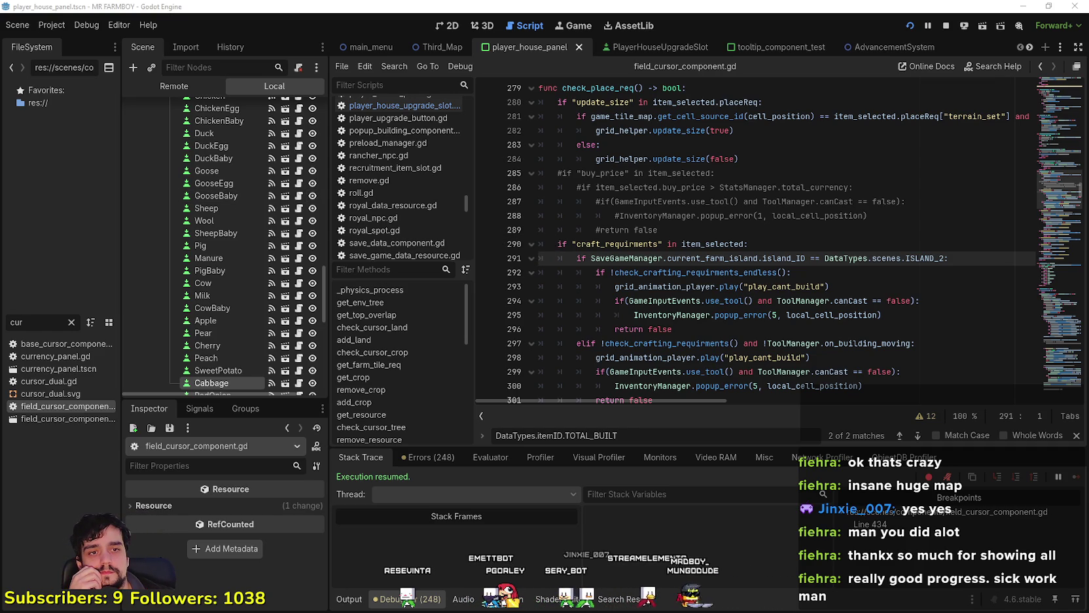
click(691, 301)
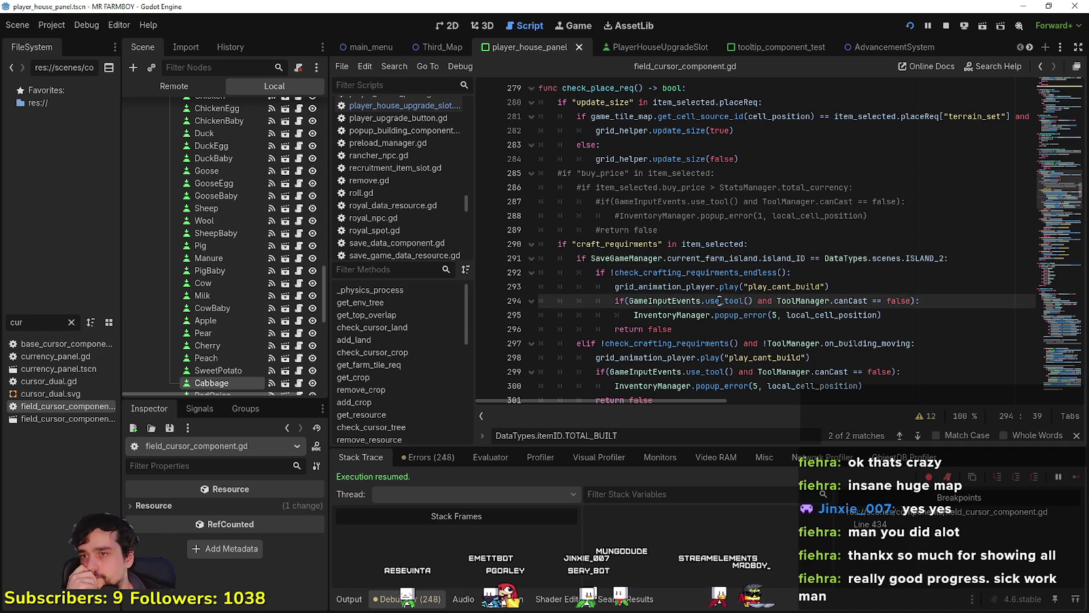
scroll(665, 298, down, 2)
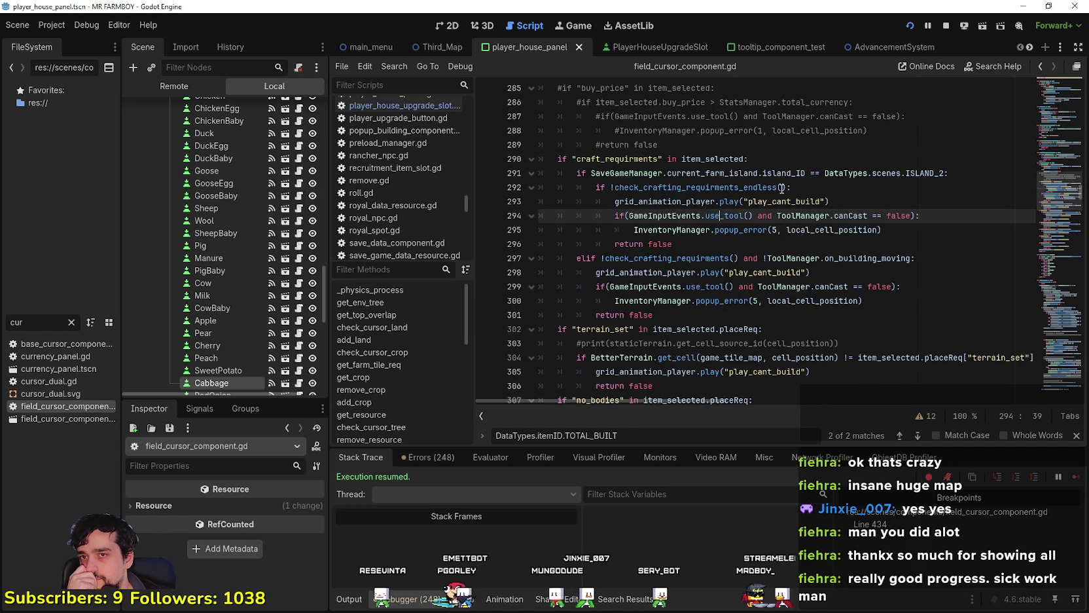
mouse_move(762, 190)
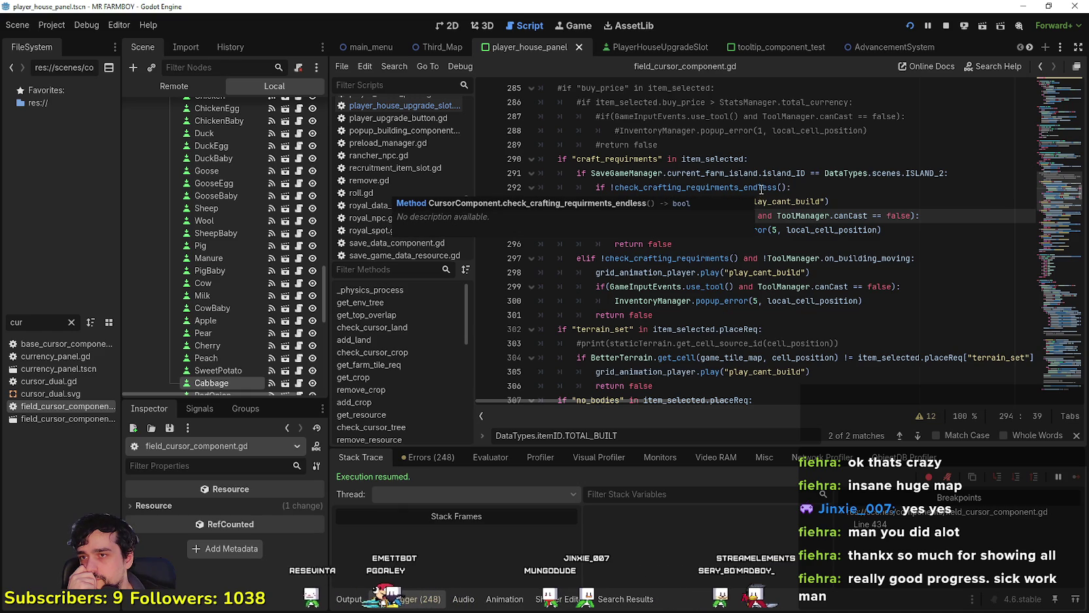
right_click(718, 187)
click(737, 380)
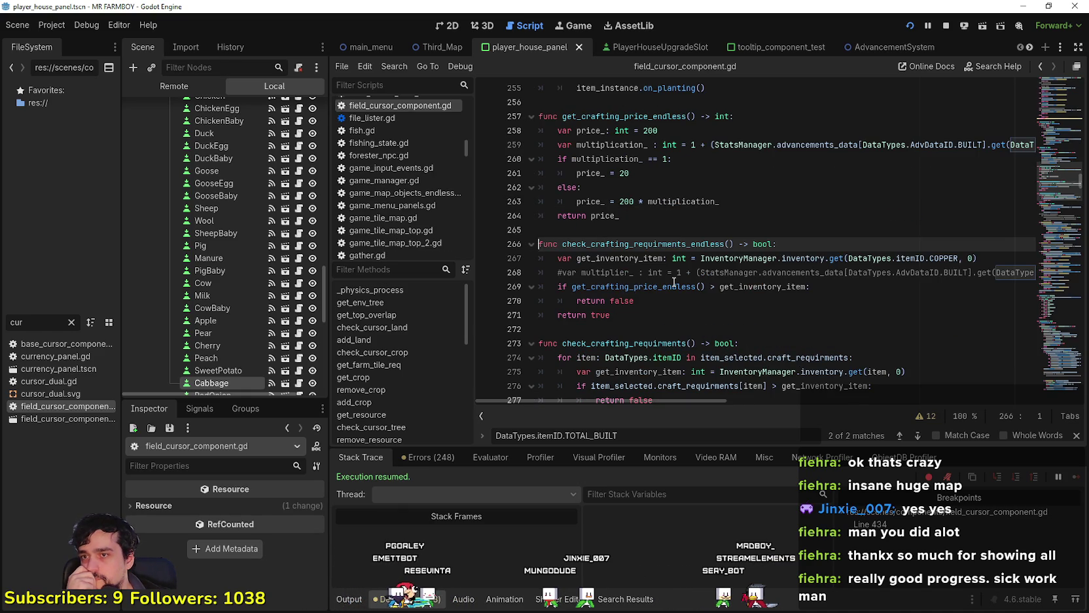
mouse_move(673, 281)
click(685, 314)
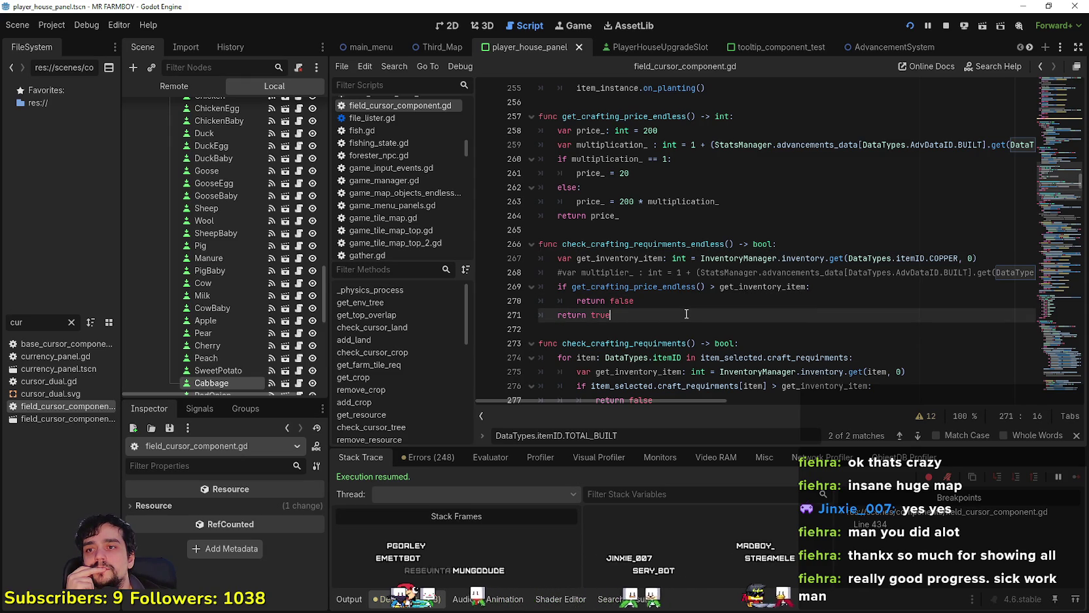
double_click(684, 201)
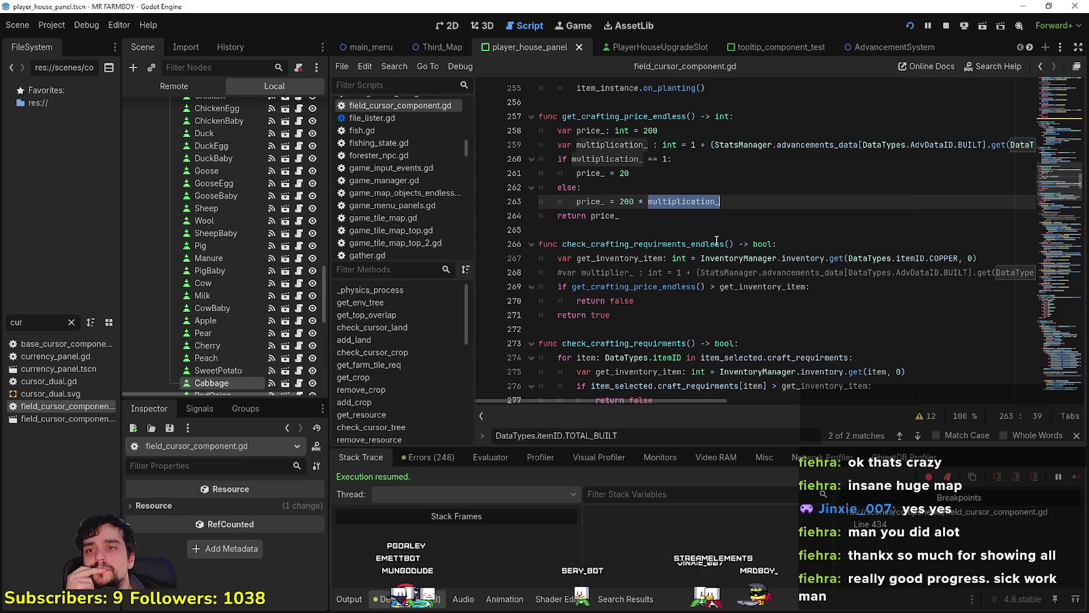
scroll(720, 327, up, 1)
mouse_move(677, 401)
mouse_down()
mouse_move(779, 399)
mouse_move(606, 330)
mouse_up()
scroll(605, 330, down, 2)
click(591, 283)
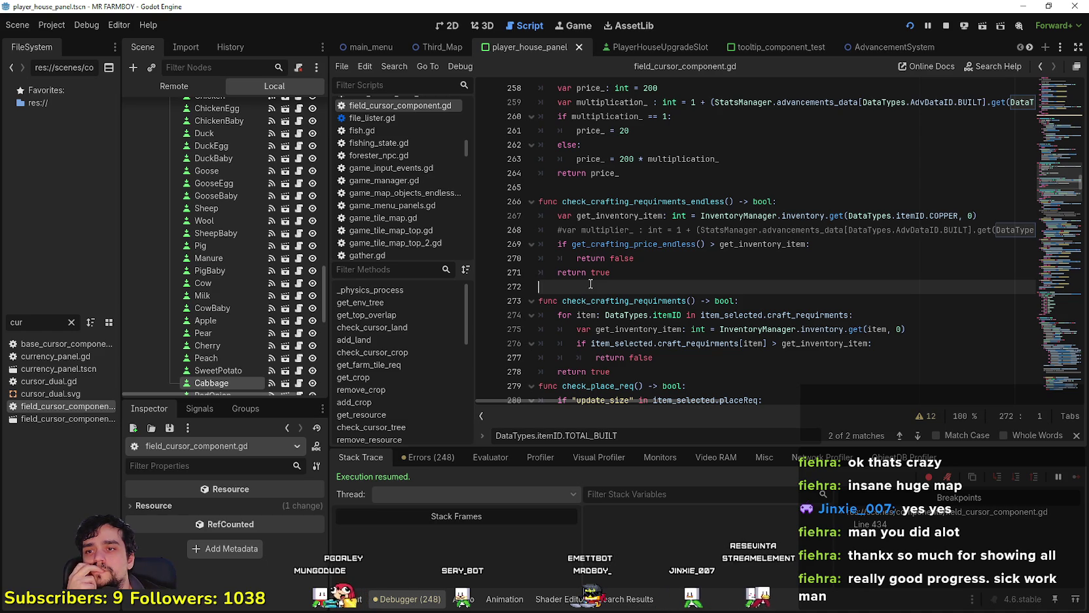
scroll(590, 284, down, 2)
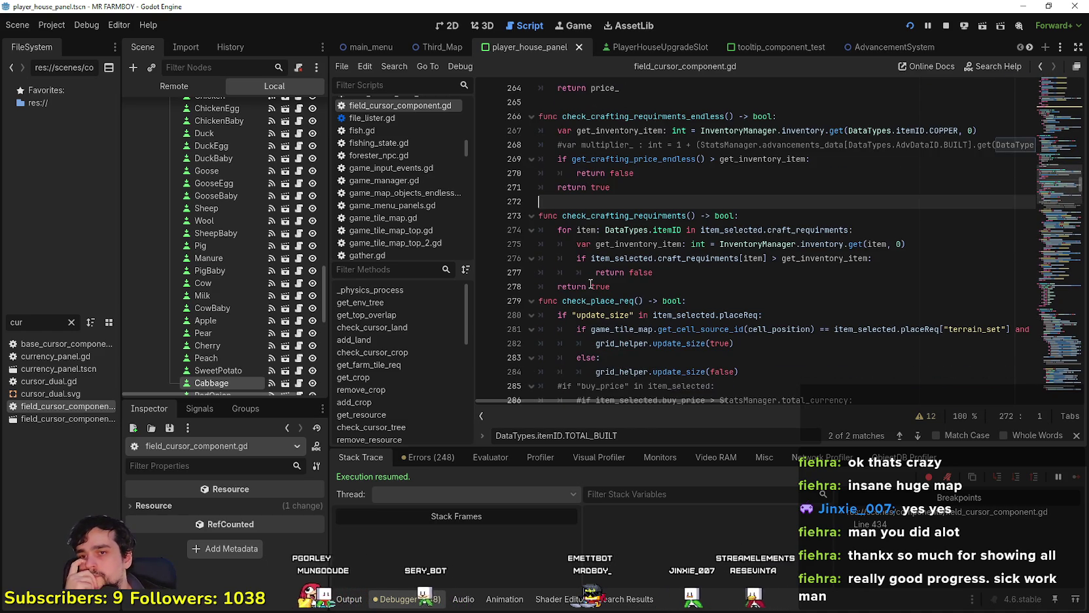
scroll(591, 284, up, 6)
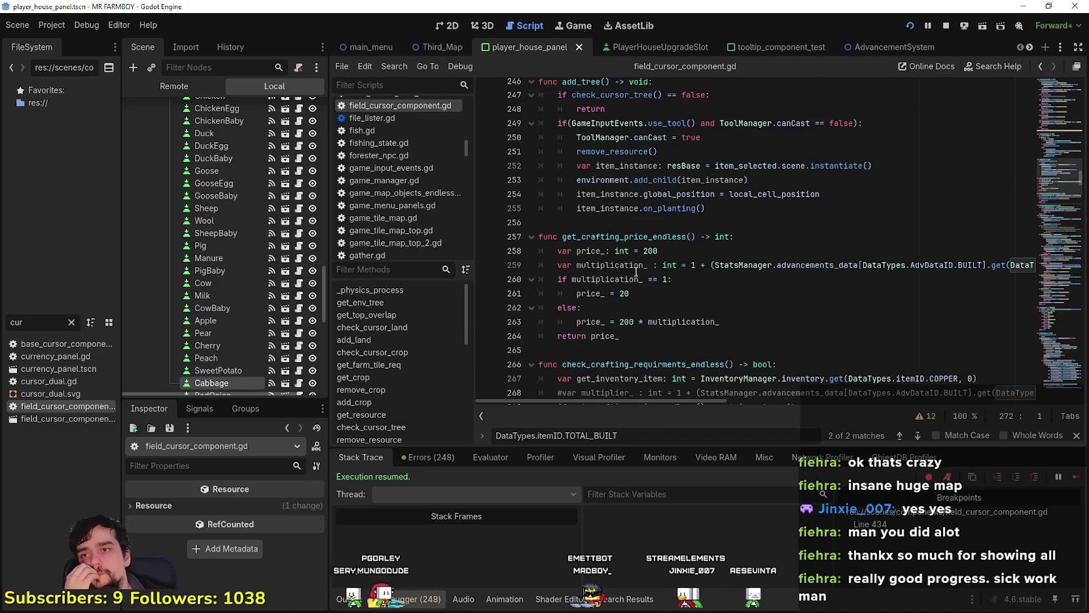
scroll(638, 262, up, 2)
scroll(640, 310, up, 2)
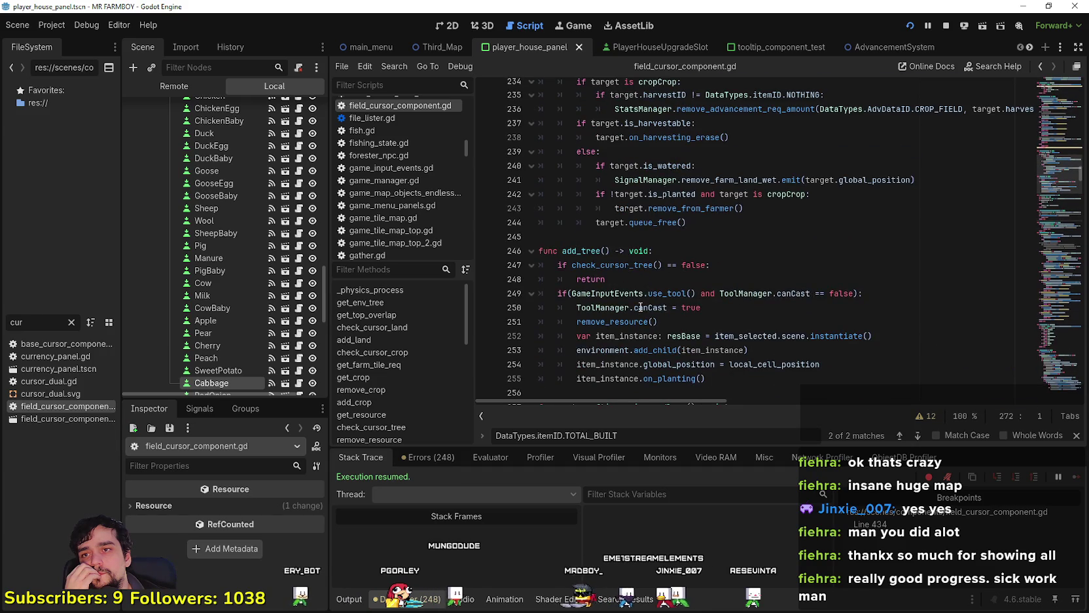
scroll(1059, 171, up, 8)
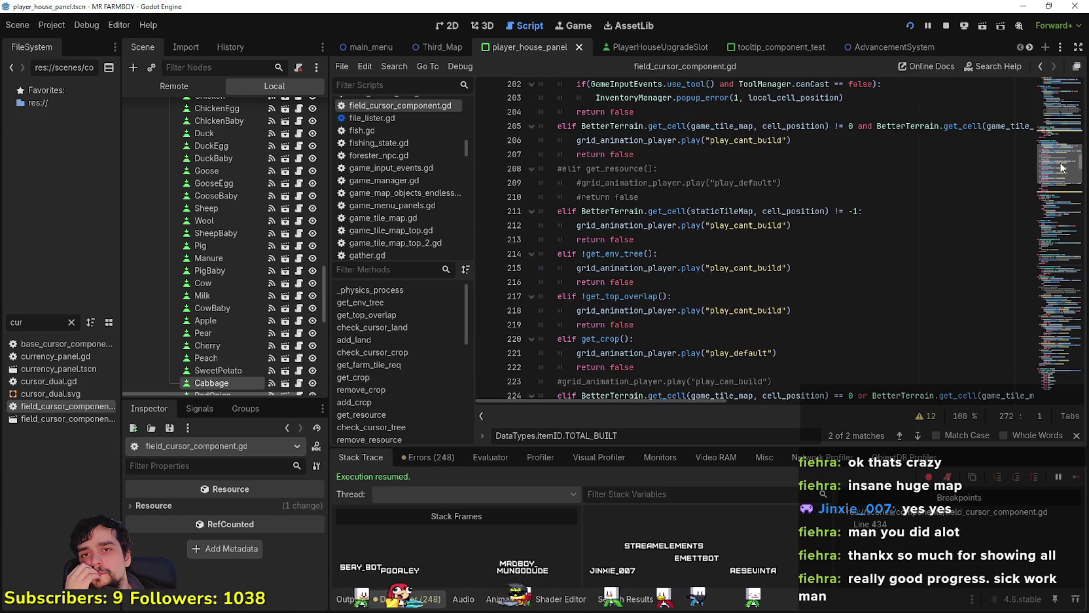
scroll(1058, 171, down, 3)
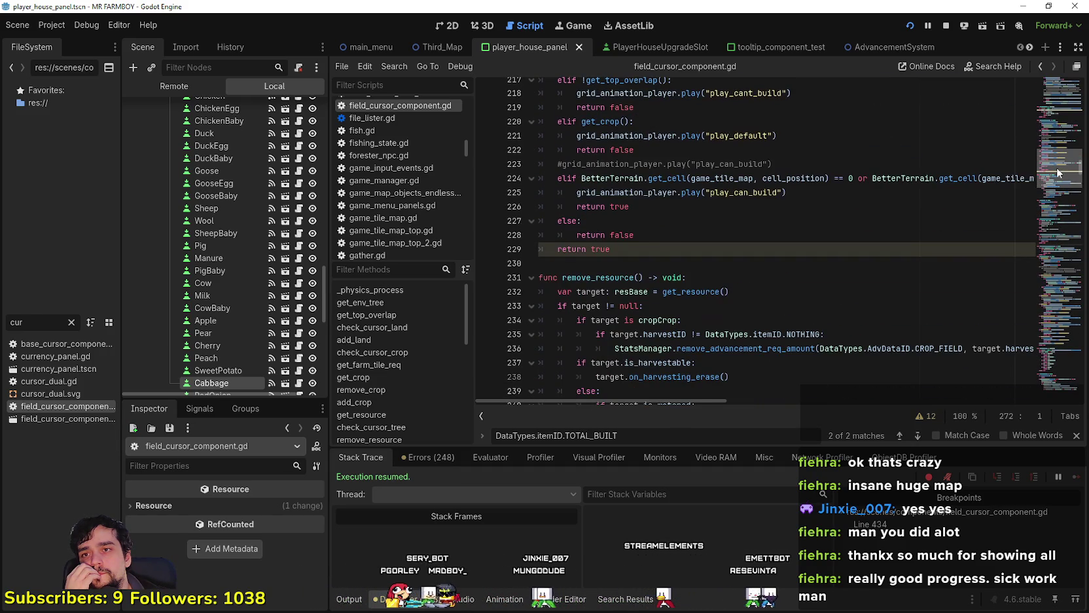
scroll(1059, 172, up, 1)
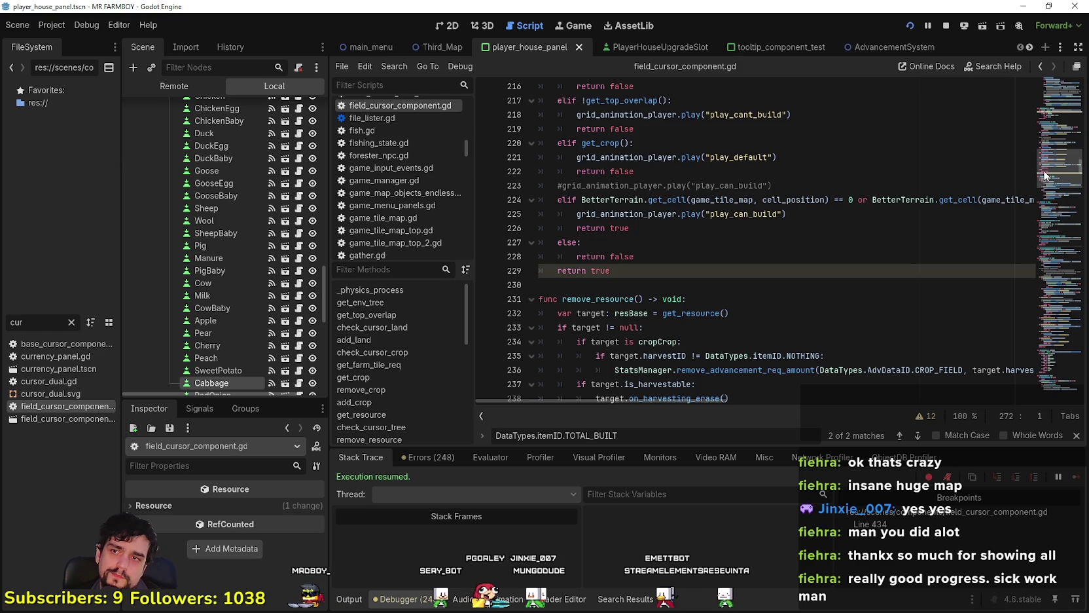
scroll(1045, 175, up, 6)
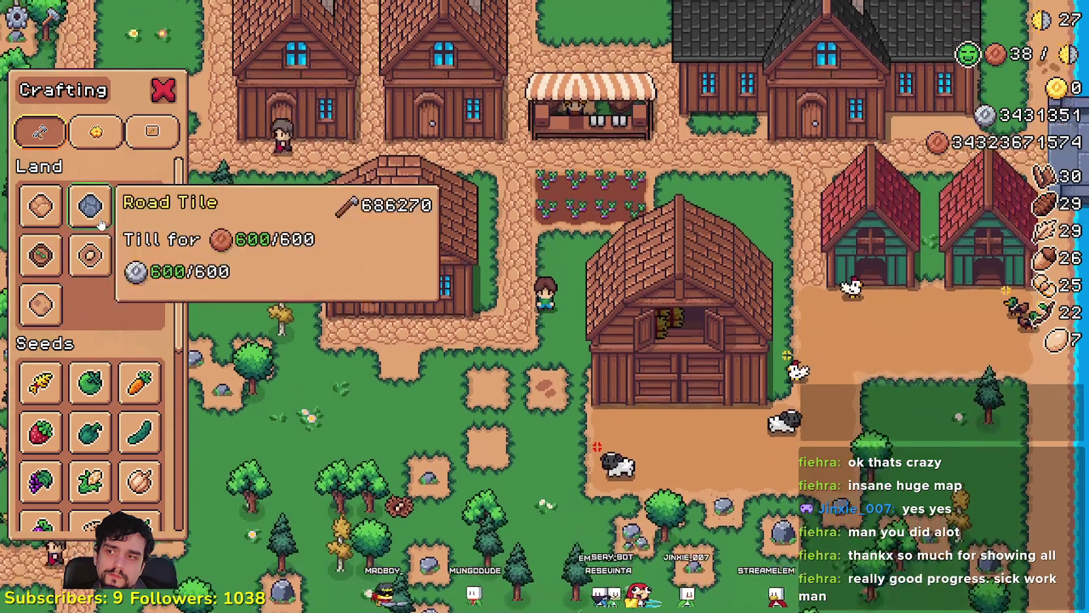
- Lay several stone Road Tiles beside the farmer, then pause the game and return to Godot
click(95, 216)
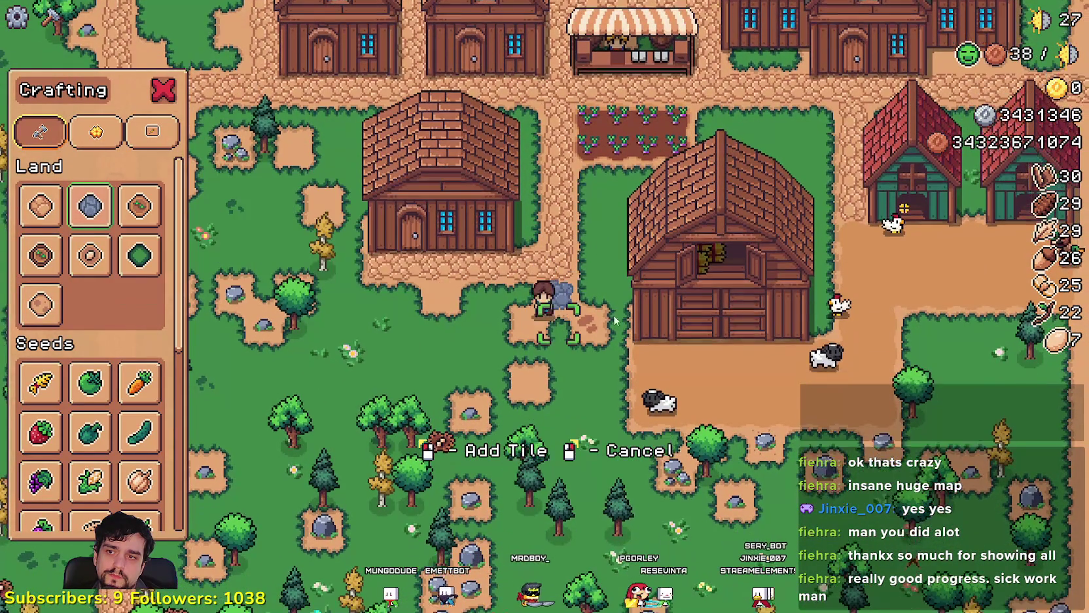
click(587, 313)
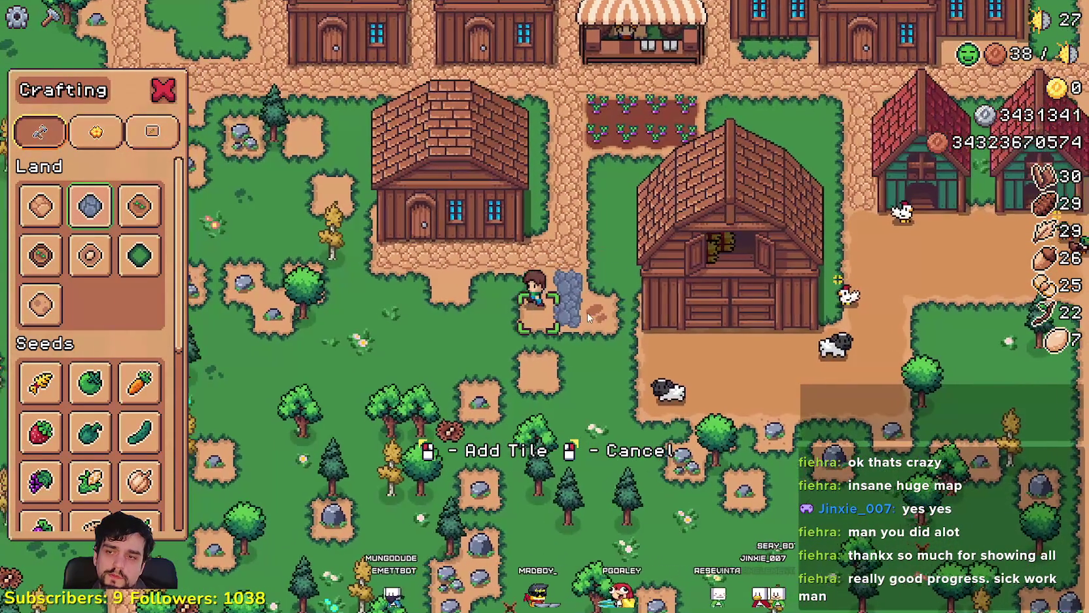
click(587, 312)
click(587, 312)
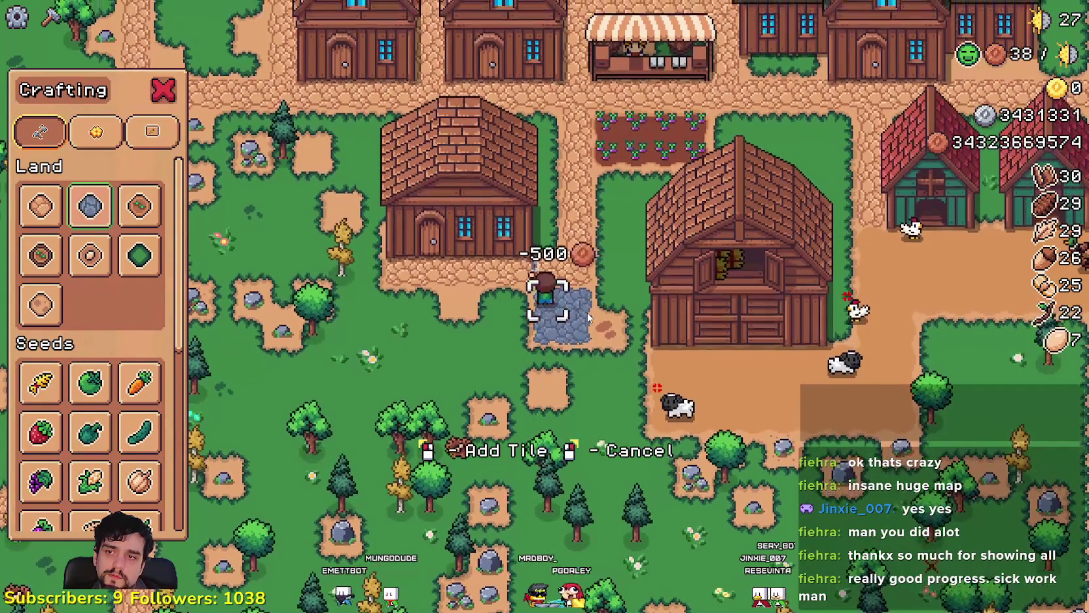
key(a)
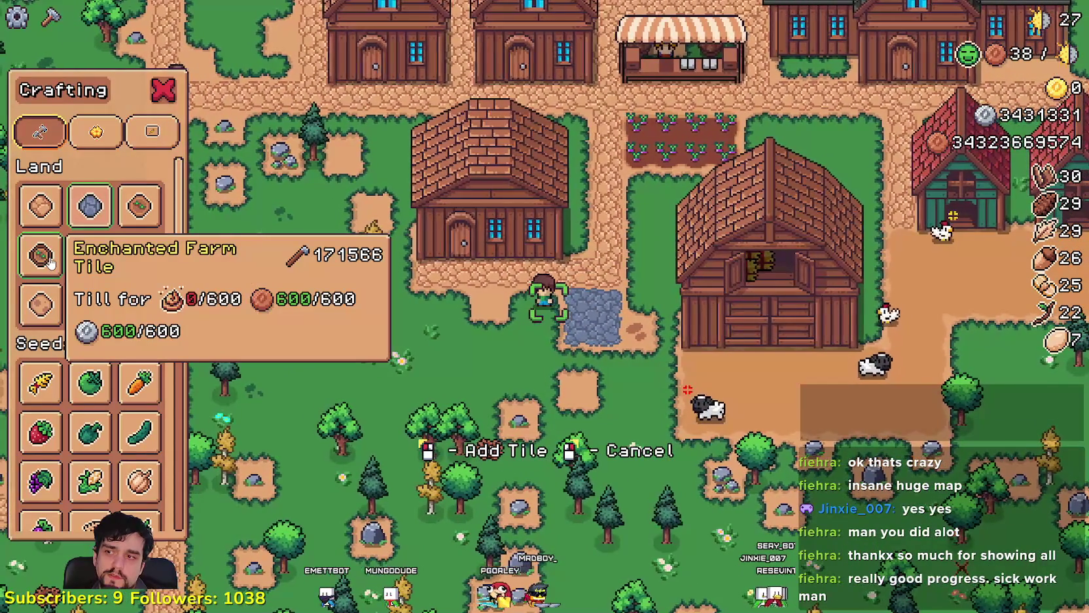
click(586, 364)
key(s)
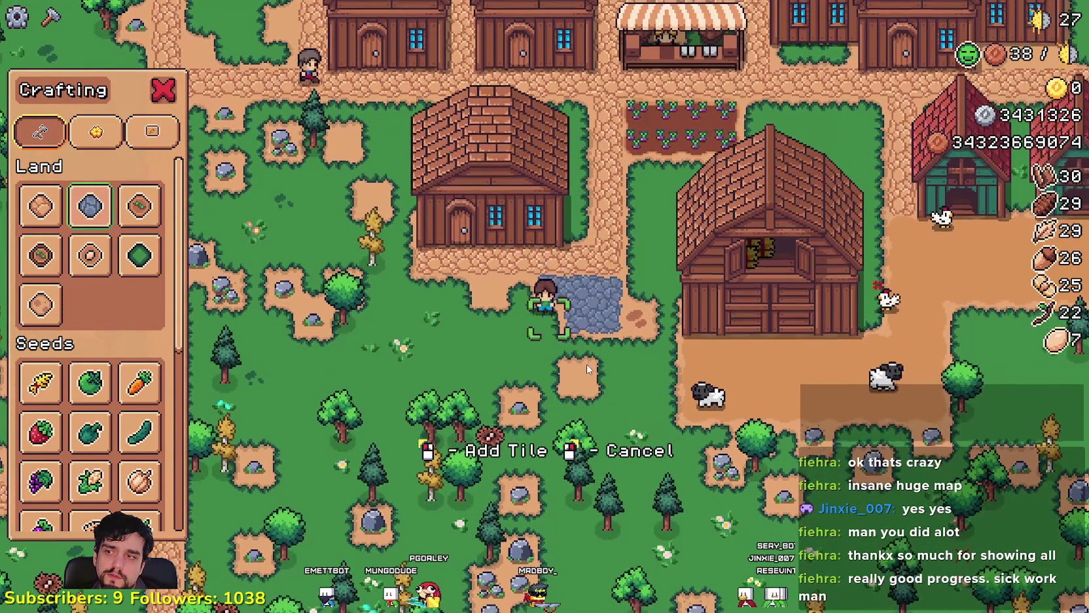
key(Escape)
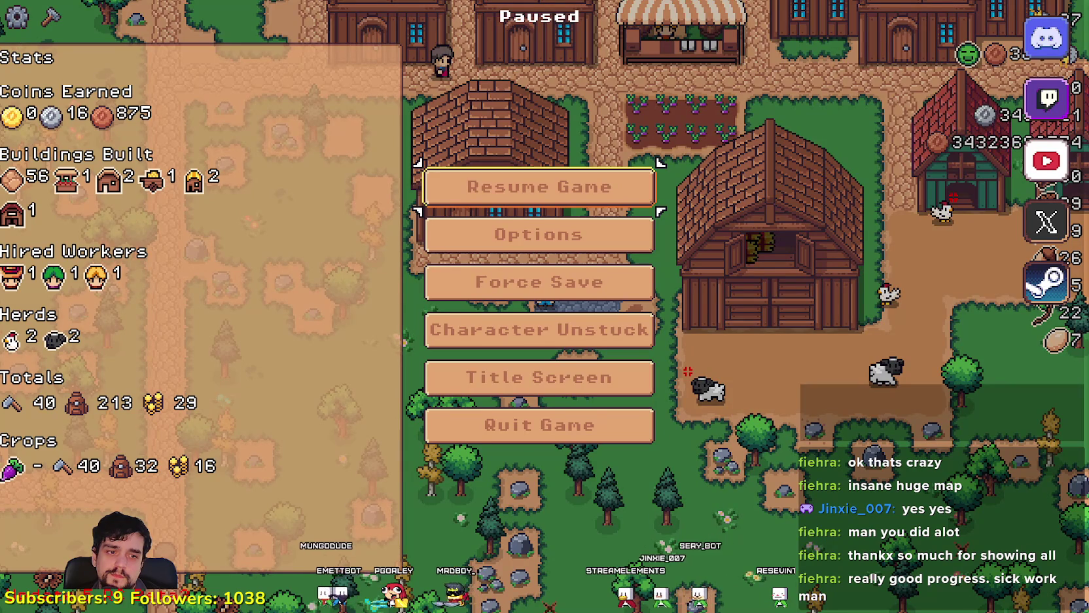
key(alt+Tab)
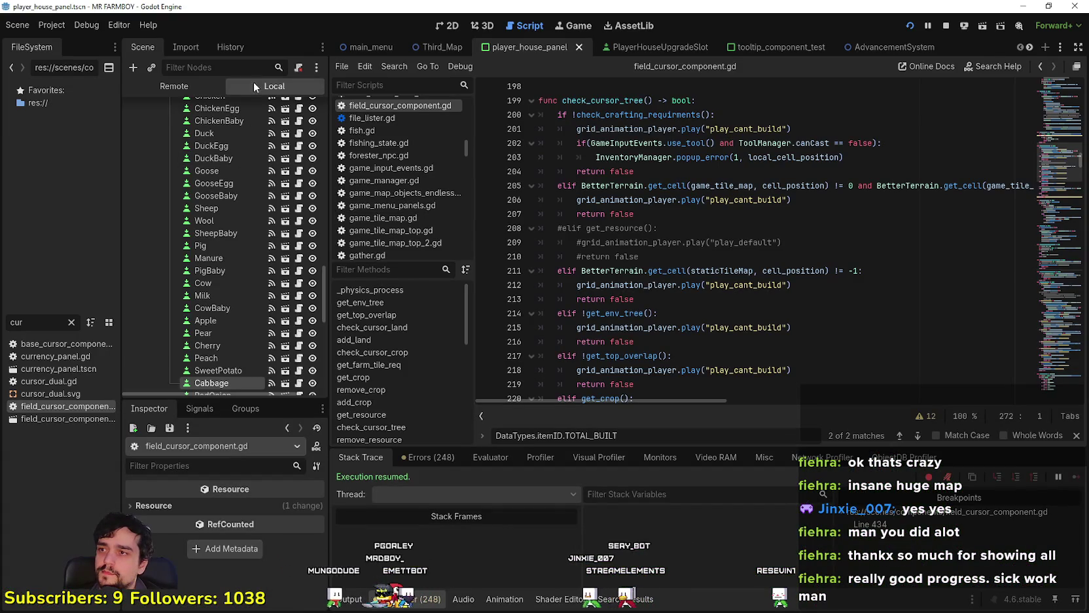
- Filter FileSystem for 'tooltip' and open tooltip_component_test.gd at the get_crafting_price_endless line
scroll(317, 268, up, 5)
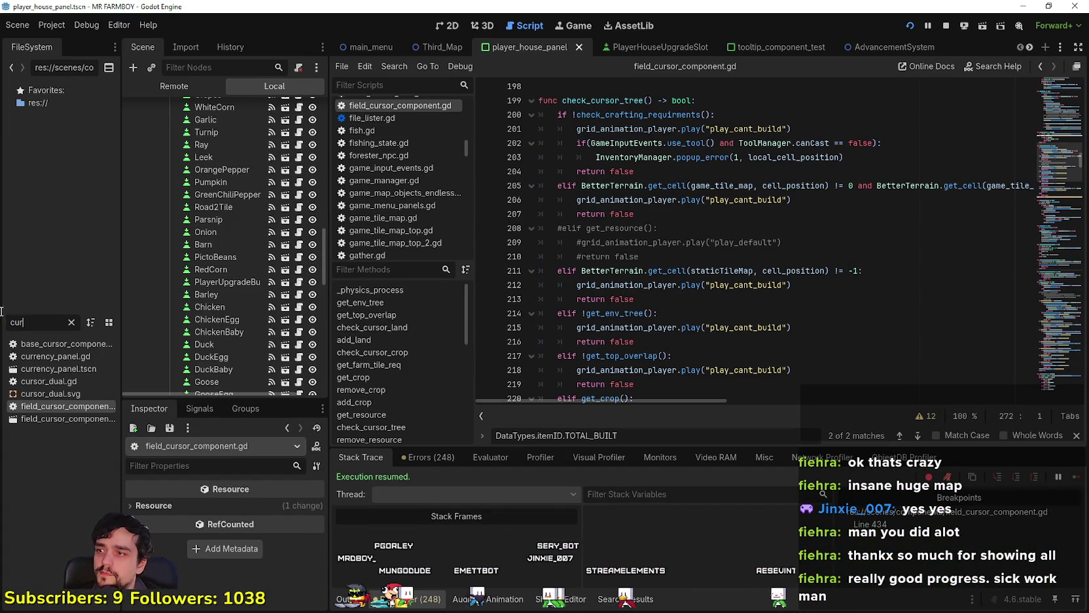
text(tooltip)
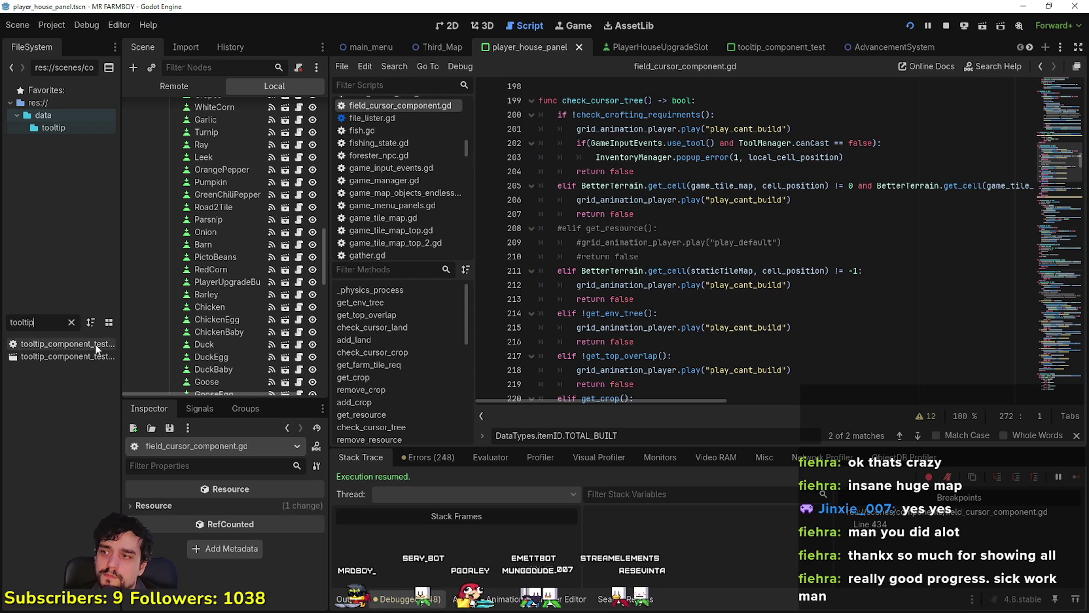
double_click(96, 348)
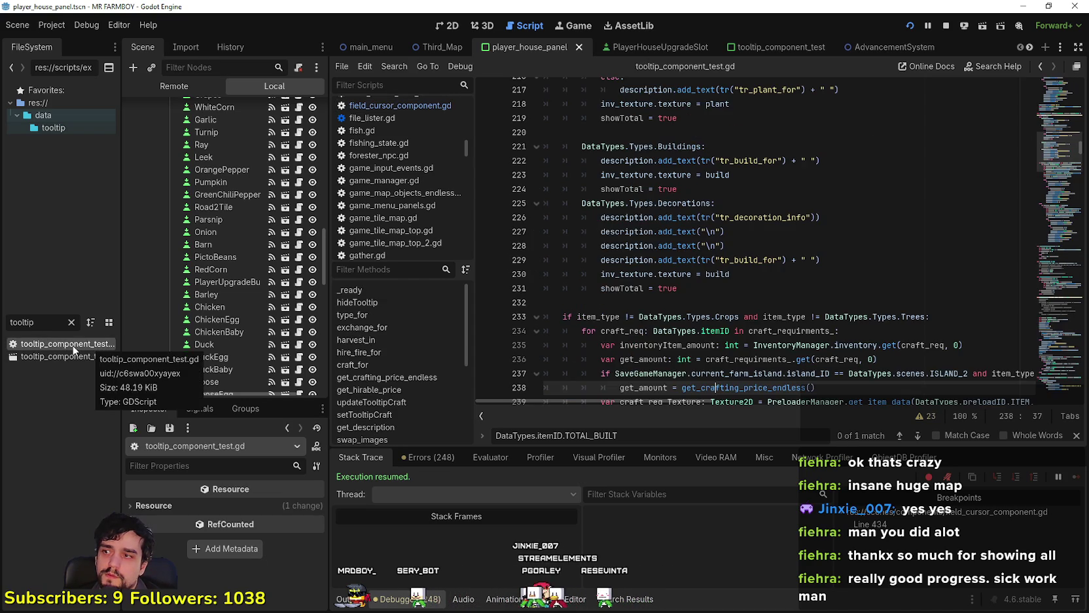
click(710, 293)
click(712, 302)
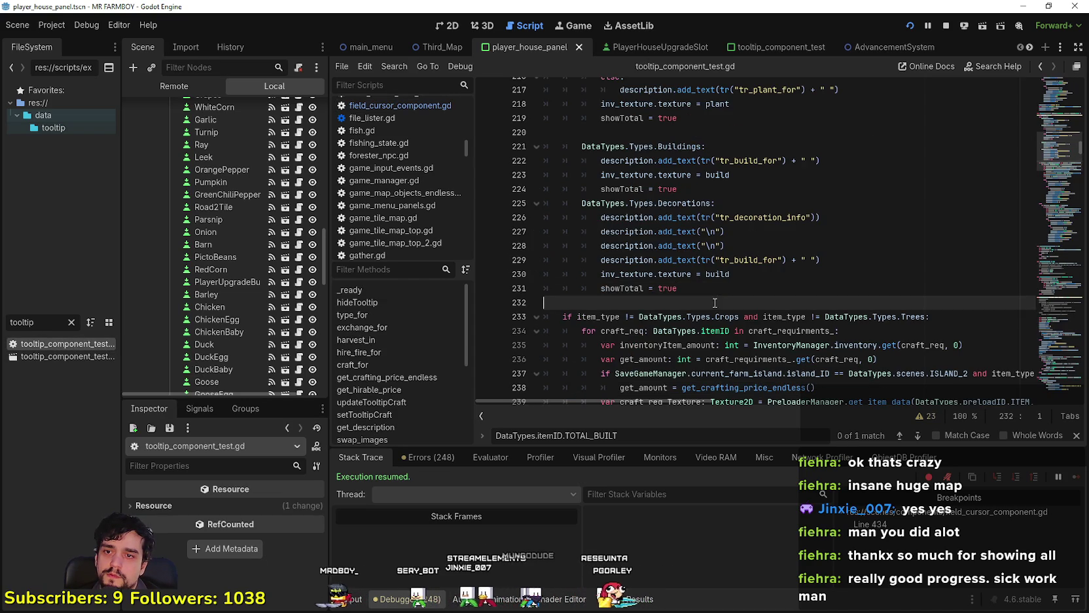
scroll(714, 307, down, 2)
click(729, 301)
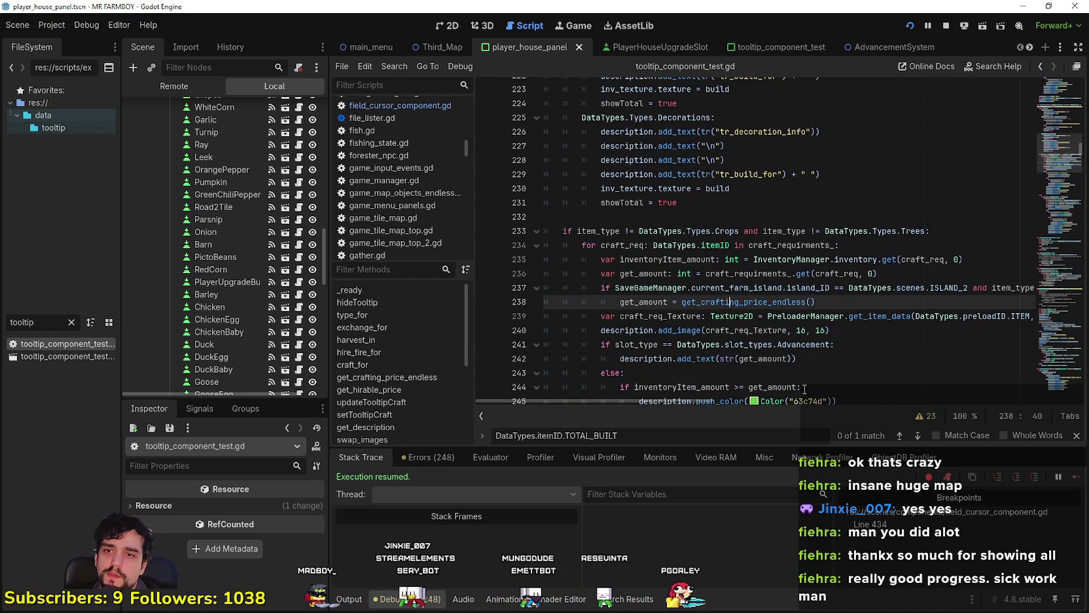
- Duplicate line 237's item_type Decorations clause, restore the colon, save, and return to the game
drag(699, 396, 782, 406)
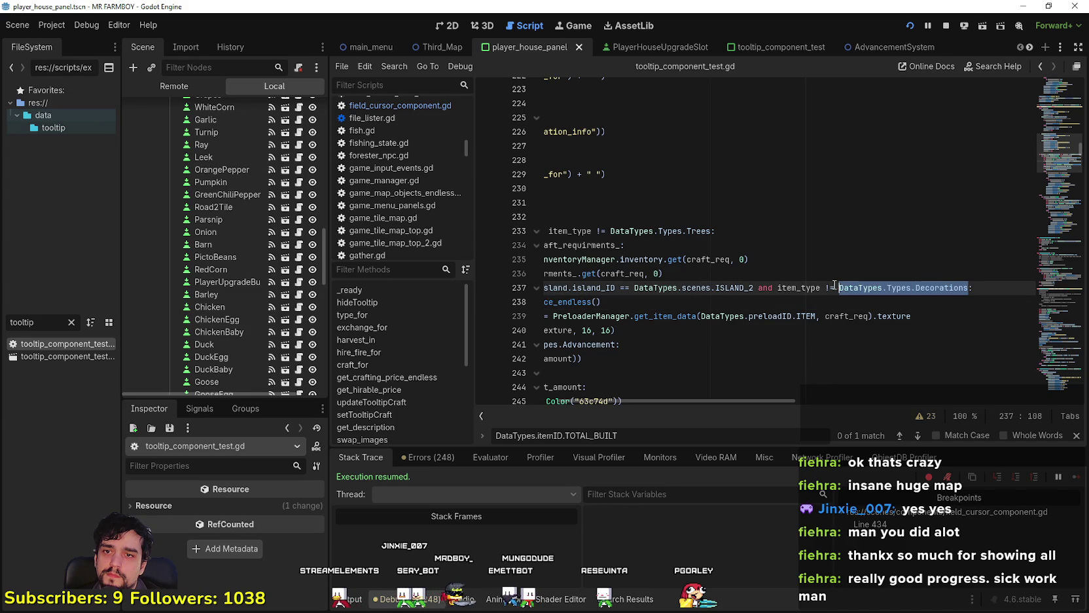
drag(768, 281, 761, 283)
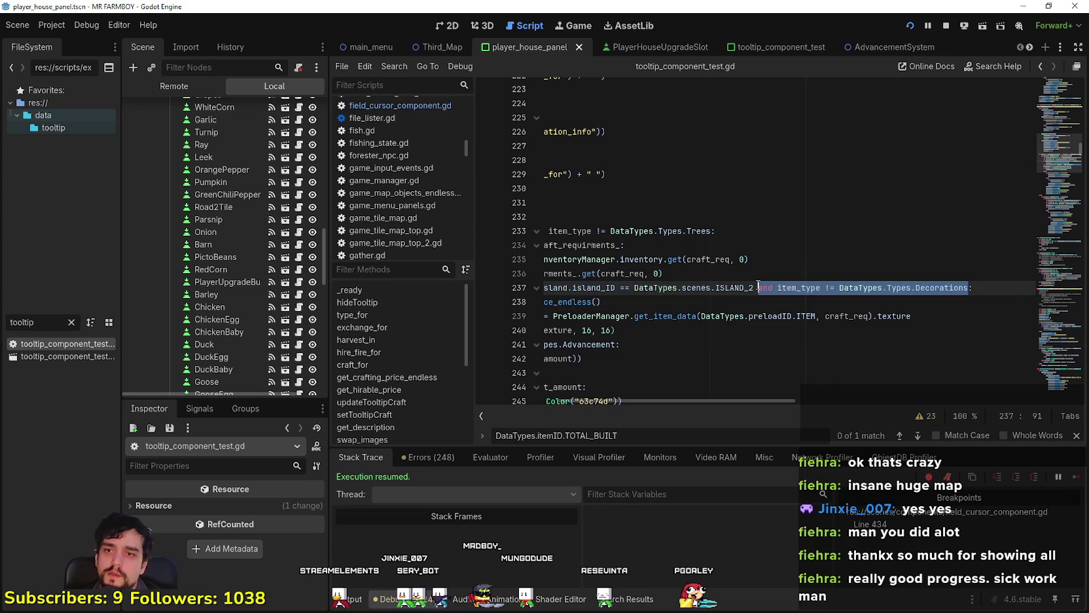
key(ctrl+c)
click(969, 288)
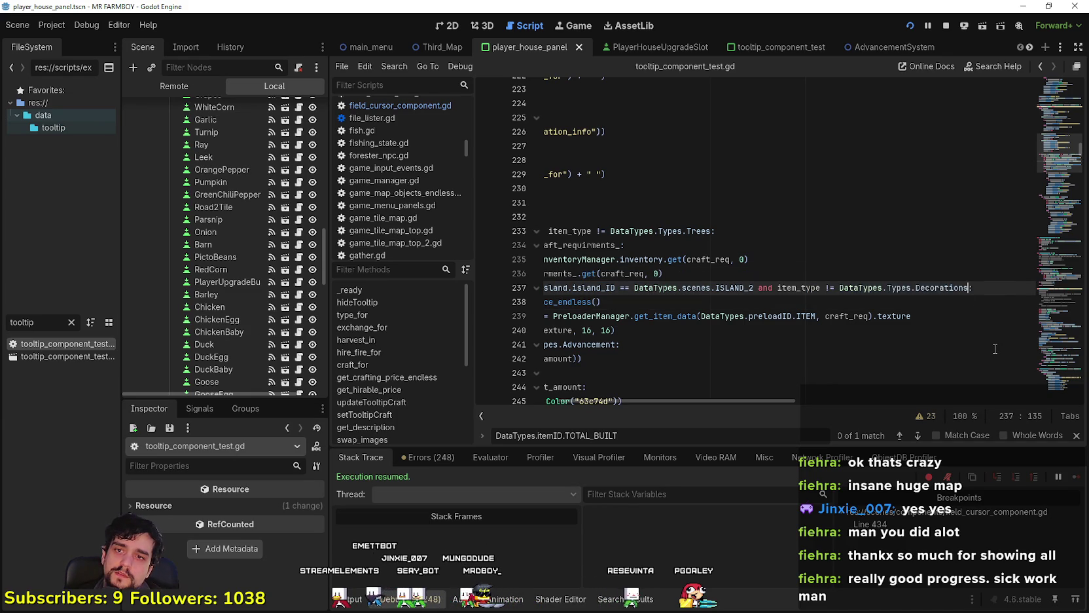
key(ctrl+v)
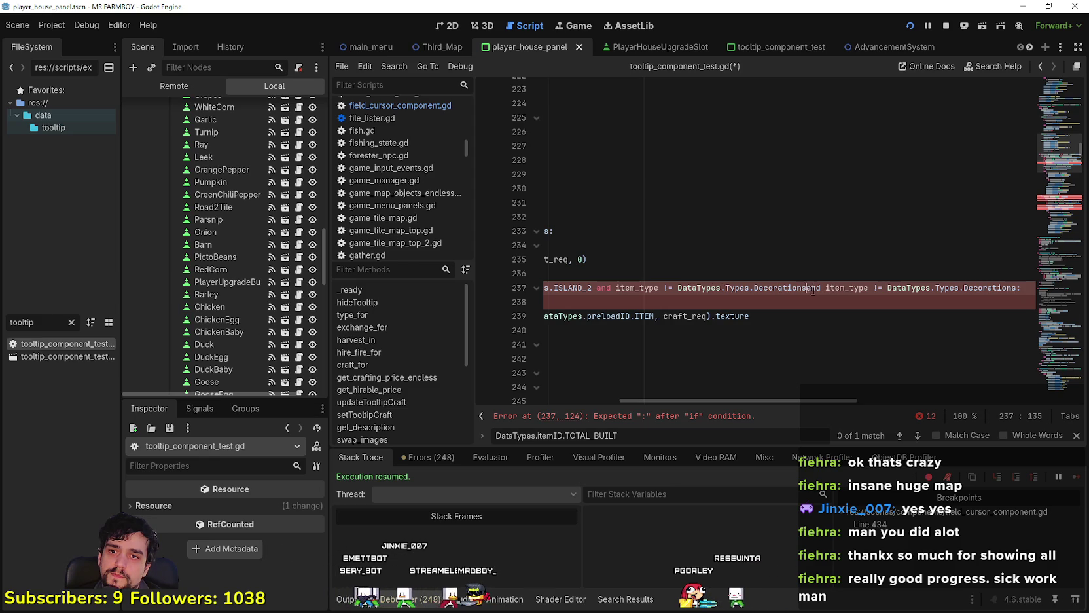
double_click(998, 288)
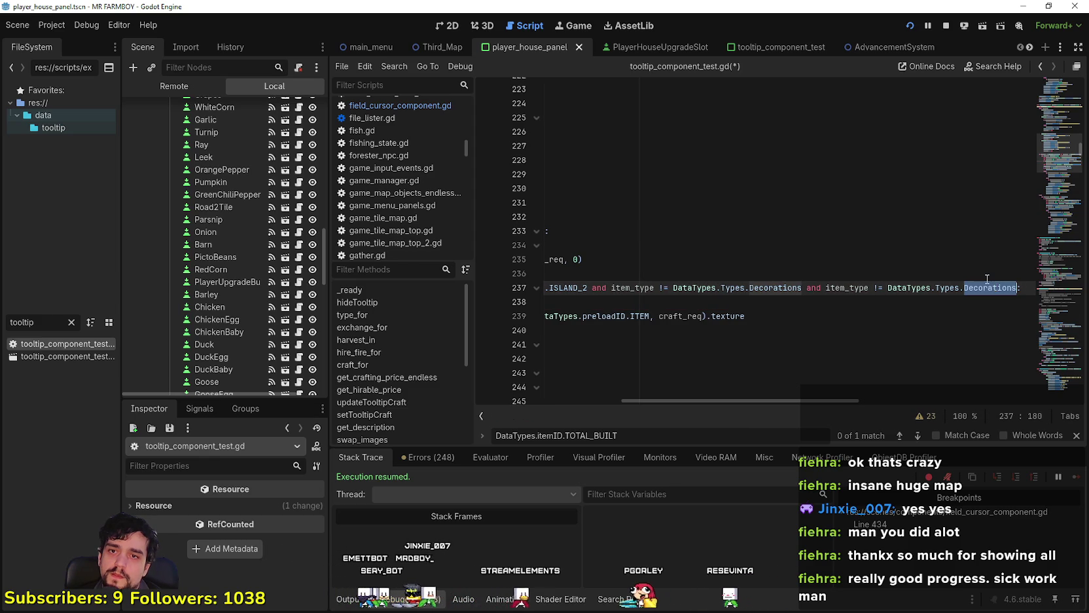
text(L)
key(Return)
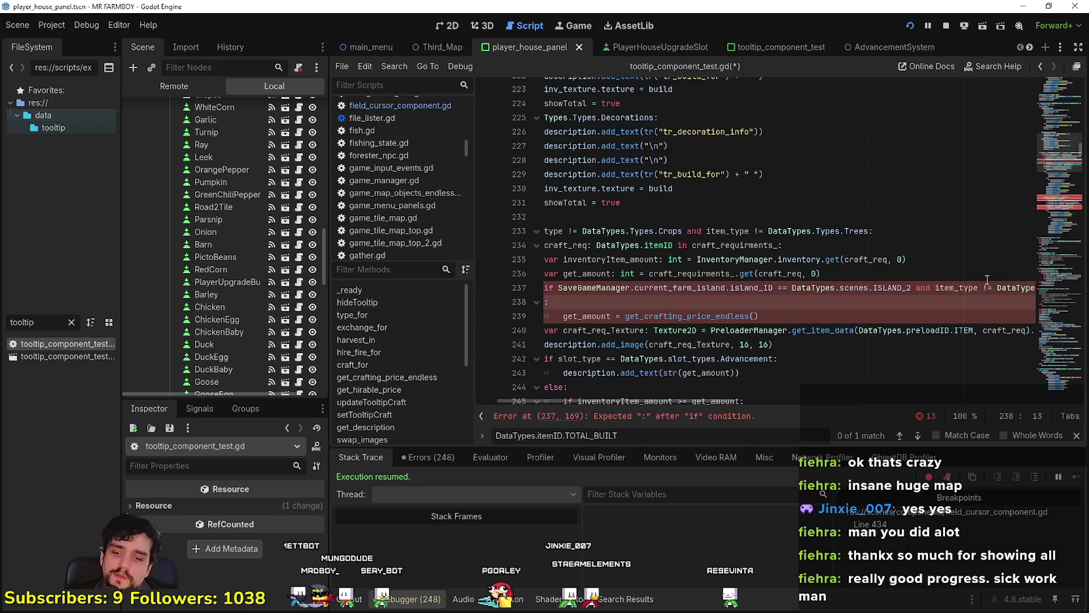
key(ctrl+z)
click(913, 303)
key(ctrl+s)
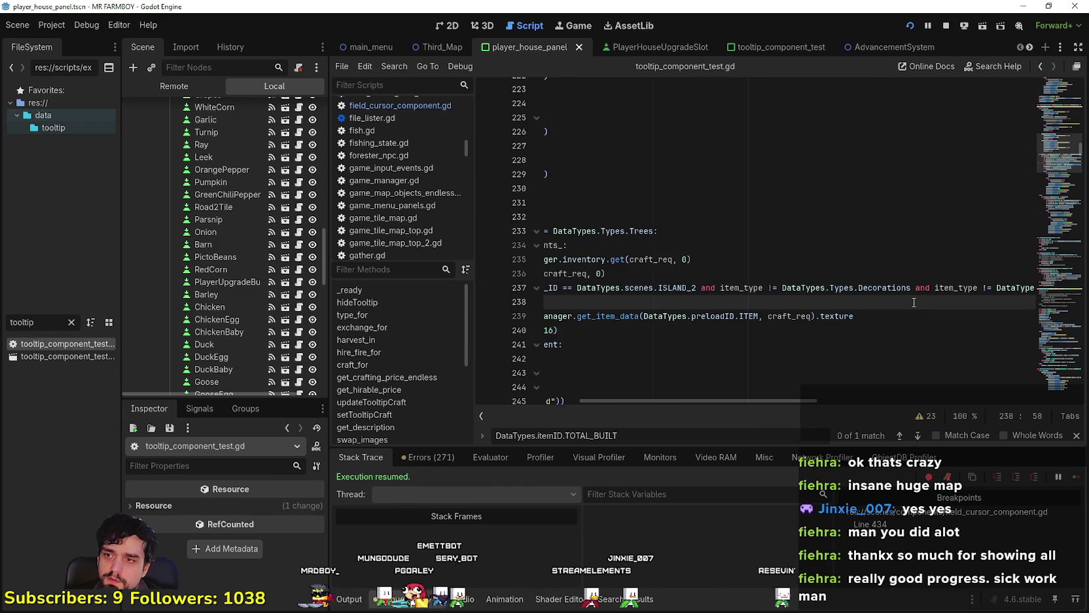
key(alt+Tab)
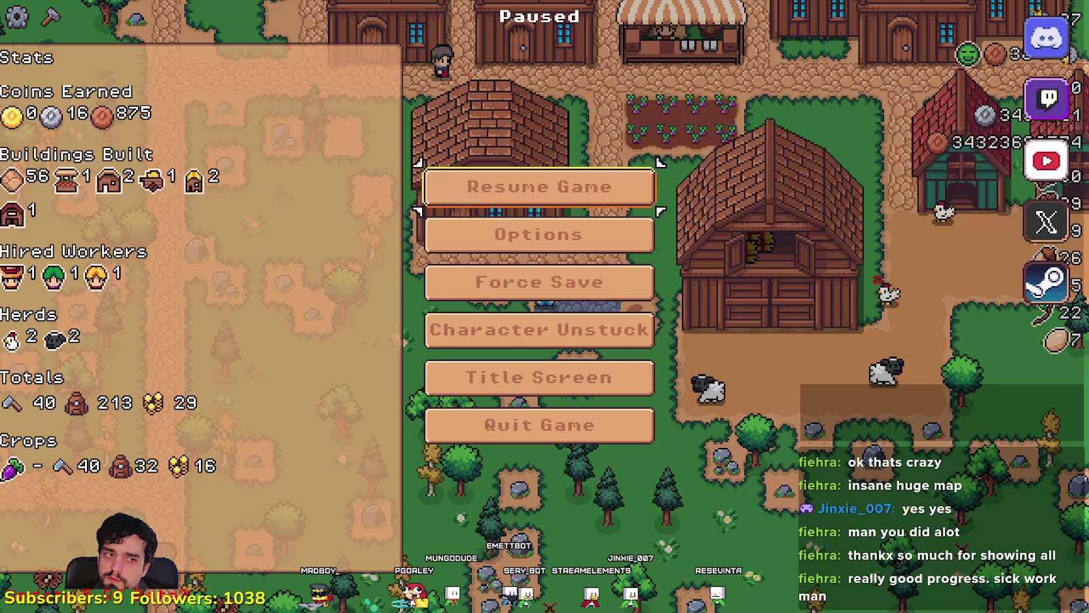
- Resume the game and lay a stone Road Tile under the character
click(558, 189)
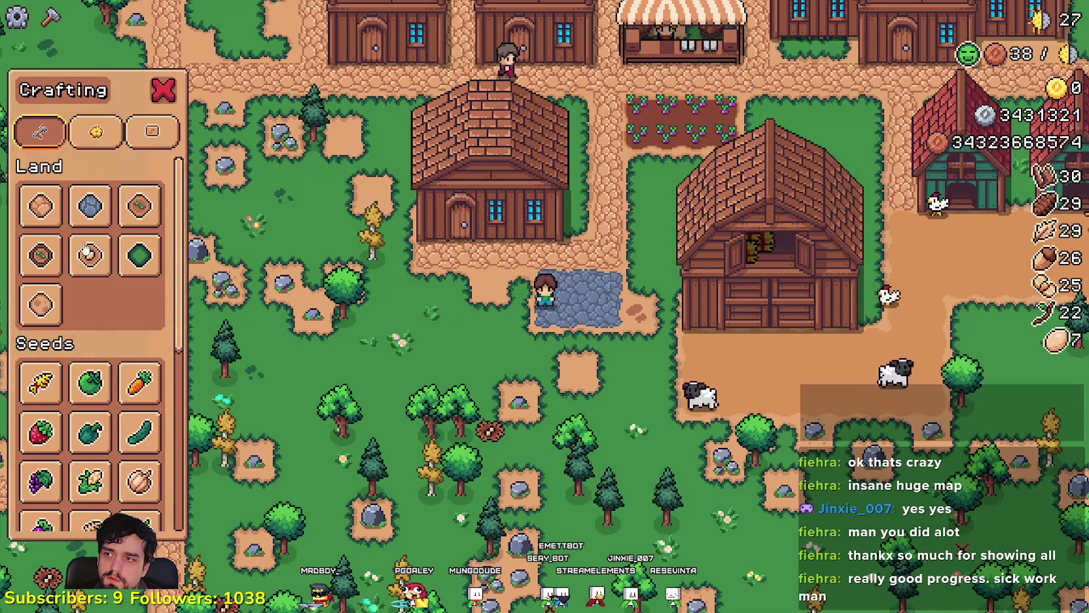
key(a)
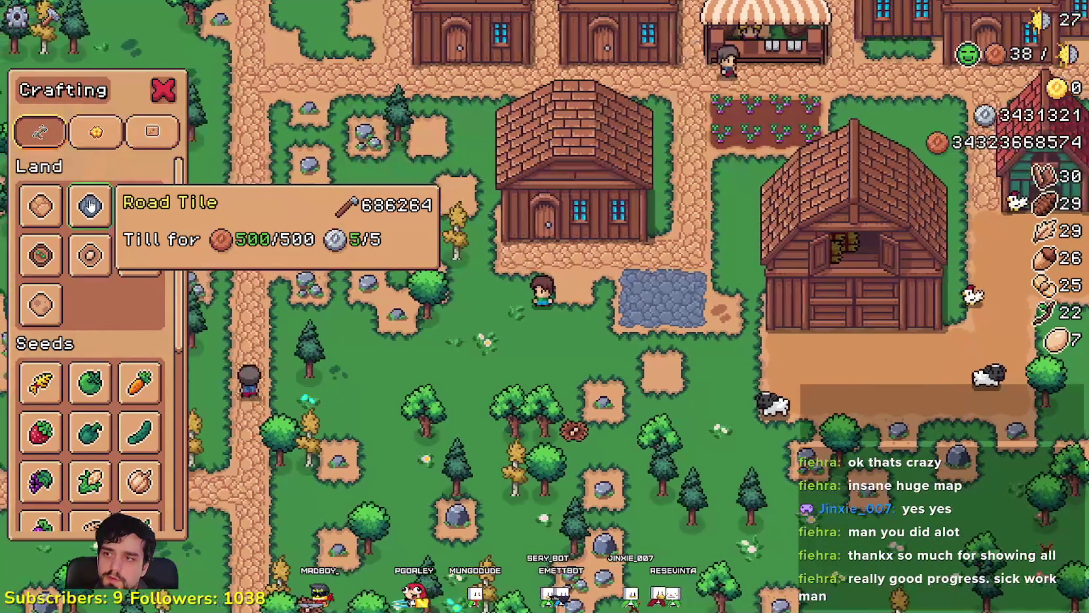
click(90, 207)
key(d)
click(389, 349)
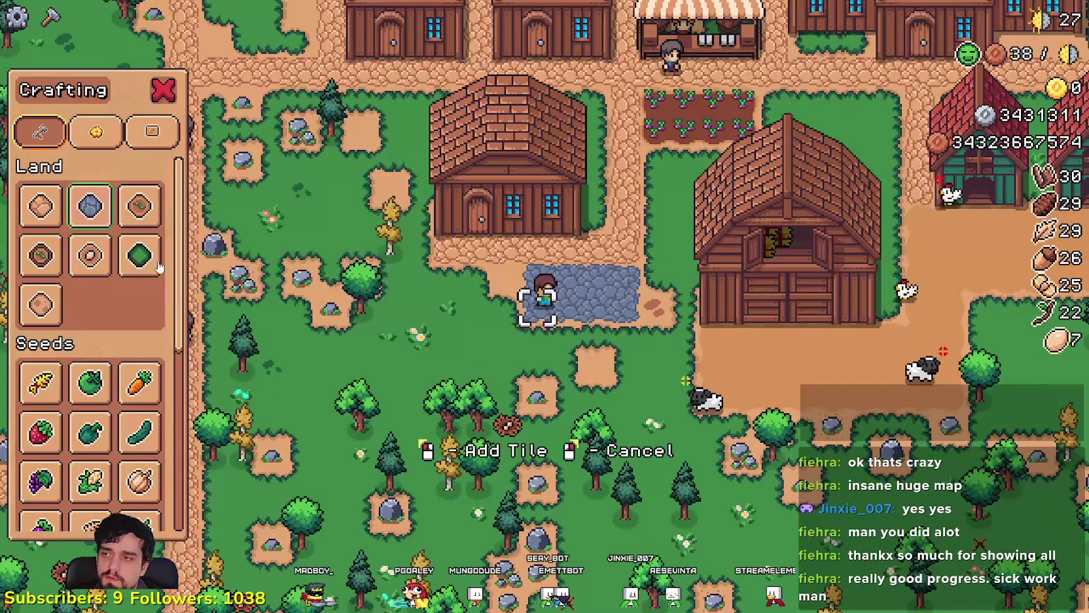
key(a)
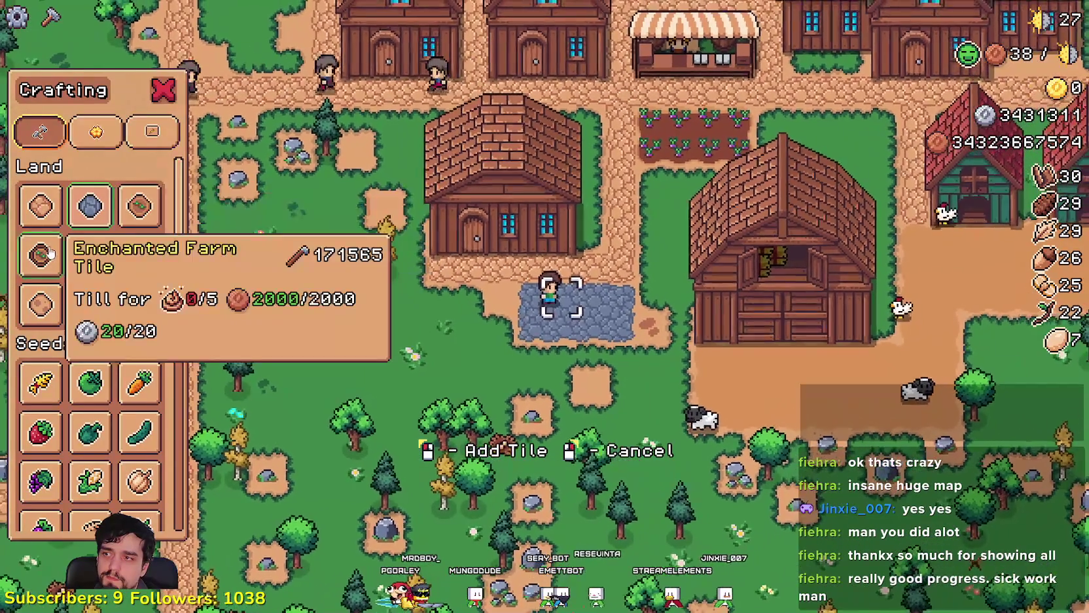
- Place Enchanted Farm Tiles beside the barn and leave tile placement
click(91, 218)
key(d)
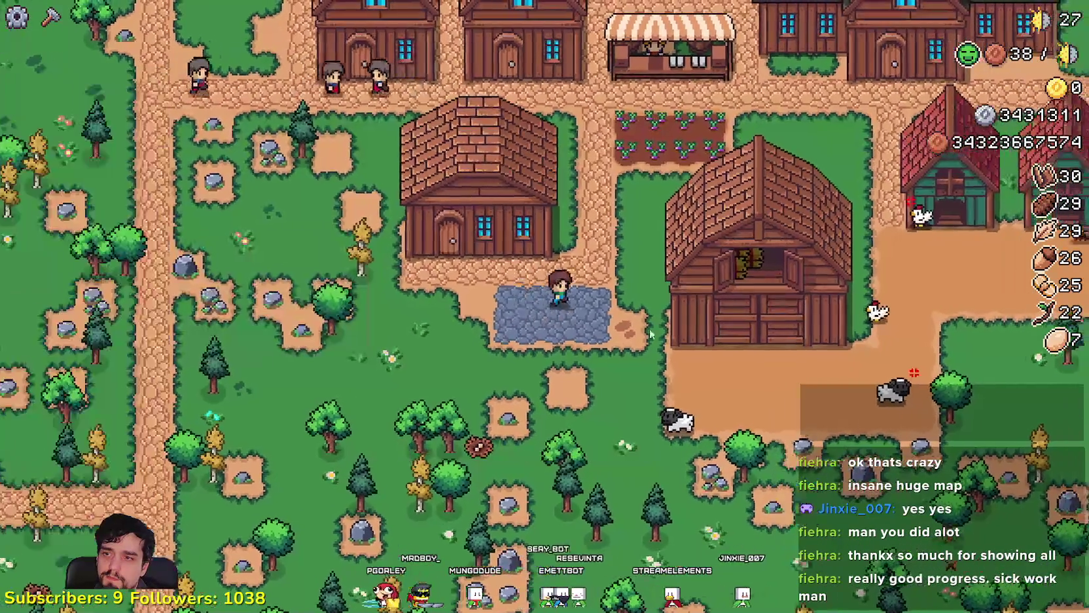
click(666, 346)
key(Escape)
key(d)
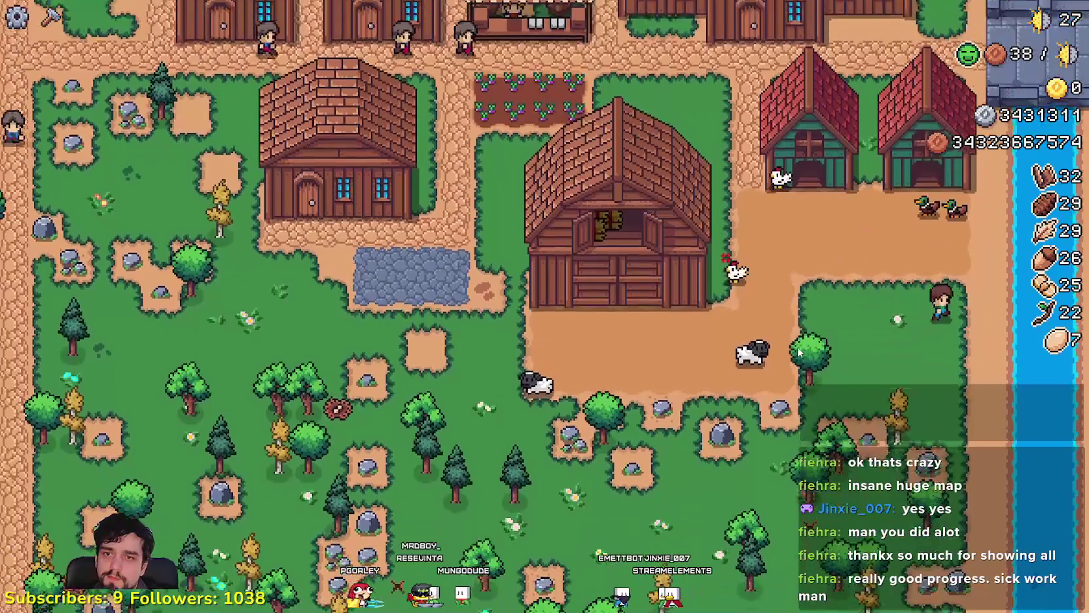
- Catch a fish at the river, walk past the turnip field, and pause the game
scroll(797, 352, up, 3)
key(s)
click(795, 346)
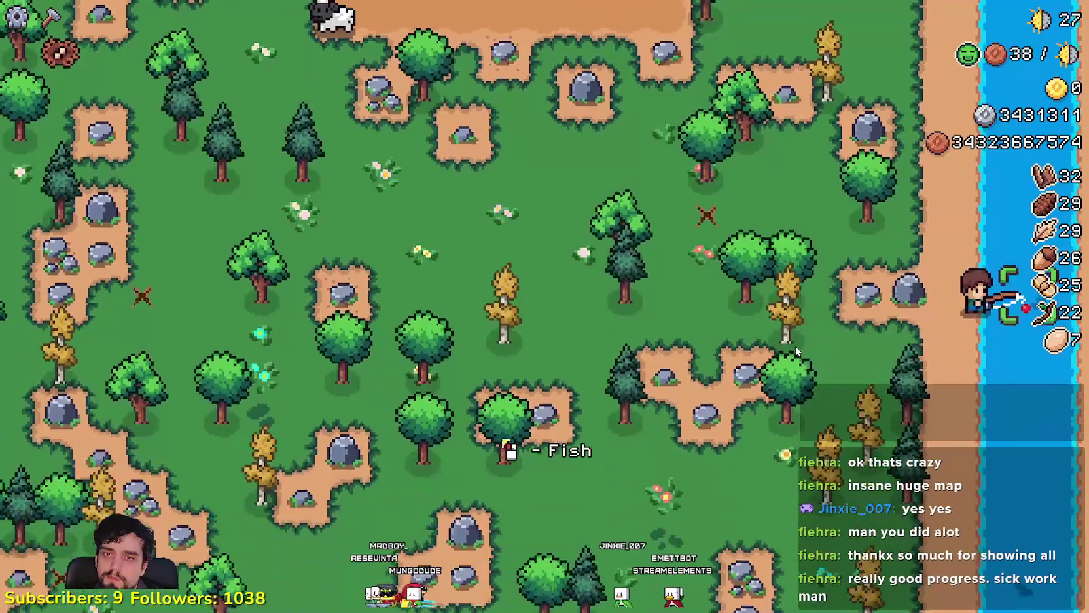
key(w)
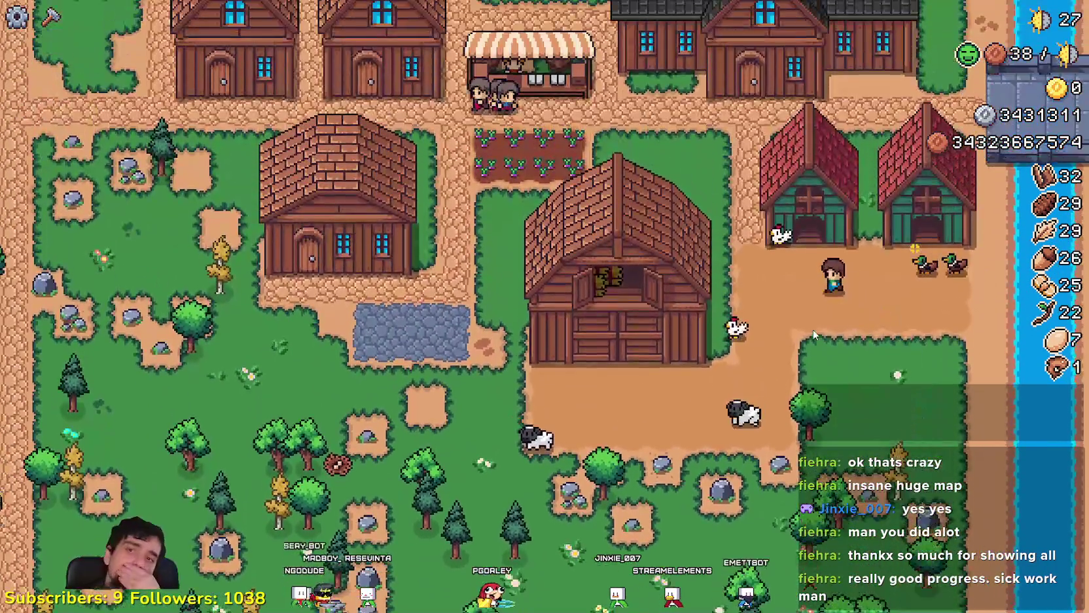
key(a)
key(w)
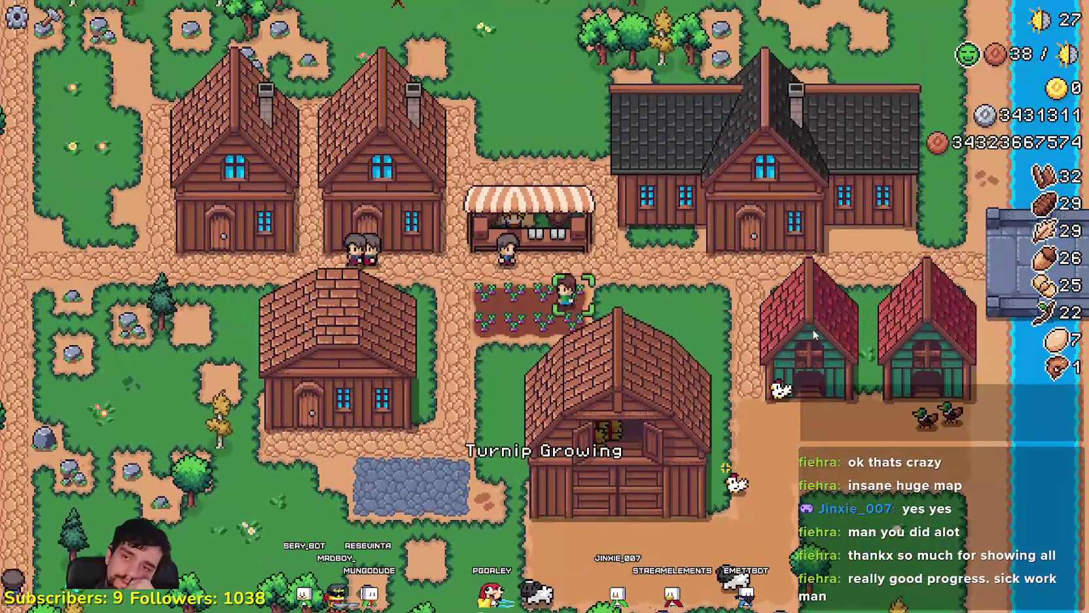
key(a)
key(s)
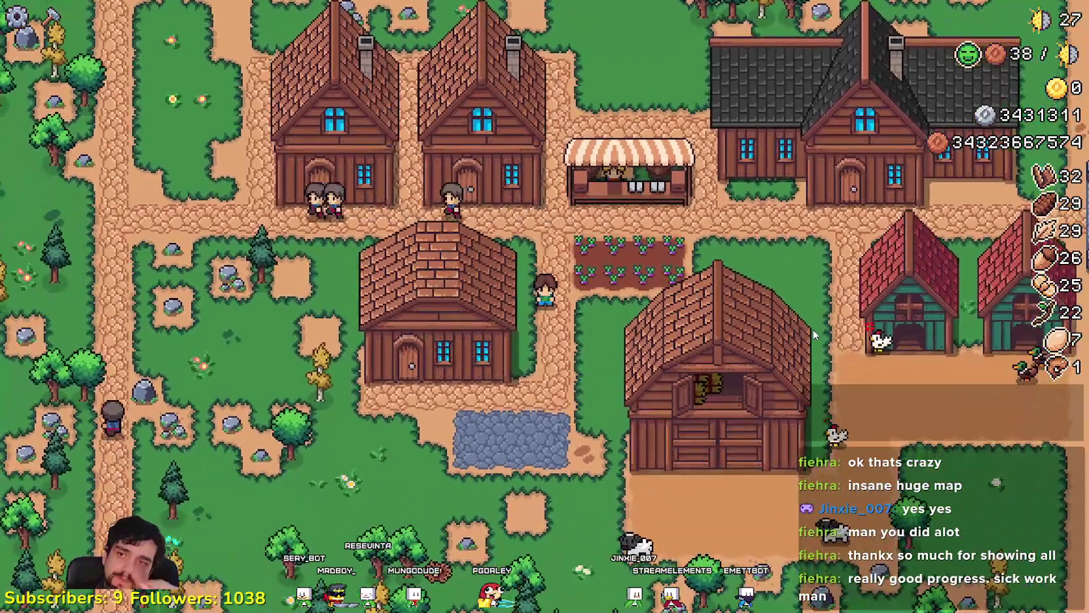
key(Escape)
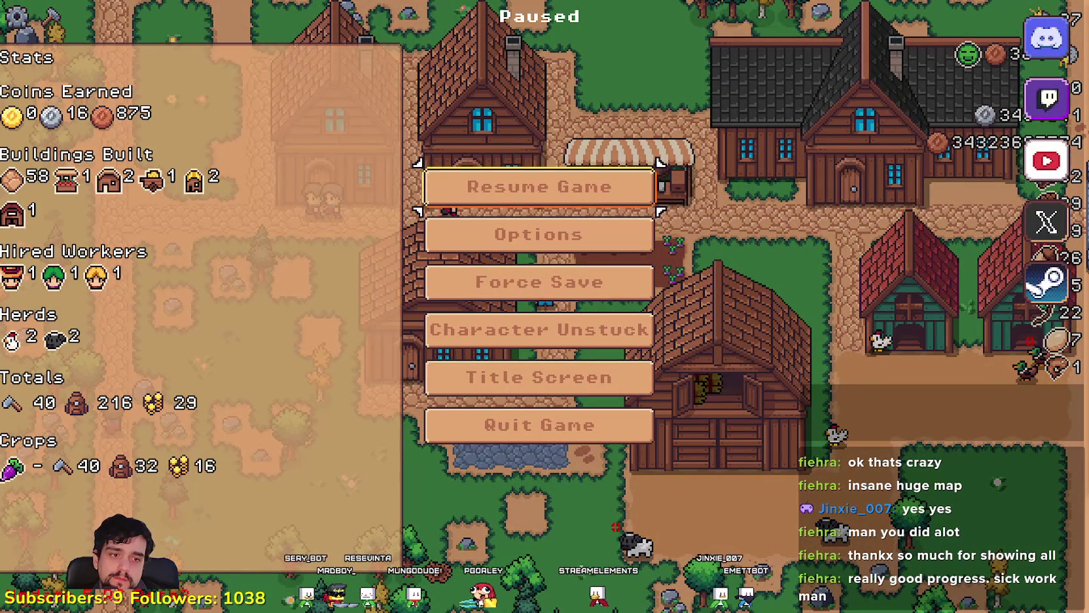
key(alt+Tab)
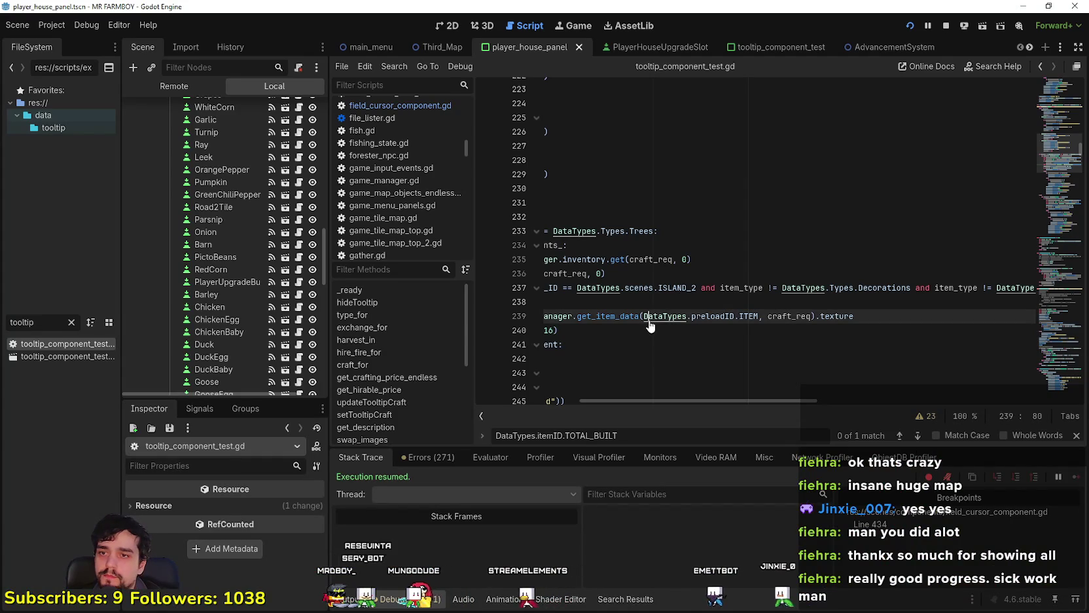
- Search the project for 'resetAdv' and jump from third_map_the_endless.gd's call to the definition
key(ctrl+shift+f)
text(resetAd)
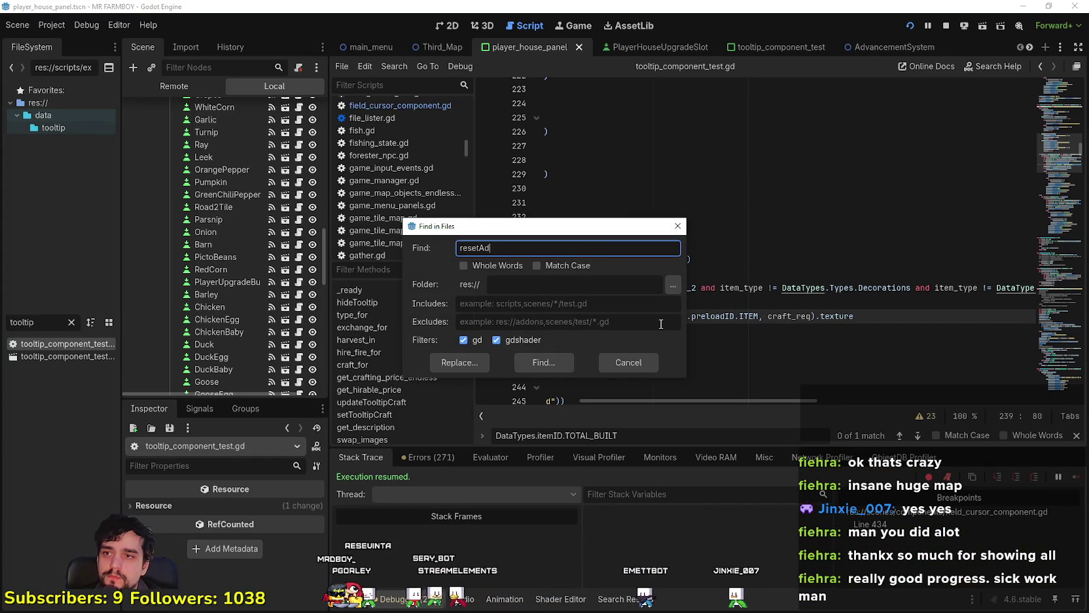
text(v)
key(Return)
click(497, 524)
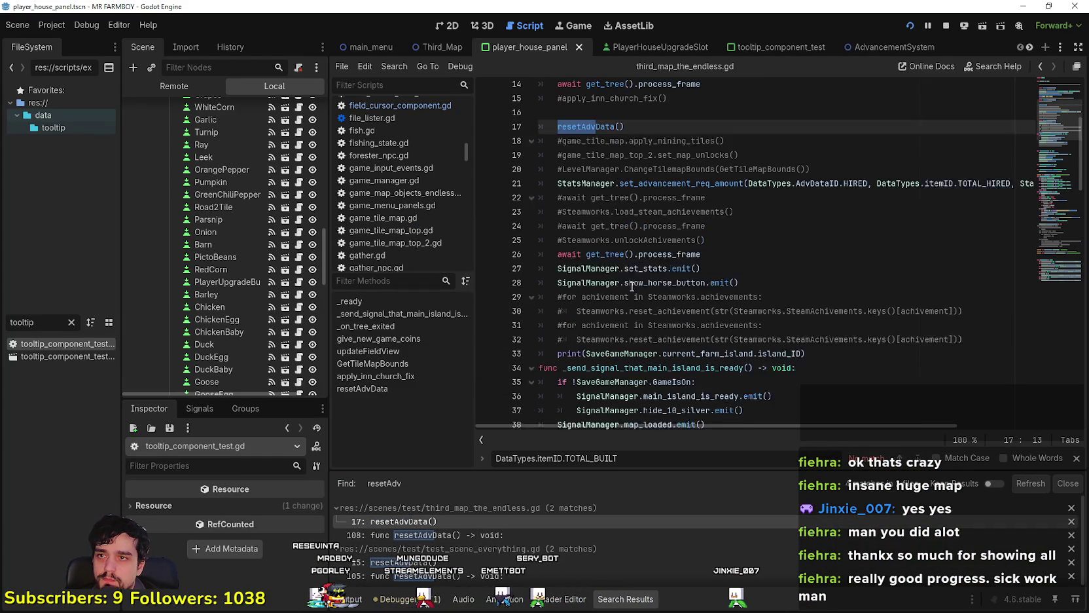
right_click(603, 140)
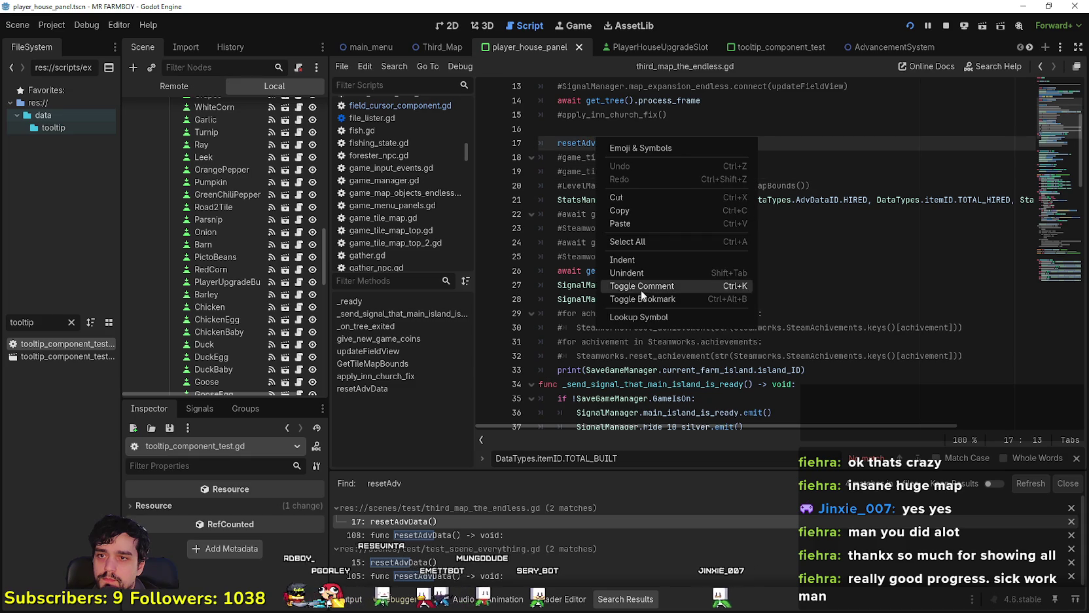
click(638, 317)
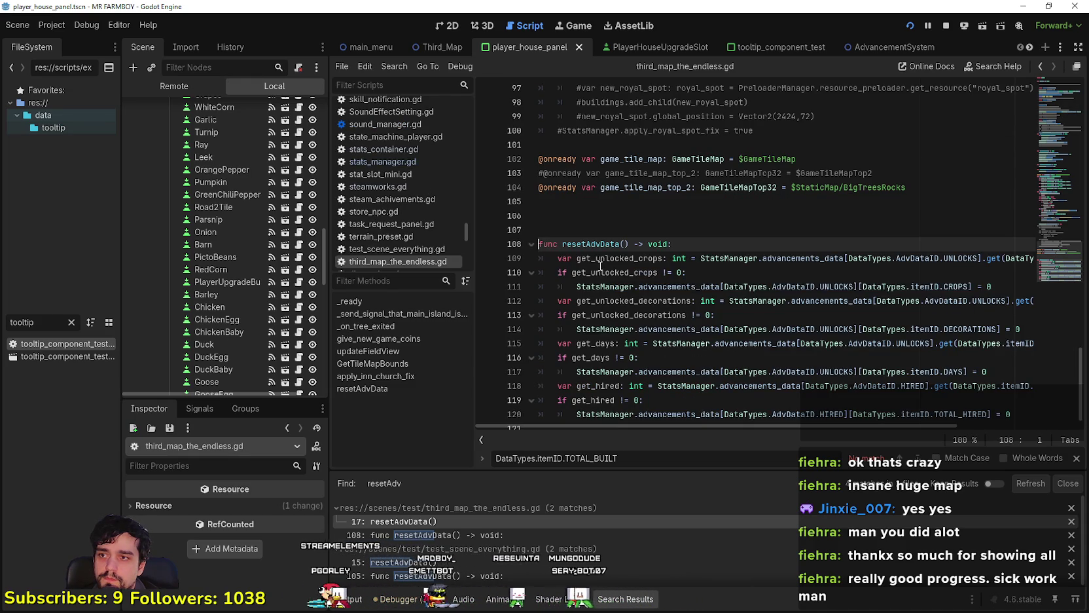
- Inspect the resetAdvData call on line 17 of the endless map script
scroll(613, 243, down, 1)
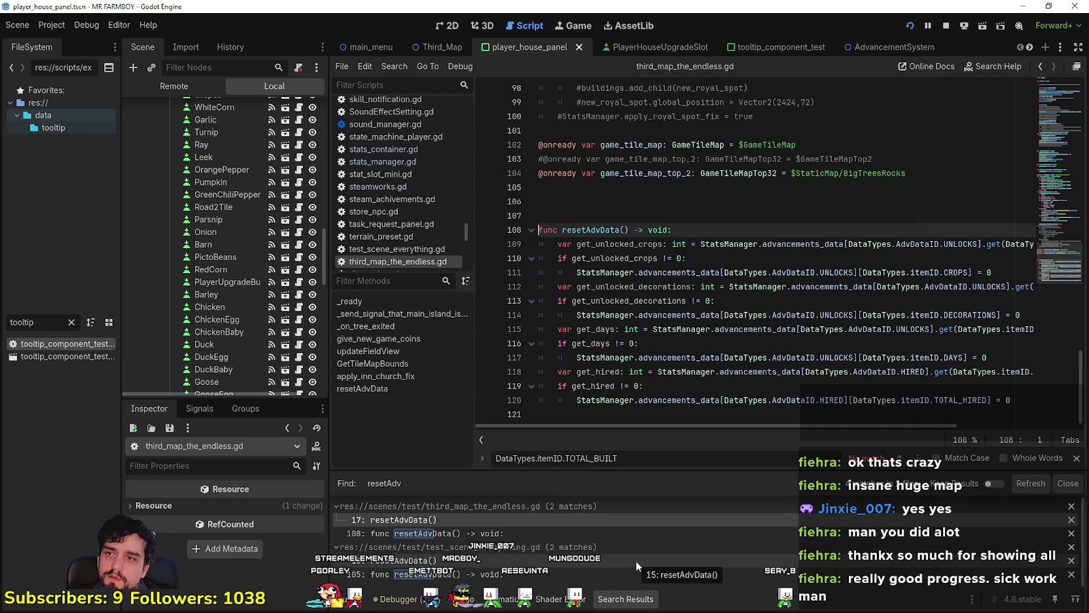
click(581, 517)
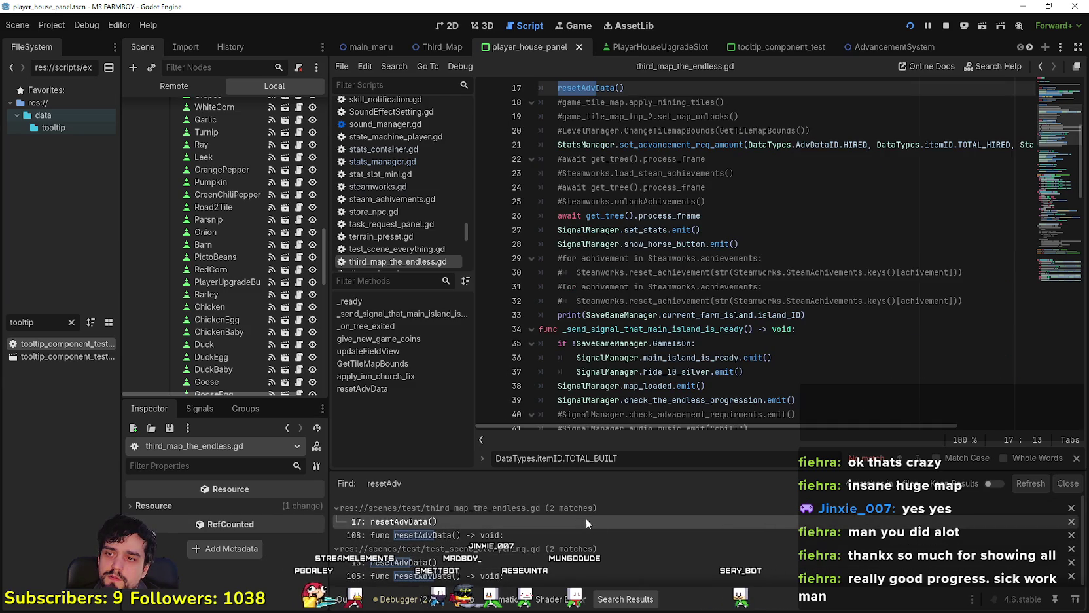
scroll(604, 258, up, 5)
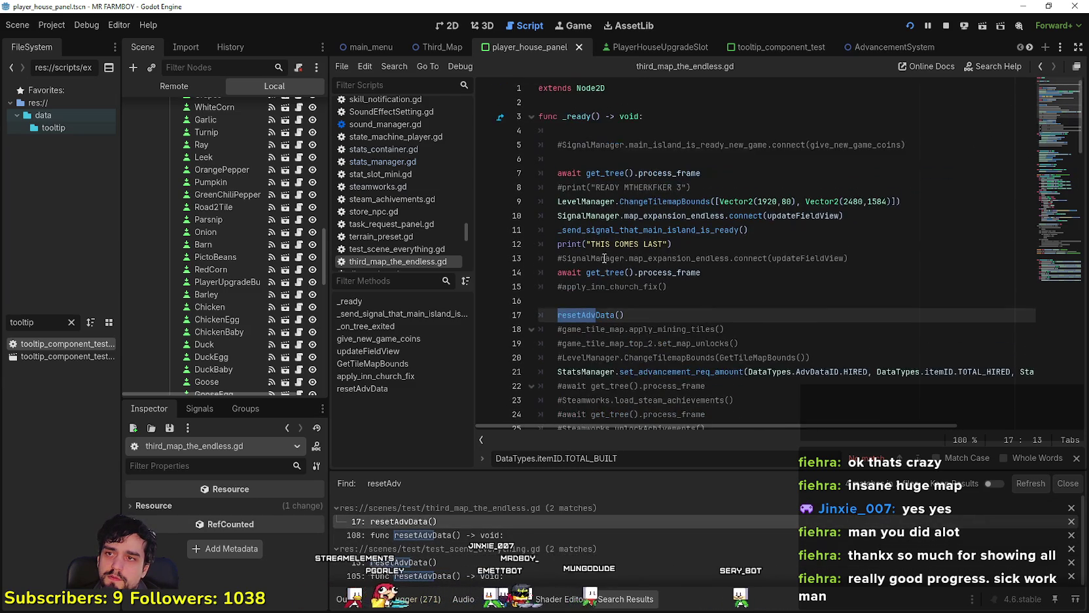
scroll(604, 258, down, 2)
double_click(591, 232)
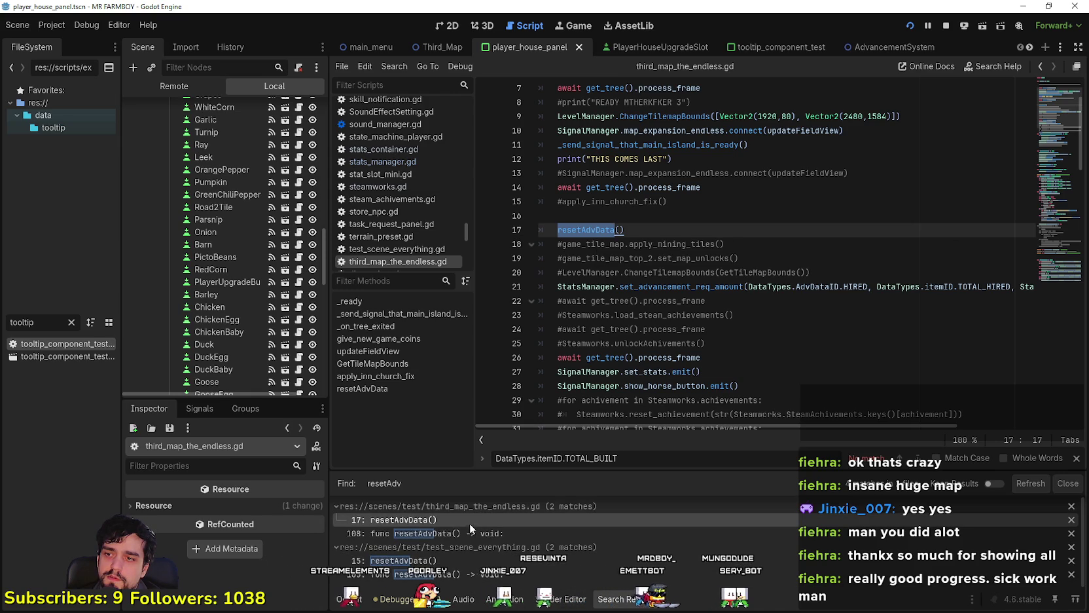
scroll(563, 393, down, 6)
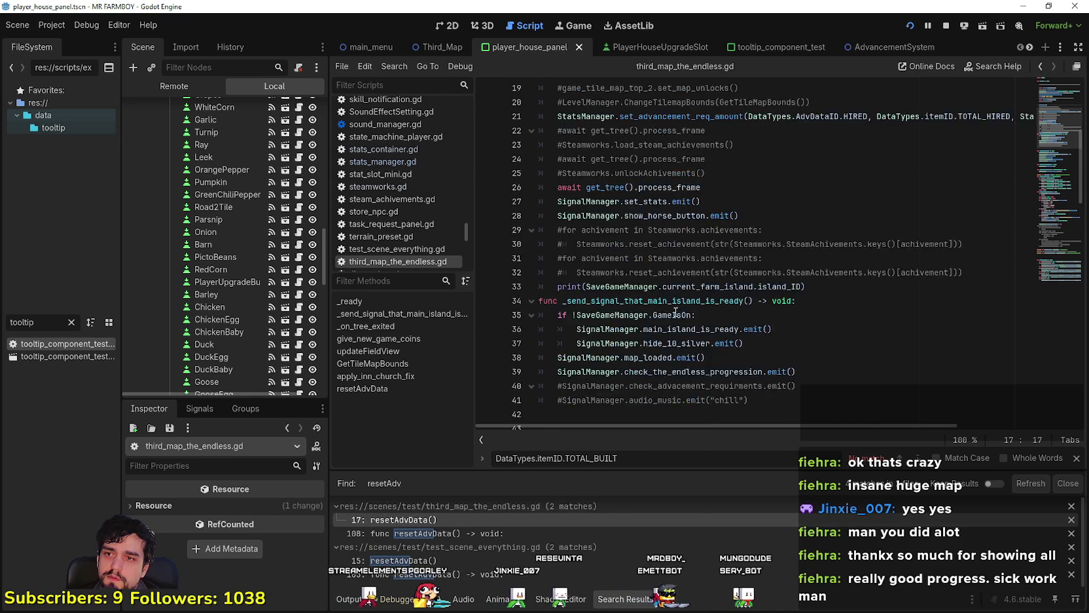
- Open the resetAdvData call in test_scene_everything.gd and scroll to its definition near line 104
click(534, 558)
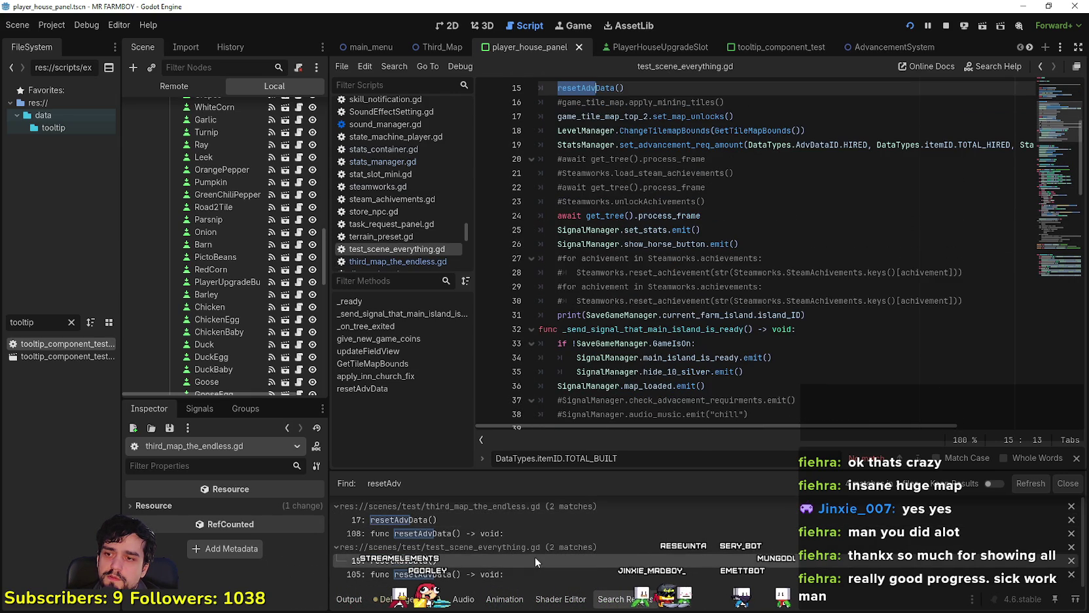
scroll(514, 419, down, 4)
scroll(714, 313, down, 14)
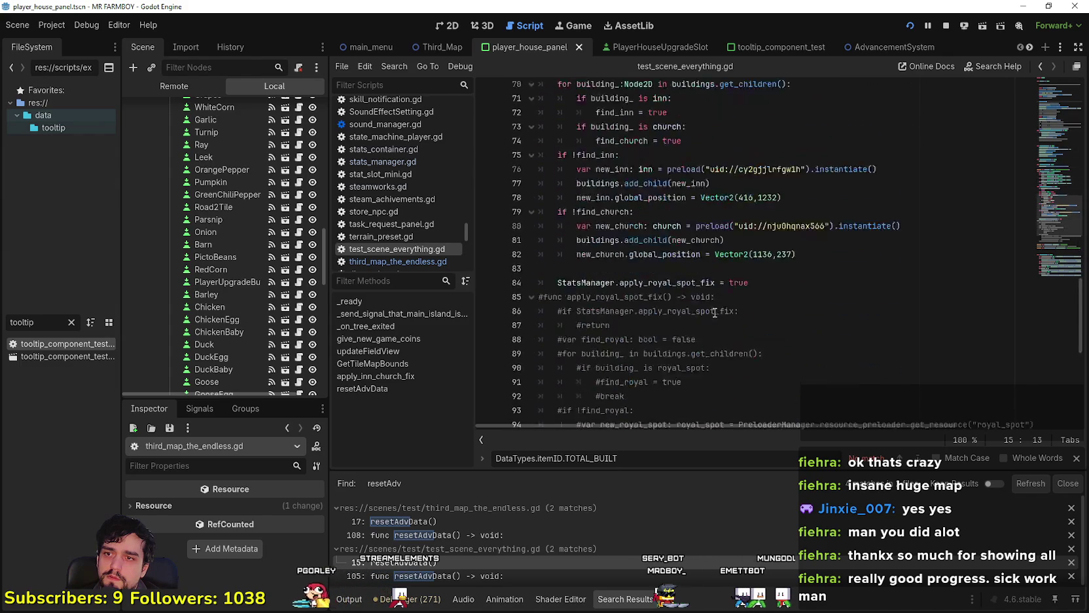
scroll(714, 313, down, 8)
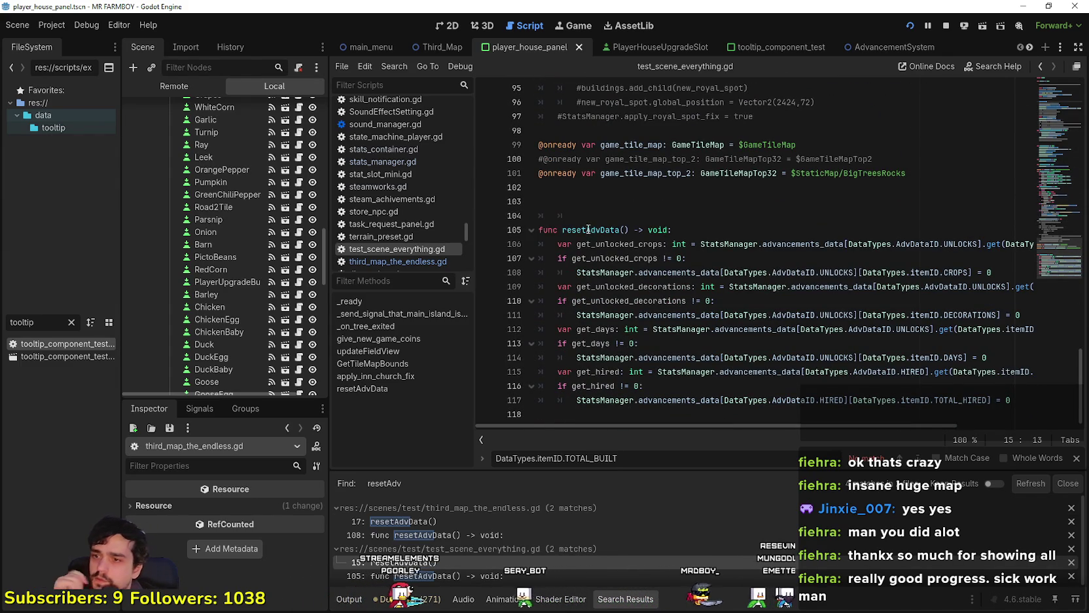
mouse_move(792, 425)
mouse_down()
mouse_move(944, 425)
mouse_move(725, 411)
mouse_up()
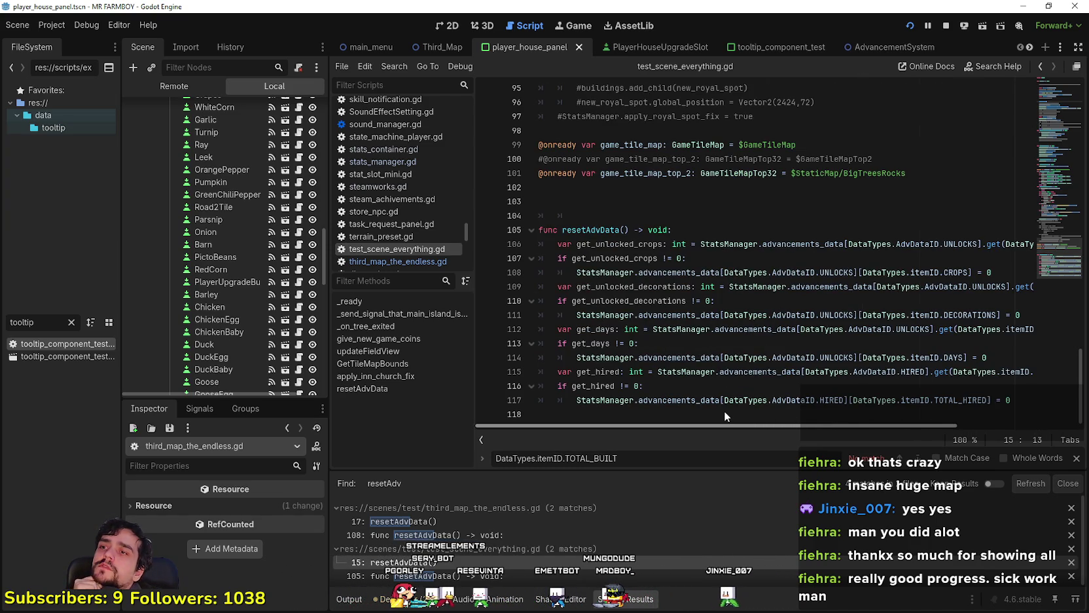
click(833, 219)
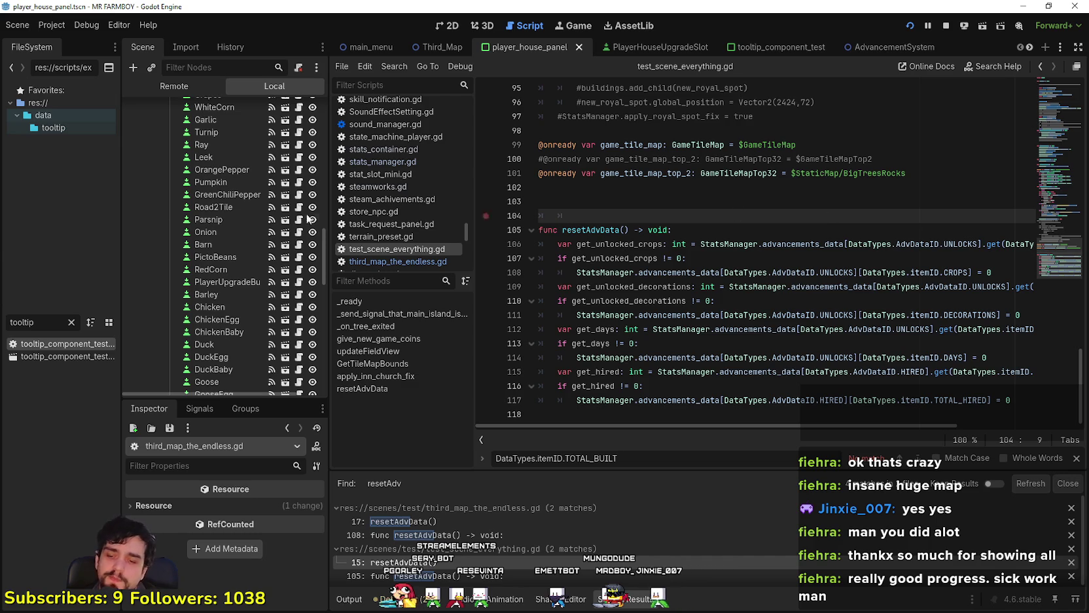
click(71, 322)
- Open stats_manager.gd through the 'stats' filter and inspect advancements_data in _ready
text(stats)
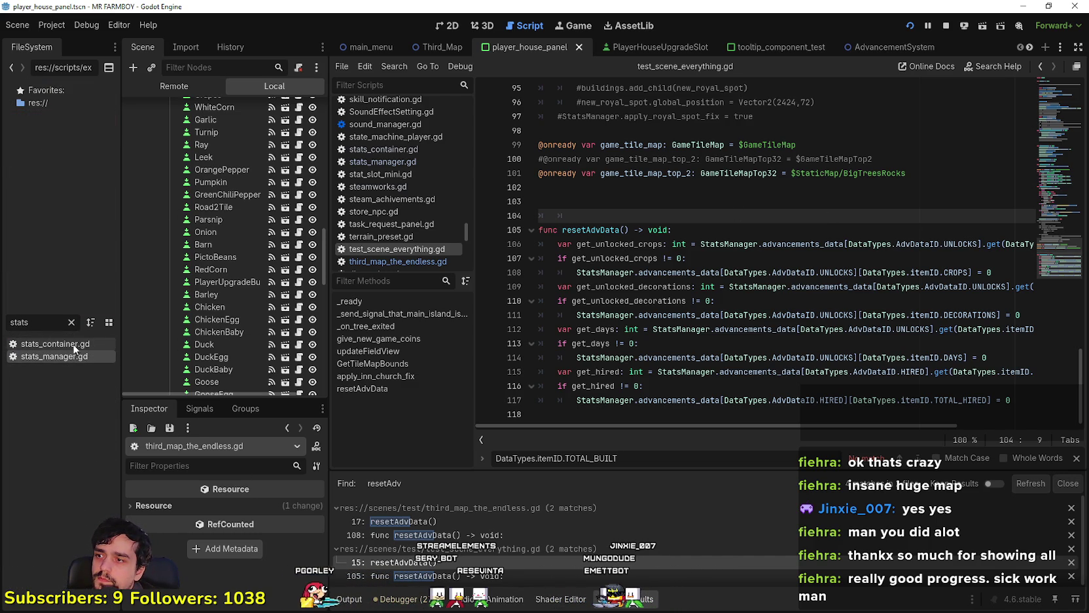
key(Return)
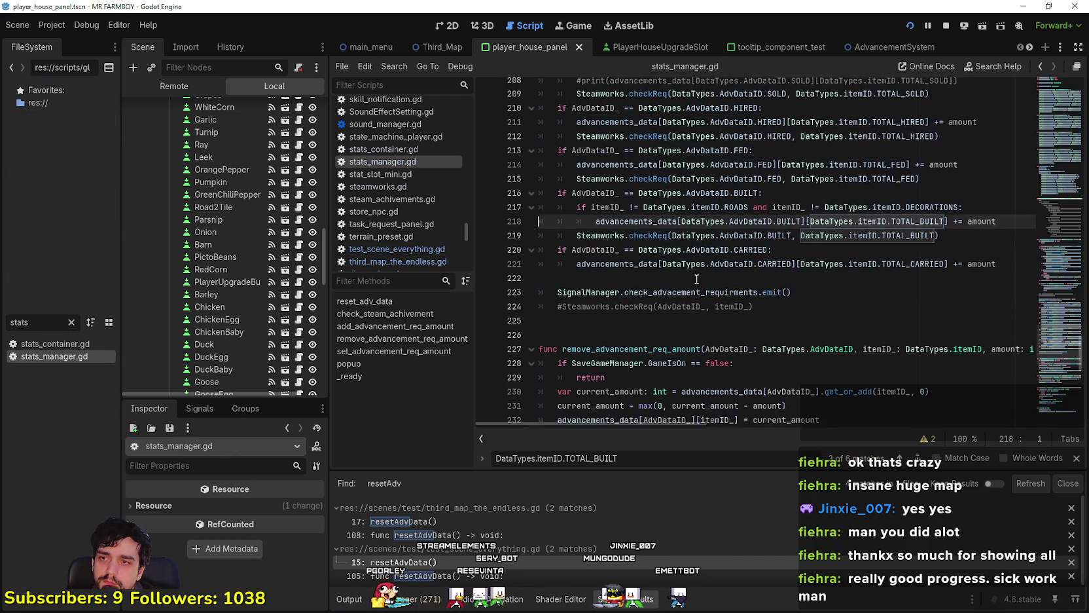
scroll(1068, 143, up, 10)
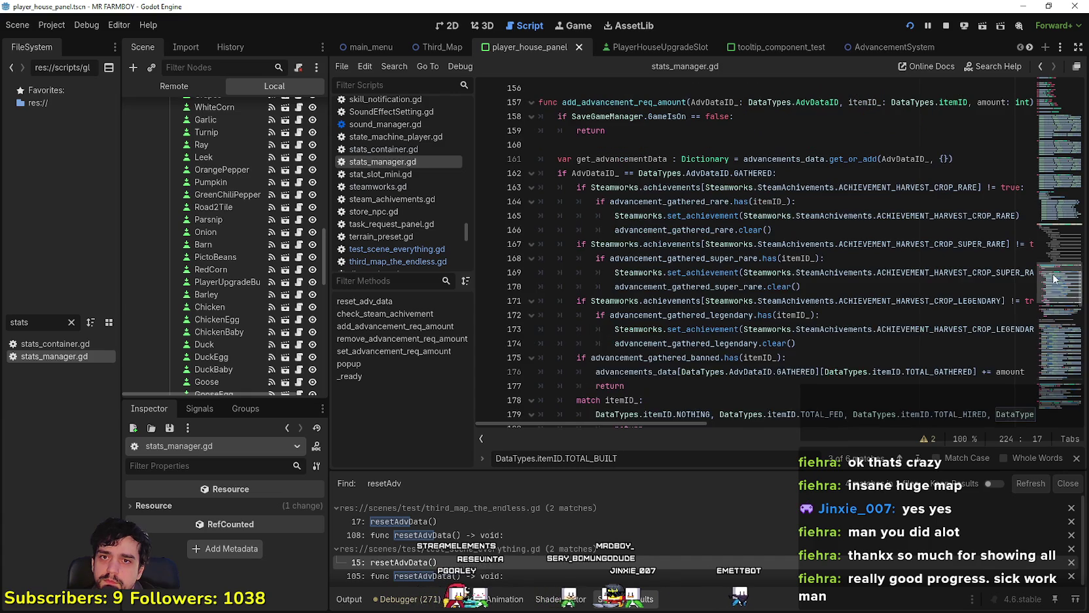
click(1057, 355)
scroll(1057, 356, down, 10)
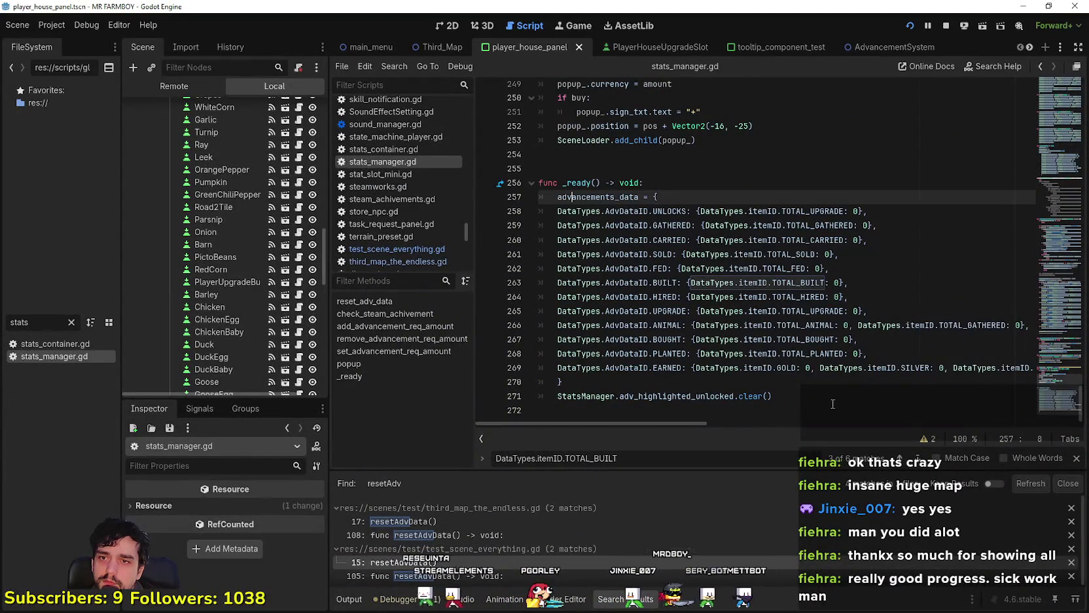
click(841, 383)
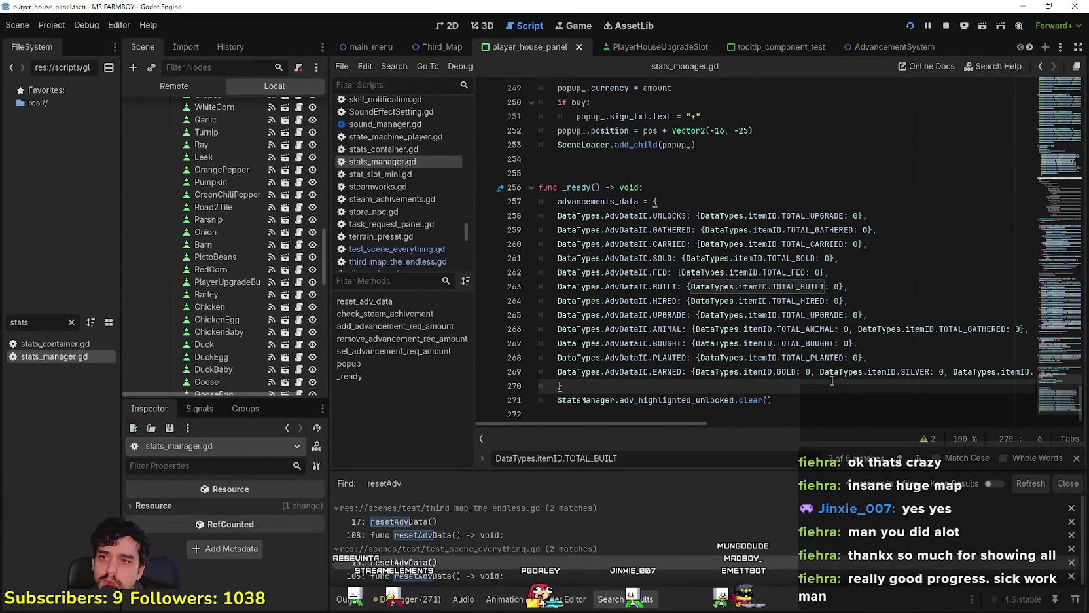
click(602, 199)
click(591, 186)
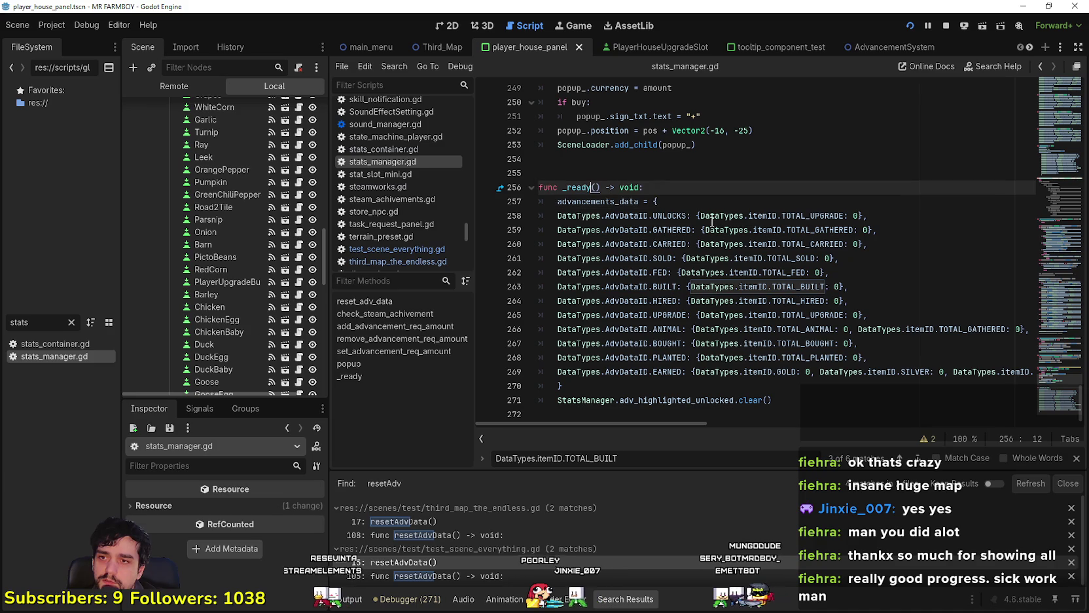
click(696, 383)
drag(1058, 393, 1060, 317)
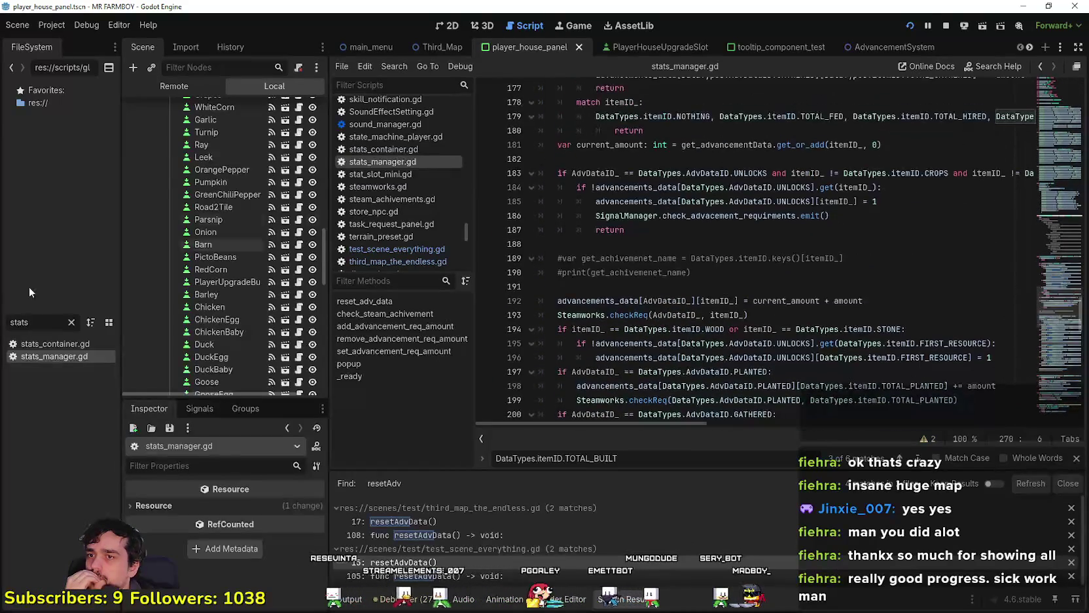
- Filter the files for 'game_m' and open game_manager.gd at reset_data
text(gameM)
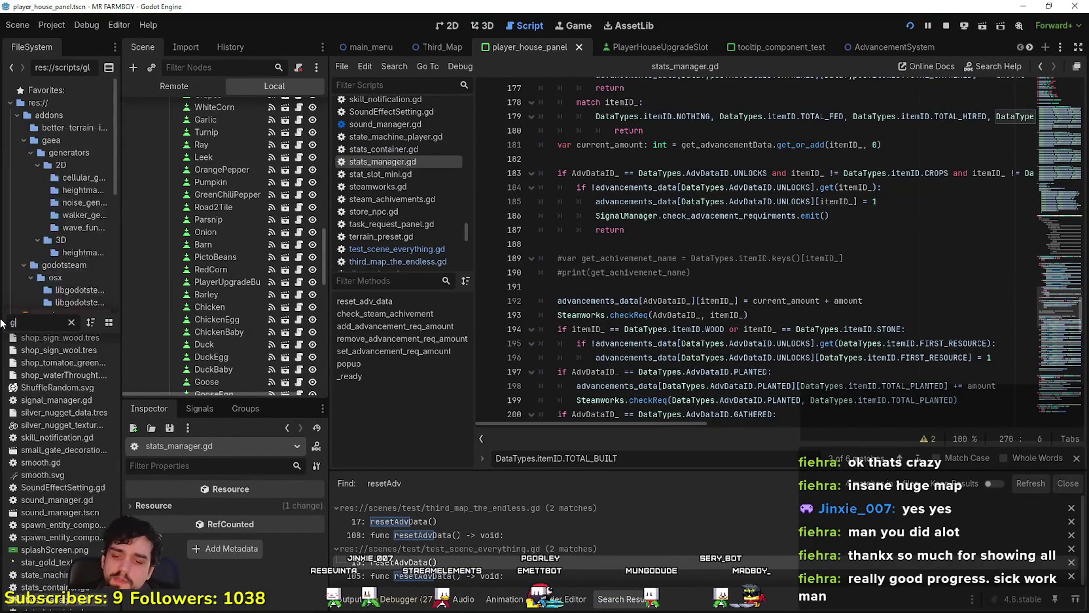
key(BackSpace)
text(_m)
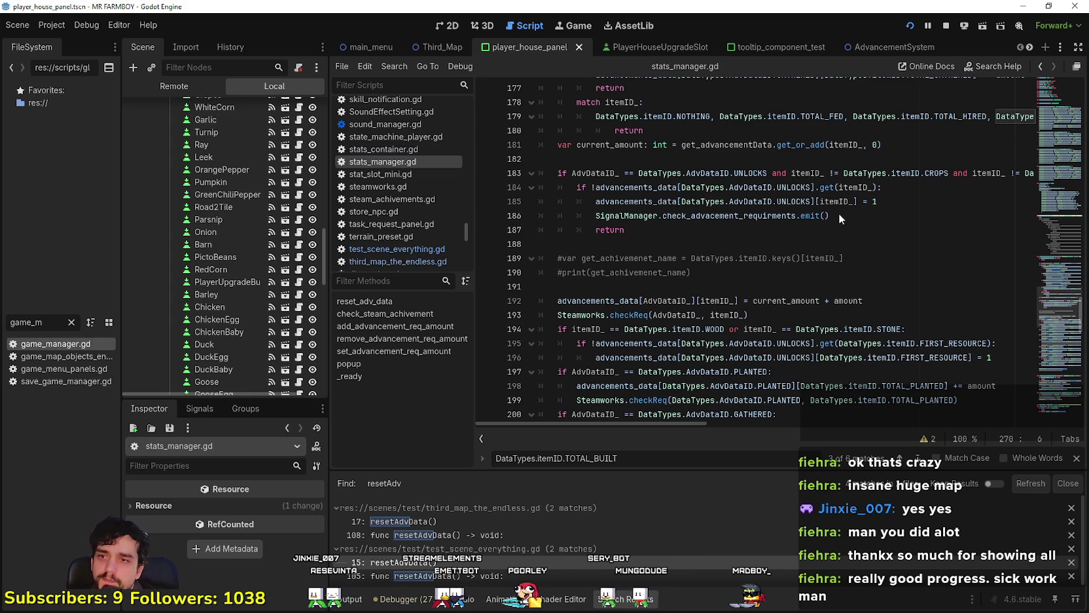
key(Return)
drag(1061, 209, 1060, 227)
mouse_move(1058, 268)
mouse_down()
mouse_move(1057, 151)
mouse_move(1056, 203)
mouse_move(1061, 157)
mouse_move(1053, 174)
mouse_up()
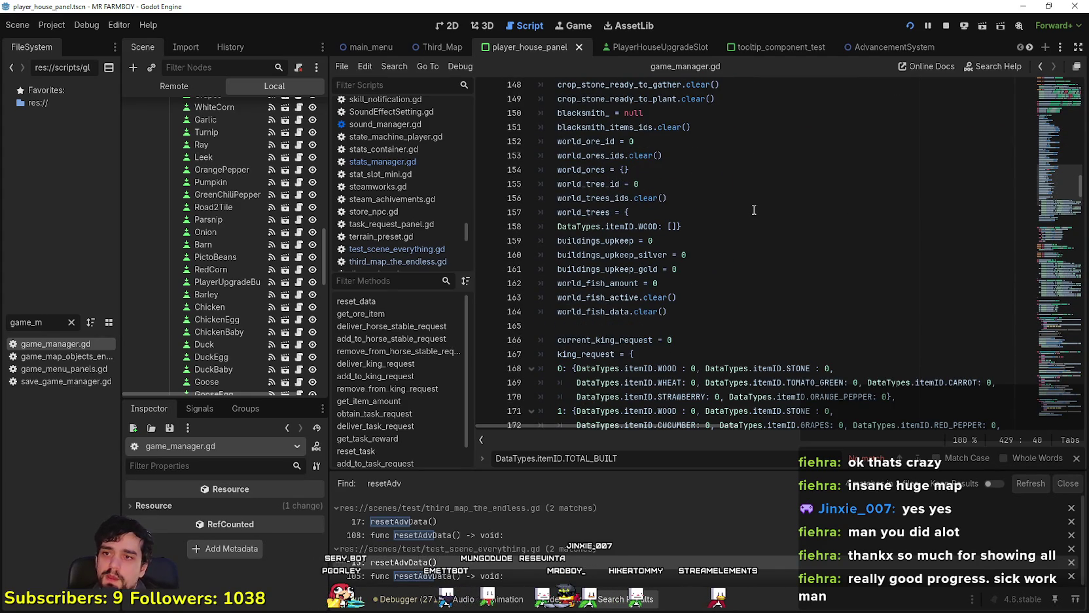
- Scroll down game_manager.gd and look over line 180
scroll(754, 209, down, 1)
scroll(752, 210, down, 3)
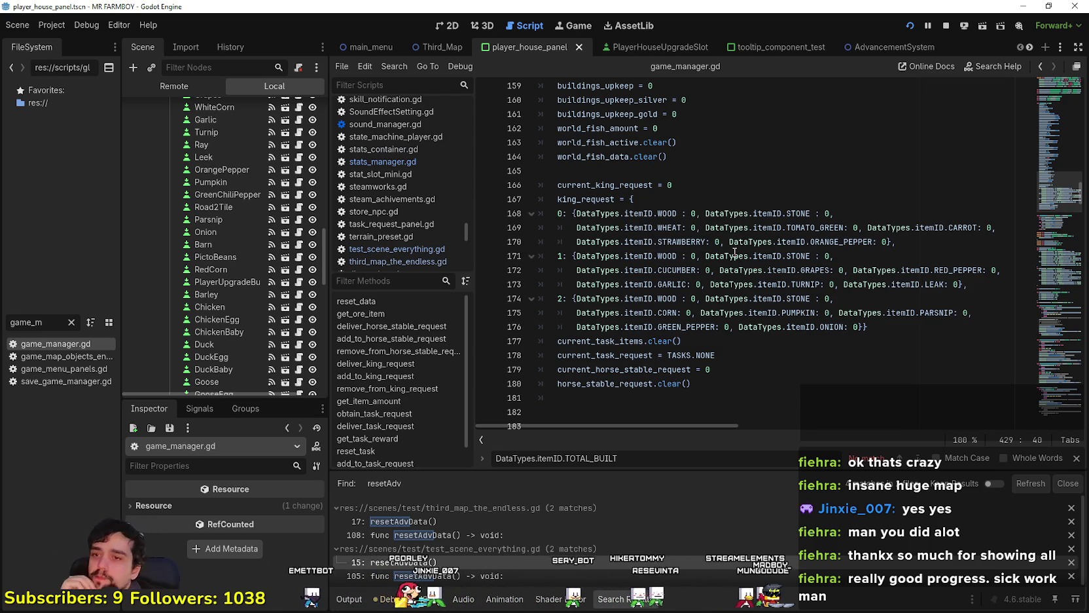
click(640, 385)
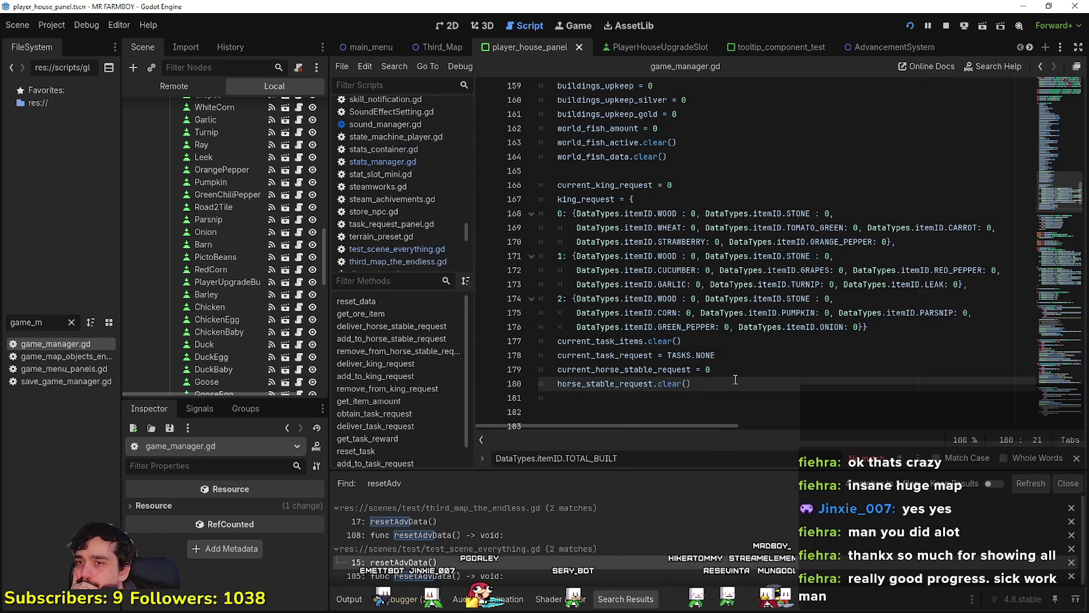
click(735, 379)
- Scroll back up and review lines 119–127 at the start of reset_data
scroll(655, 295, up, 5)
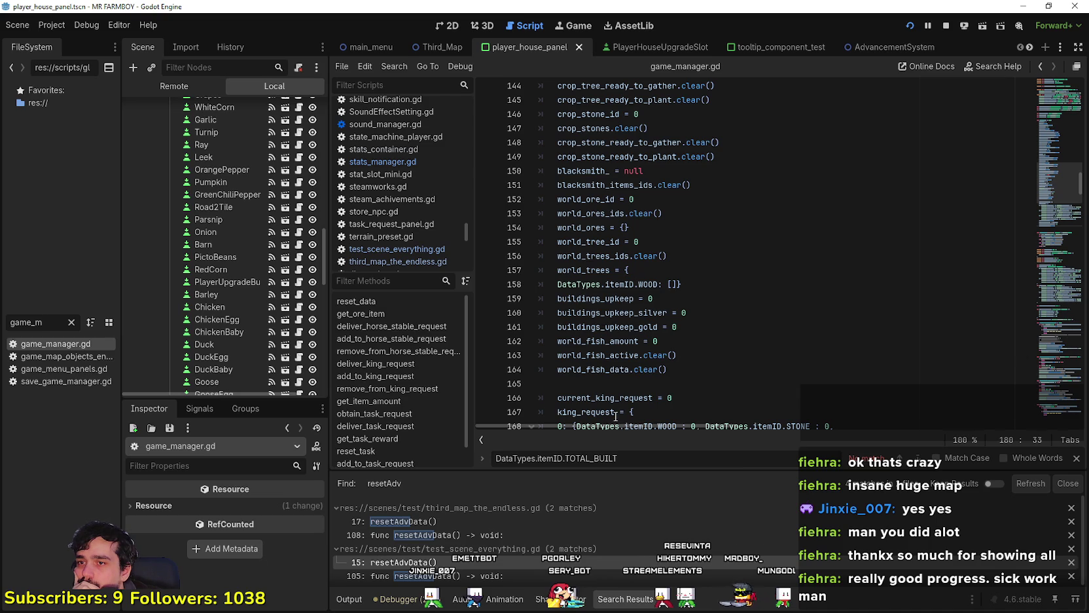
scroll(618, 399, up, 6)
scroll(623, 343, up, 4)
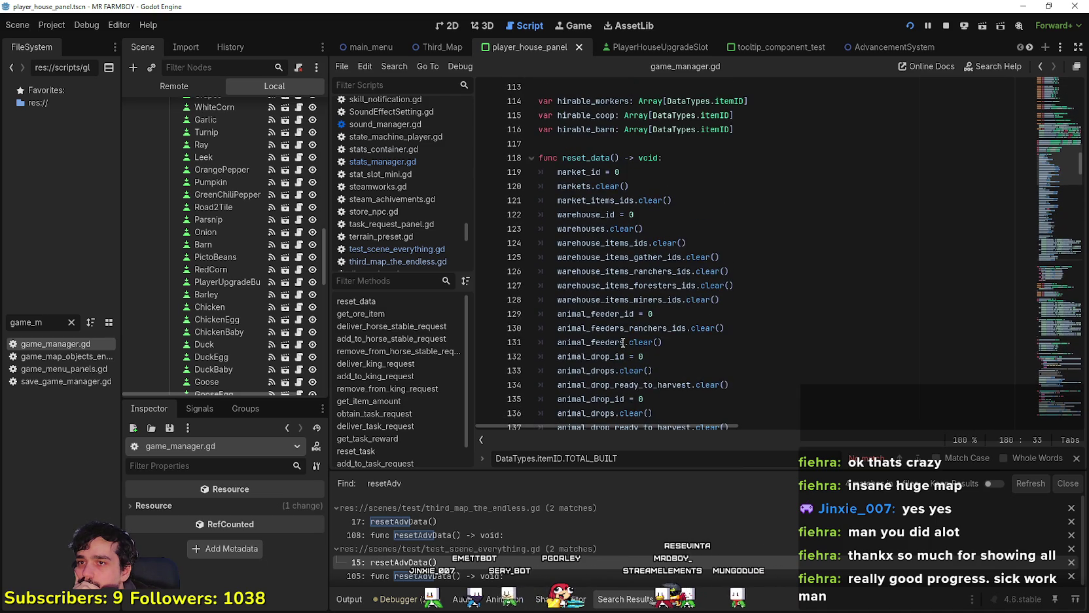
click(604, 245)
click(690, 200)
drag(691, 201, 543, 158)
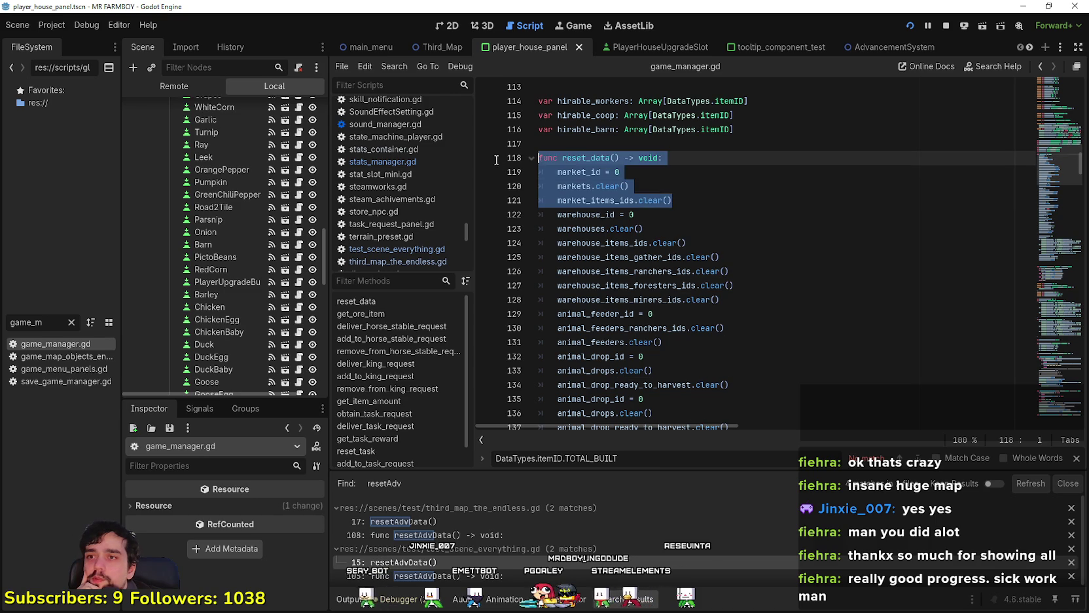
drag(734, 286, 611, 186)
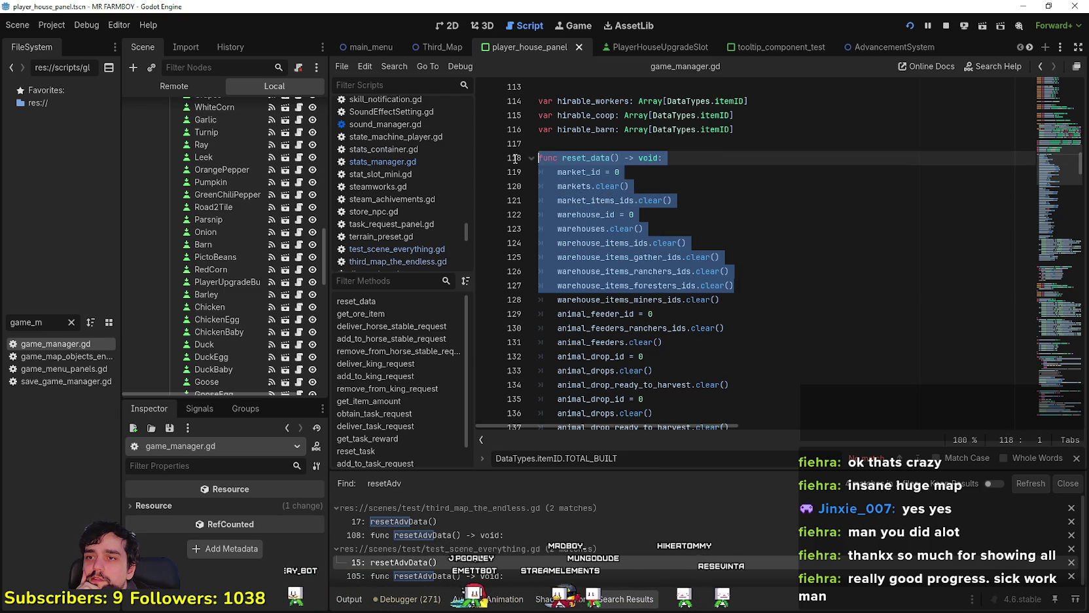
scroll(610, 186, up, 3)
click(621, 299)
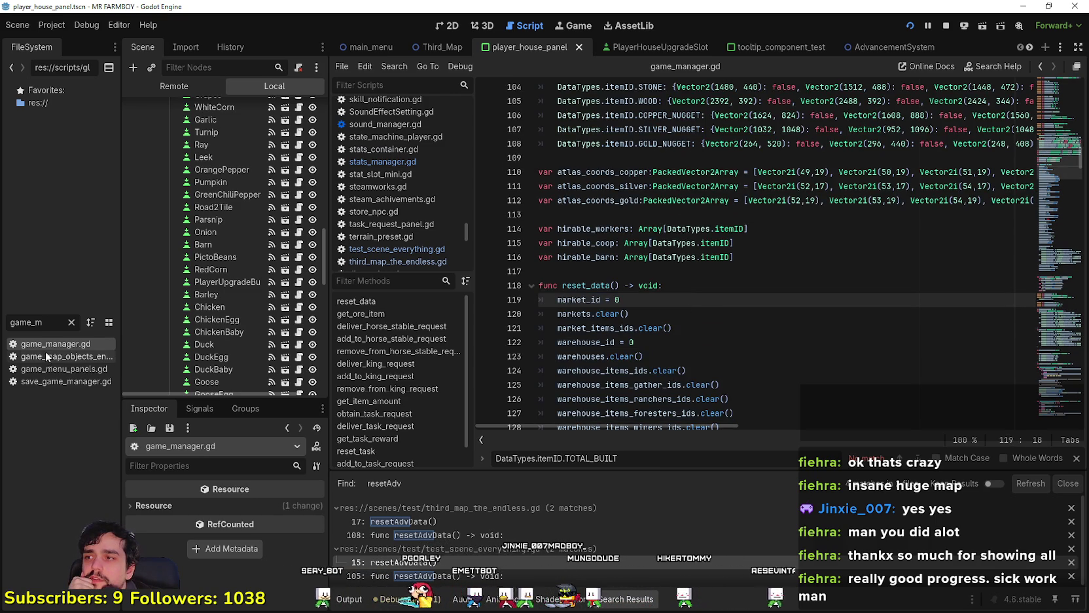
- Replace the file filter with 'stats' and reopen stats_manager.gd
click(69, 322)
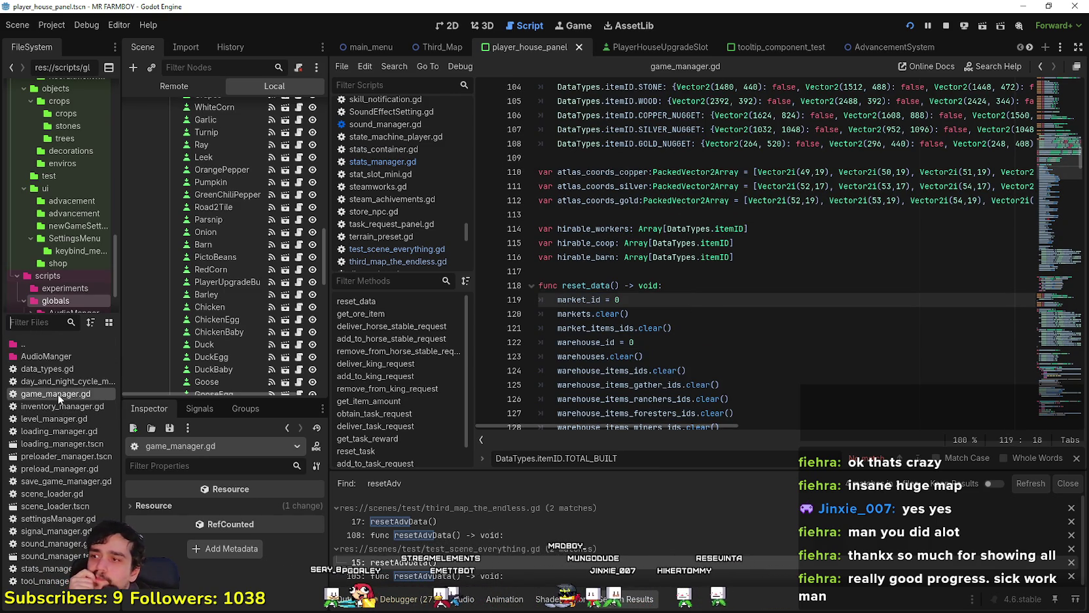
text(stats)
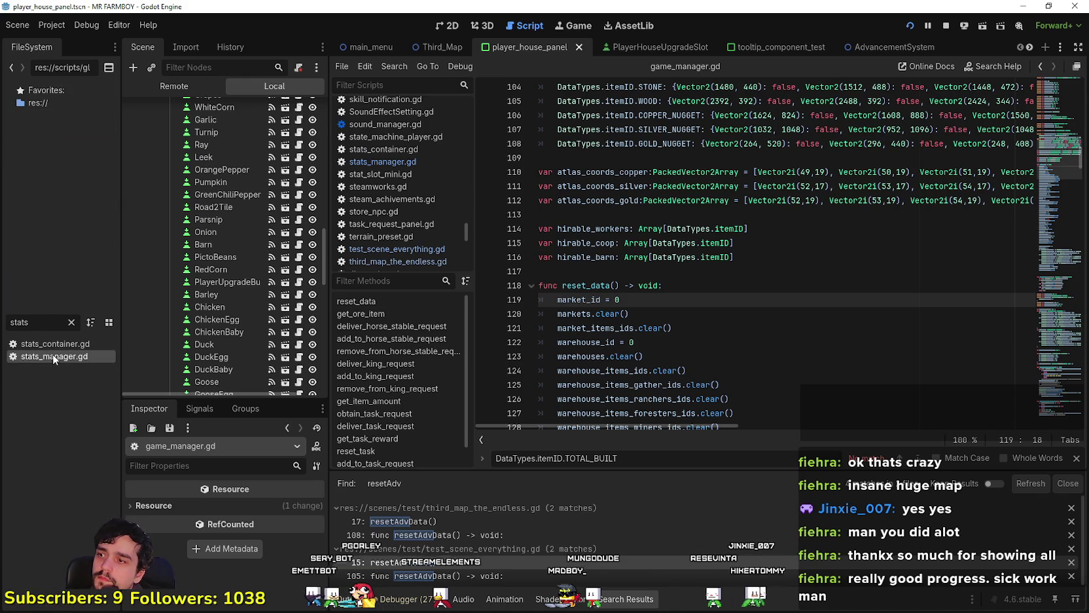
click(382, 162)
- Add StatsManager.the_endless_unlocked.clear() on line 272 of _ready and save the script
scroll(1000, 359, down, 5)
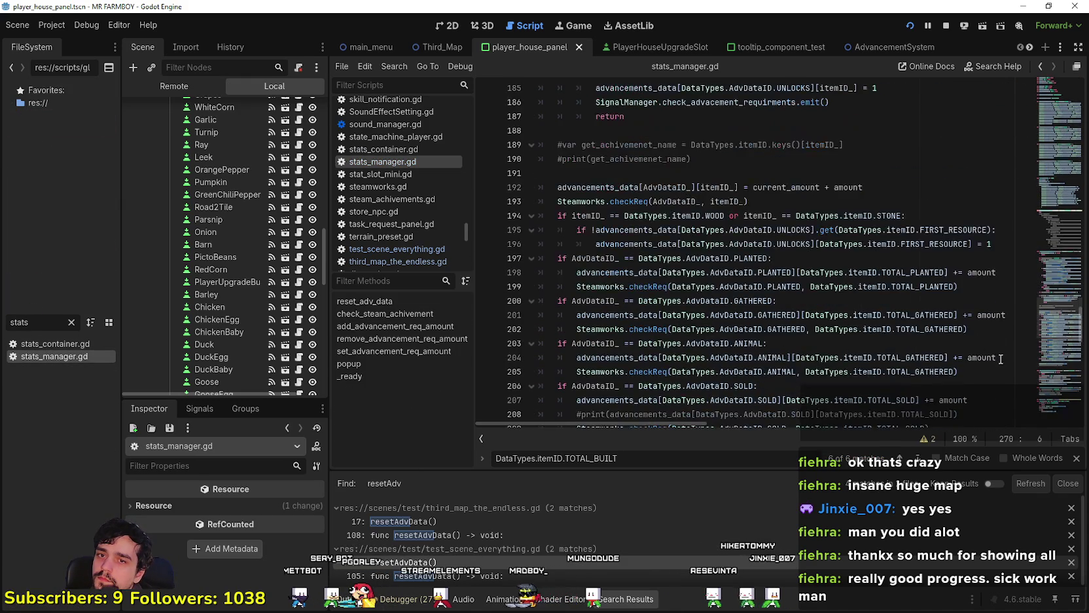
scroll(886, 342, down, 10)
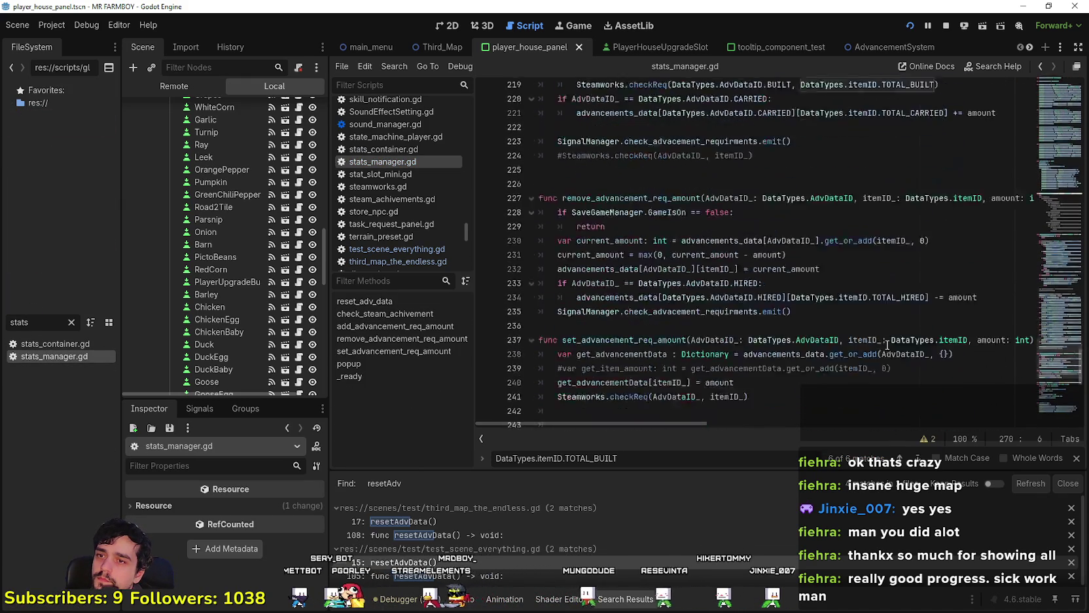
scroll(886, 342, down, 8)
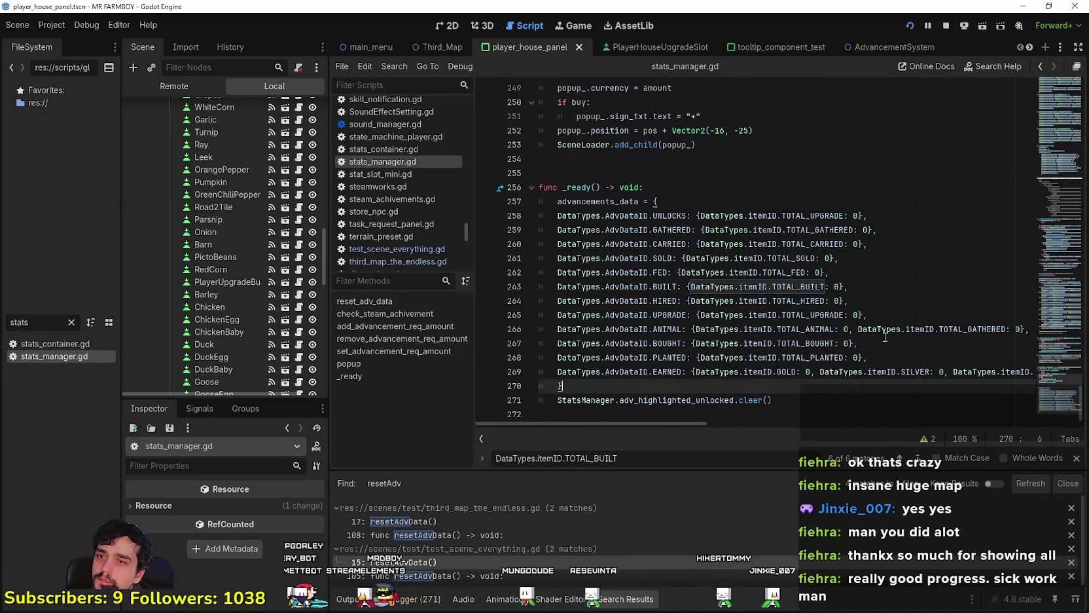
click(885, 396)
key(Return)
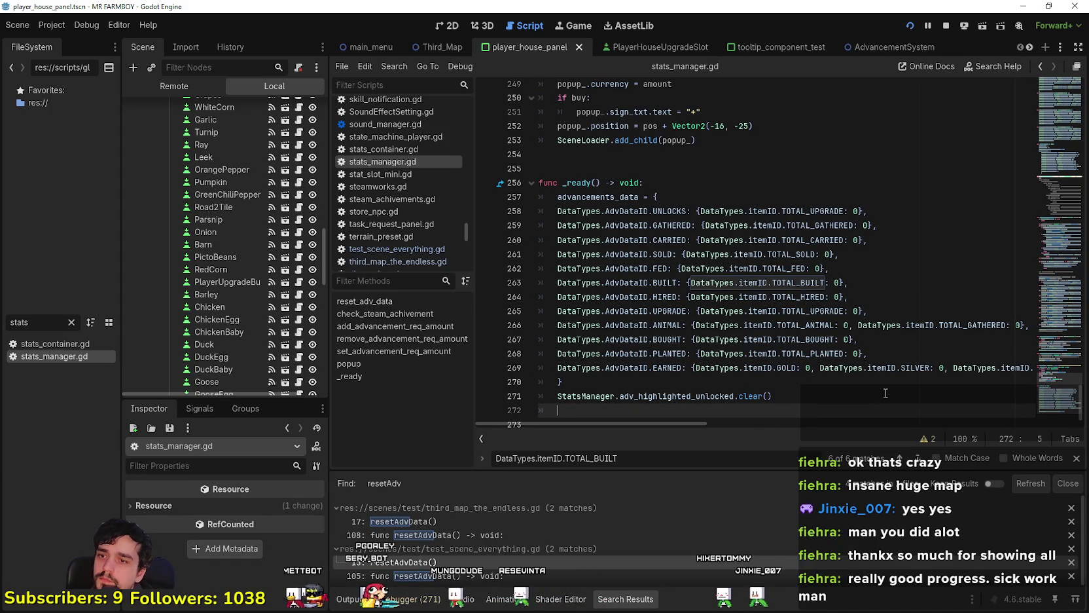
text(Stats)
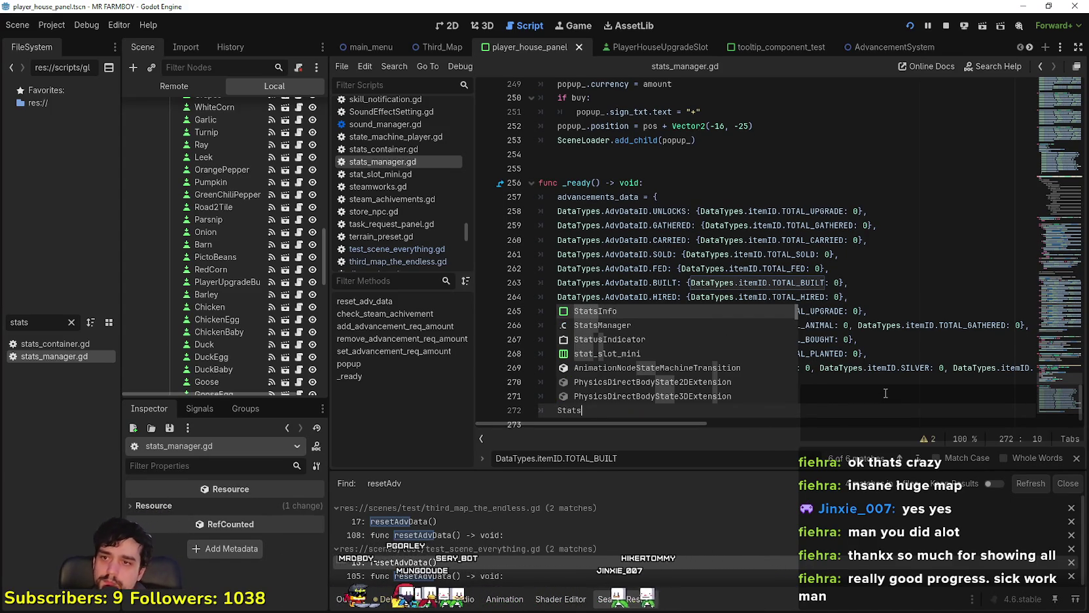
key(Down)
key(BackSpace)
key(BackSpace)
key(BackSpace)
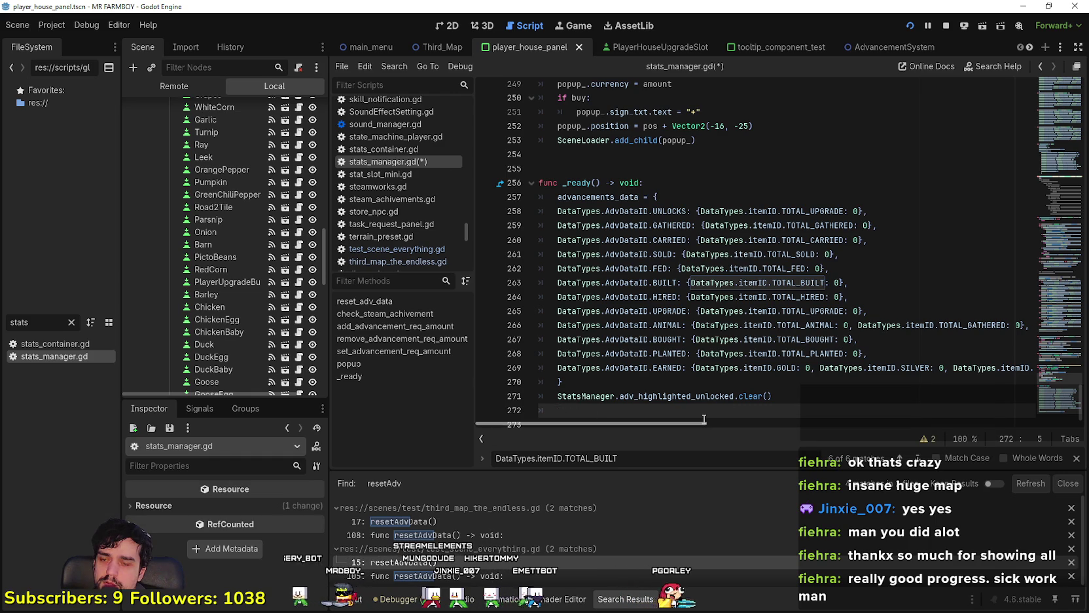
text(Stats)
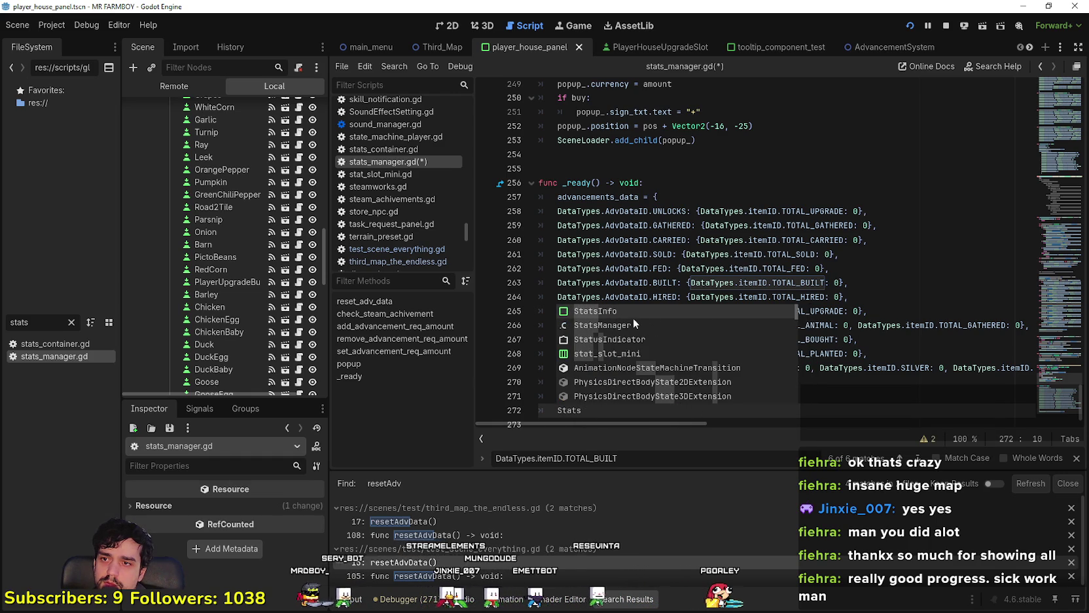
click(652, 326)
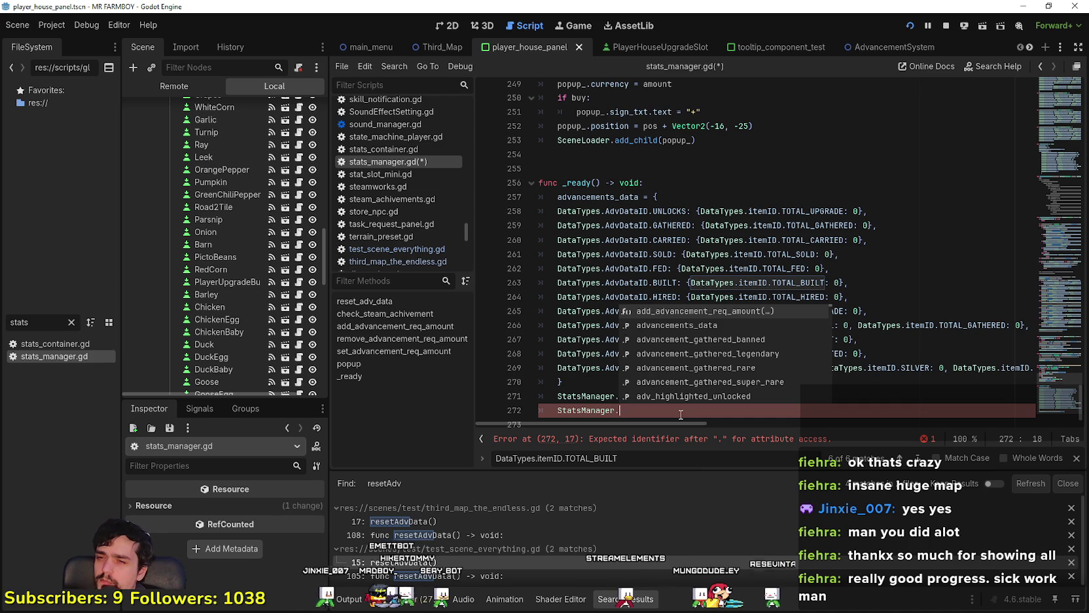
text(endl)
key(Return)
text(.)
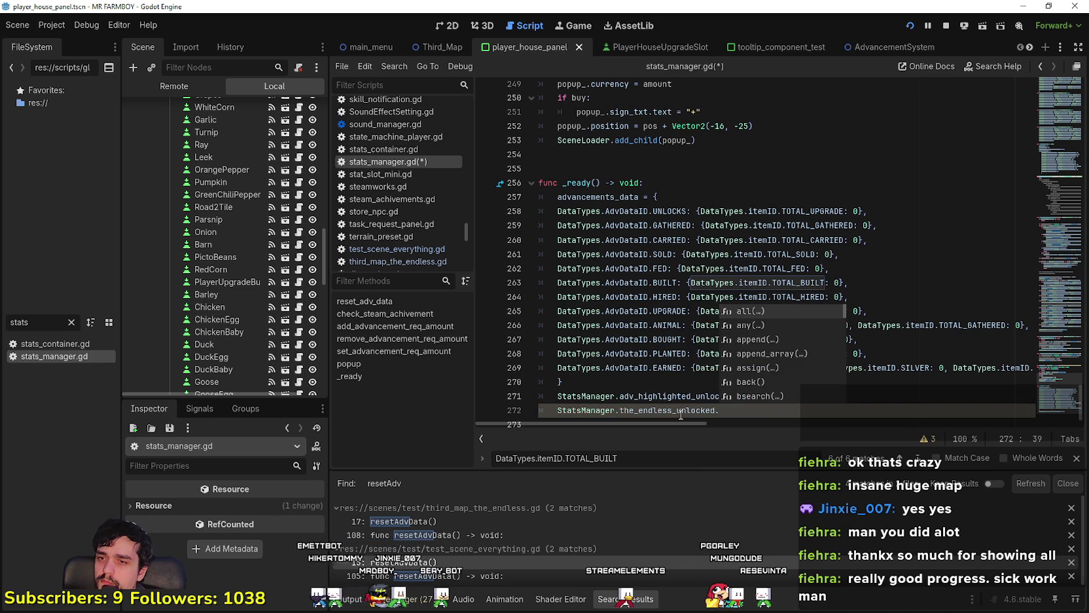
text(cl)
key(Return)
key(ctrl+s)
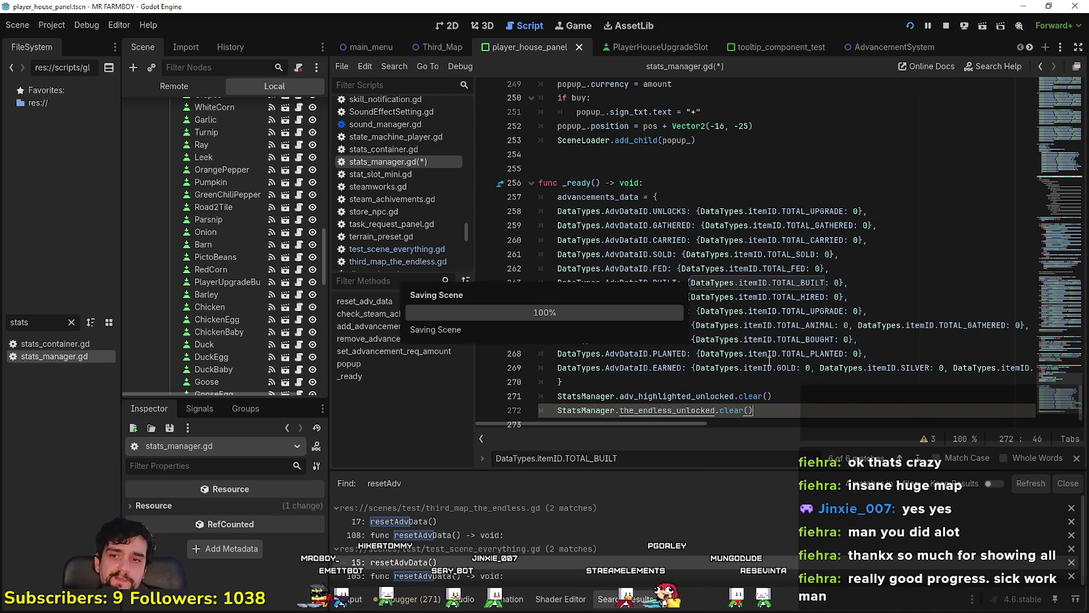
- Run the game and check the Player House advancements window
key(alt+Tab)
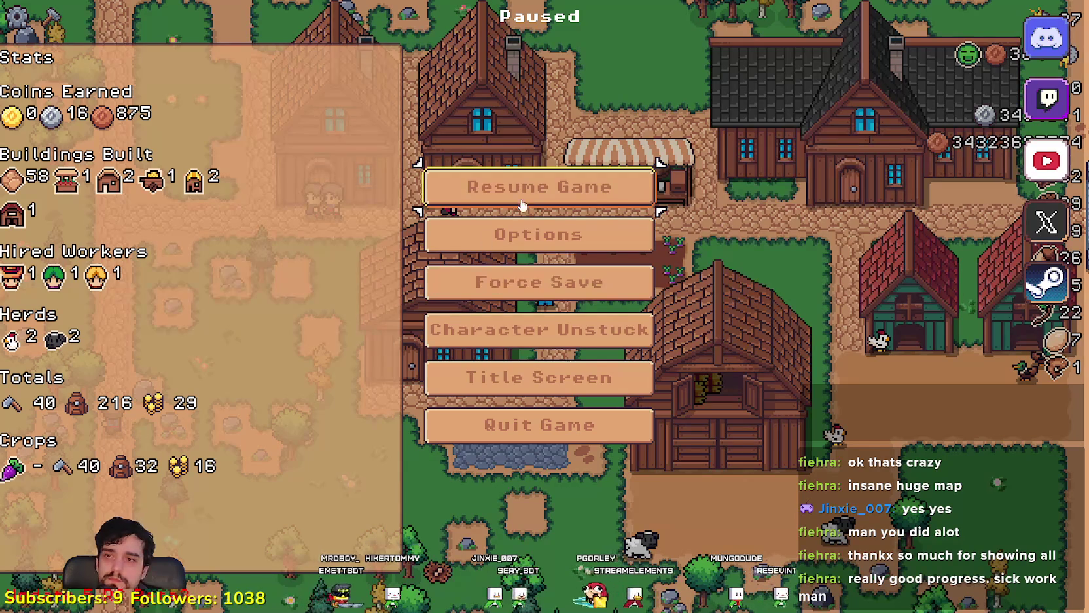
click(522, 205)
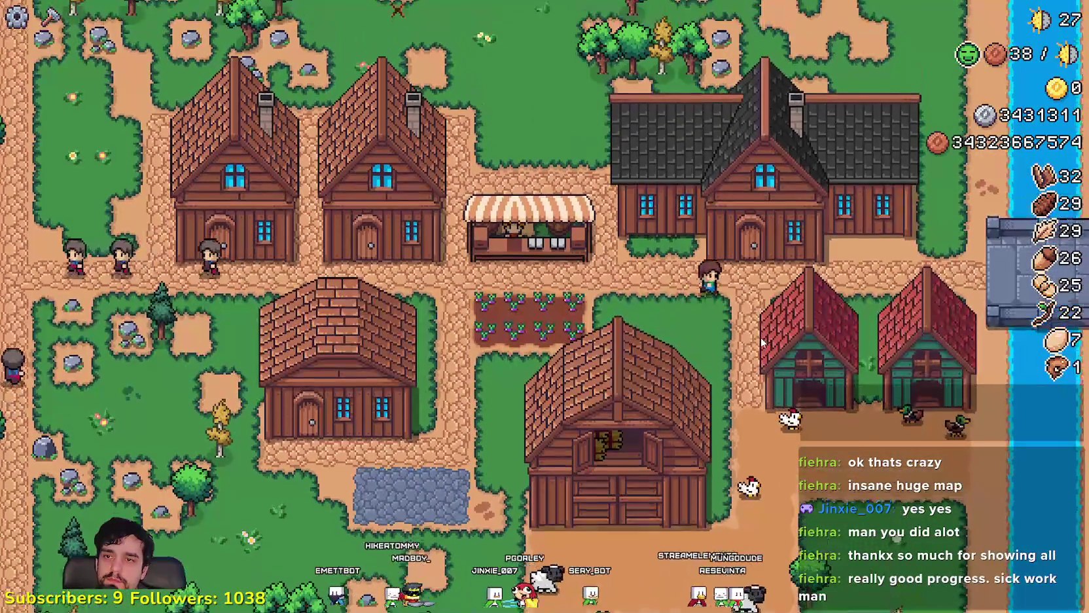
key(e)
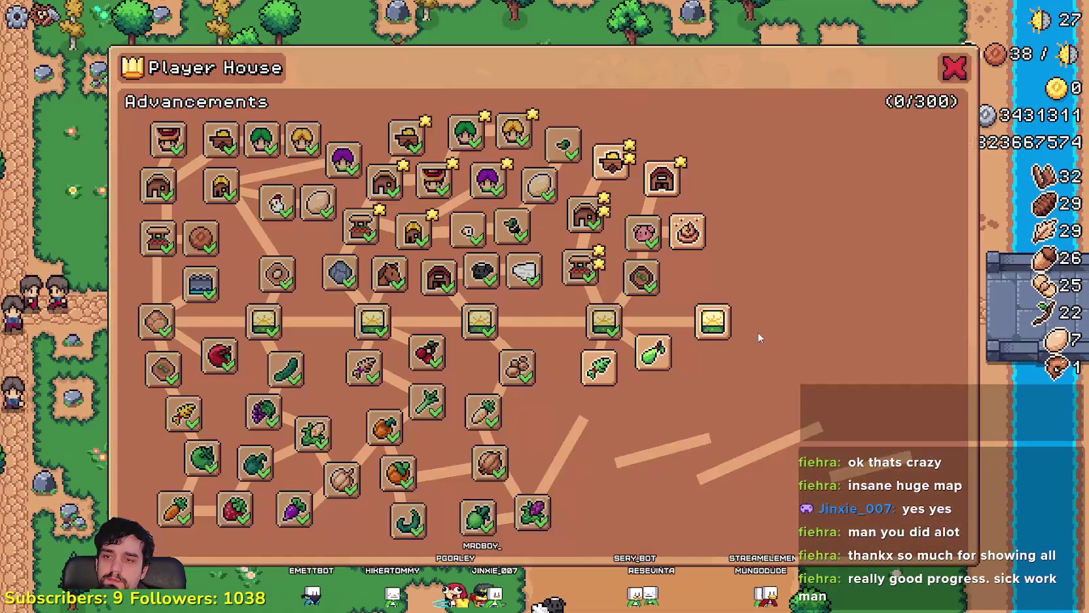
key(Escape)
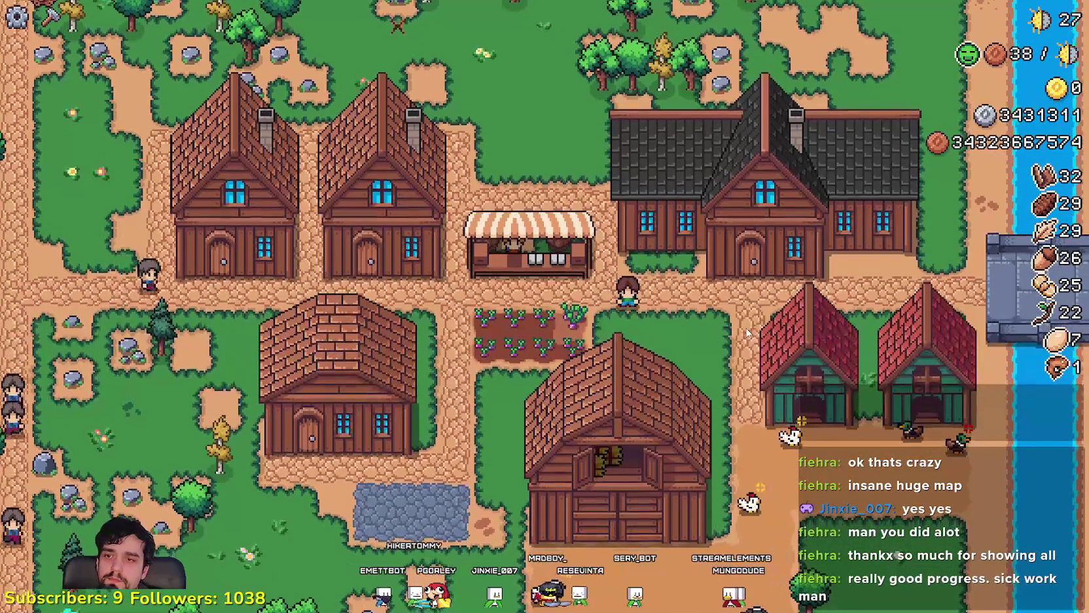
key(Escape)
key(Escape)
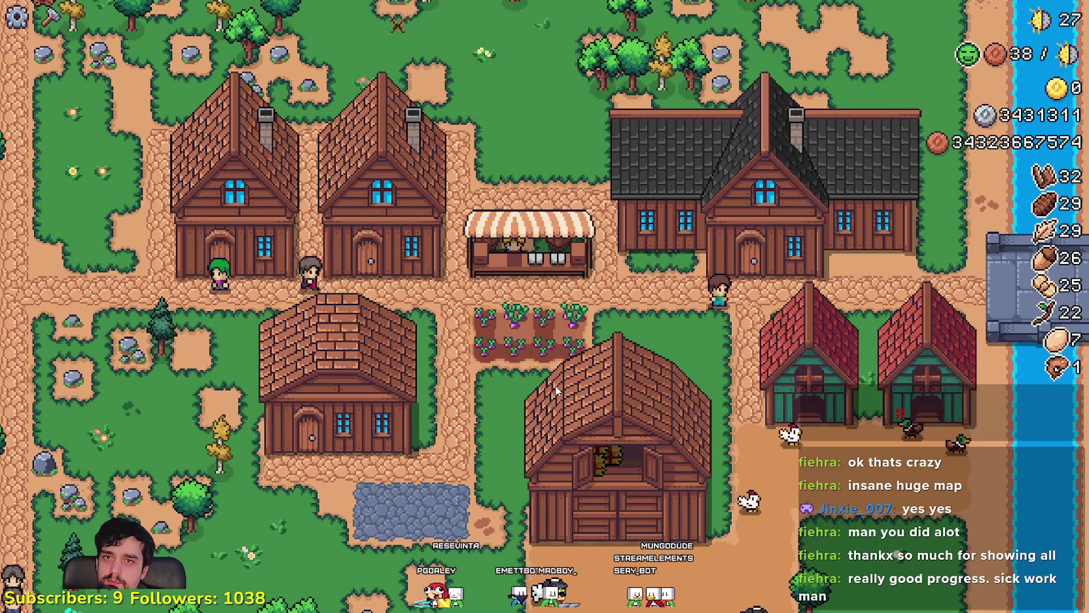
key(Escape)
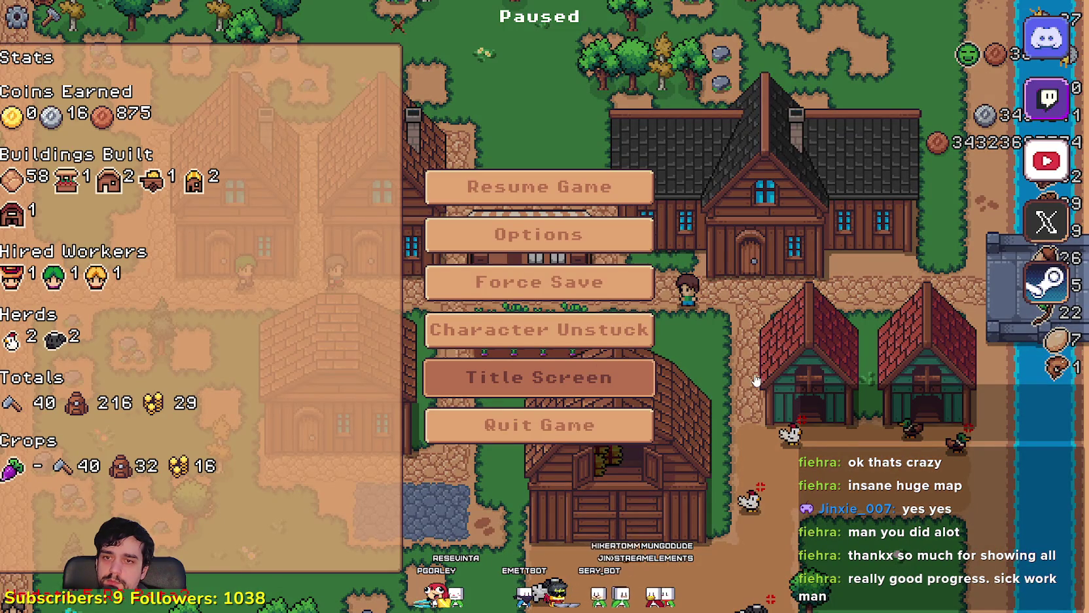
- Return to the title screen and create a new save in The Endless mode
click(645, 373)
click(543, 258)
scroll(619, 370, down, 2)
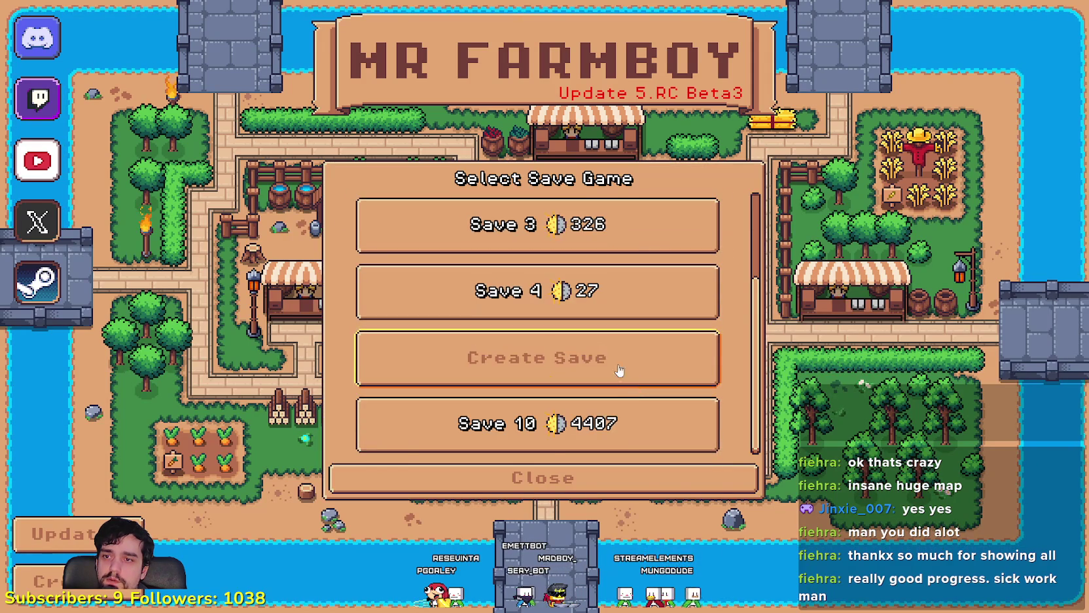
click(620, 371)
click(752, 360)
click(469, 466)
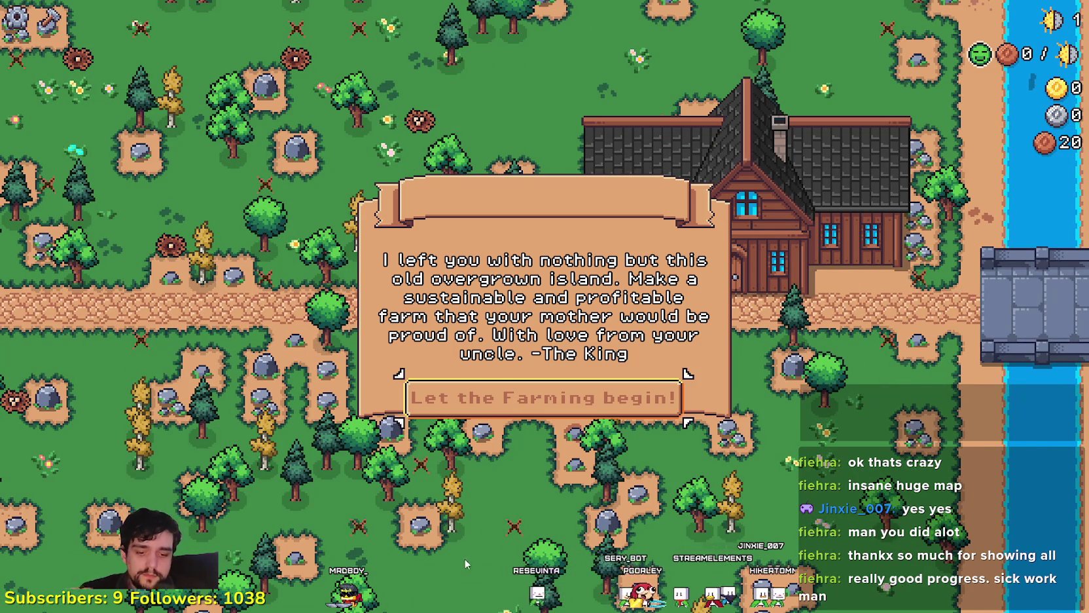
- Start farming on the fresh save, pause to check its stats, and return to the editor
click(584, 397)
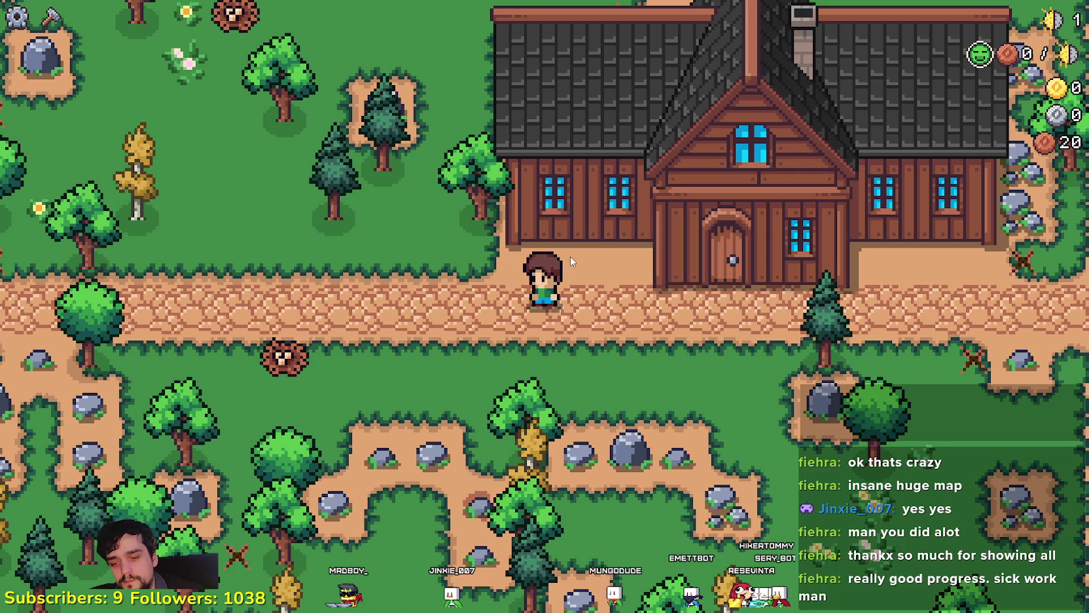
scroll(544, 480, down, 10)
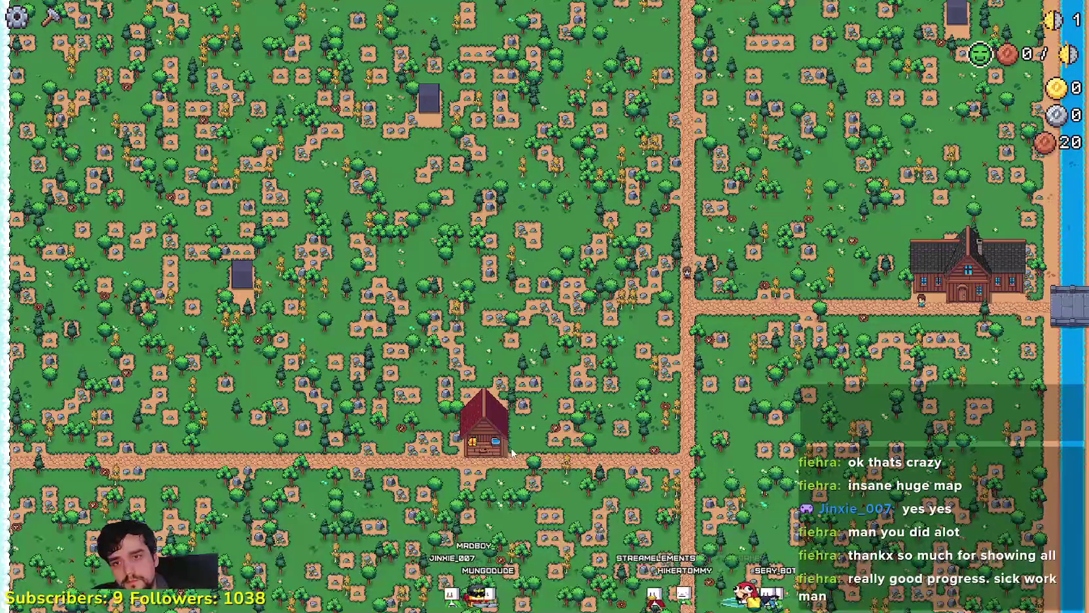
scroll(513, 451, up, 10)
key(Escape)
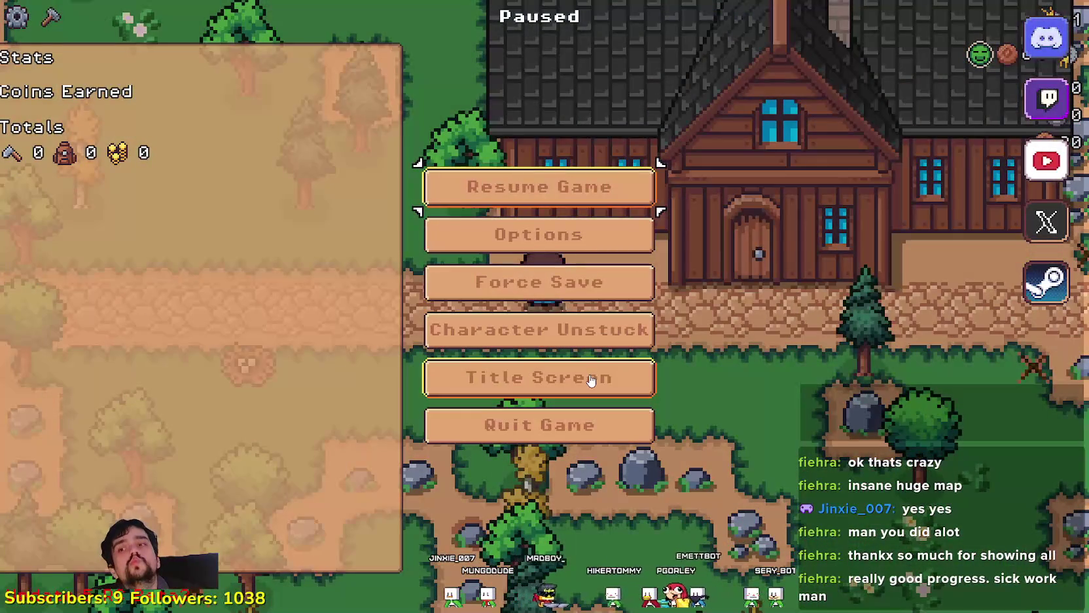
key(alt+Tab)
- Review the new the_endless_unlocked clear line in _ready
click(761, 396)
mouse_move(761, 396)
mouse_down()
mouse_move(583, 386)
mouse_move(554, 398)
mouse_up()
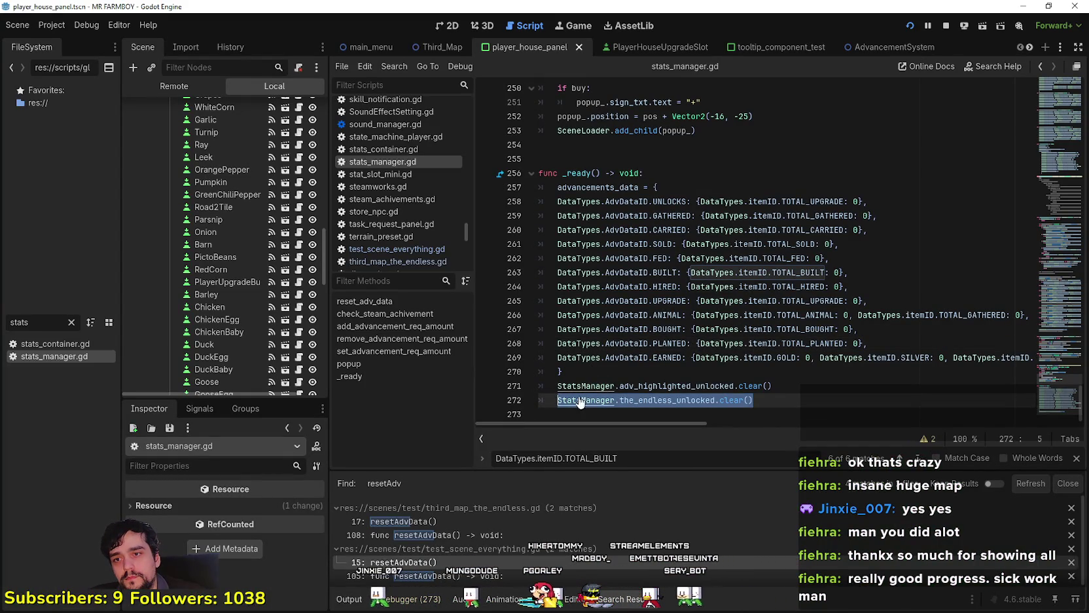
click(608, 376)
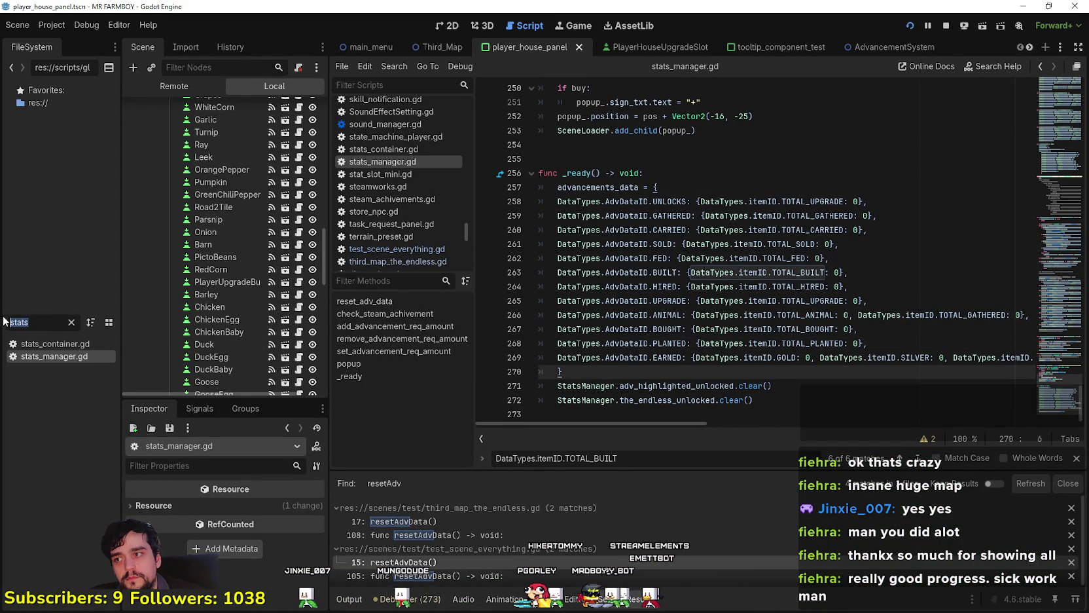
click(795, 315)
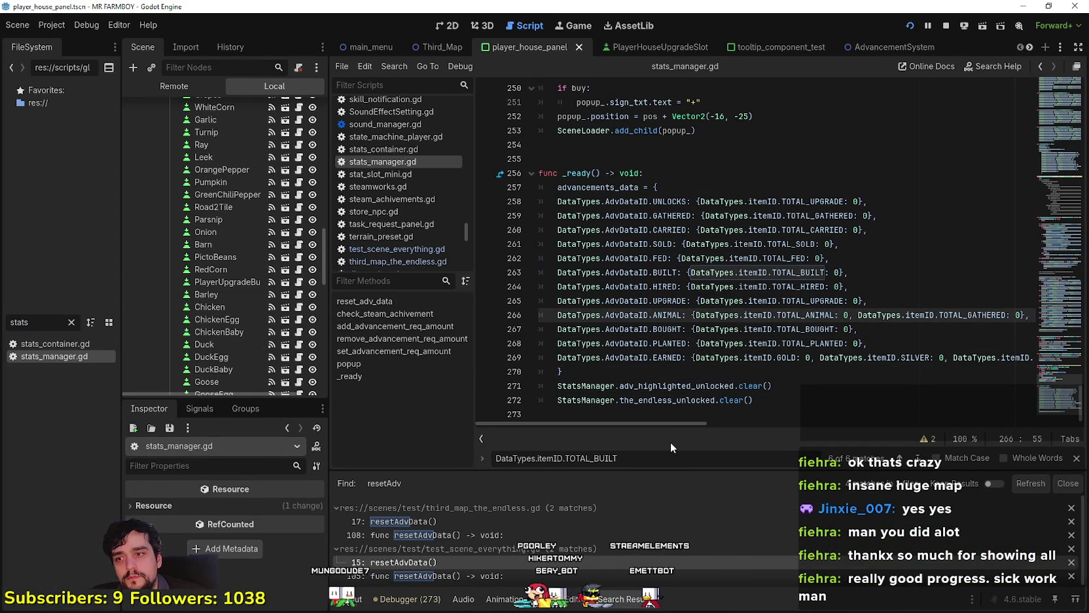
- Search all project files for 'data_reset', then for 'datareset'
key(ctrl+shift+f)
text(data)
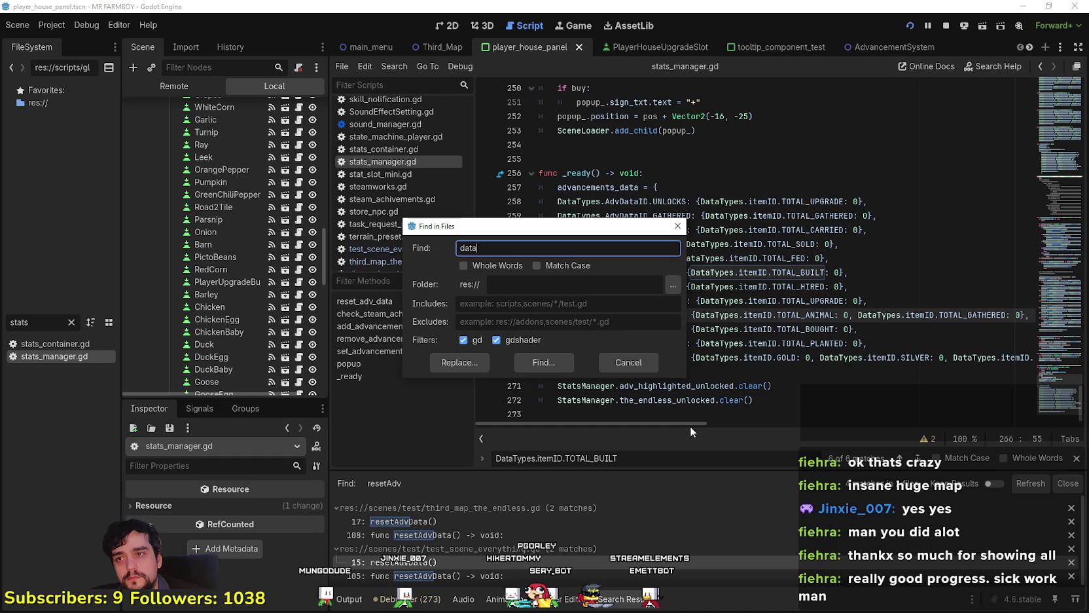
text(_reset)
key(Return)
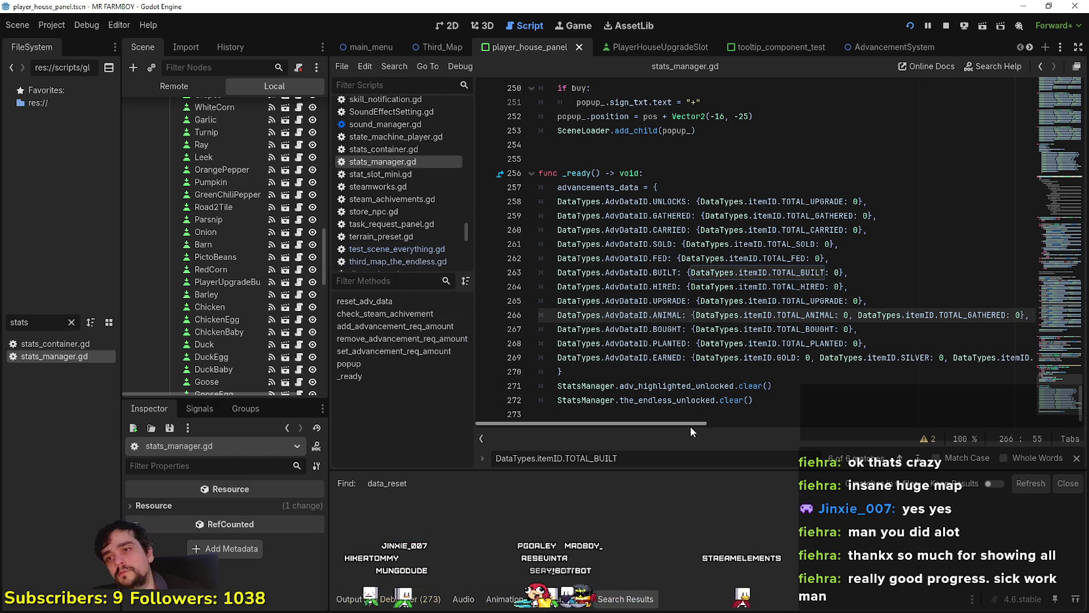
key(ctrl+shift+f)
text(datarese)
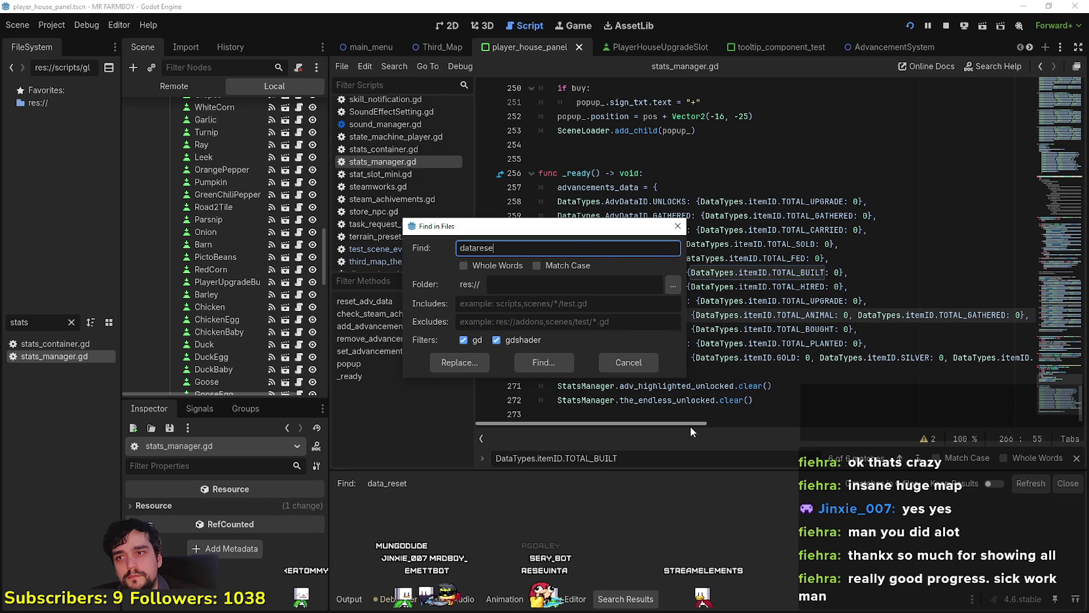
text(t)
key(Return)
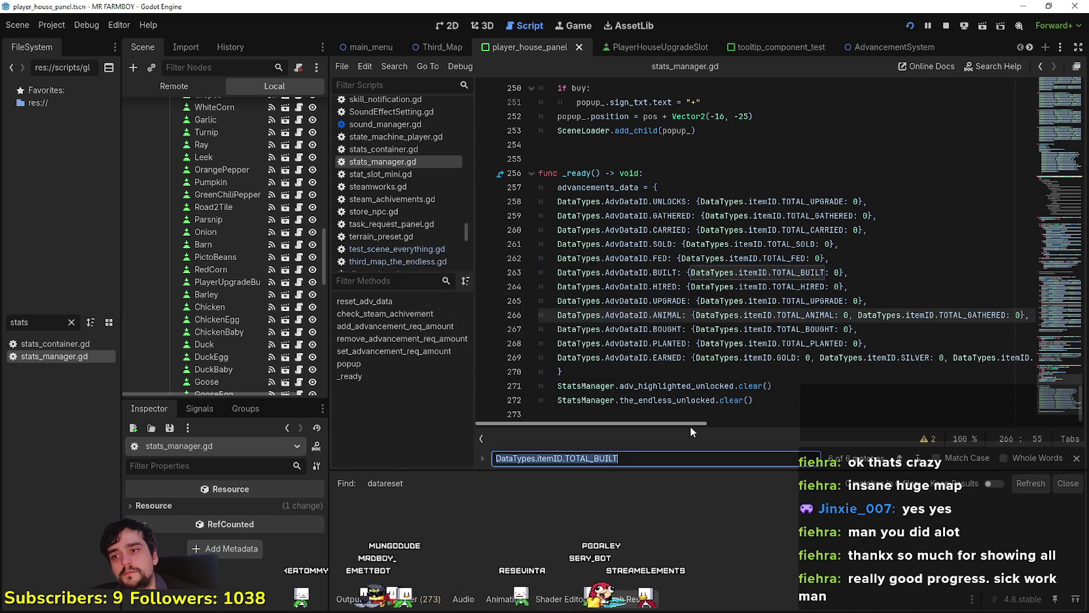
- Filter the FileSystem by 'game' and open game_manager.gd
click(686, 371)
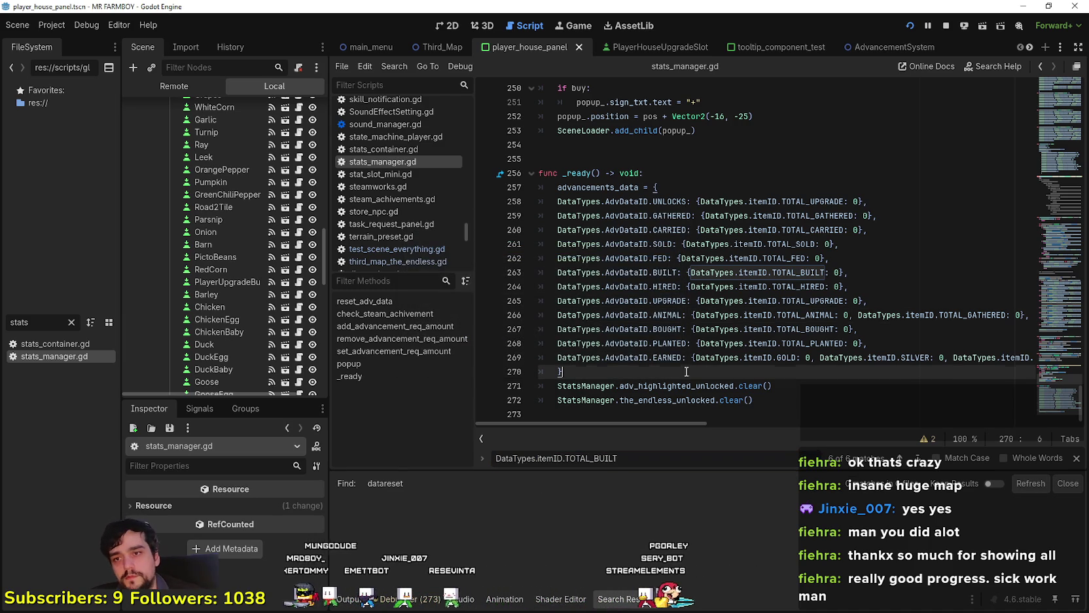
key(BackSpace)
key(BackSpace)
key(BackSpace)
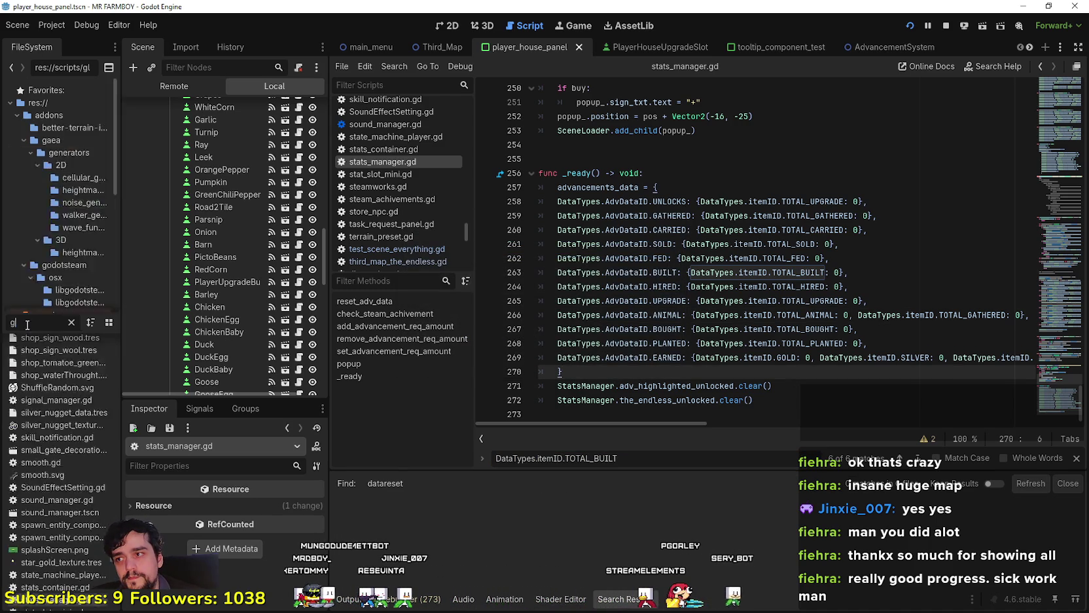
text(game)
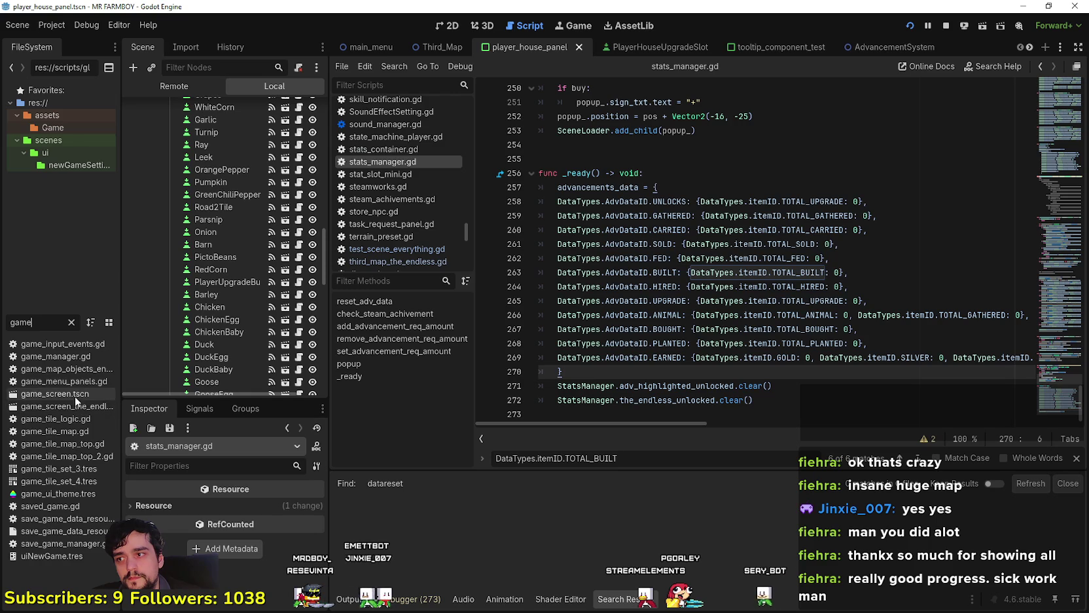
click(66, 357)
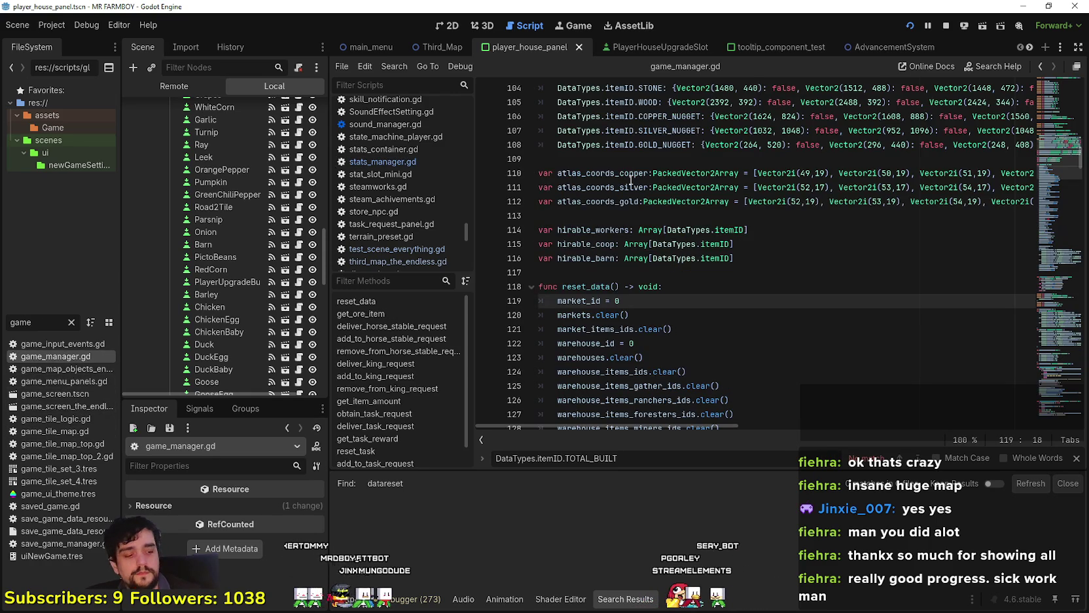
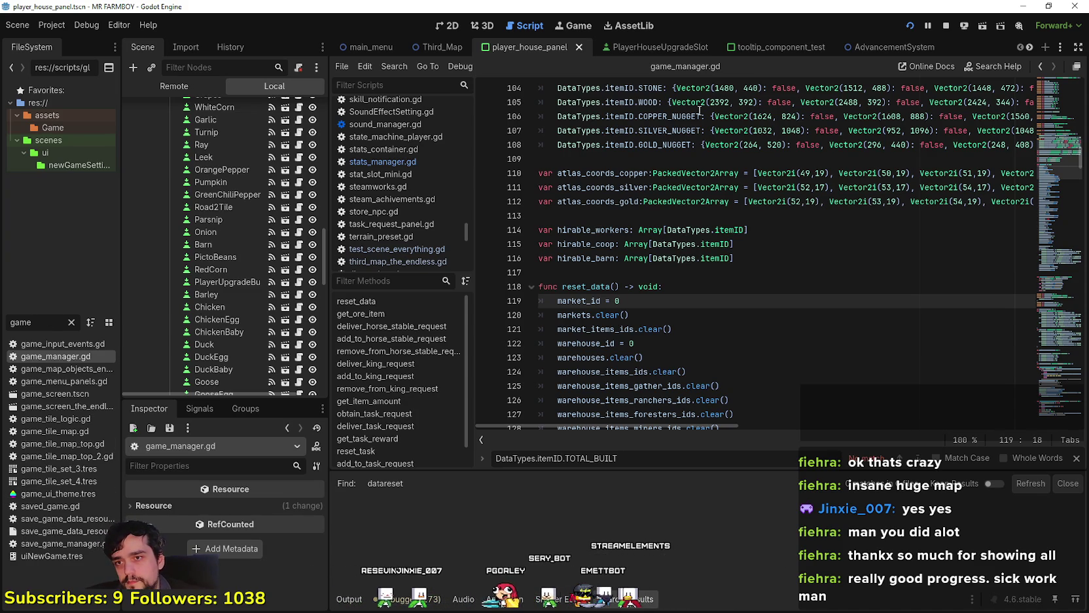
- Review reset_data in game_manager.gd, then select its name and start a Find in Files search for it
scroll(706, 269, down, 2)
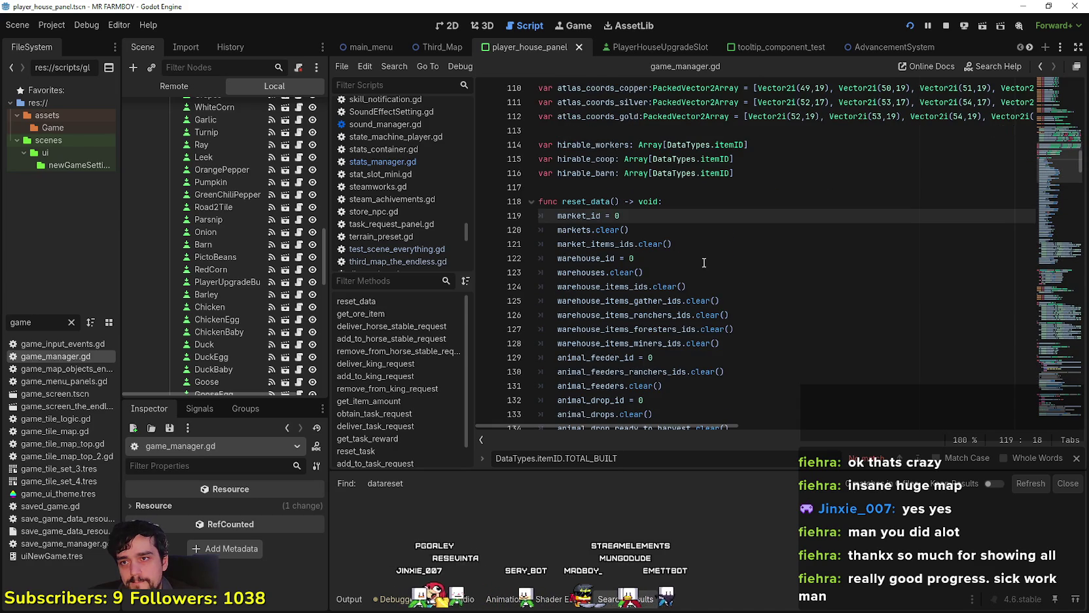
scroll(704, 260, down, 13)
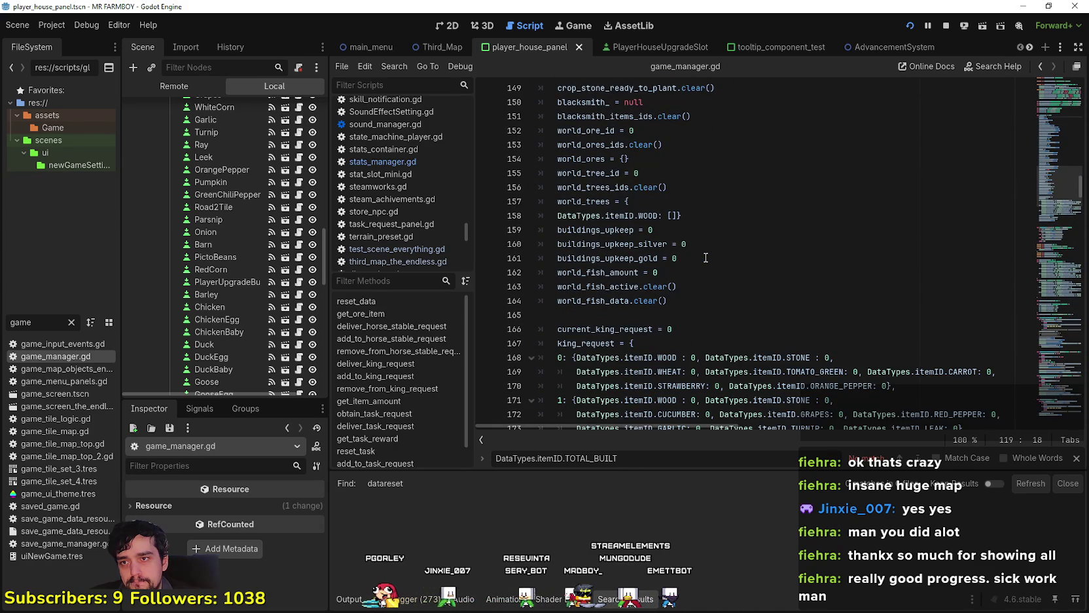
scroll(705, 254, down, 5)
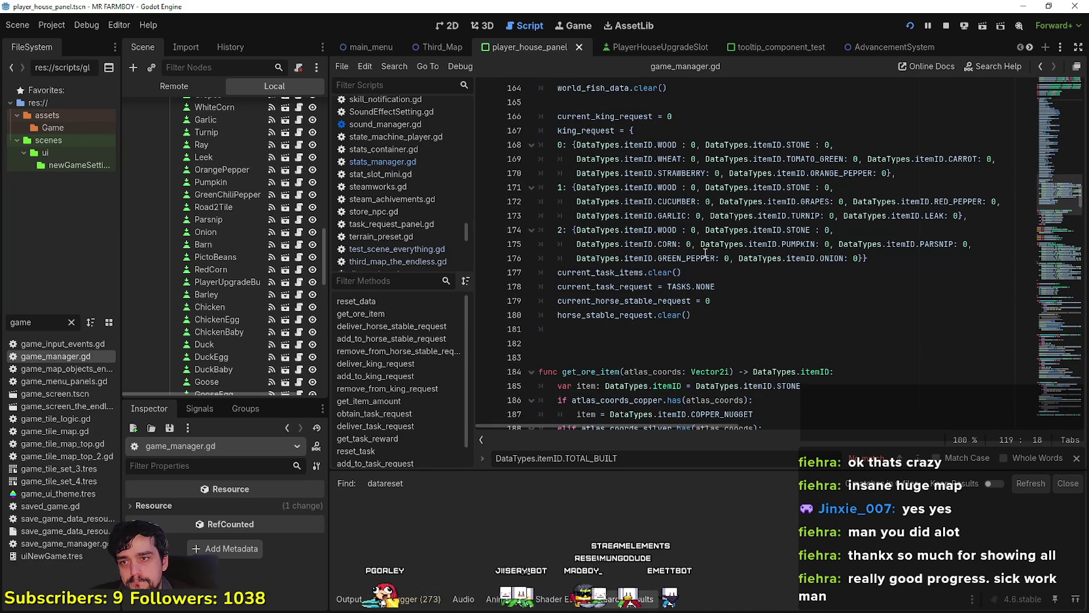
click(720, 319)
scroll(720, 315, up, 9)
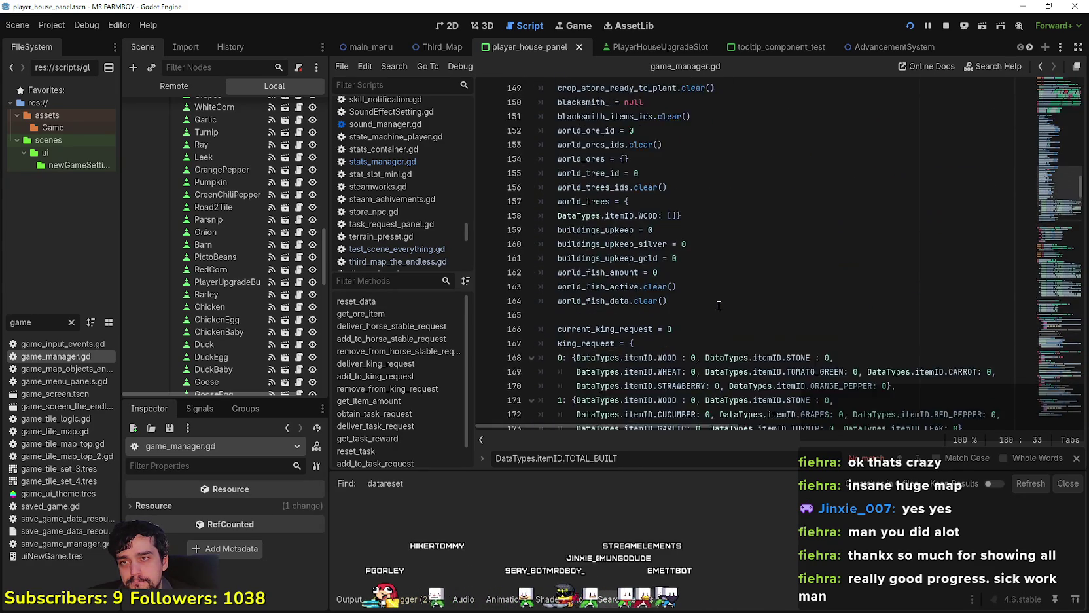
scroll(717, 298, up, 8)
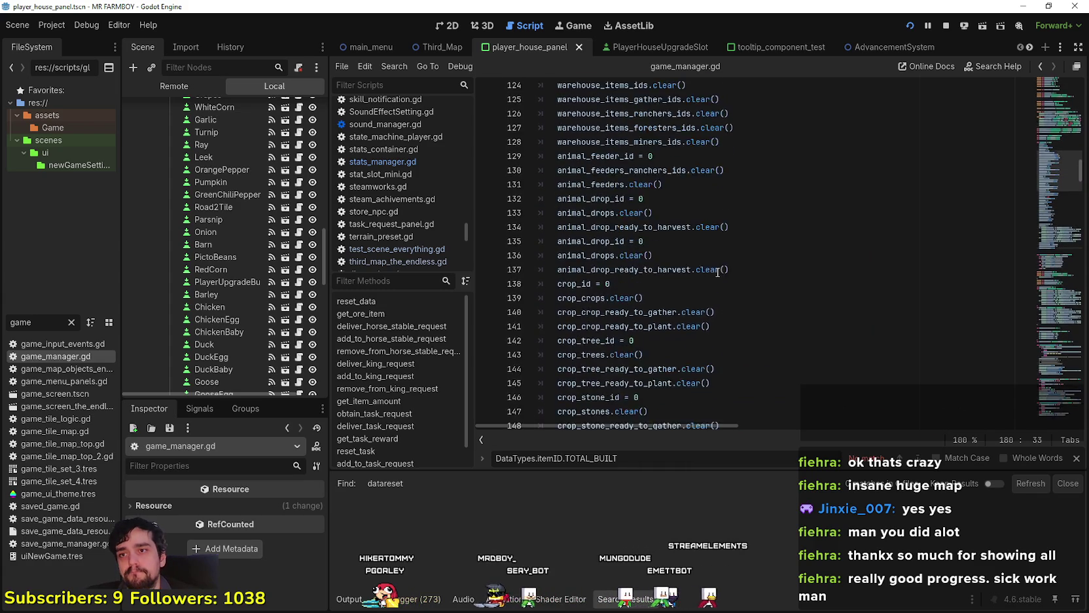
scroll(716, 271, up, 1)
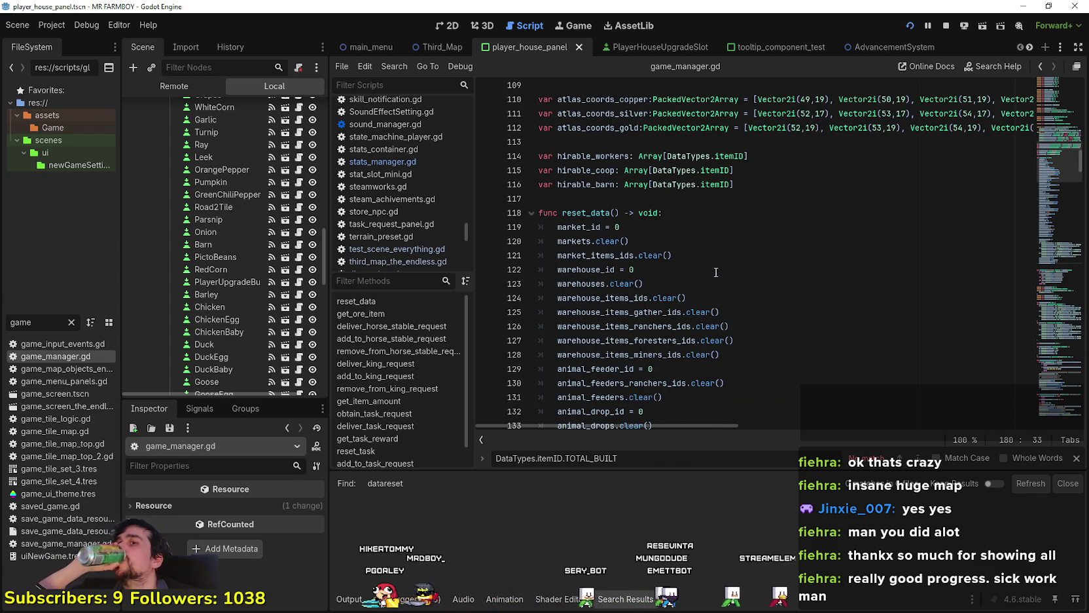
double_click(588, 214)
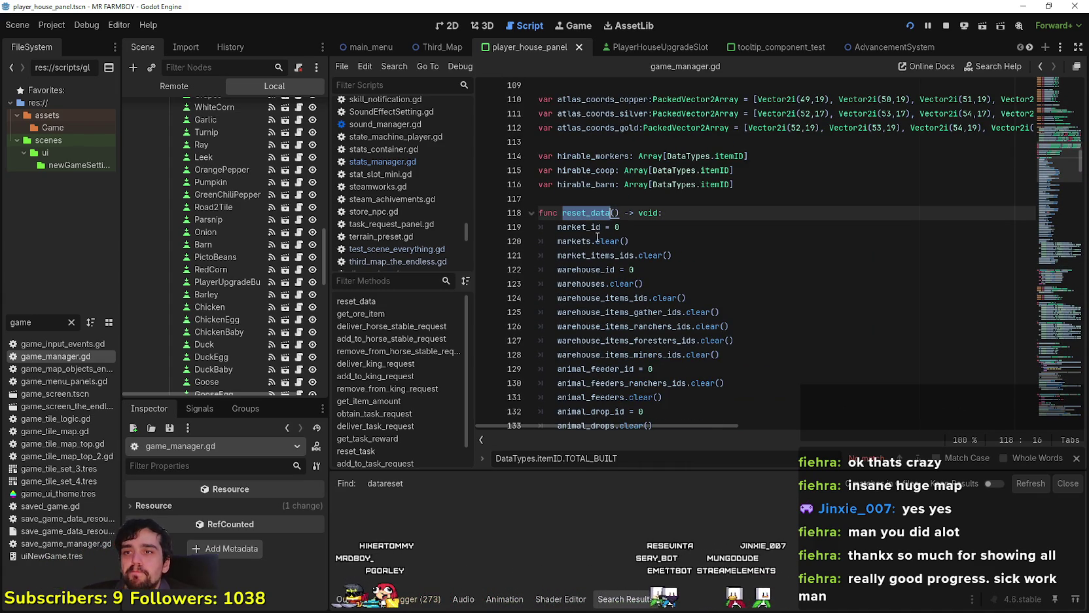
key(ctrl+shift+f)
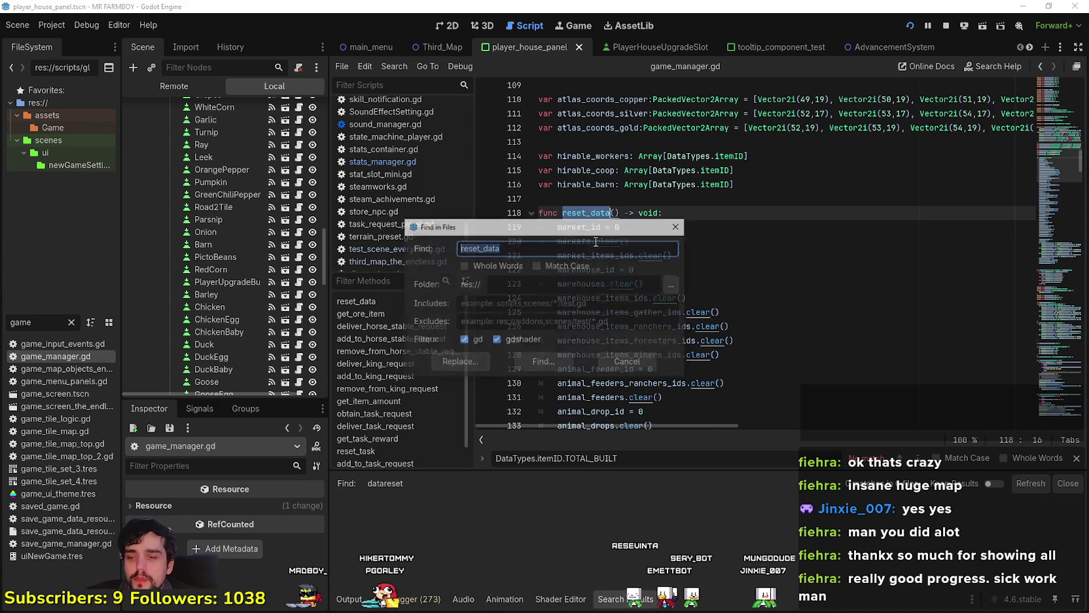
- Run the reset_data search and follow its third_map_the_endless.gd call to the reset_adv_data definition
click(549, 361)
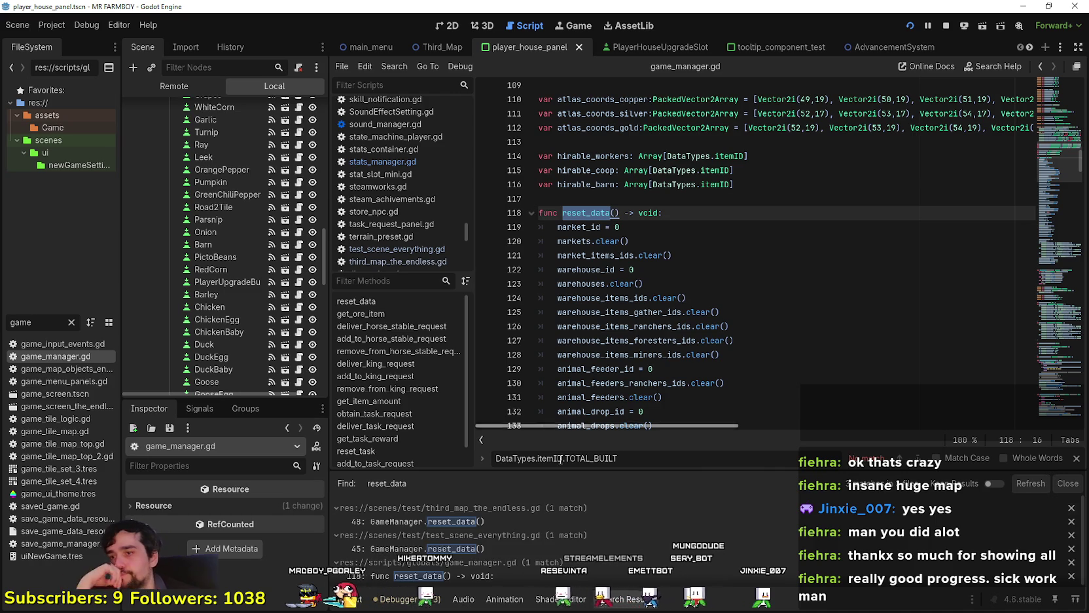
click(593, 521)
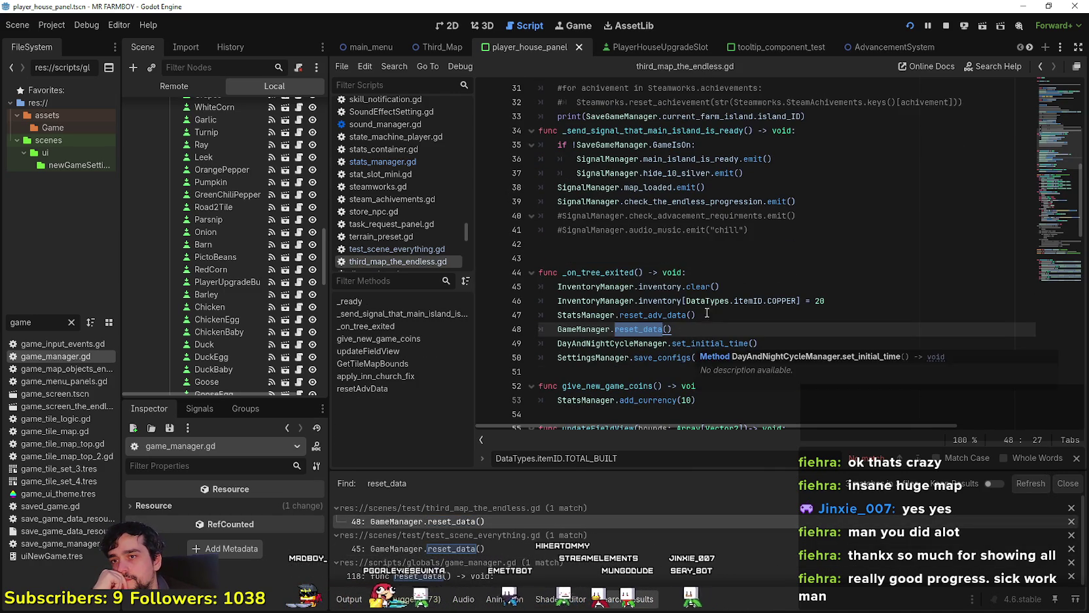
click(695, 314)
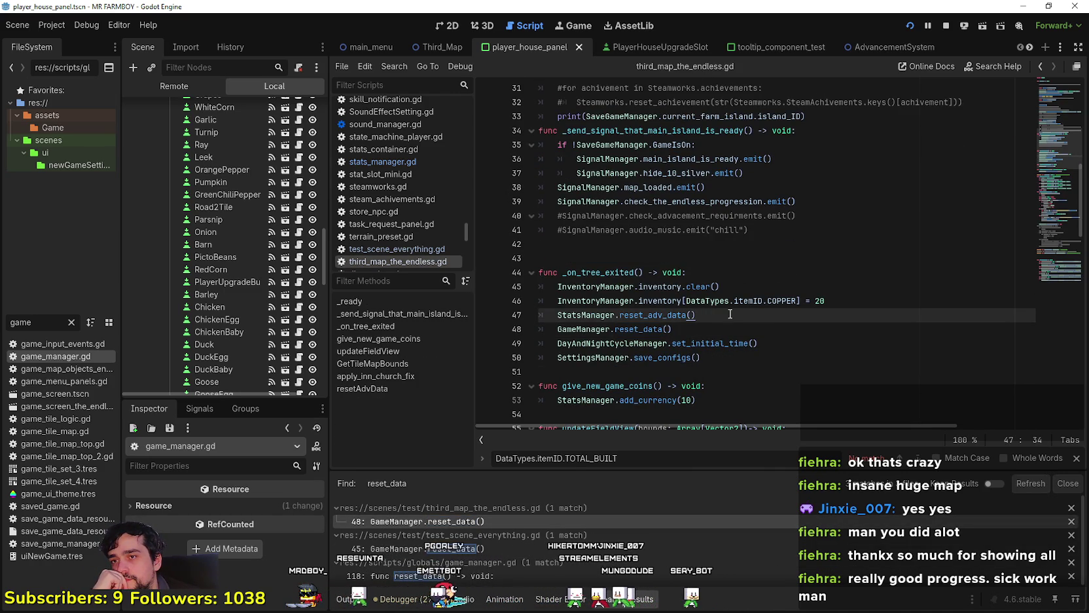
scroll(730, 315, down, 1)
right_click(662, 273)
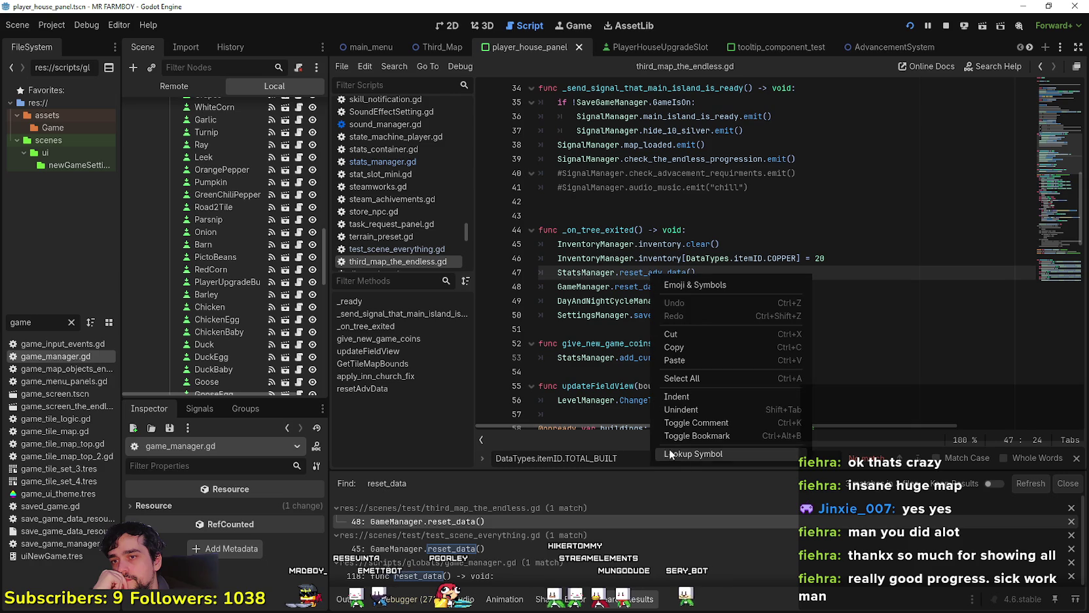
click(677, 455)
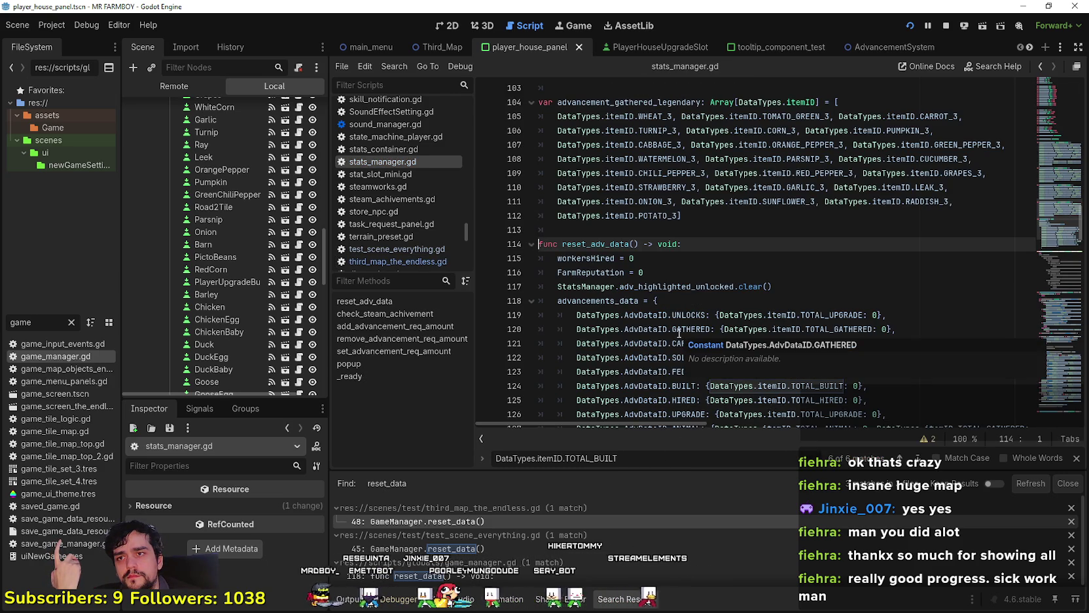
- Search the whole project for uses of reset_adv_data
scroll(677, 330, down, 1)
scroll(677, 331, down, 4)
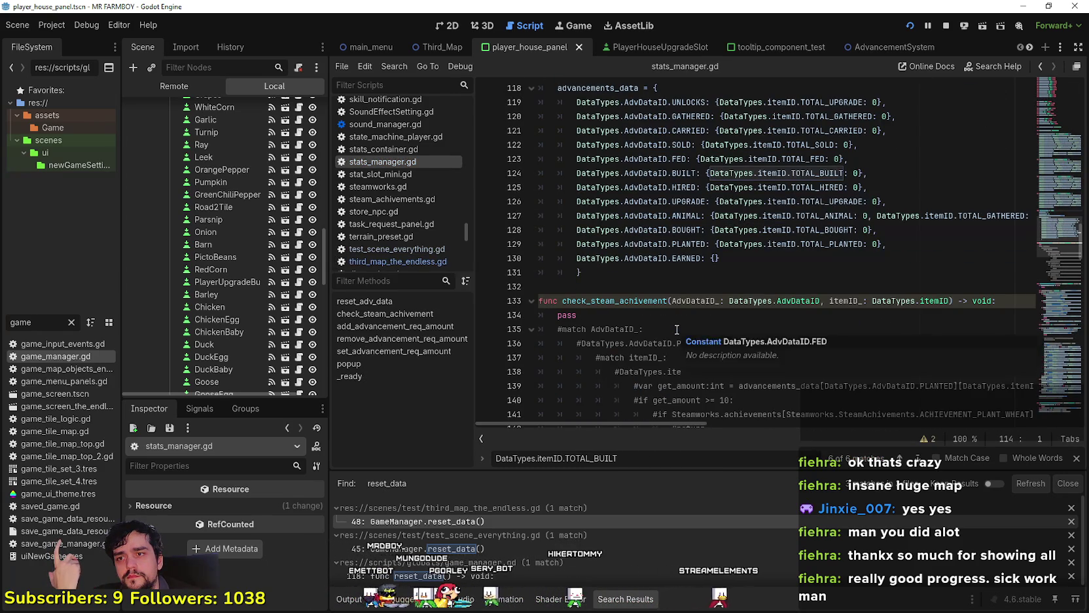
scroll(676, 329, up, 3)
double_click(609, 201)
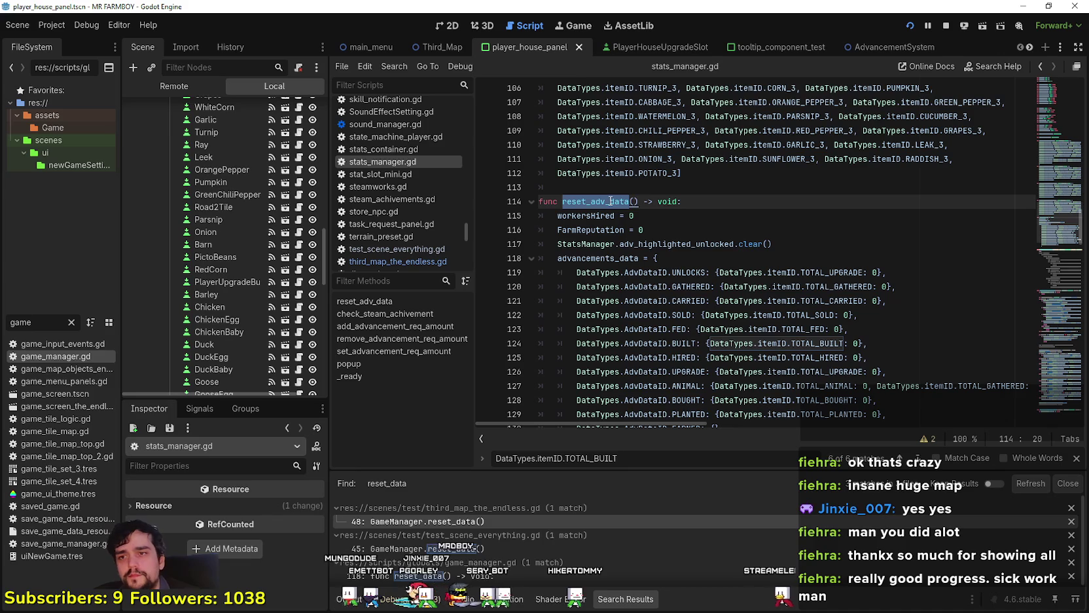
key(ctrl+shift+f)
click(561, 361)
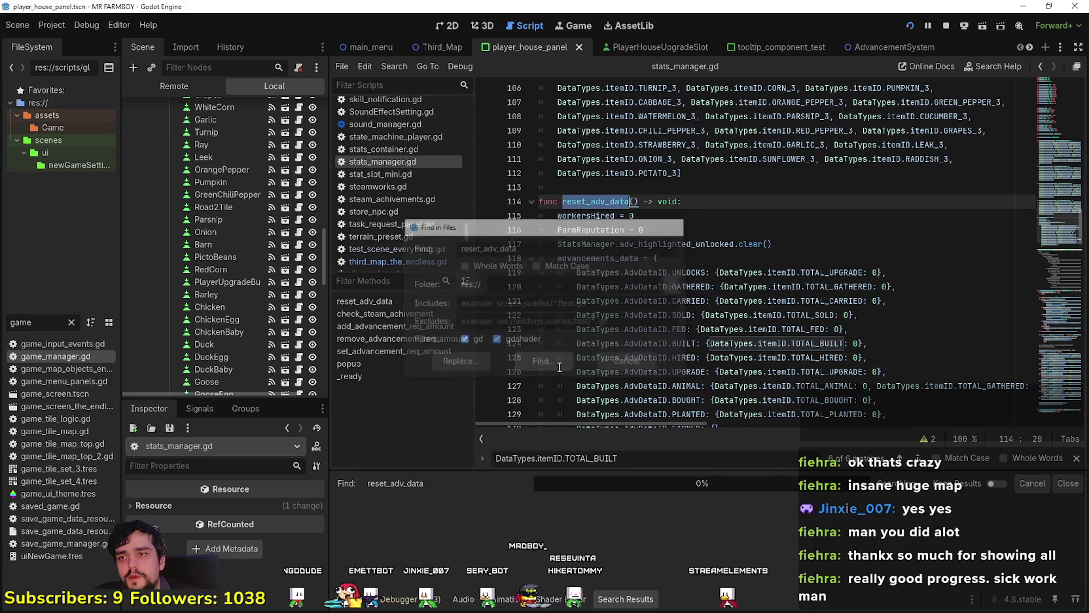
- Add StatsManager.the_endless_unlocked.clear() as a new line 118 in reset_adv_data
click(841, 244)
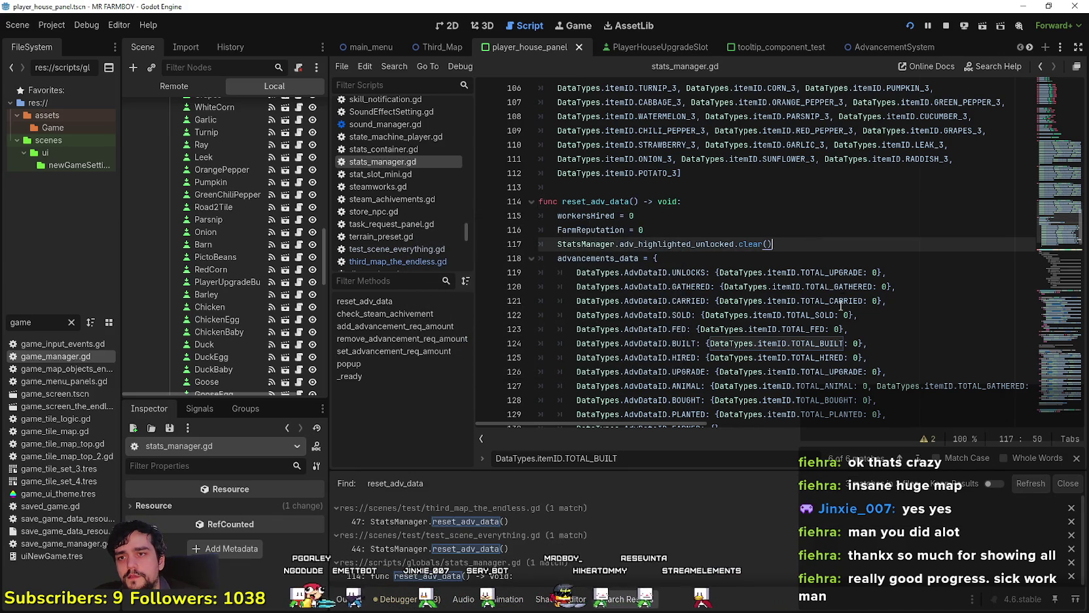
key(Return)
text(Stats)
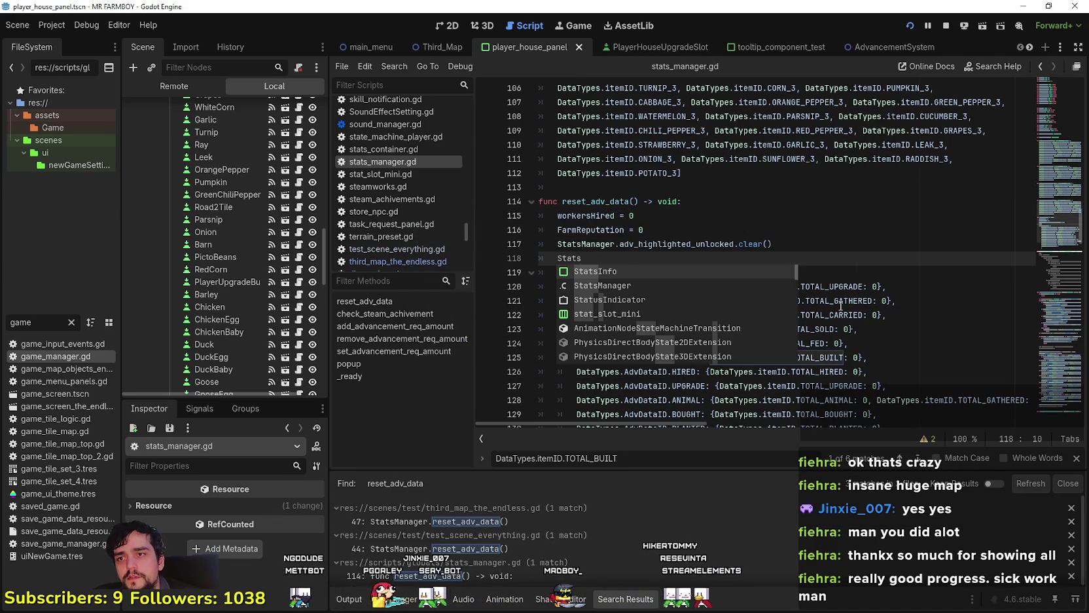
key(Down)
key(Return)
text(endl)
key(Return)
text(clea)
key(Return)
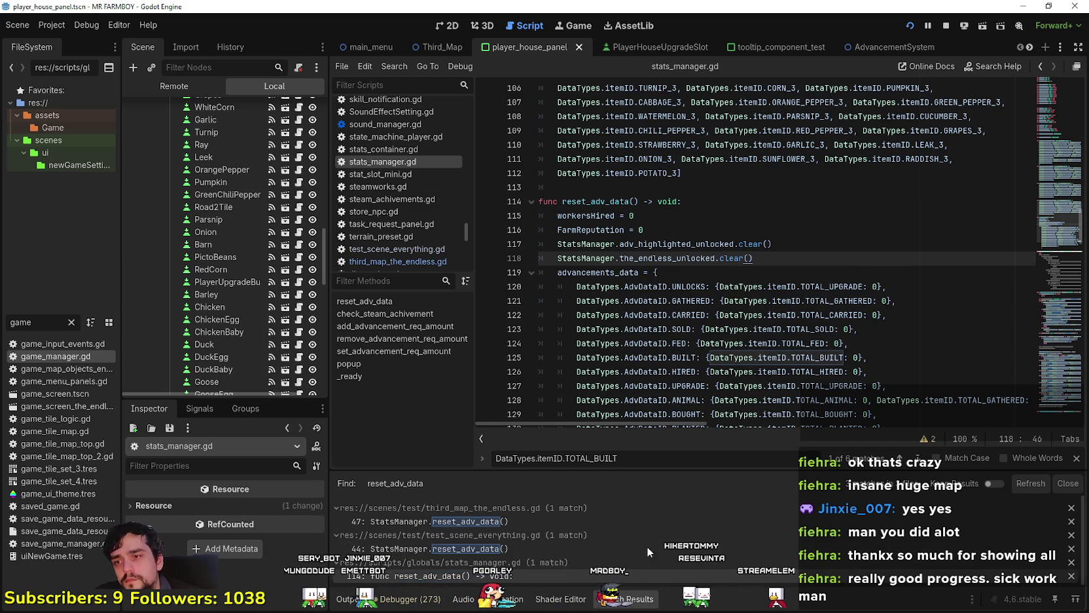
- Check the reset_adv_data callers in third_map_the_endless.gd and test_scene_everything.gd, including the starting COPPER line
drag(753, 257, 554, 256)
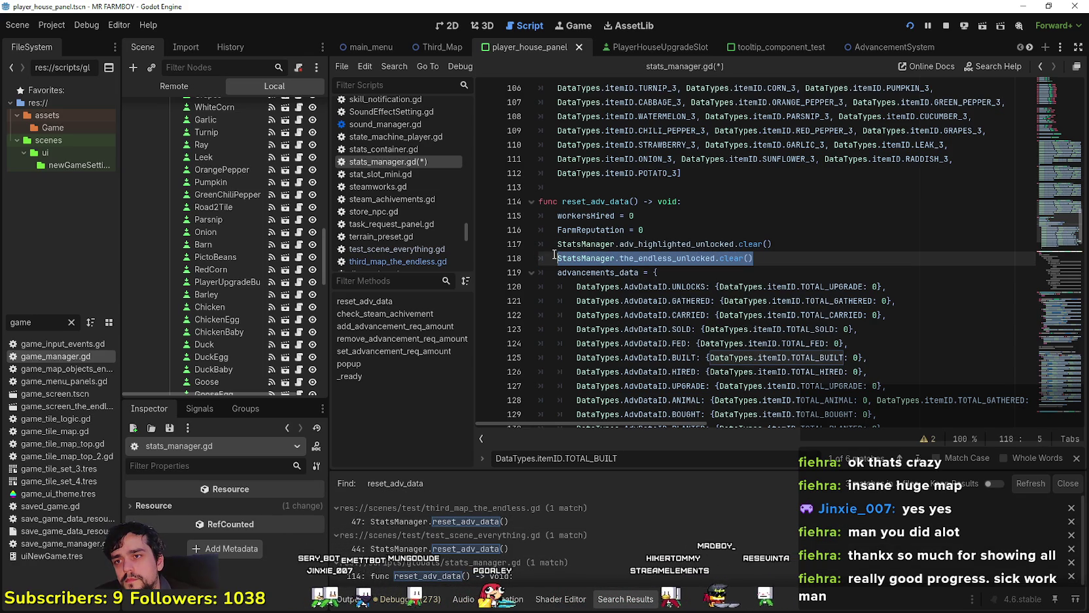
click(548, 523)
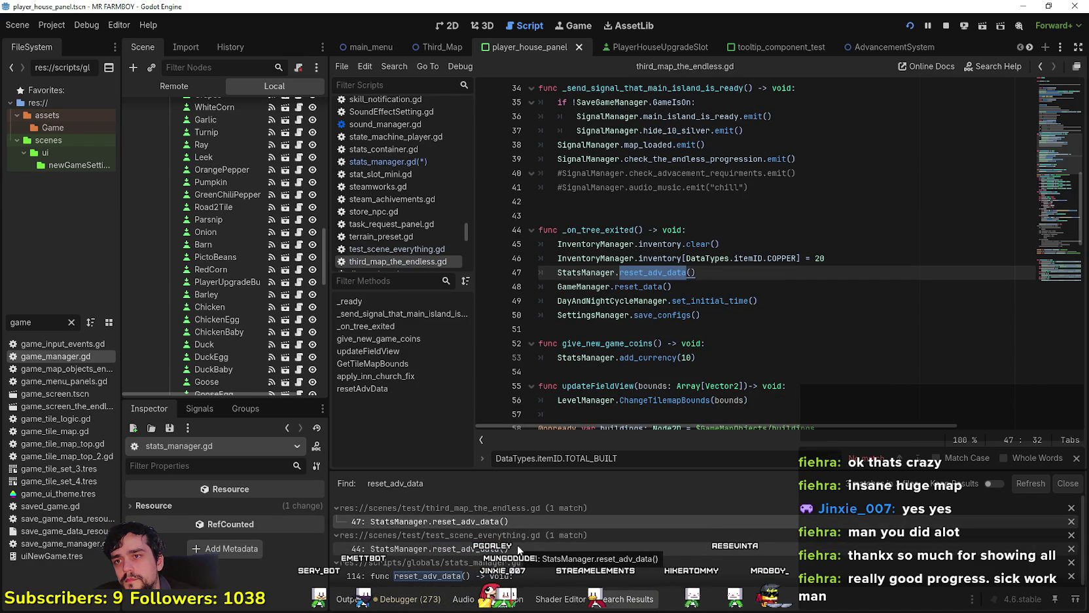
click(518, 548)
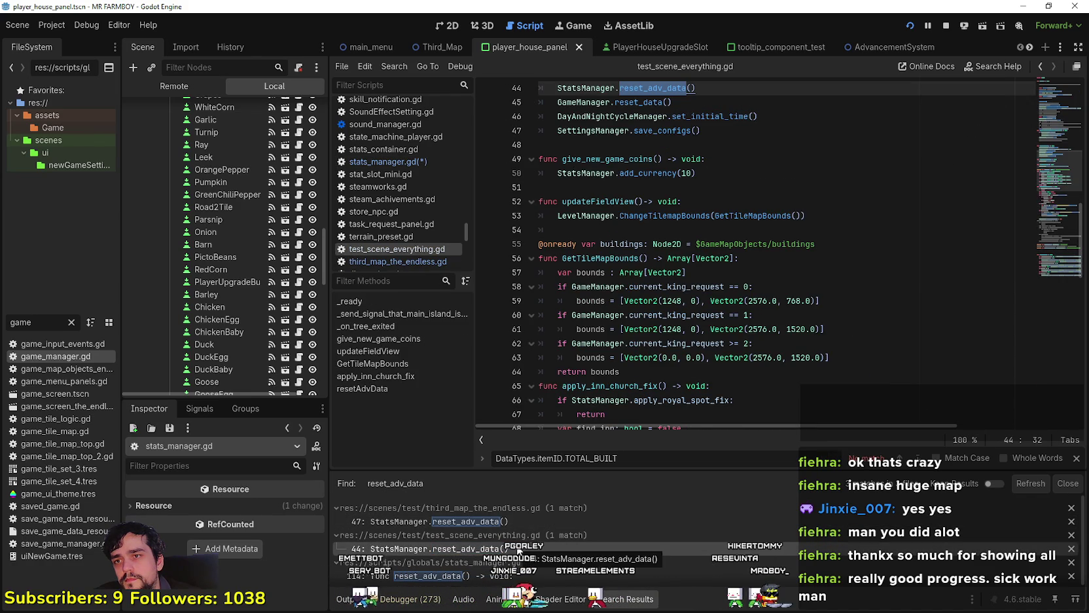
scroll(653, 221, up, 3)
click(653, 219)
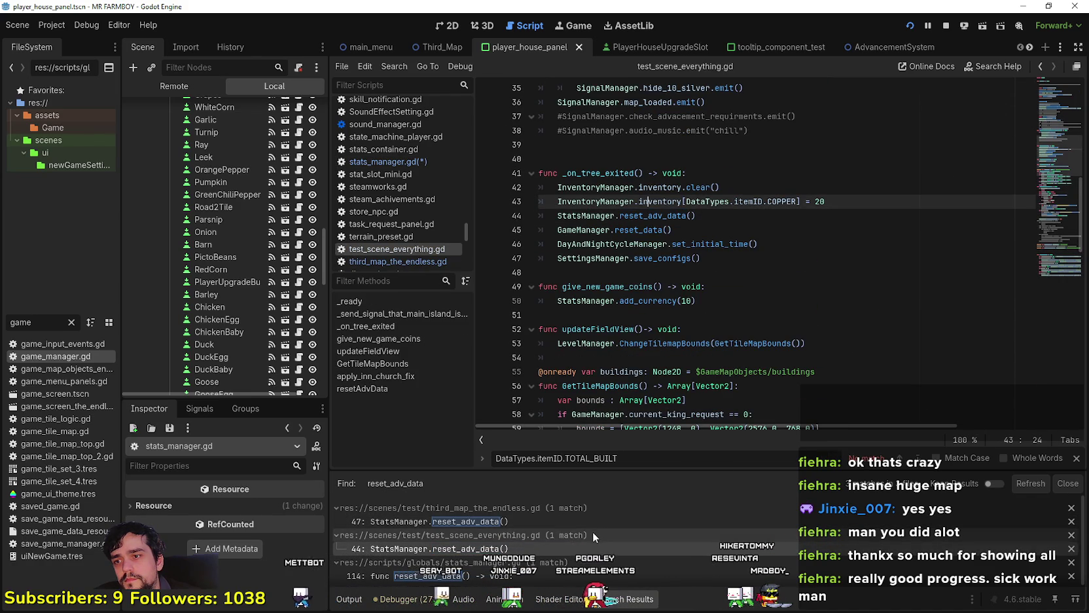
- Return to stats_manager.gd, save the scripts and launch the game
click(548, 574)
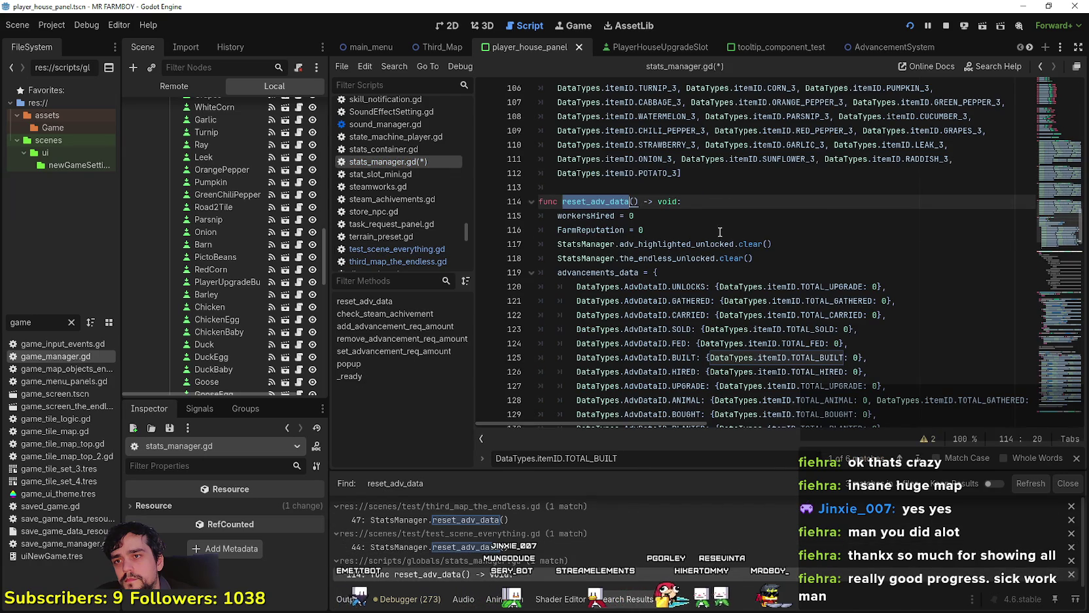
click(693, 230)
key(ctrl+s)
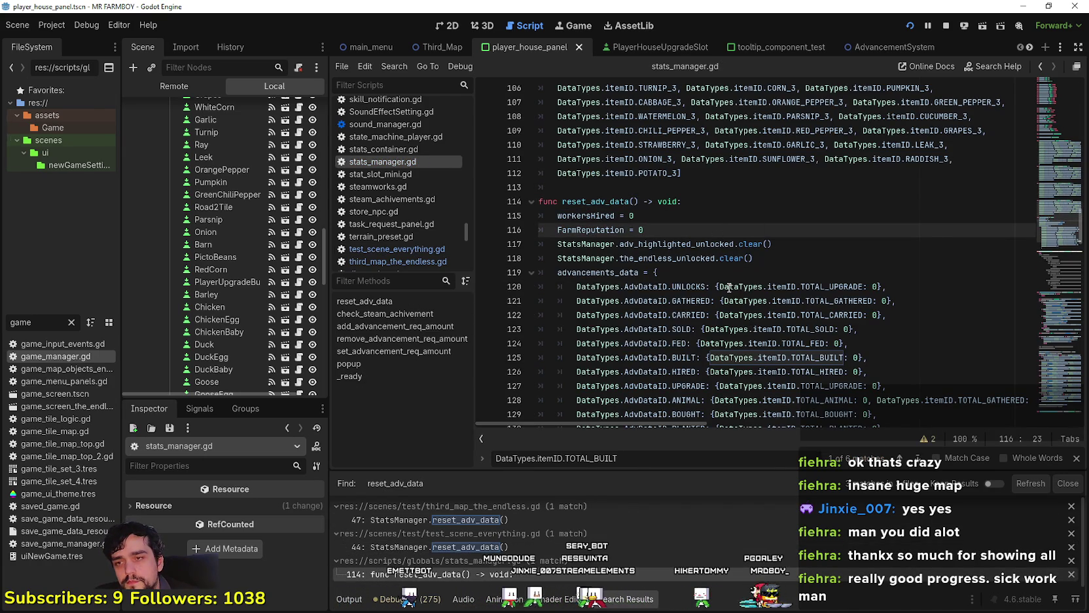
key(alt+Tab)
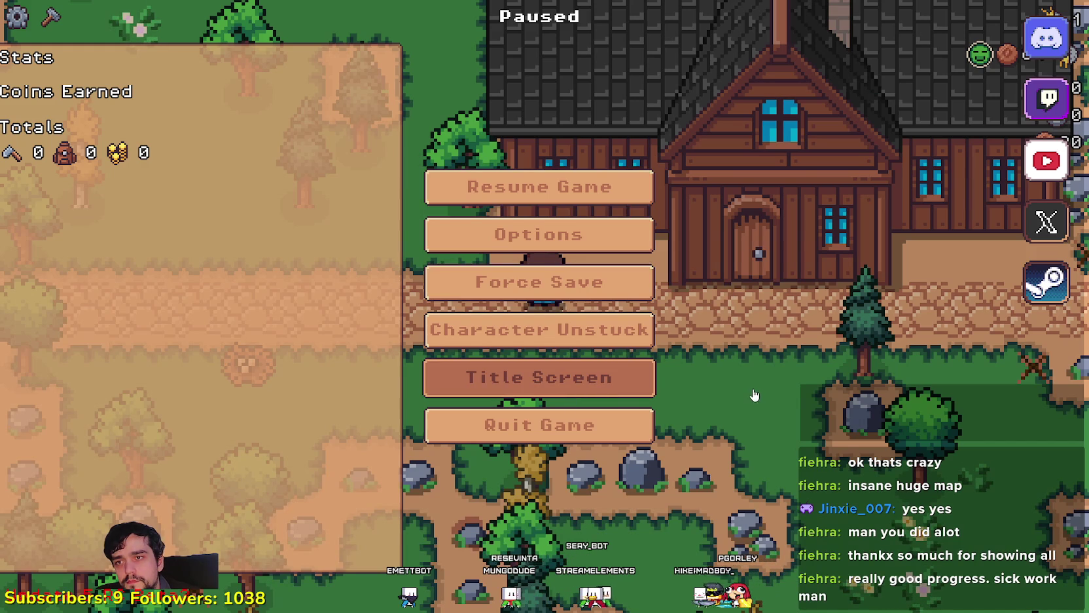
- From the title screen, delete Save 5 and load Save 4
click(540, 377)
click(543, 258)
scroll(589, 327, down, 2)
click(612, 390)
click(615, 402)
click(467, 347)
click(522, 324)
click(522, 342)
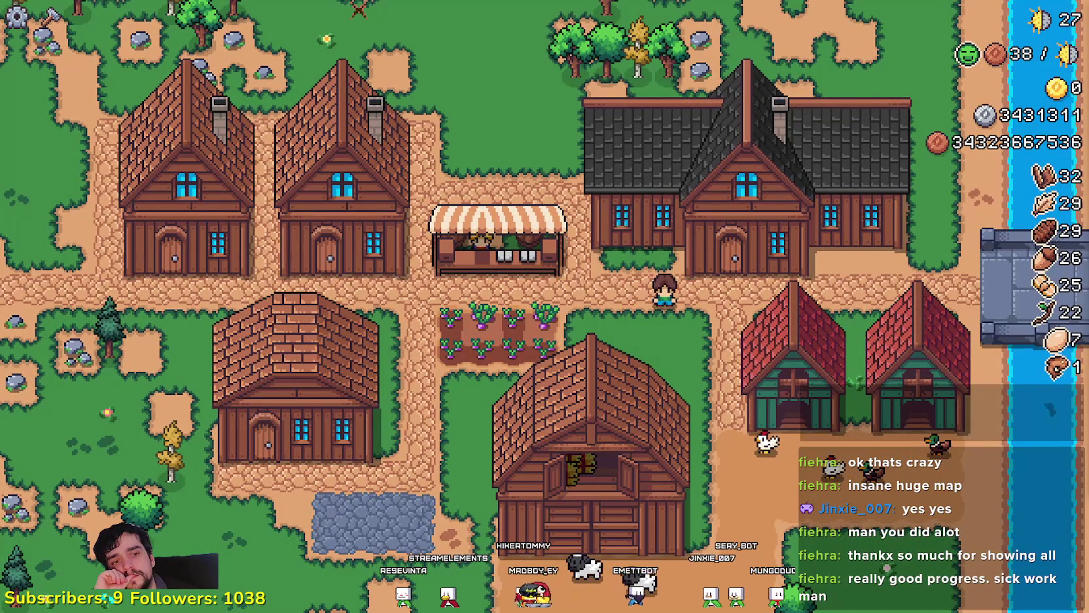
- Check the Player House advancements and the House worker and item-priority window
key(h)
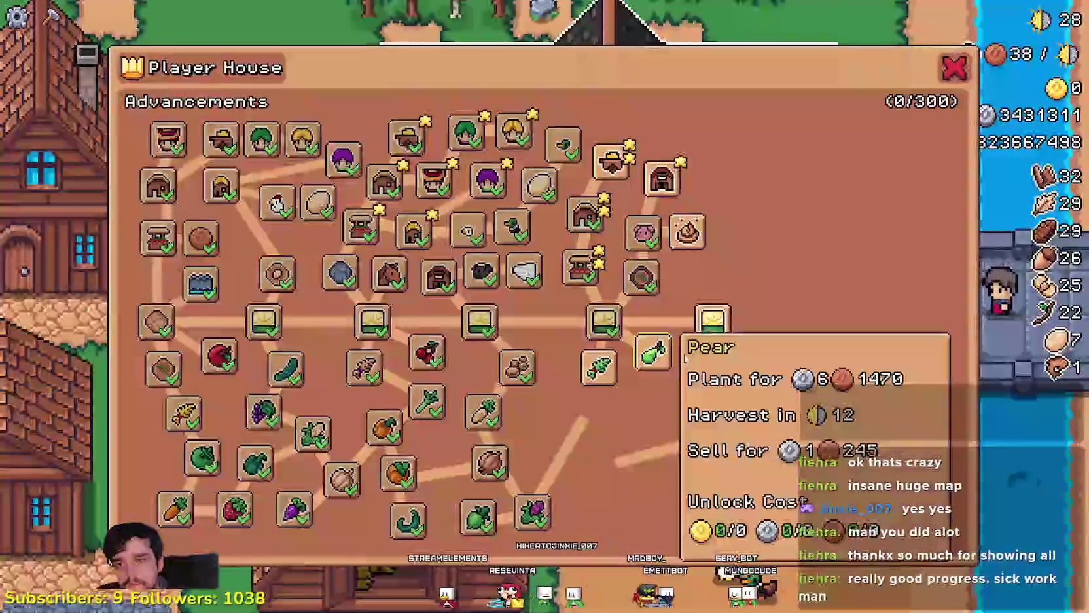
key(Escape)
scroll(678, 356, down, 3)
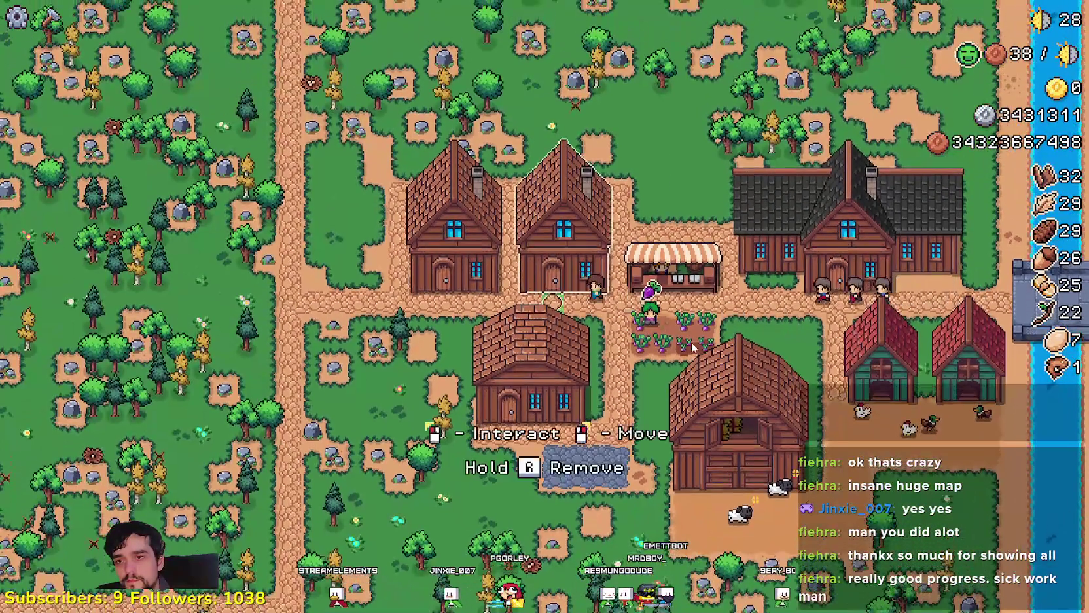
key(h)
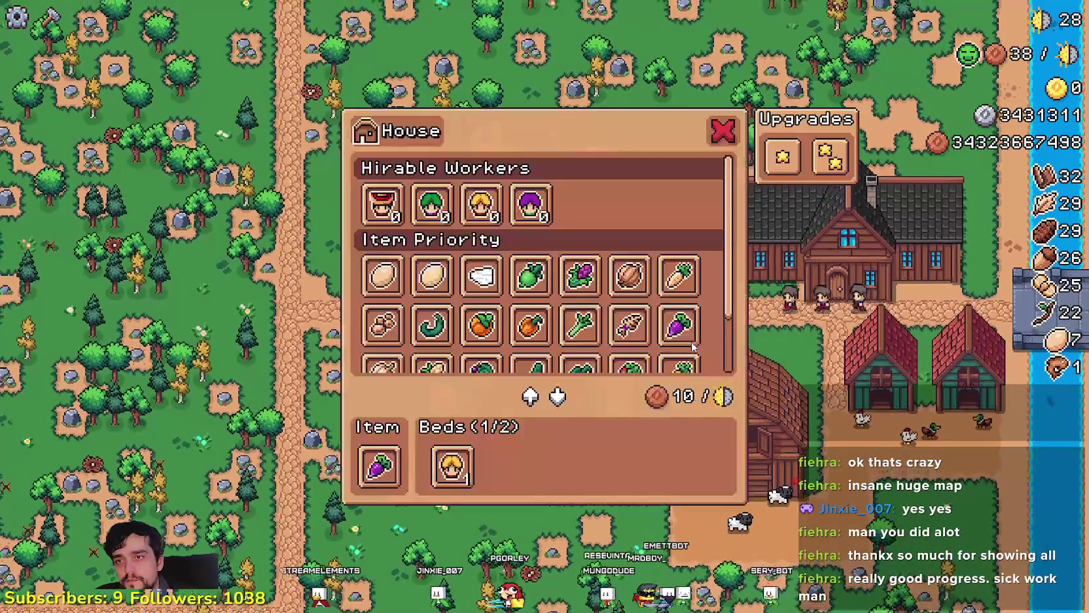
key(Escape)
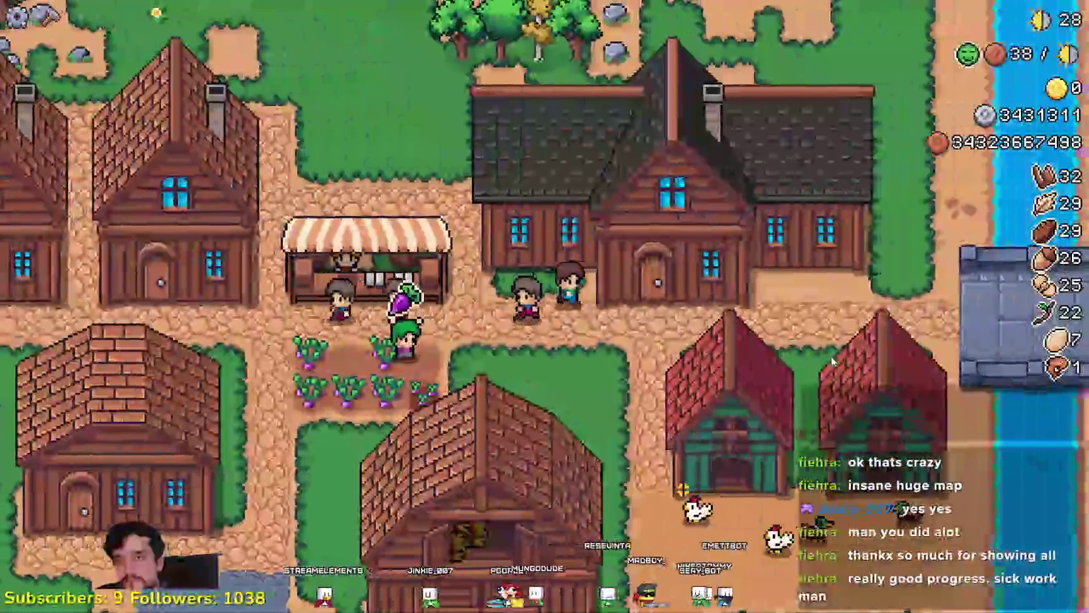
key(h)
key(Escape)
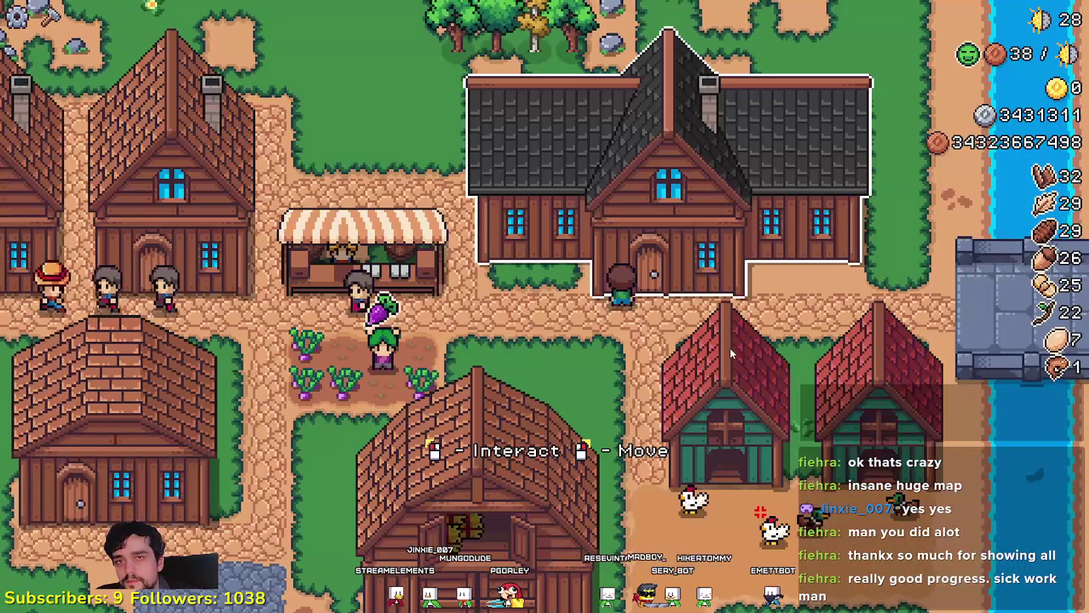
- Pause, quit to the title screen and scroll the save list to its empty slot
key(Escape)
click(634, 385)
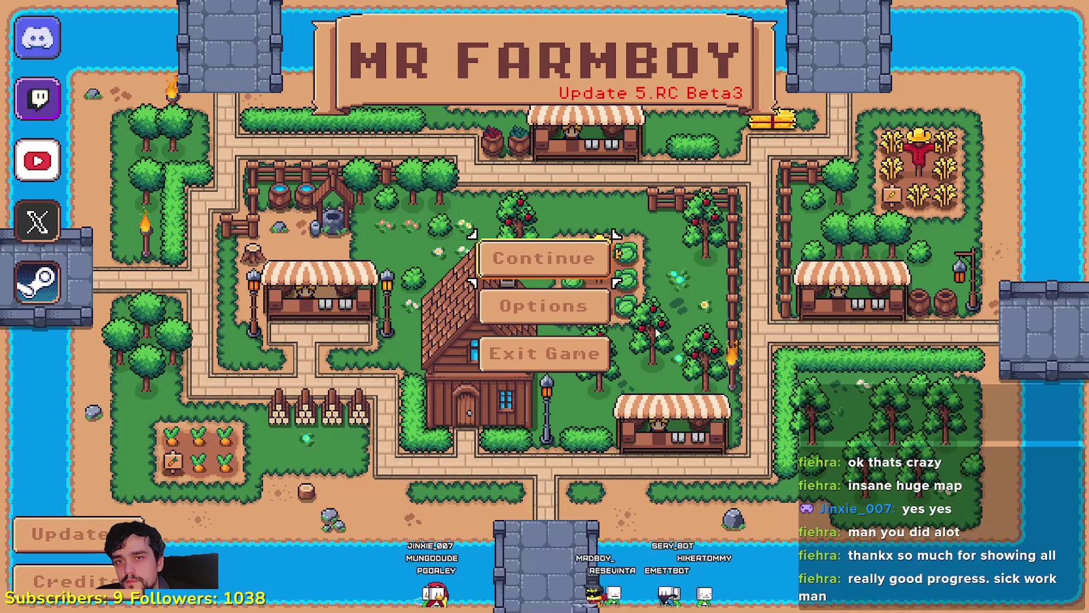
click(543, 257)
scroll(588, 309, down, 2)
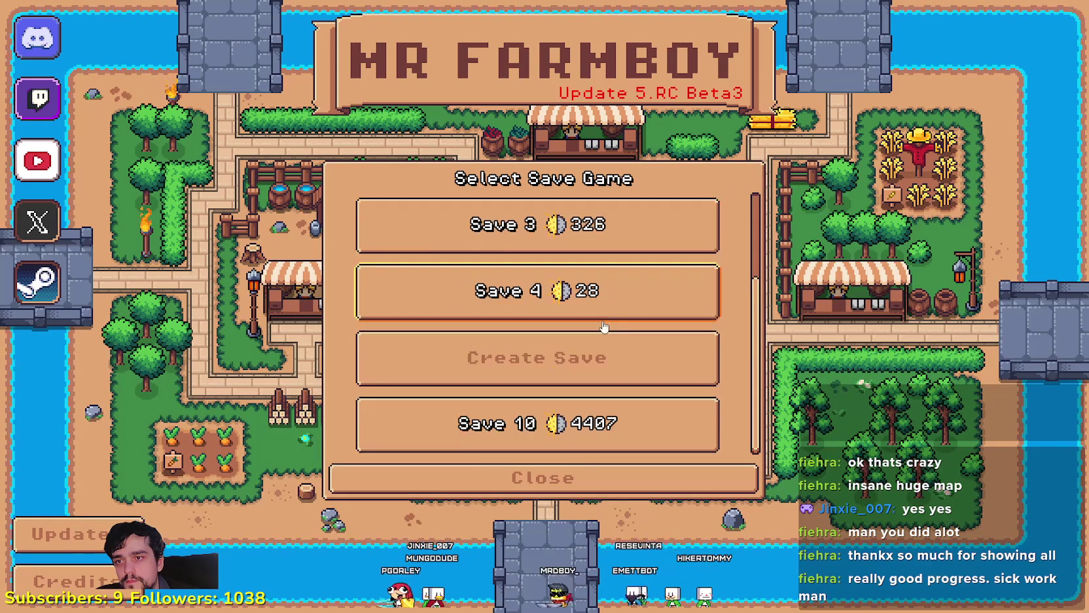
- Create a new Endless-mode save in the empty slot and dismiss the King's letter
click(624, 370)
click(752, 359)
click(528, 465)
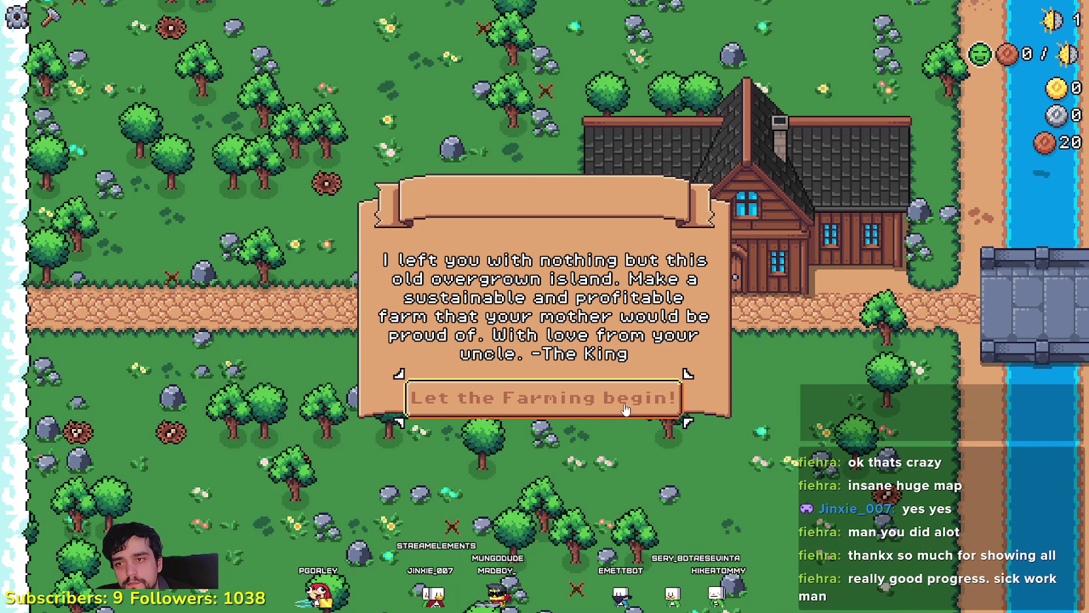
click(624, 402)
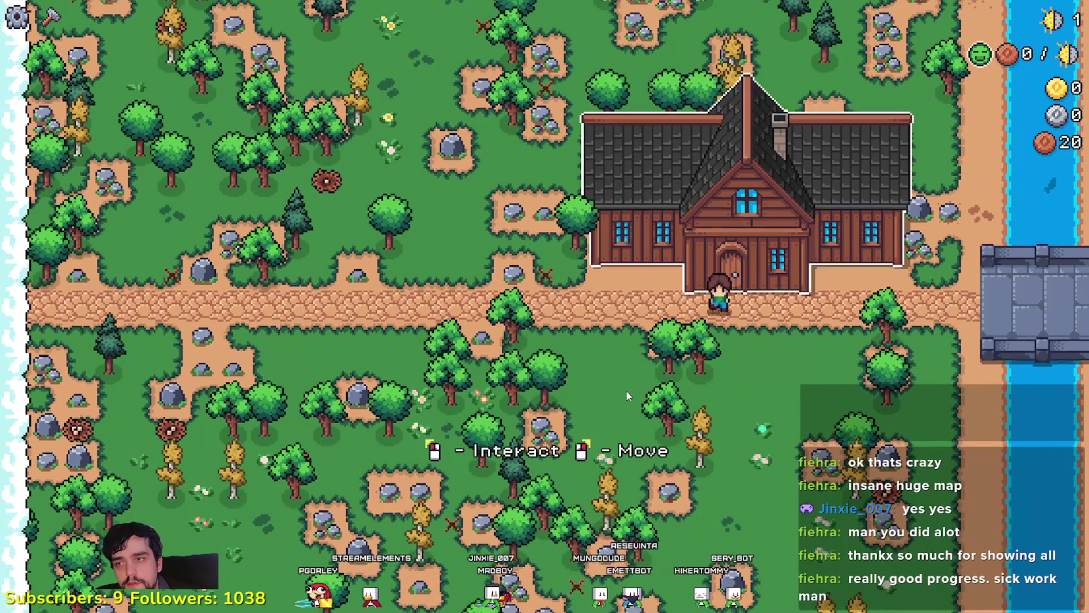
- Walk to the Player House, review its advancements, then pause to see the 20 copper stats
right_click(626, 389)
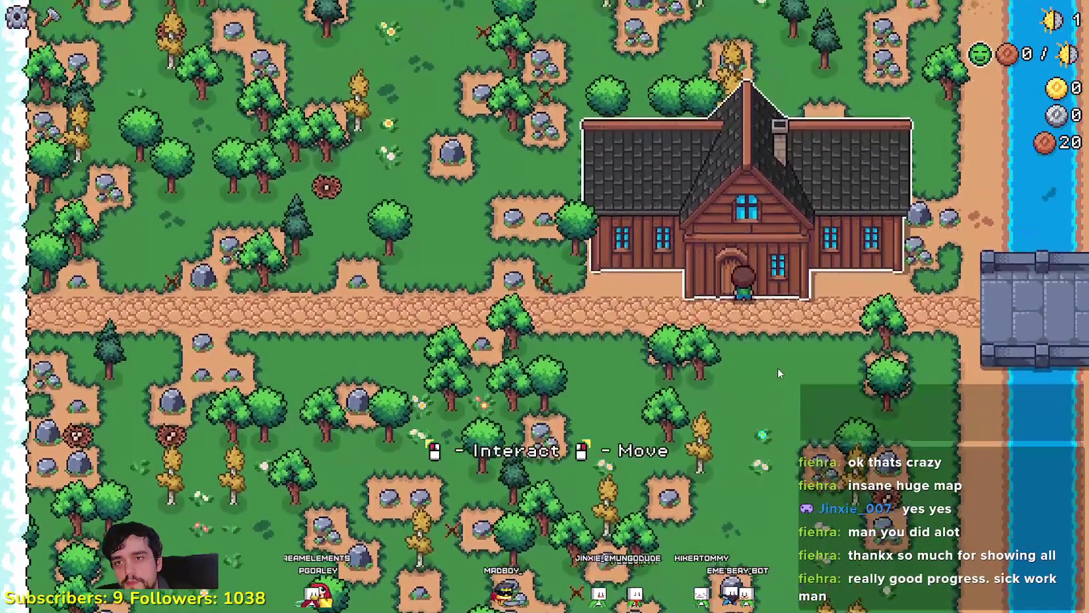
key(e)
key(Escape)
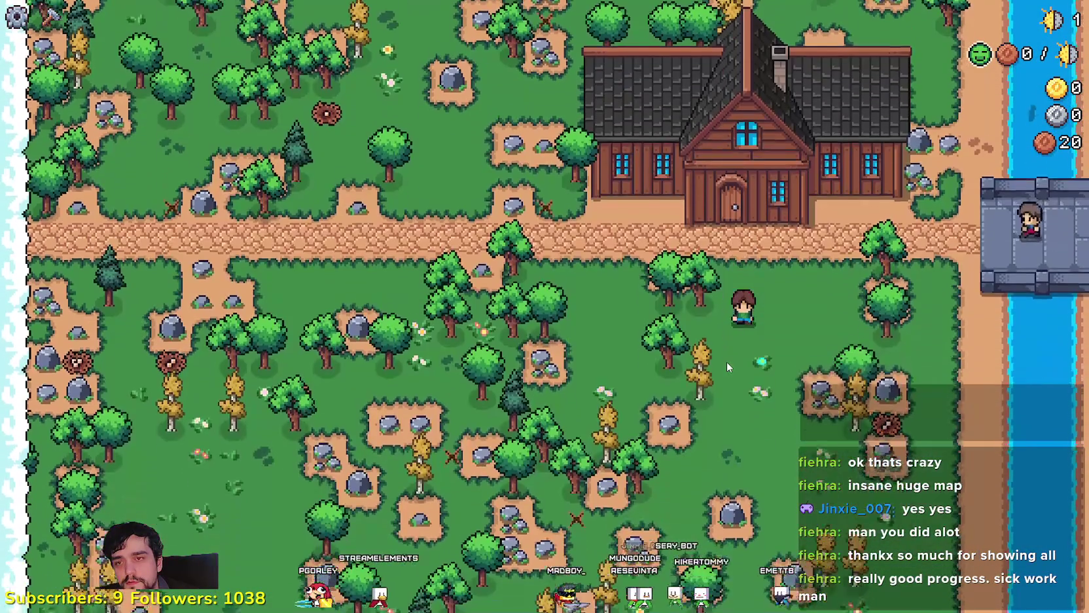
key(e)
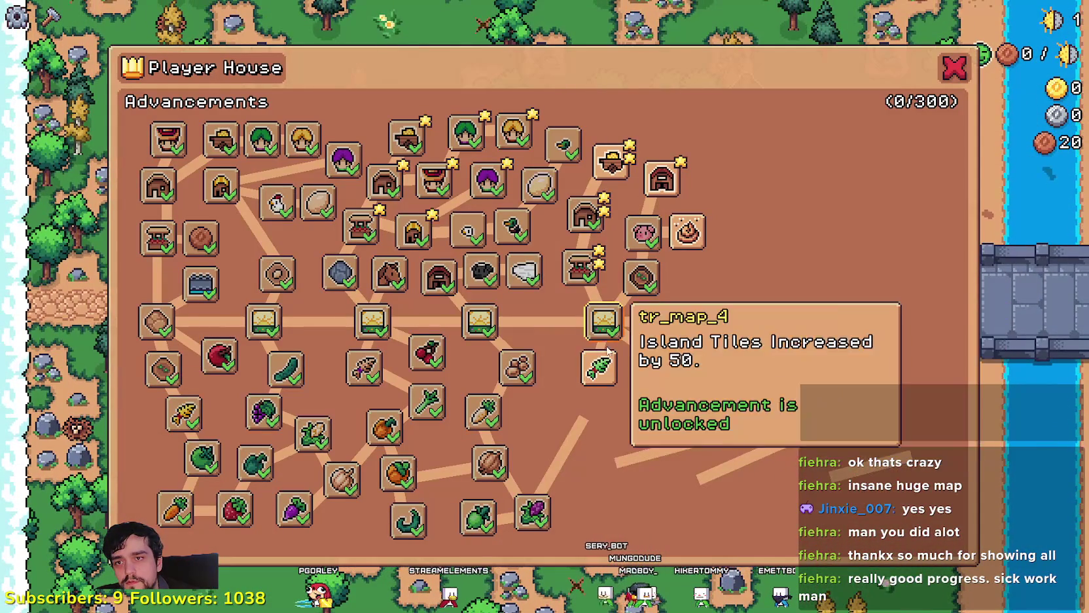
mouse_move(661, 362)
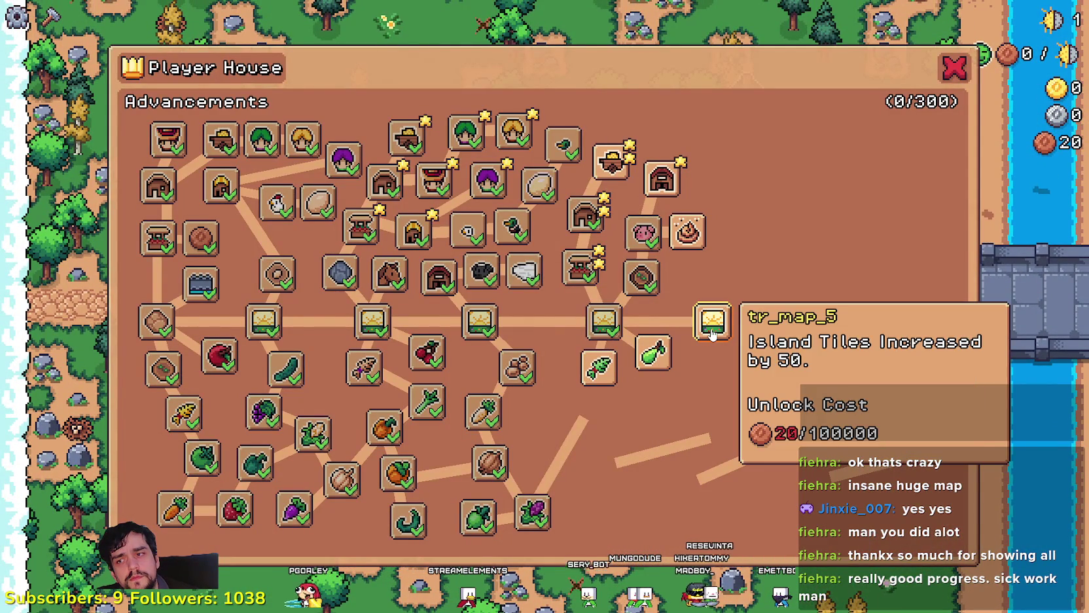
key(Escape)
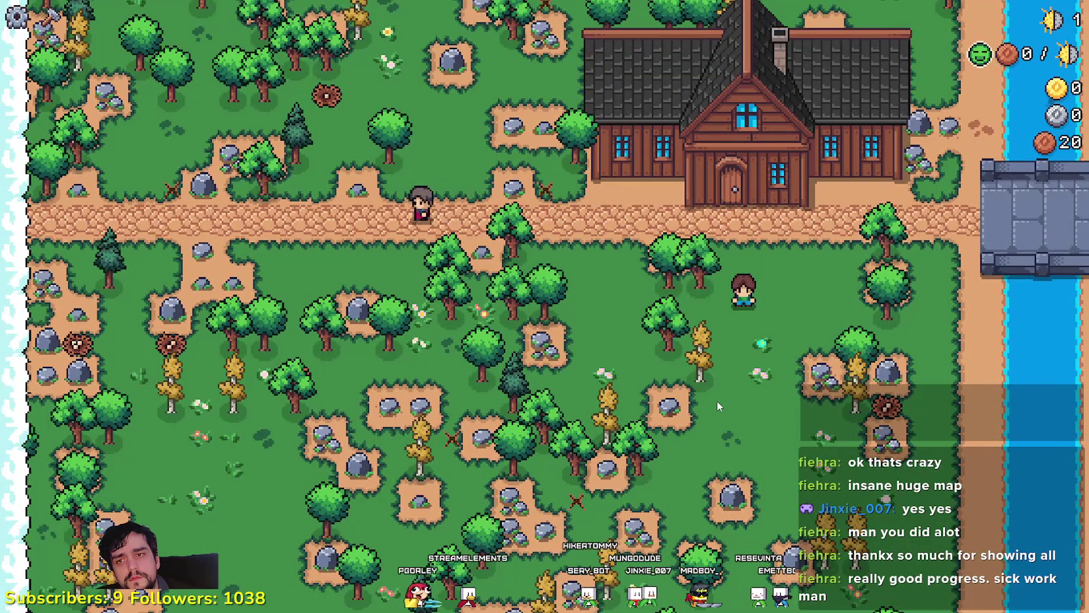
key(Escape)
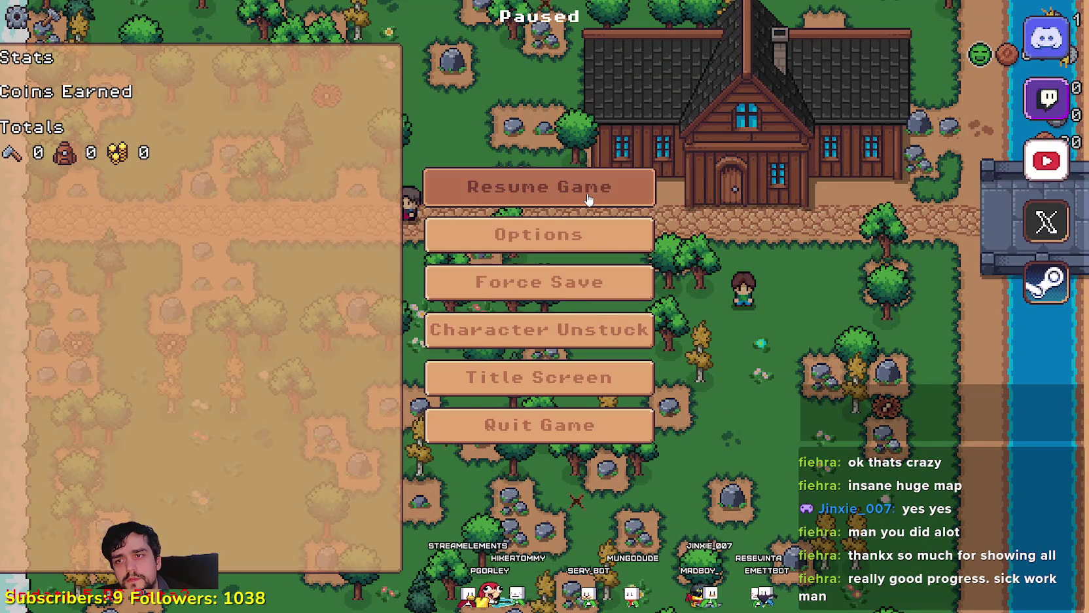
- Resume the game, set a breakpoint on stats_manager.gd line 118, then trigger the reset code
click(590, 191)
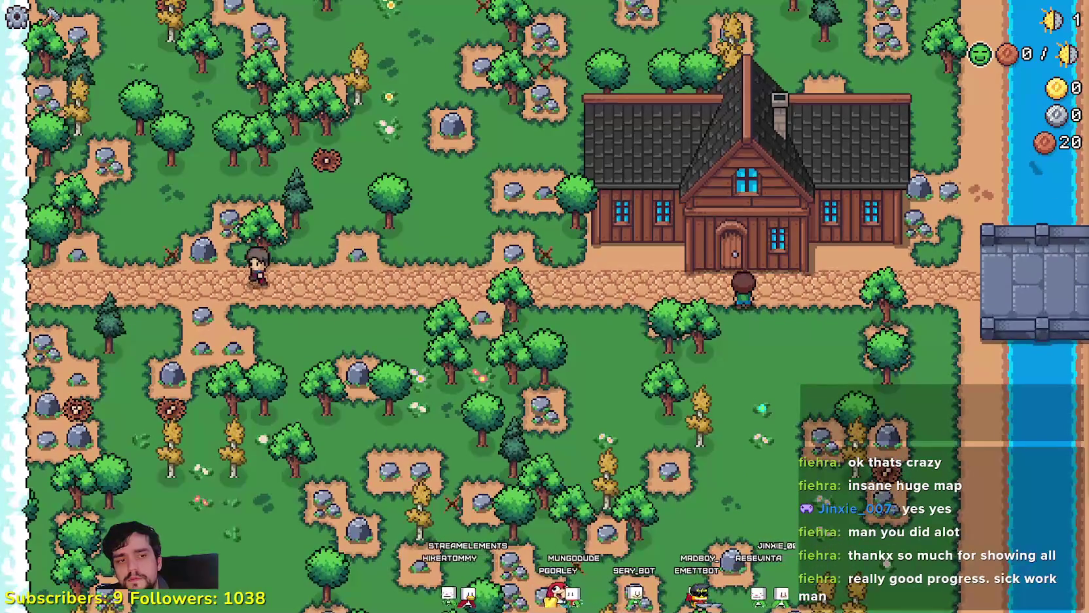
key(F8)
click(754, 258)
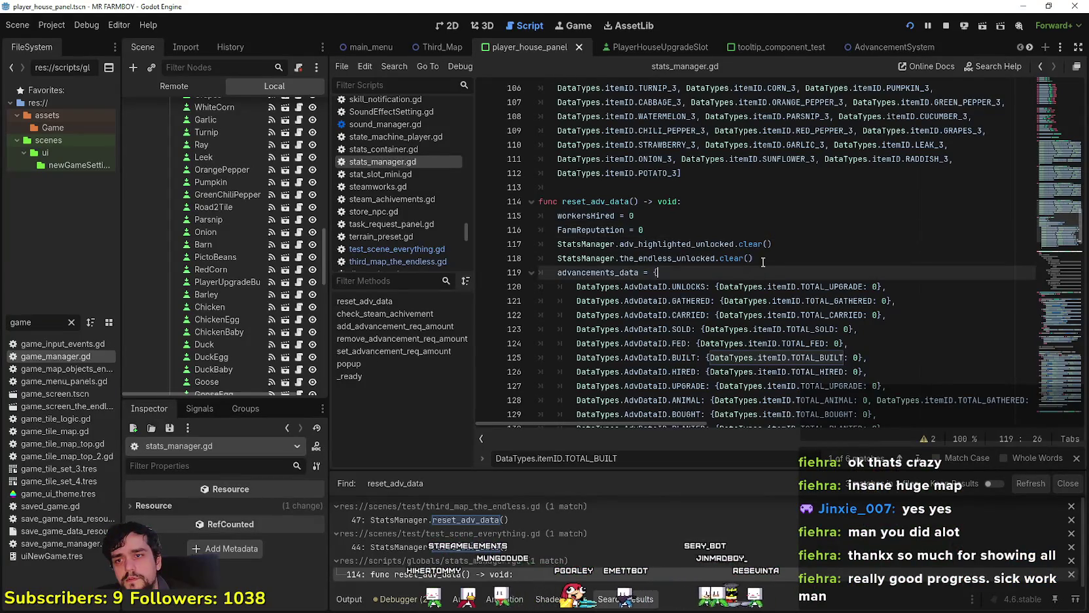
click(485, 260)
click(815, 266)
click(800, 256)
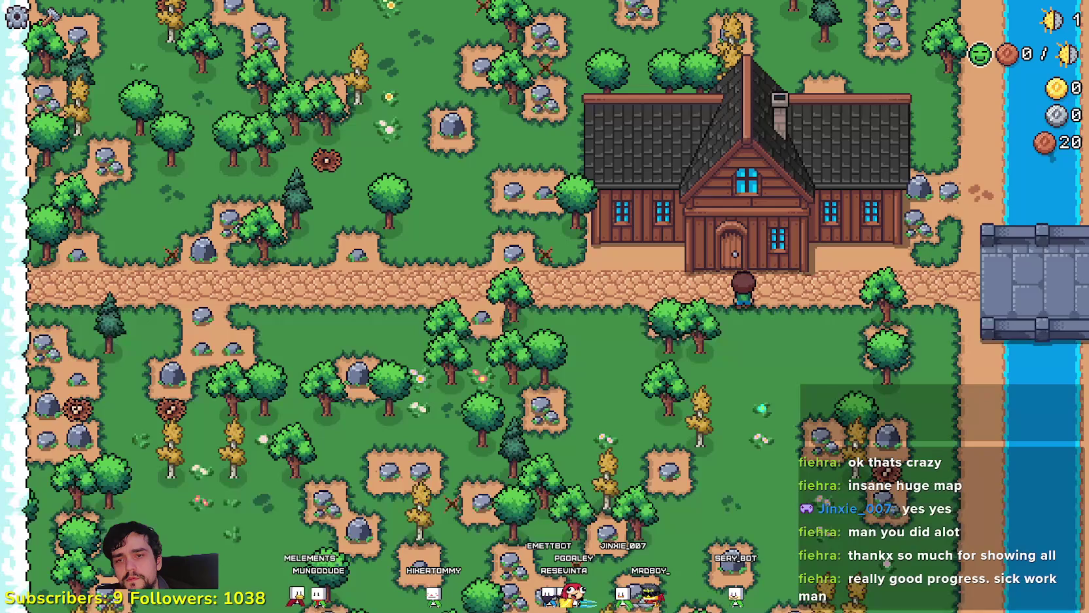
key(Escape)
key(Return)
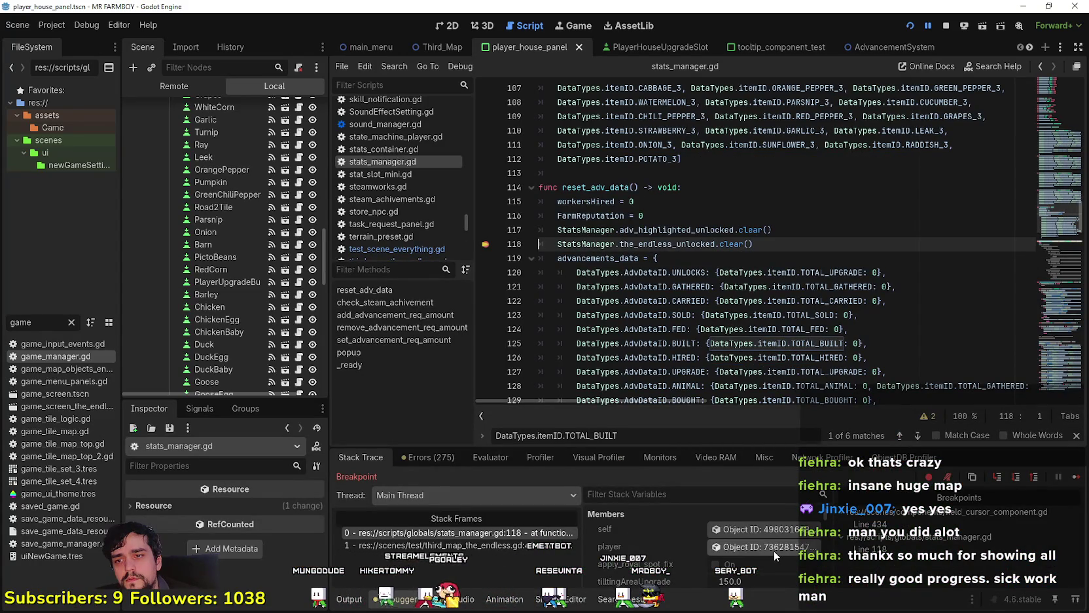
- Confirm in Stack Variables that the_endless_unlocked is an empty Array (size 0), then continue execution
scroll(774, 550, down, 3)
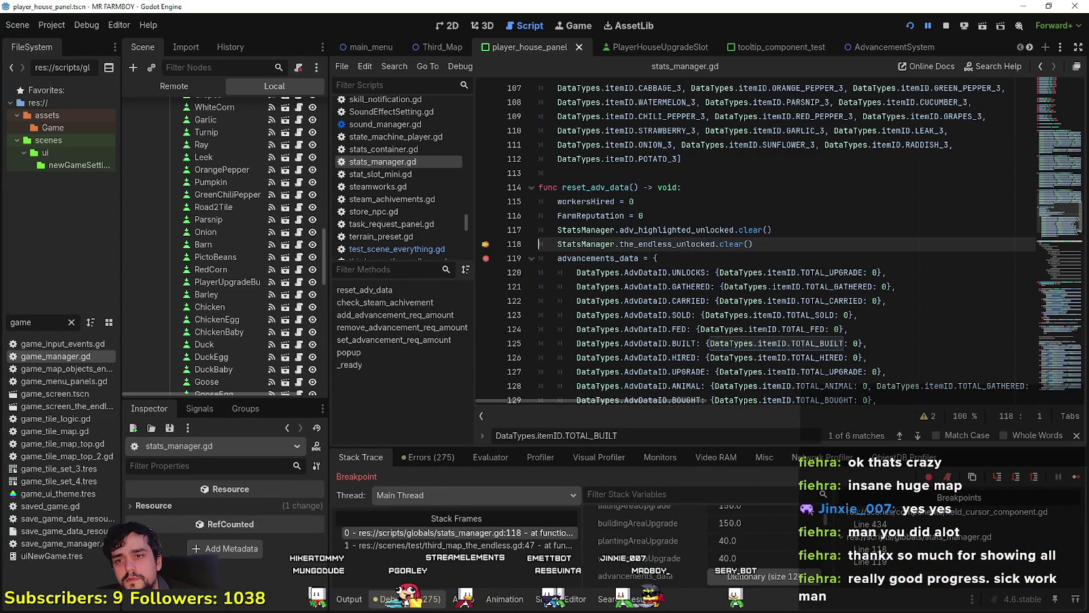
scroll(769, 522, down, 5)
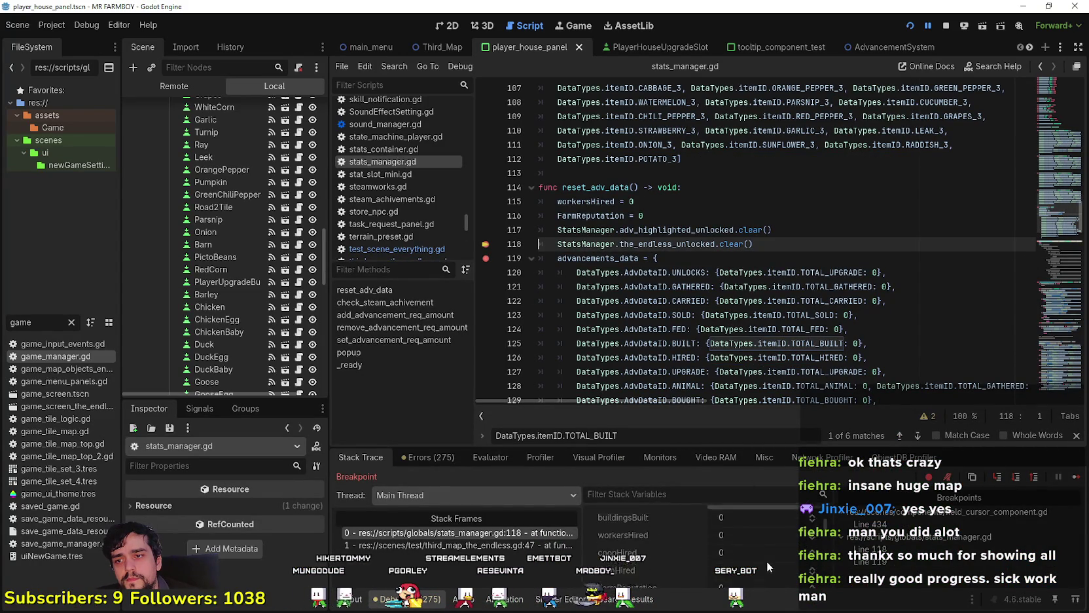
scroll(831, 543, down, 5)
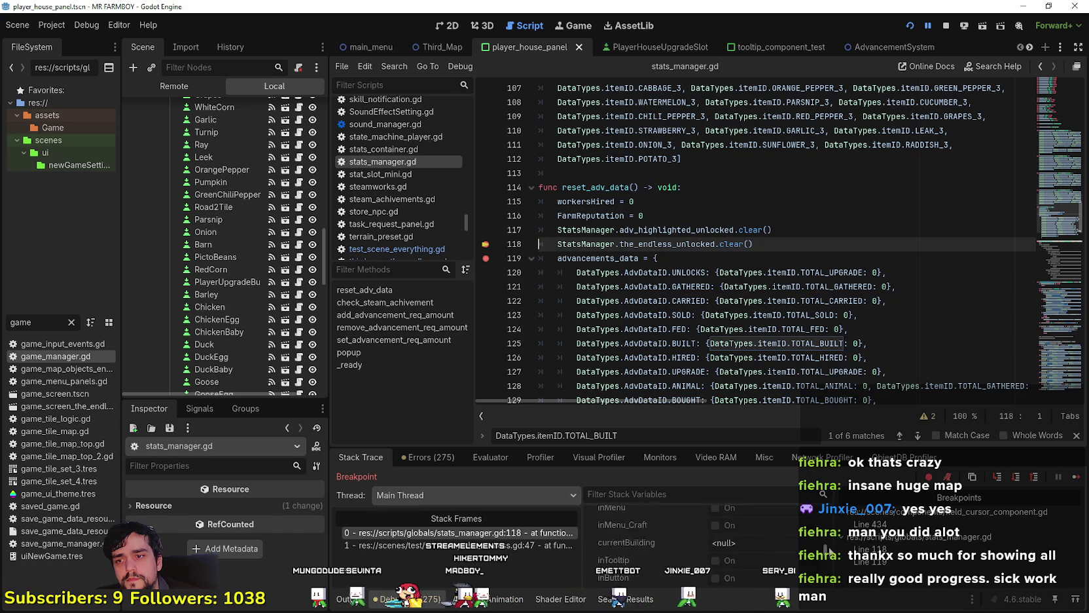
scroll(828, 553, down, 5)
scroll(785, 556, down, 1)
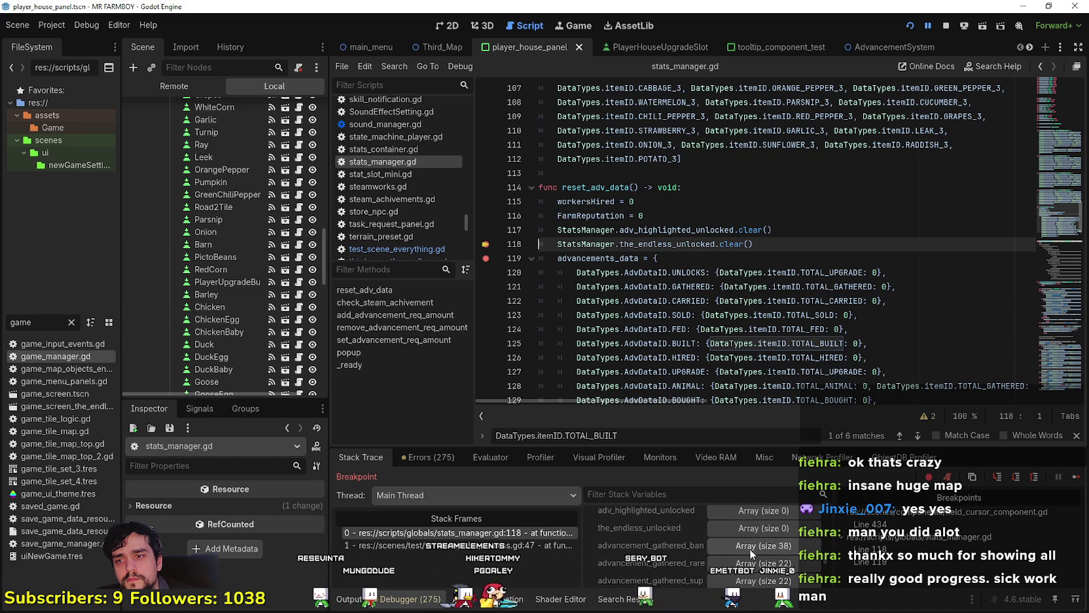
click(754, 528)
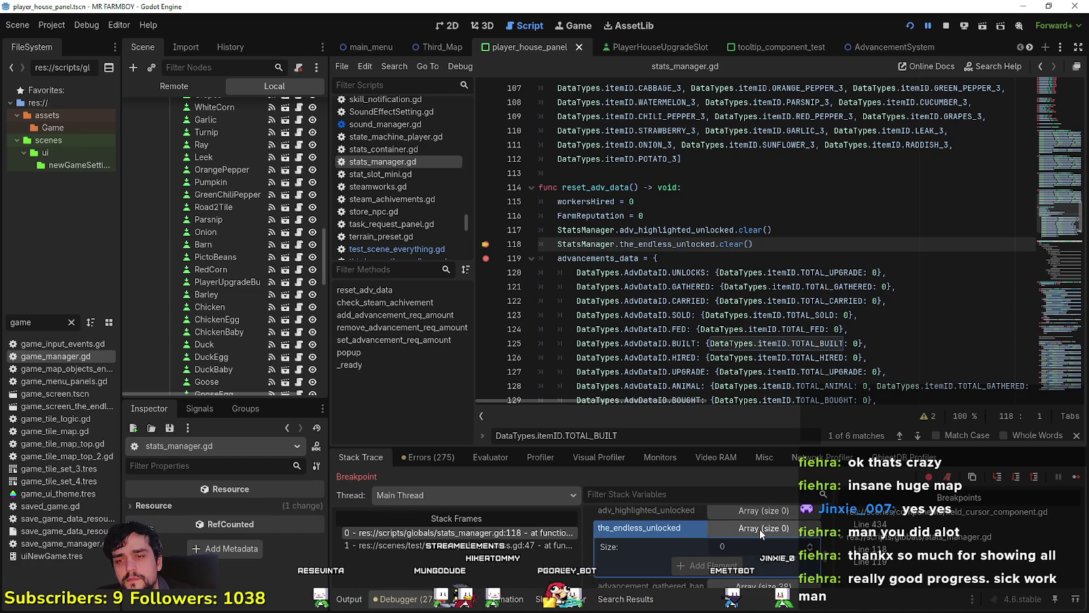
click(759, 528)
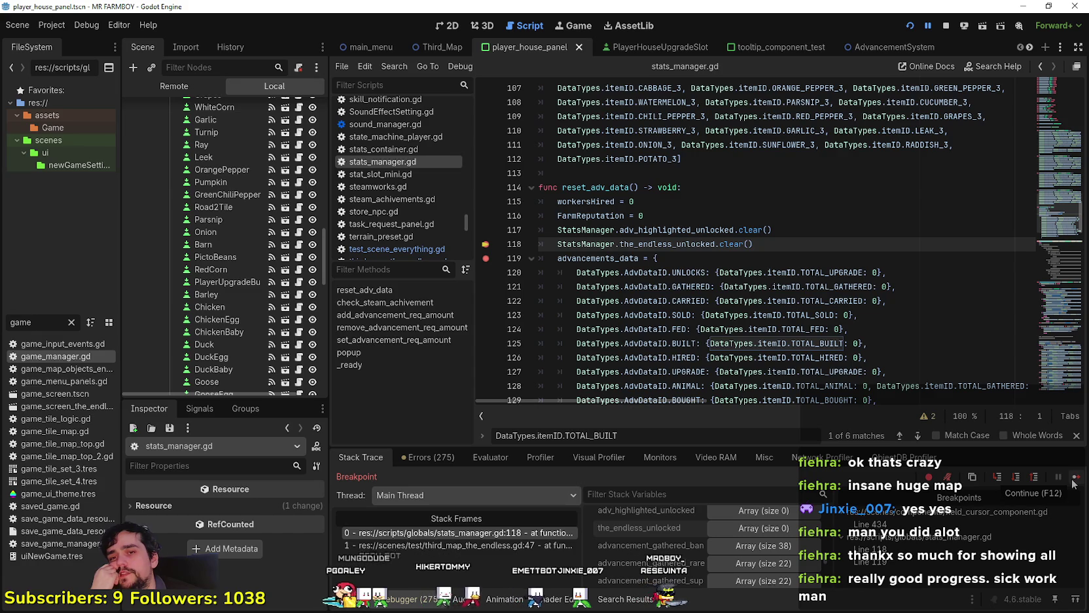
click(1074, 480)
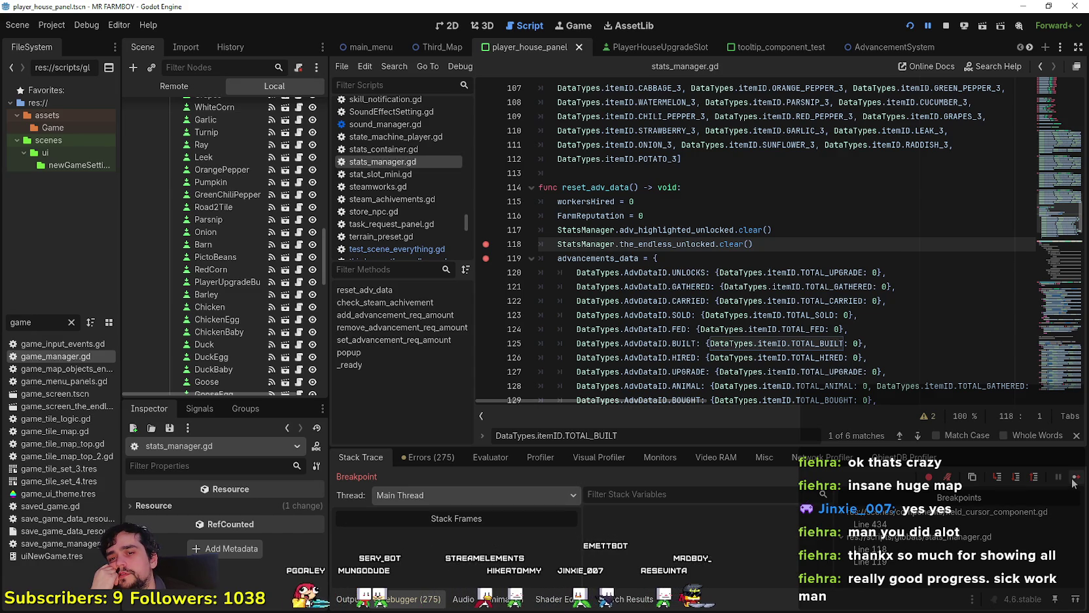
- Continue past the breakpoints and expand BetterTerrain, SceneLoader and MainMenu in the remote scene tree
click(1074, 483)
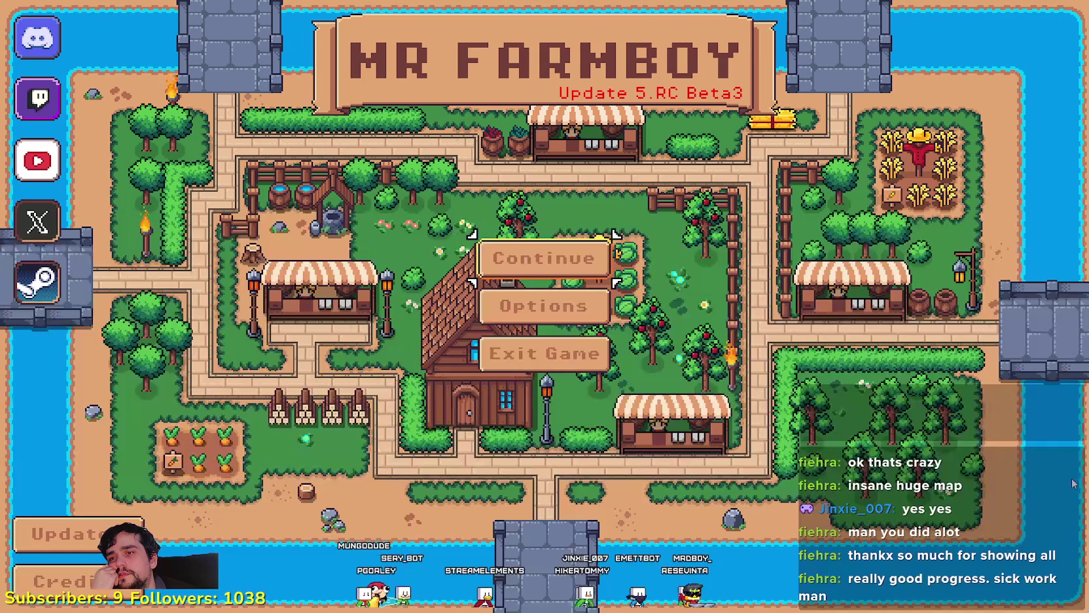
click(517, 258)
scroll(654, 341, down, 3)
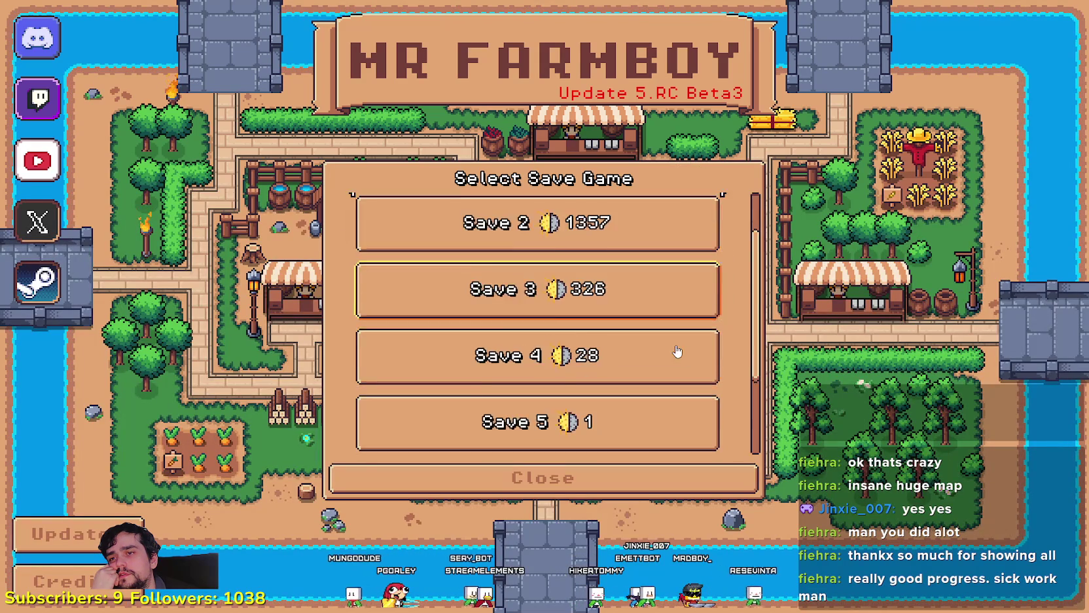
key(alt+Tab)
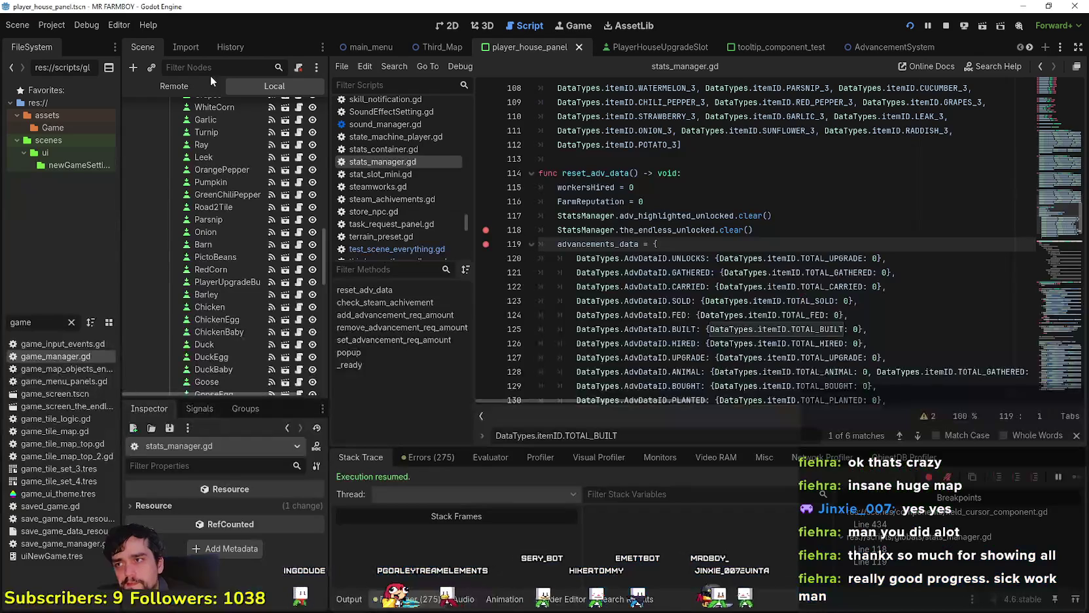
click(130, 271)
click(130, 259)
click(143, 271)
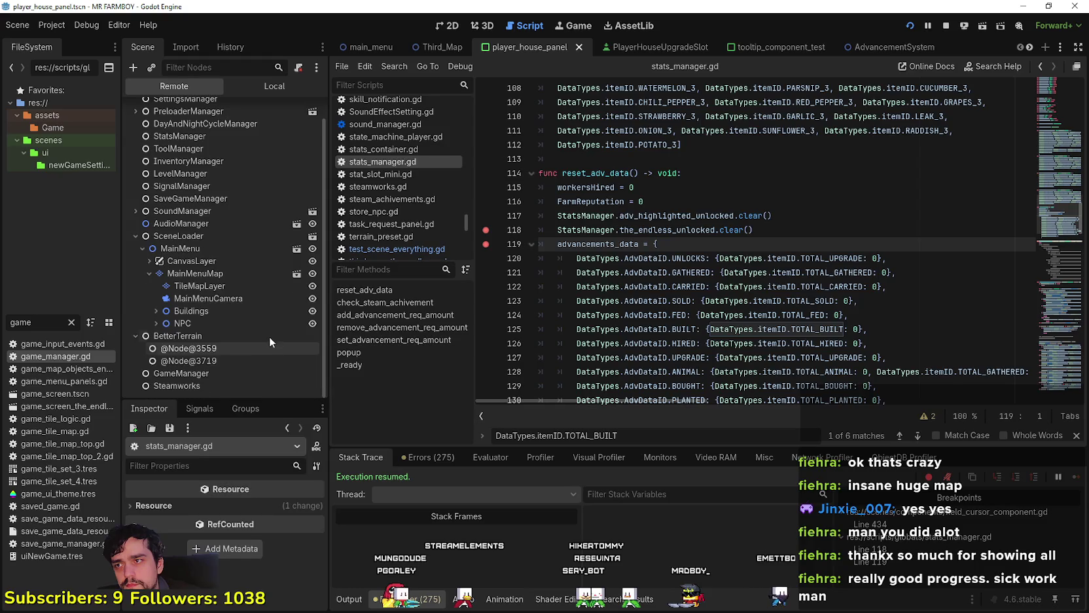
key(alt+Tab)
key(alt+Tab)
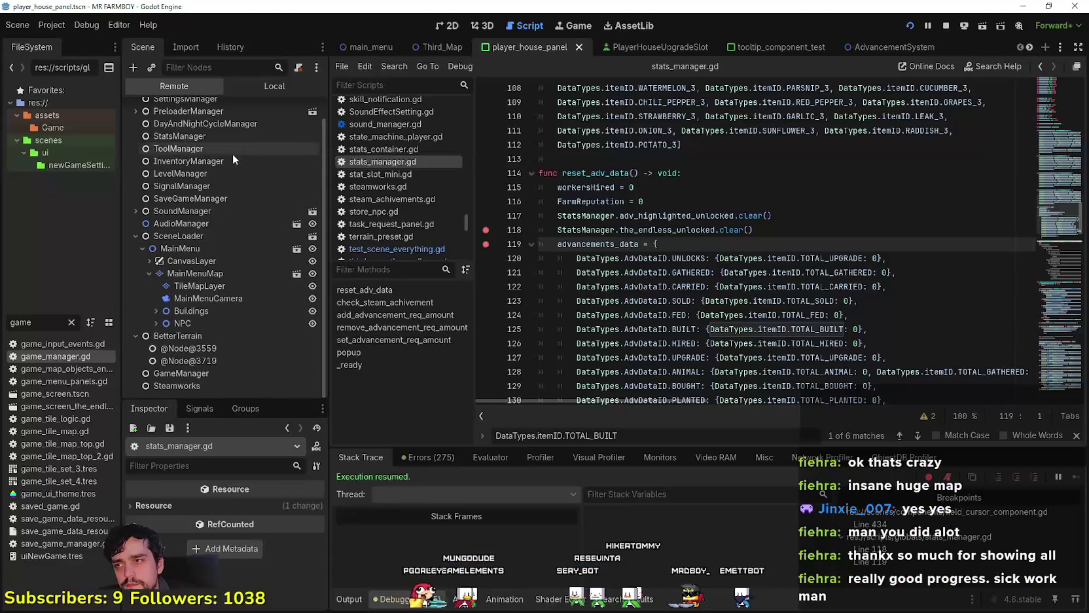
- Inspect StatsManager's live advancement_gathered_rare and advancement_gathered_super_rare arrays
click(232, 152)
click(226, 136)
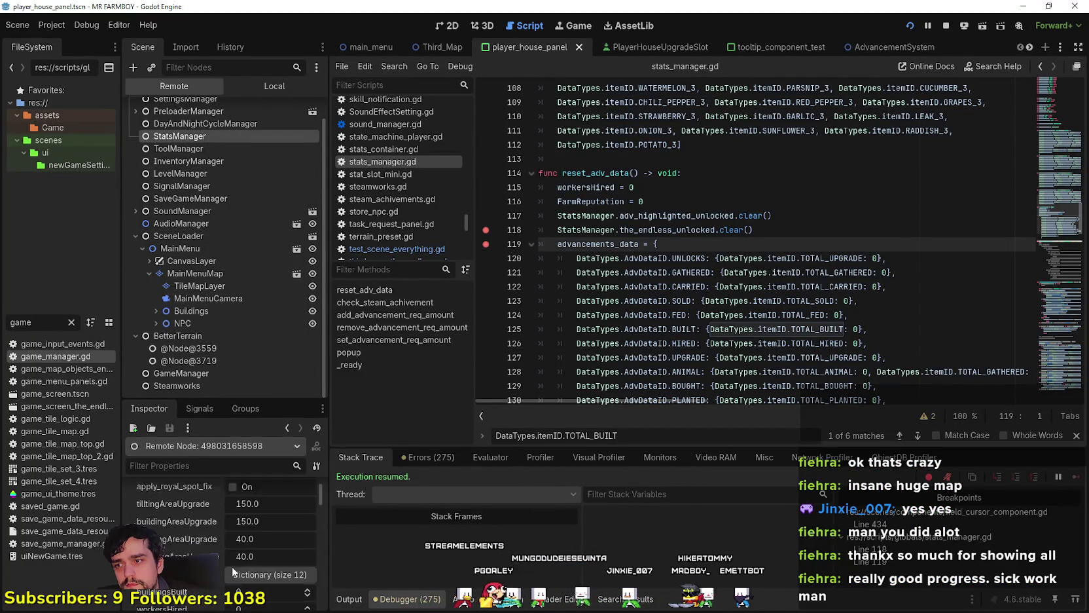
mouse_move(320, 508)
mouse_down()
mouse_move(323, 561)
mouse_move(447, 553)
mouse_up()
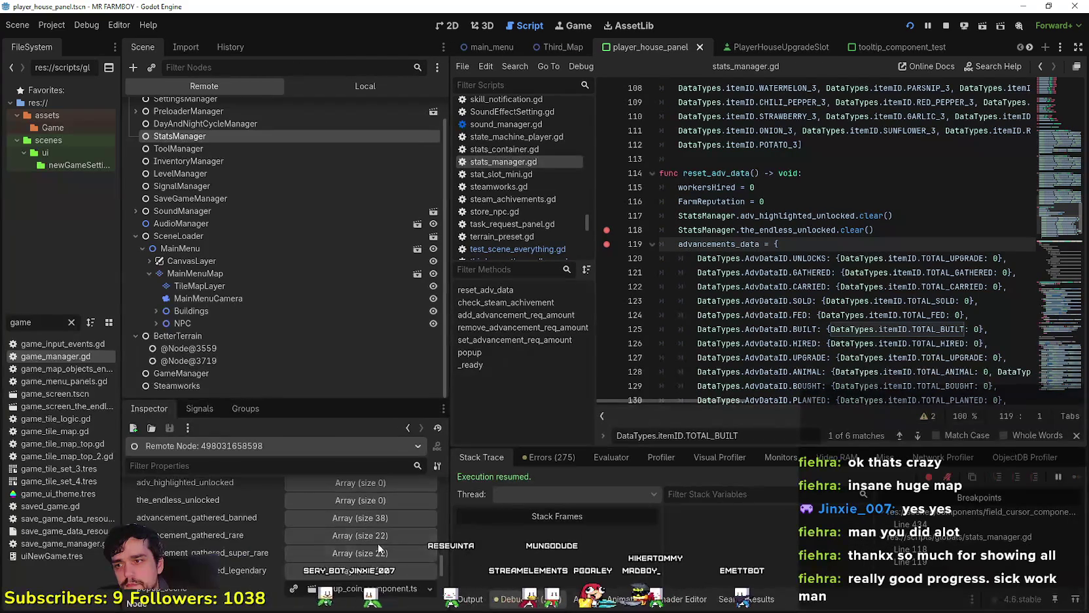
click(380, 535)
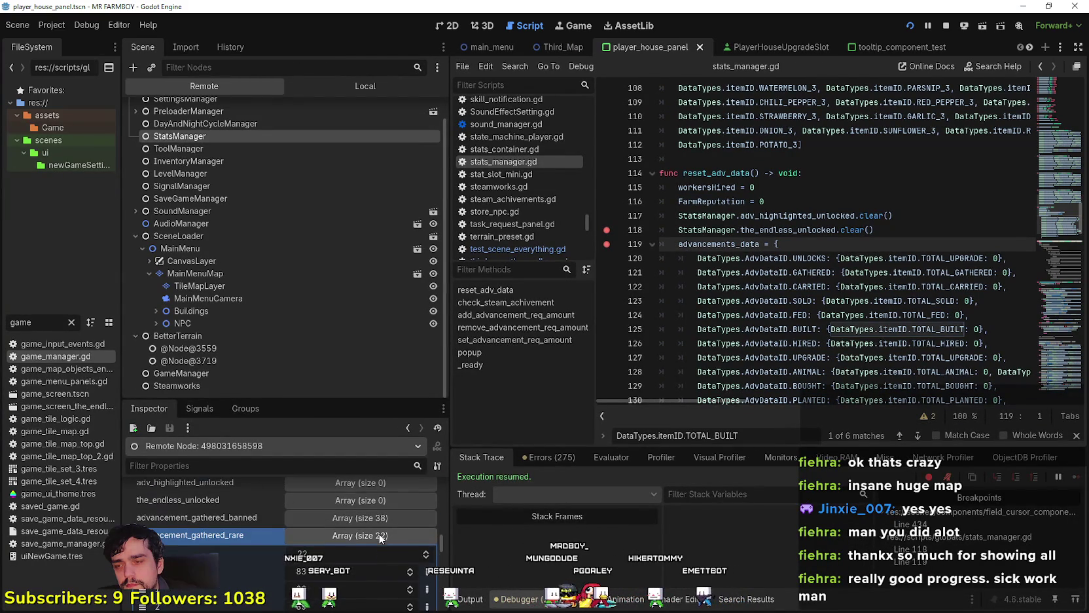
click(379, 534)
click(381, 553)
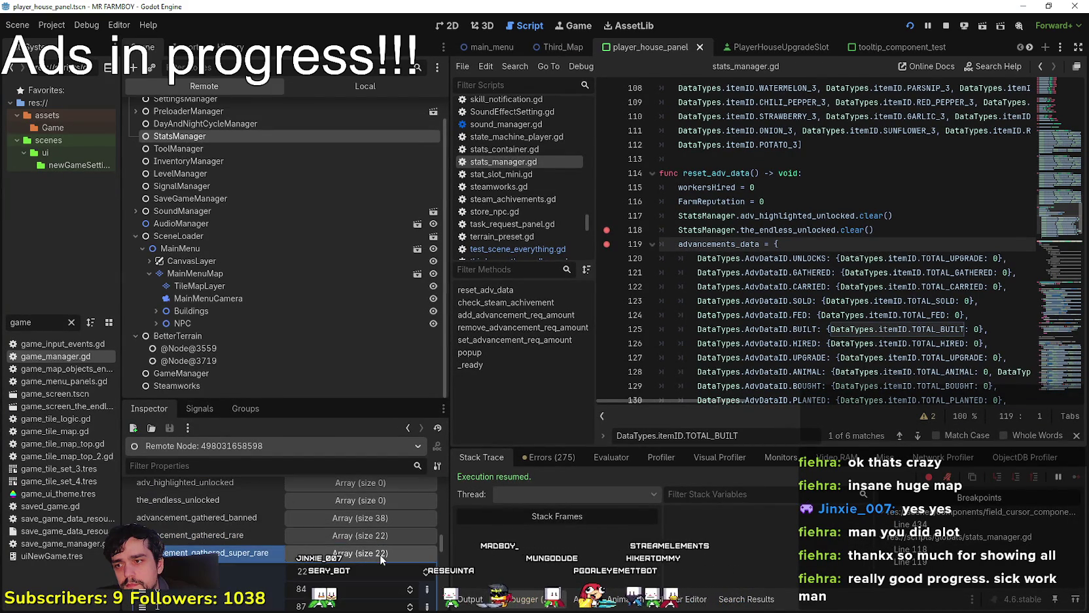
click(380, 554)
scroll(381, 553, down, 2)
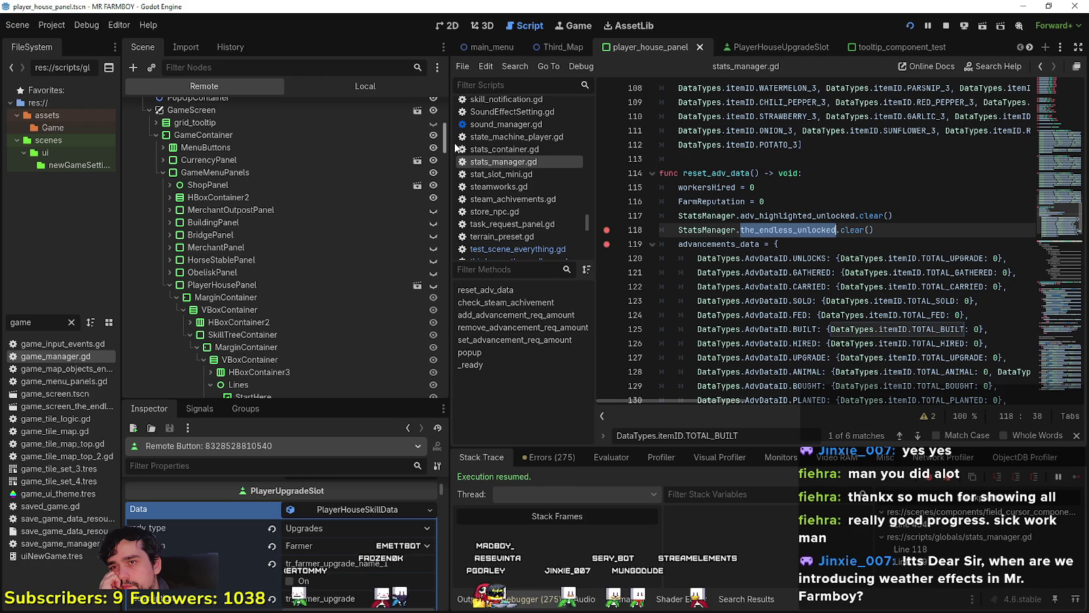
- Search the project for reset_adv_data and open its call in third_map_the_endless.gd
click(712, 173)
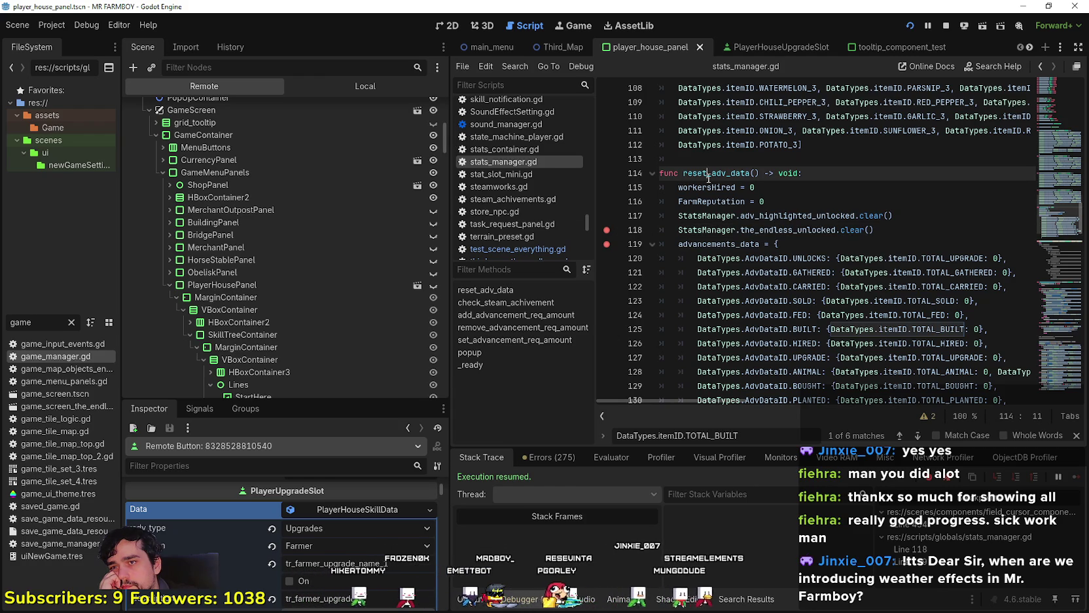
double_click(711, 173)
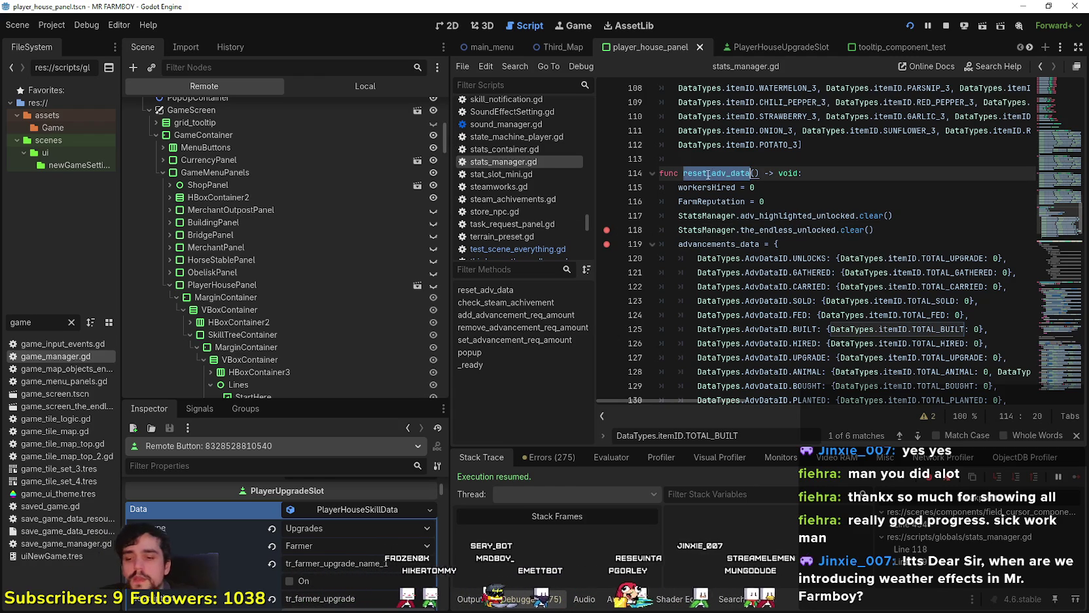
key(ctrl+shift+f)
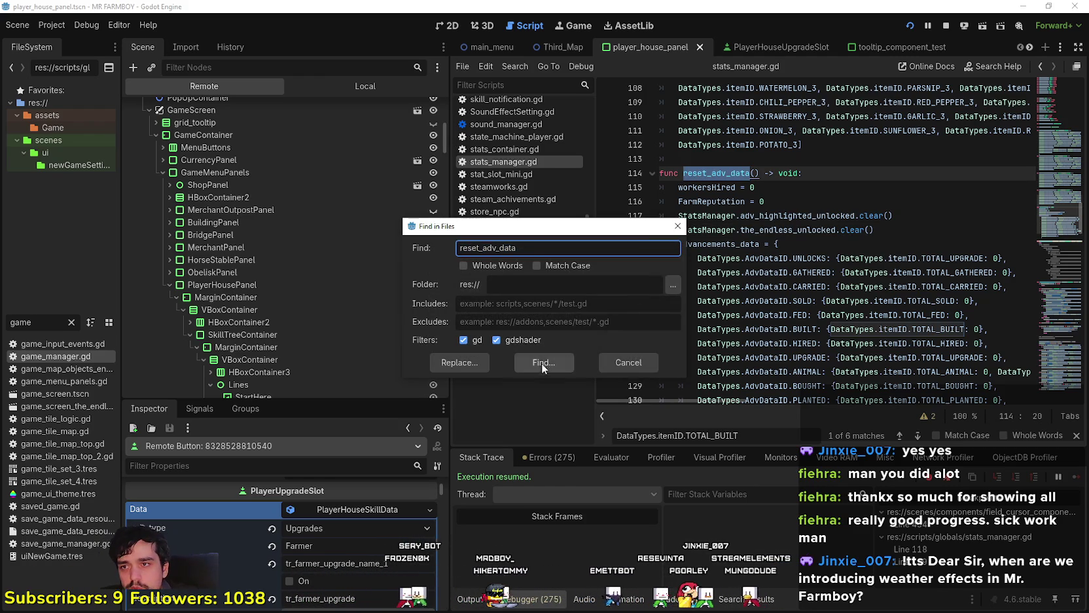
click(545, 362)
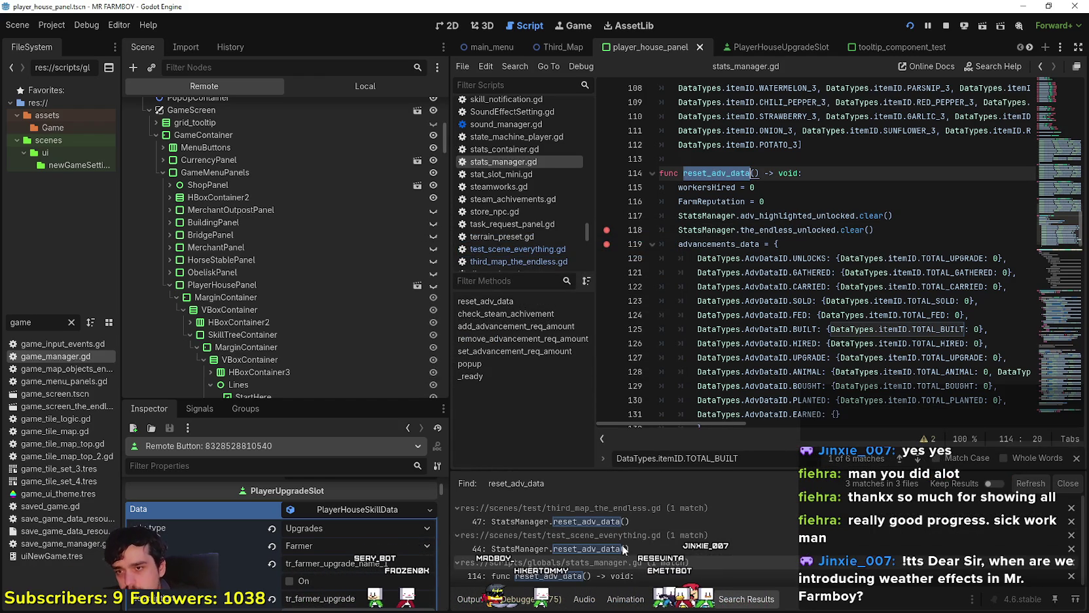
click(726, 518)
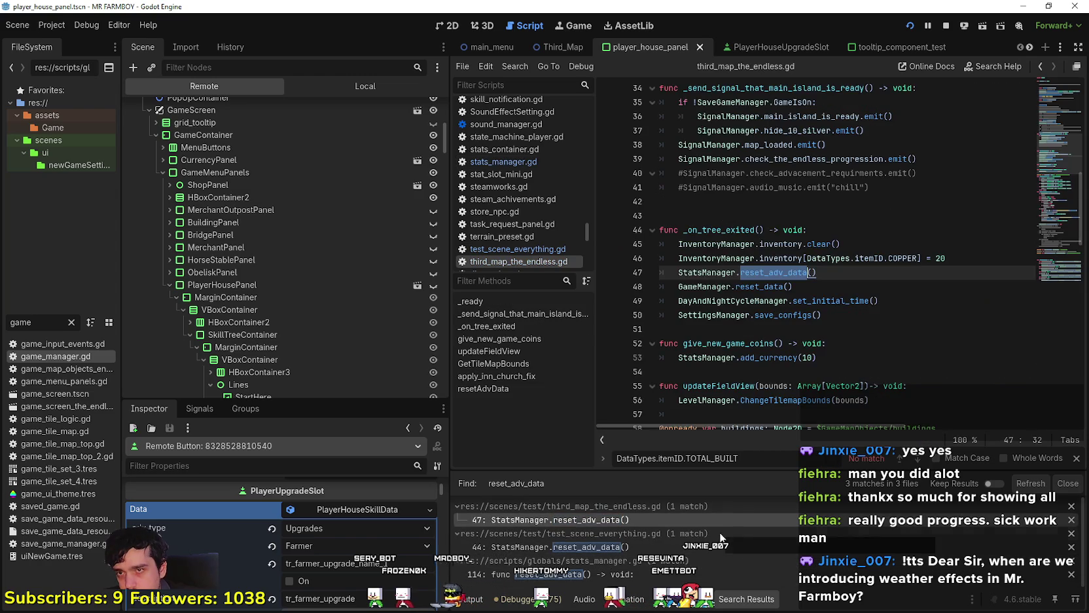
- Review the starting COPPER line and GameManager reset call, then switch the Scene dock to Local
click(851, 267)
drag(851, 267, 852, 267)
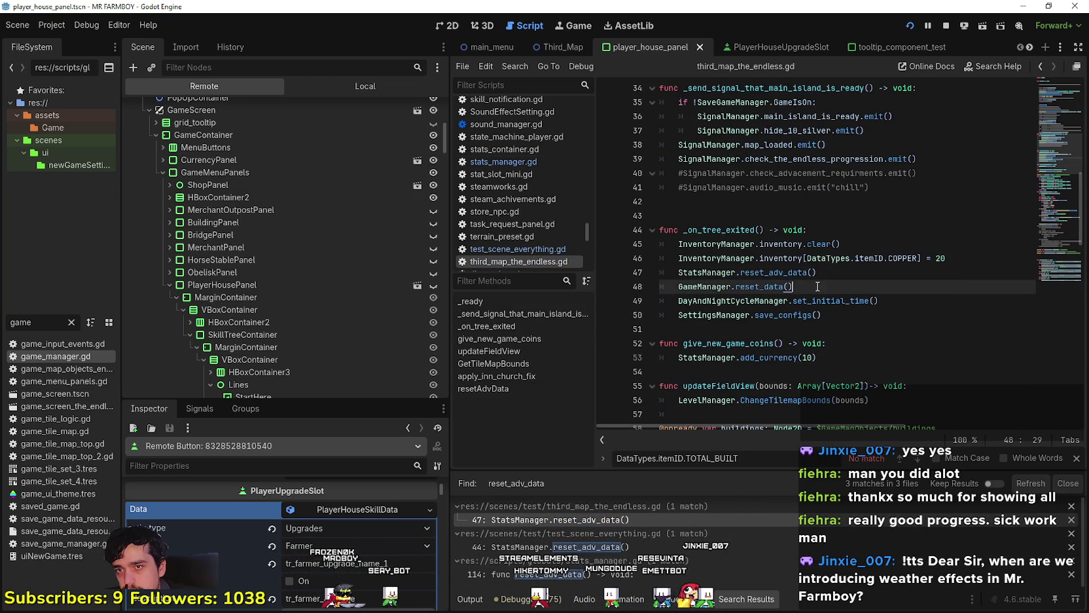
click(795, 286)
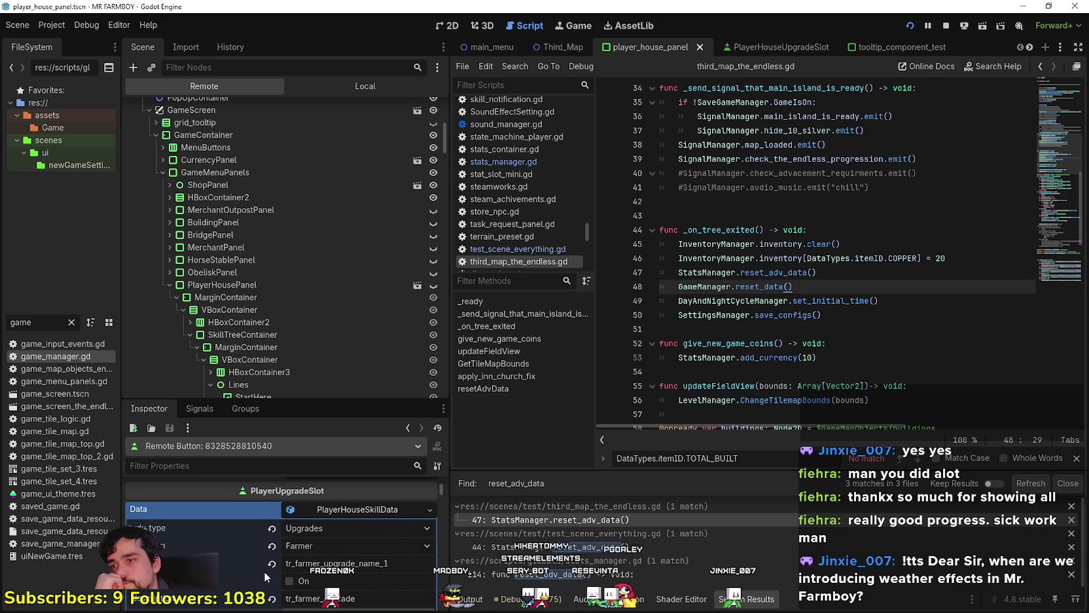
scroll(264, 571, down, 1)
scroll(303, 314, down, 6)
scroll(347, 275, up, 2)
mouse_move(444, 147)
mouse_down()
mouse_move(432, 252)
mouse_move(442, 324)
mouse_move(444, 184)
mouse_up()
click(375, 83)
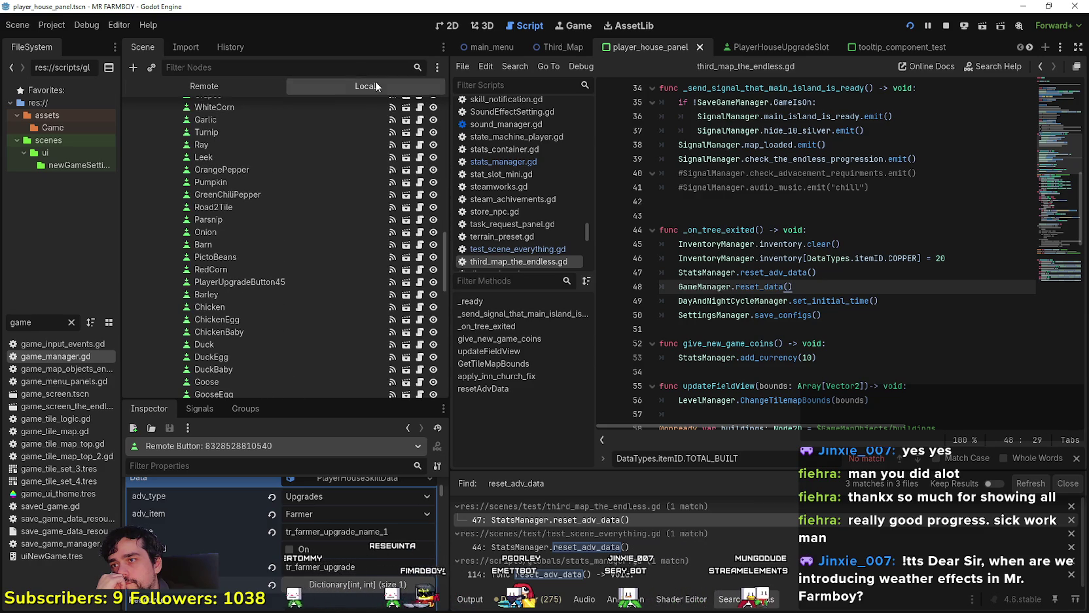
- Look through player_house_upgrade_slot.gd and launch the game with F5
click(419, 198)
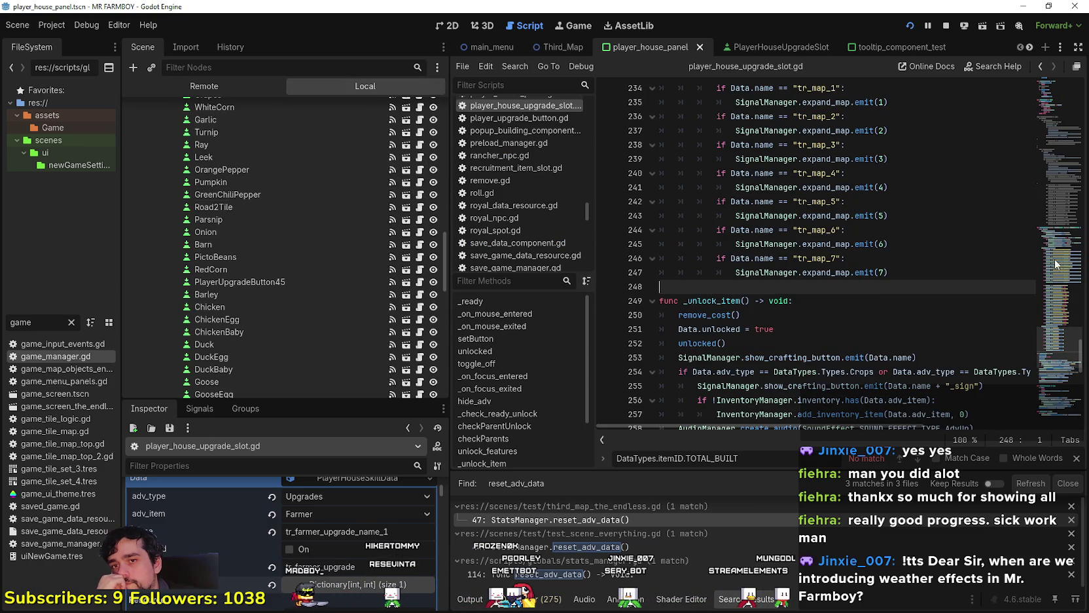
drag(1055, 347, 1046, 417)
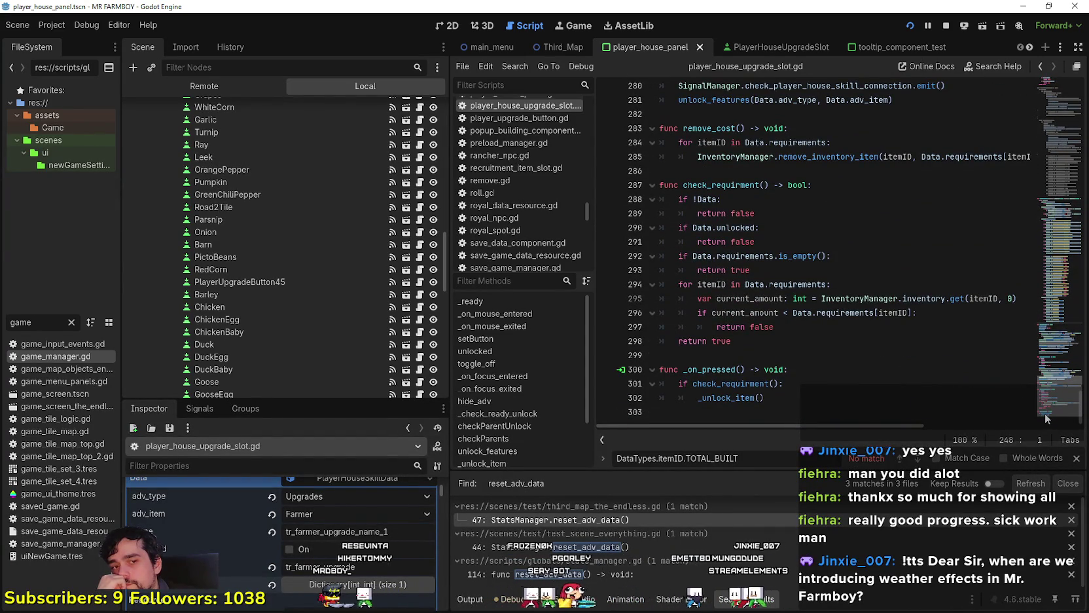
key(F5)
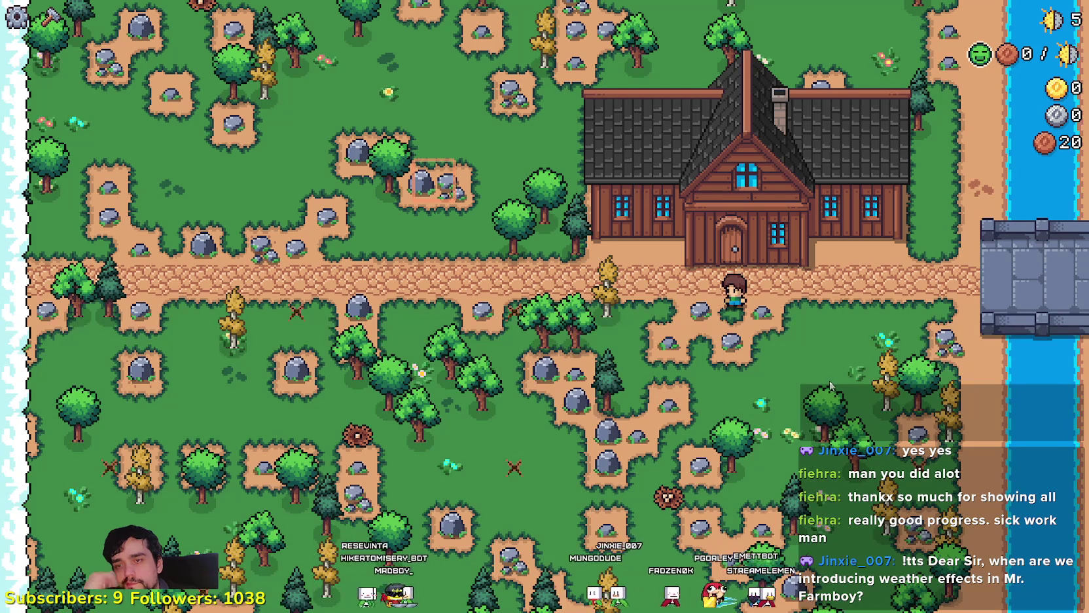
- Open the Player House advancements at the house door, confirm the crop advancements are unlocked, and stop the game
key(w)
key(e)
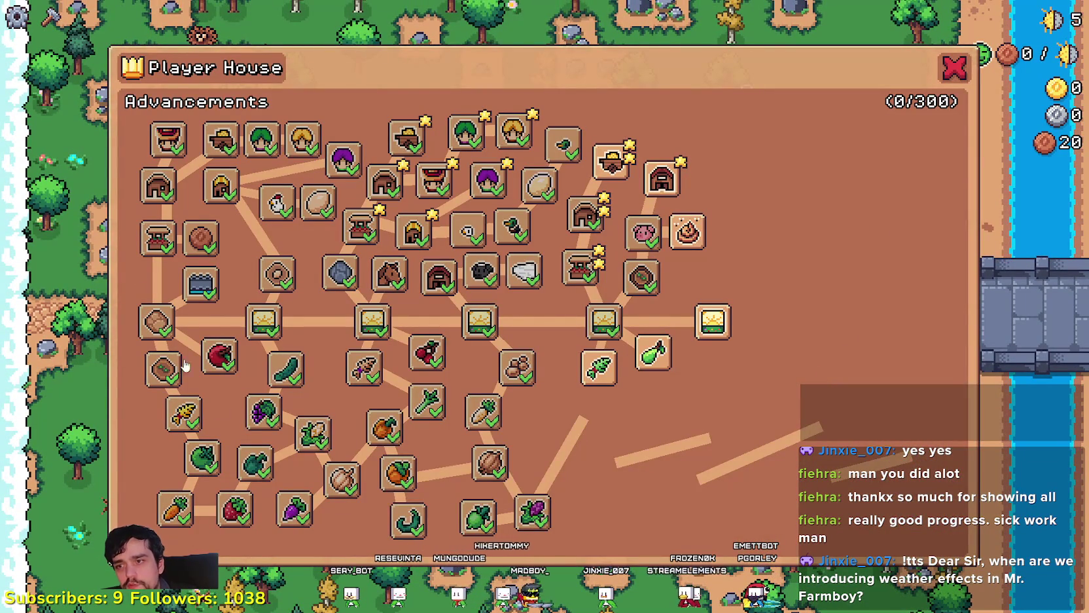
mouse_move(400, 476)
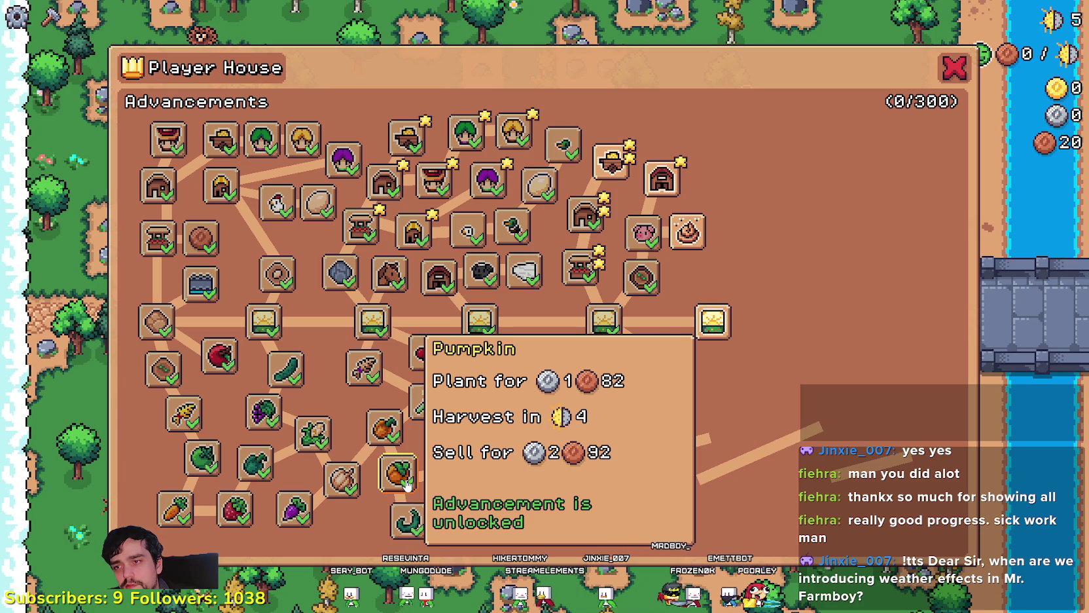
mouse_move(481, 393)
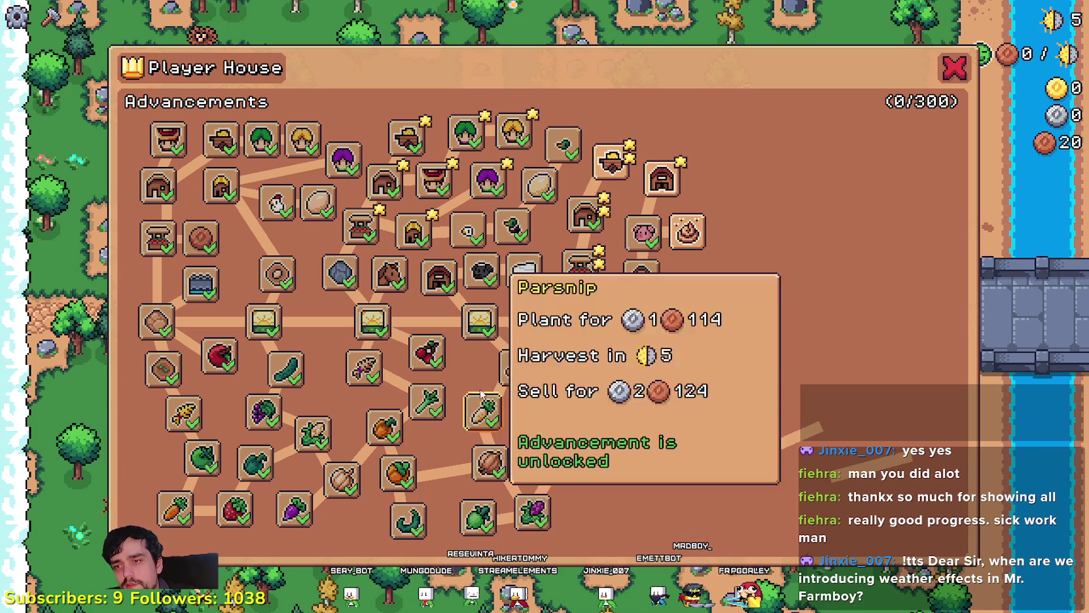
mouse_move(515, 511)
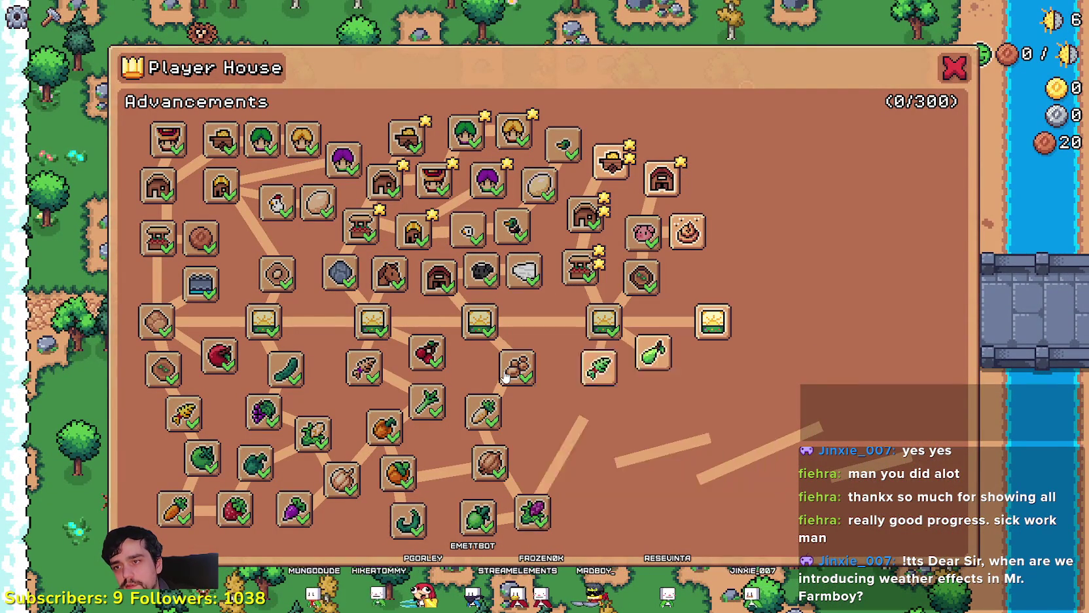
mouse_move(505, 378)
key(alt+Tab)
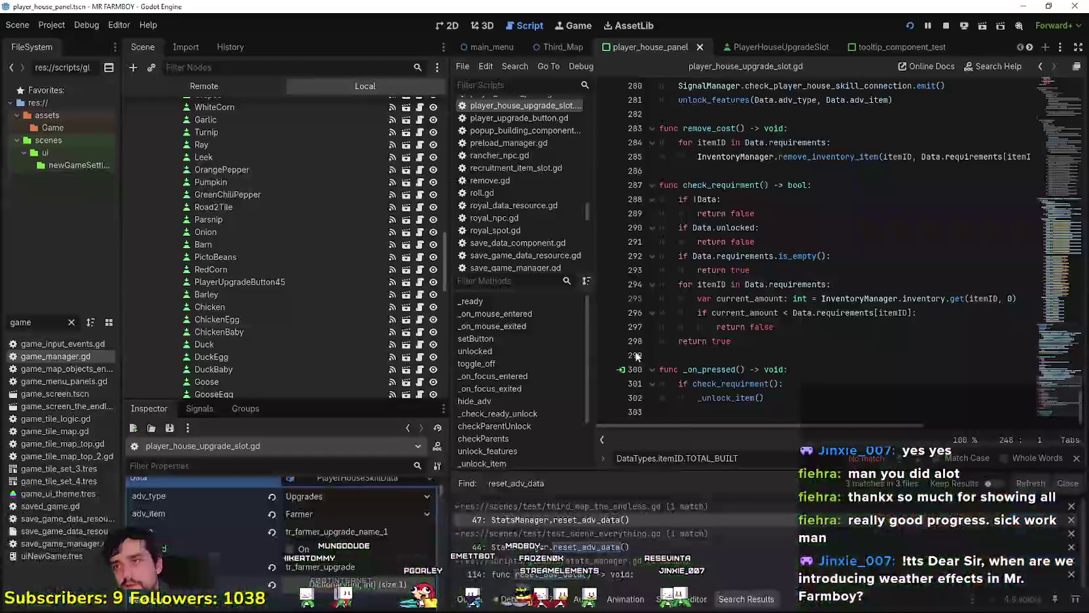
- In the Remote tree, inspect the live StatsManager and confirm the_endless_unlocked is empty
click(243, 85)
scroll(298, 280, up, 5)
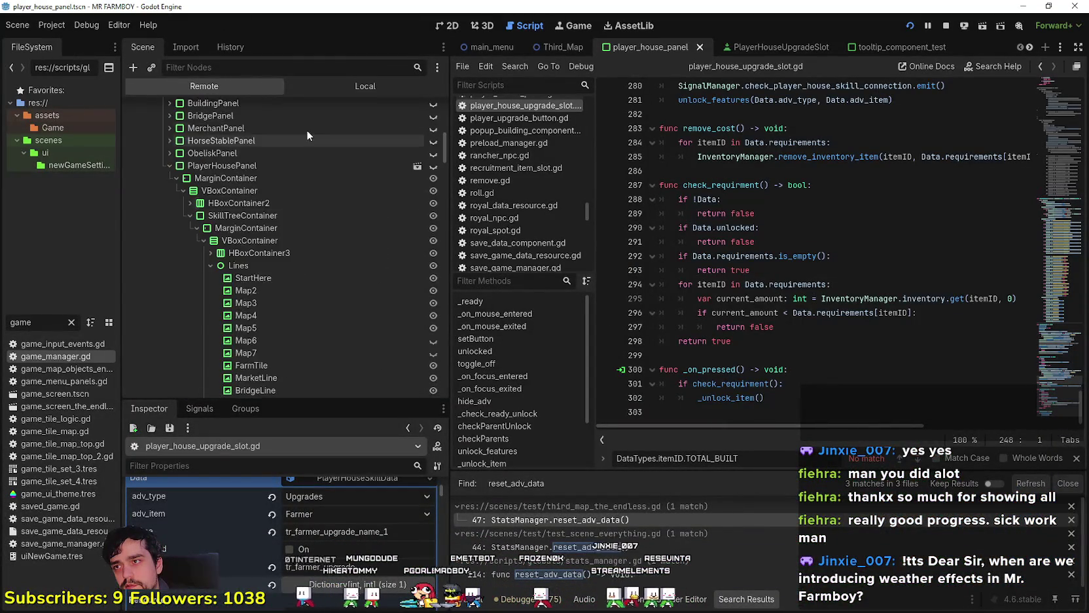
scroll(252, 153, up, 4)
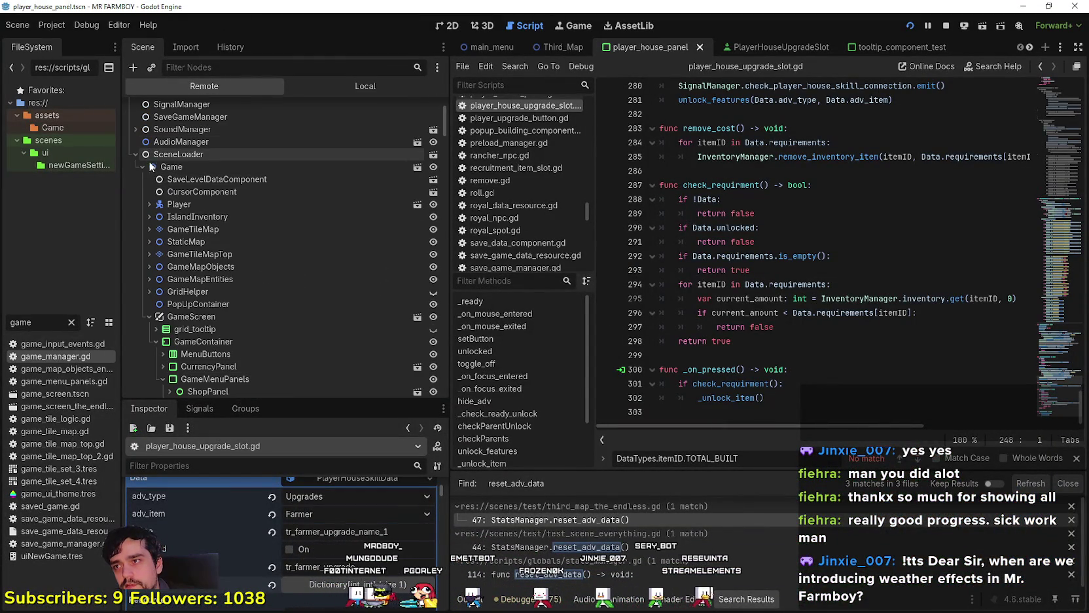
click(136, 153)
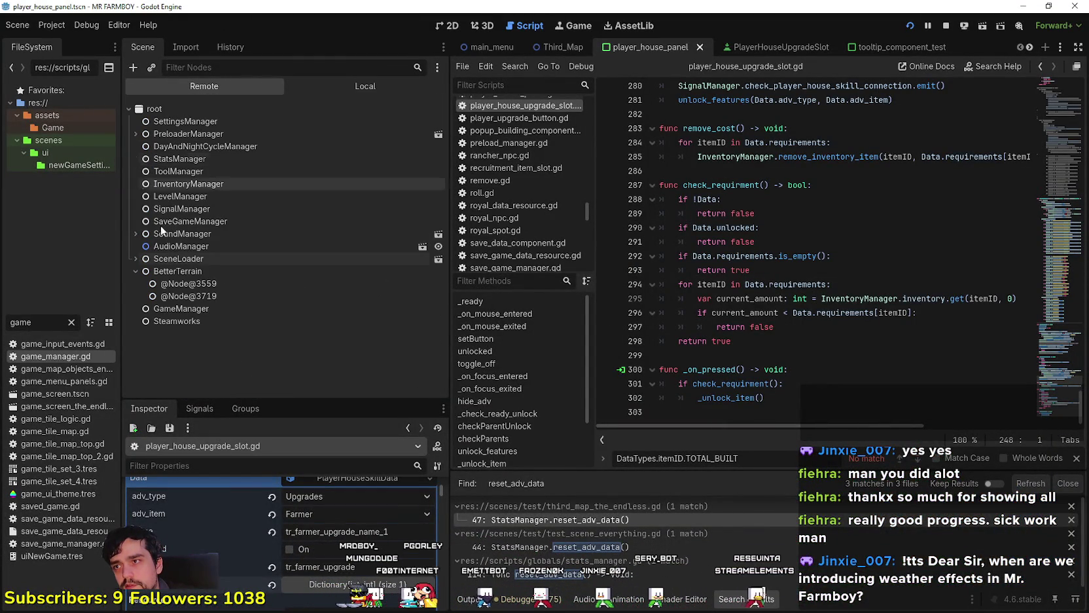
click(179, 163)
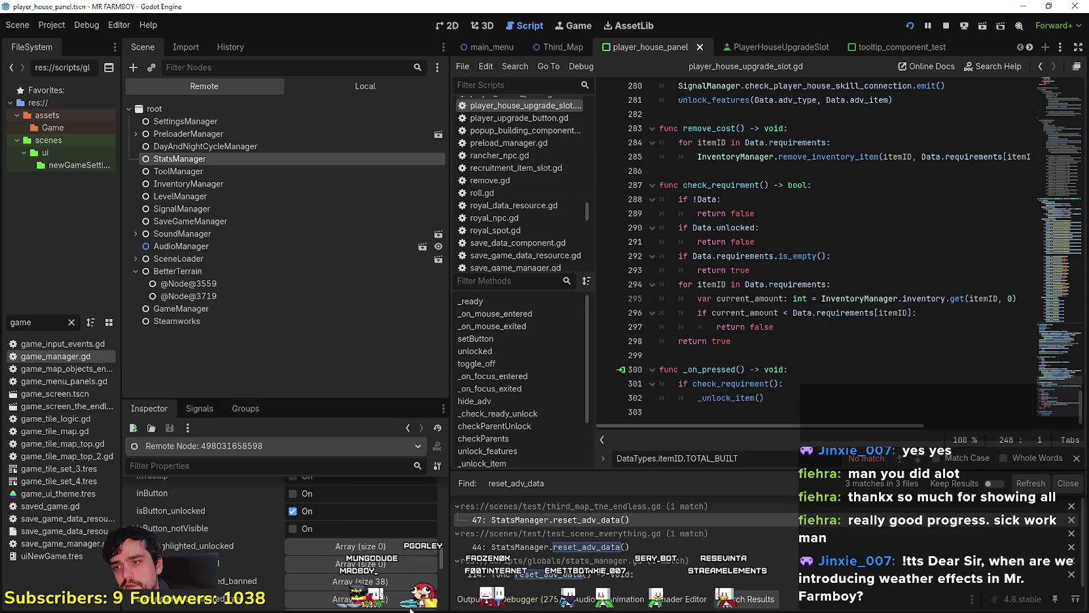
scroll(410, 606, down, 1)
click(389, 553)
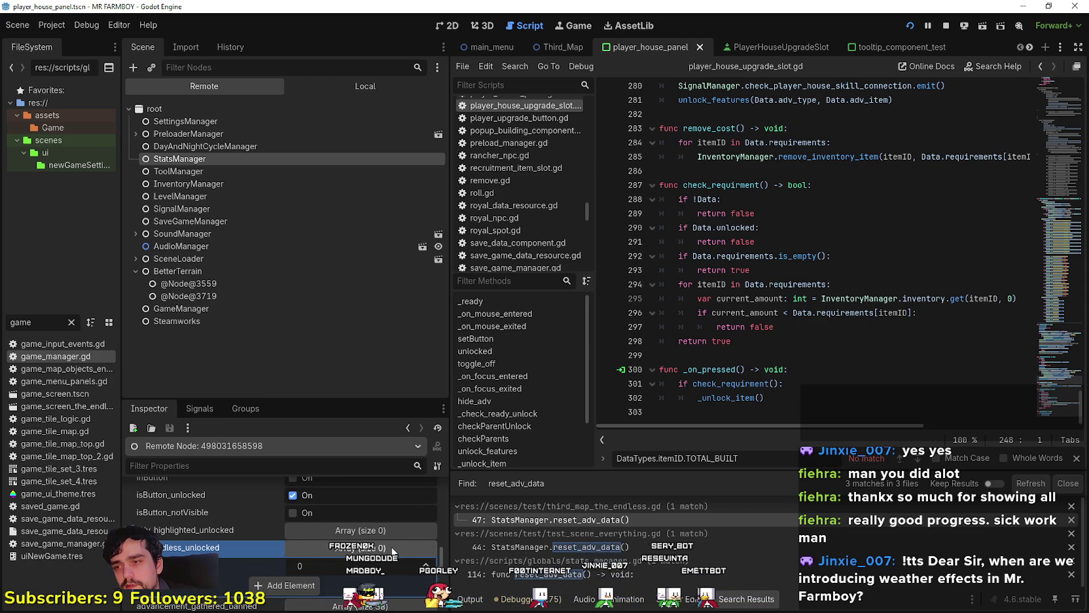
click(392, 548)
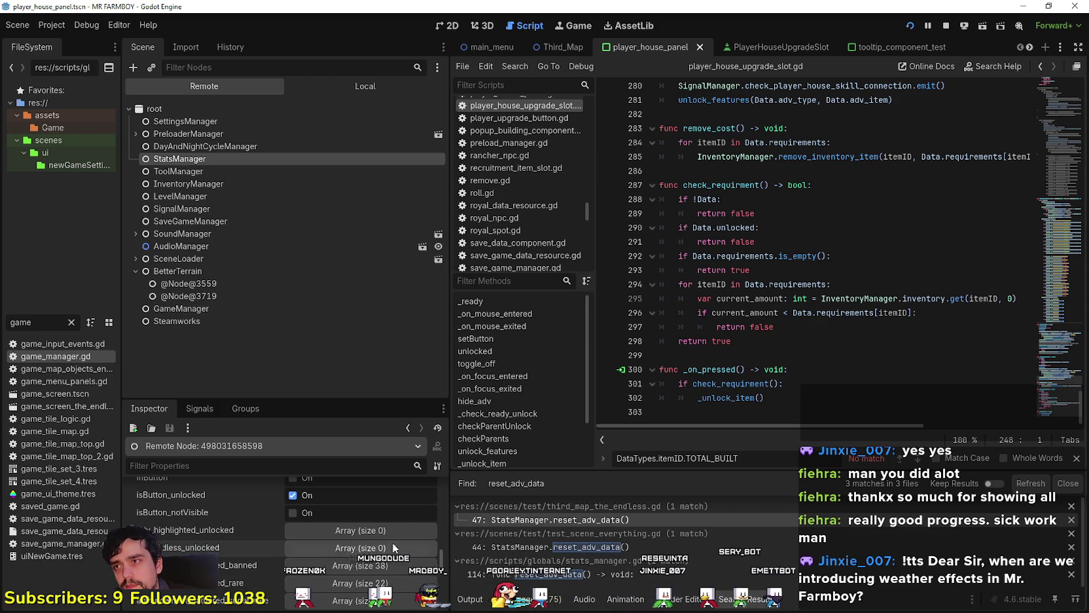
scroll(670, 282, up, 2)
- Switch back to the local scene tree and open PlayerHousePanel's script, player_house_panel.gd
click(756, 262)
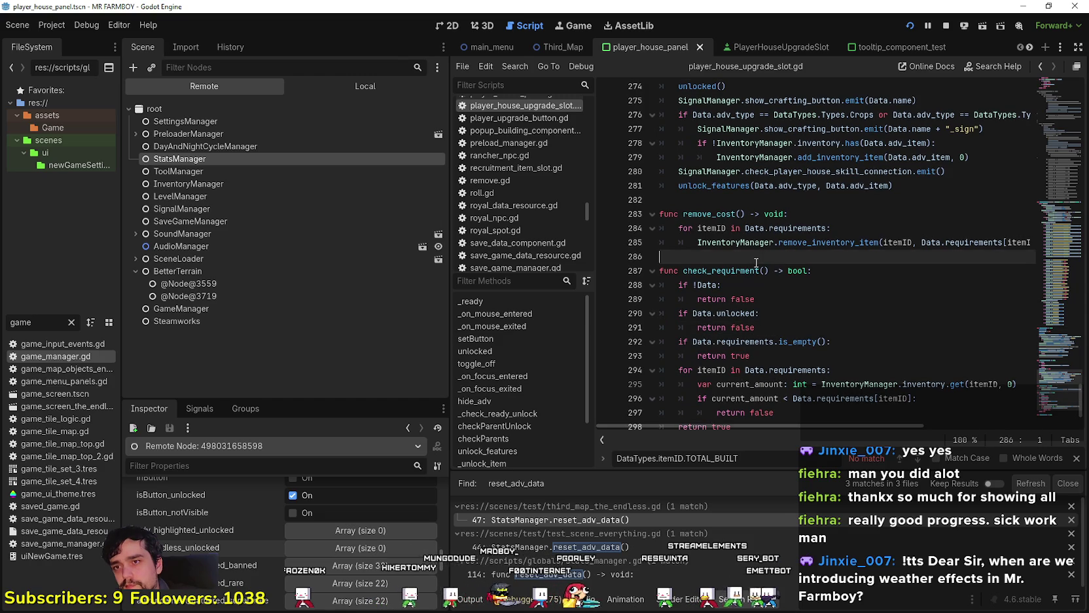
click(378, 83)
mouse_move(446, 245)
mouse_down()
mouse_move(446, 180)
mouse_move(423, 115)
mouse_up()
click(420, 109)
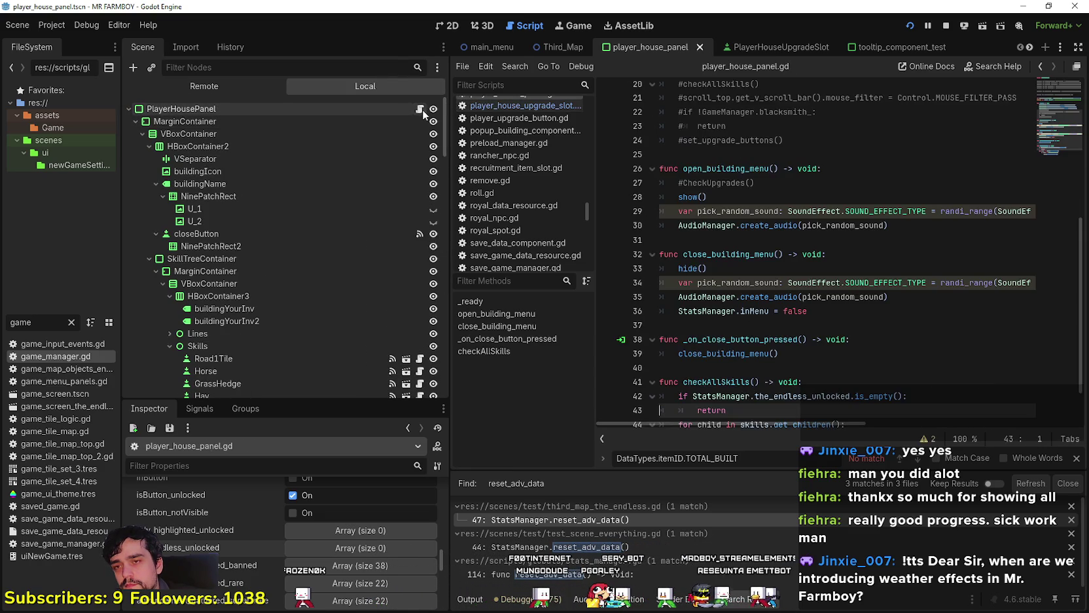
scroll(822, 362, down, 1)
click(891, 396)
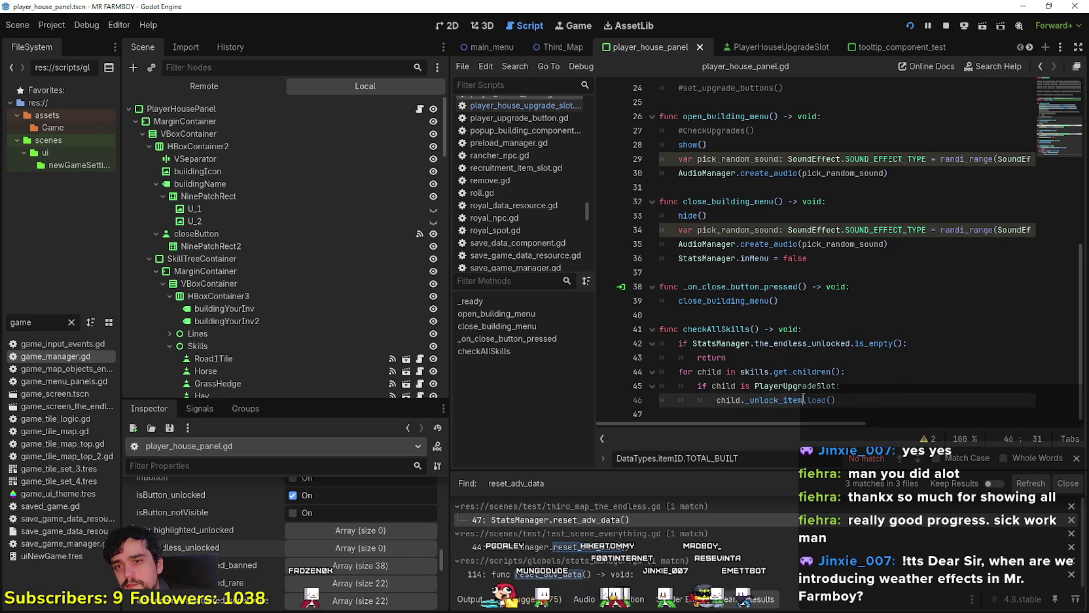
click(879, 395)
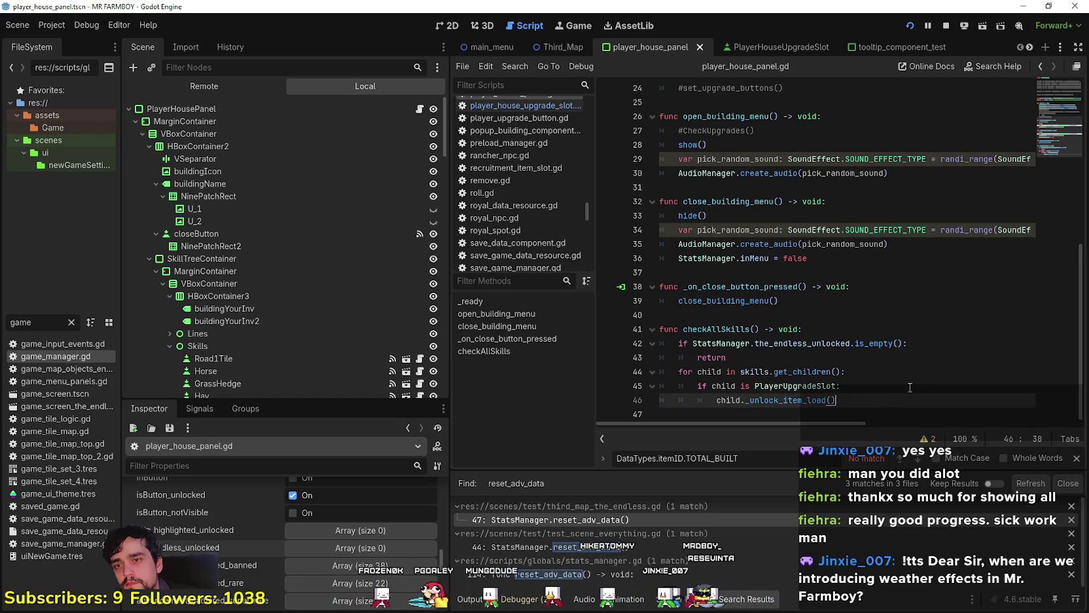
mouse_move(826, 399)
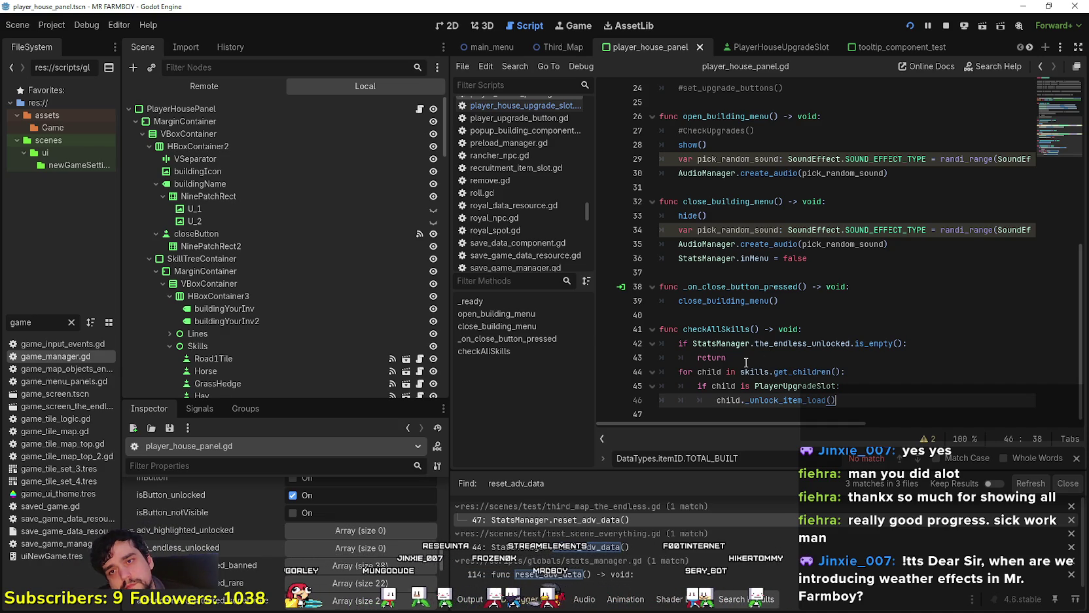
mouse_move(746, 360)
mouse_down()
mouse_move(691, 354)
mouse_move(658, 329)
mouse_up()
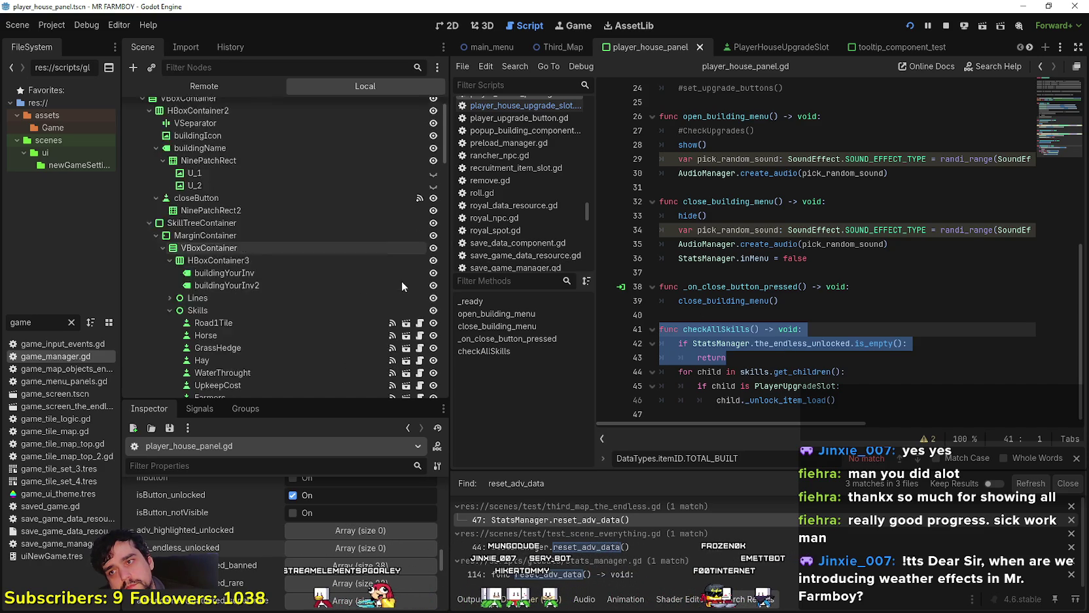
scroll(300, 266, down, 3)
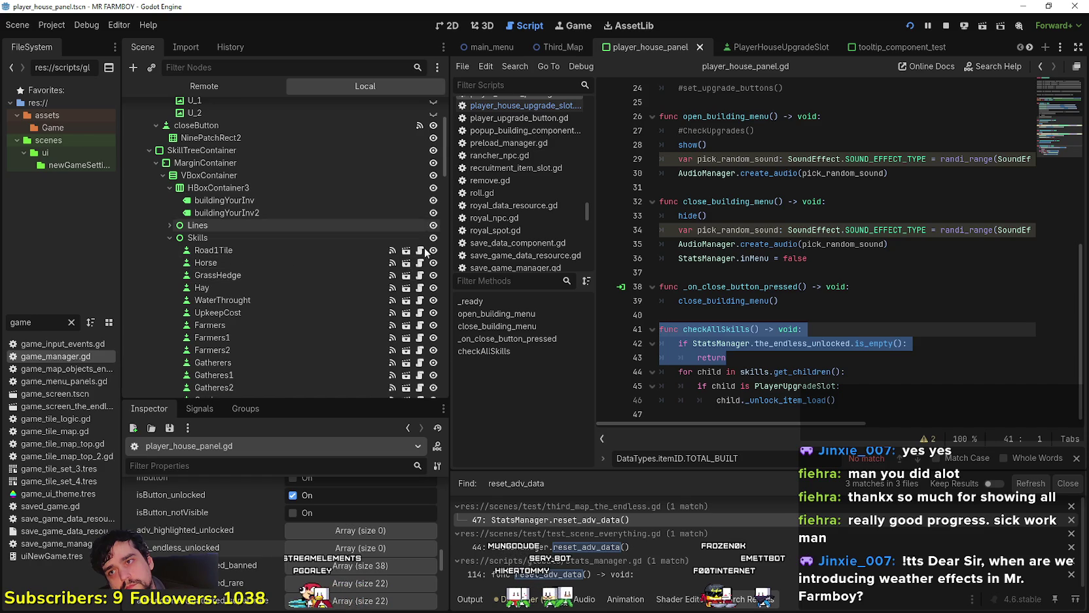
click(762, 47)
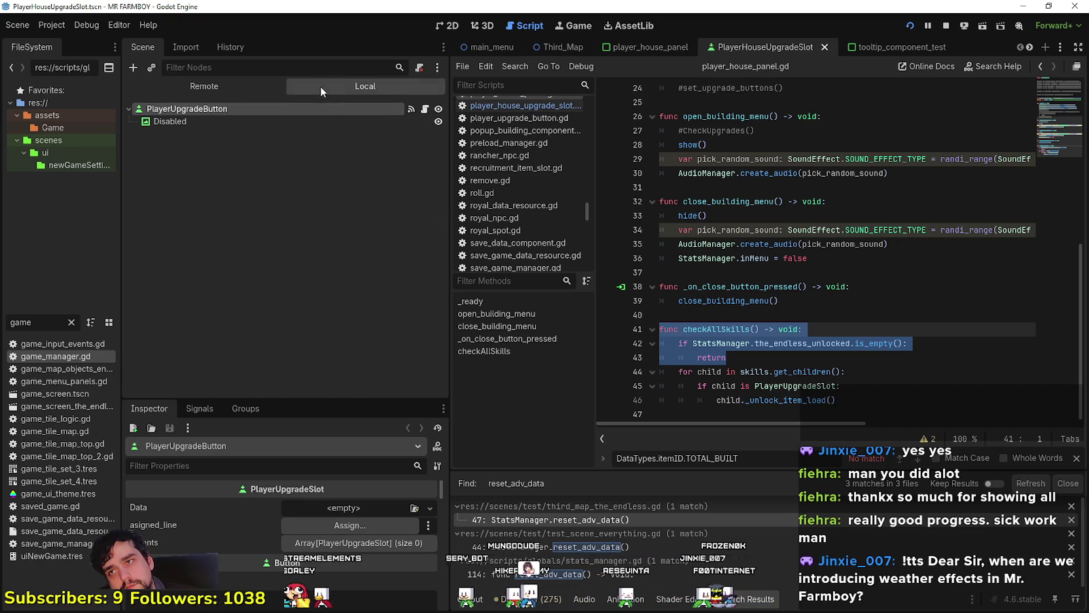
- Select the Disabled node, open the upgrade slot script, and zoom the 2D canvas onto its icon
click(218, 121)
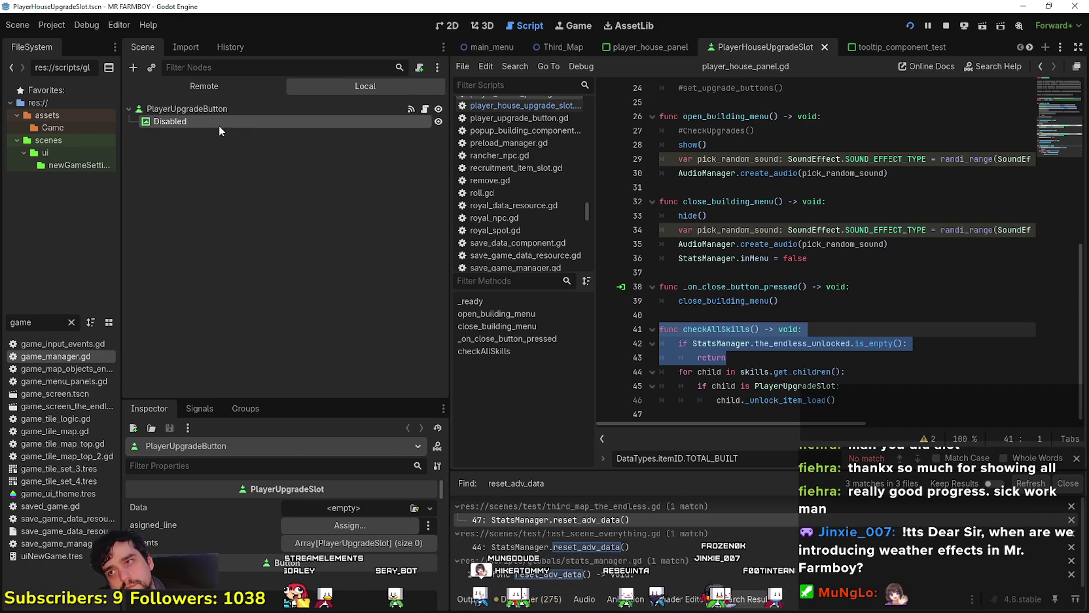
key(Up)
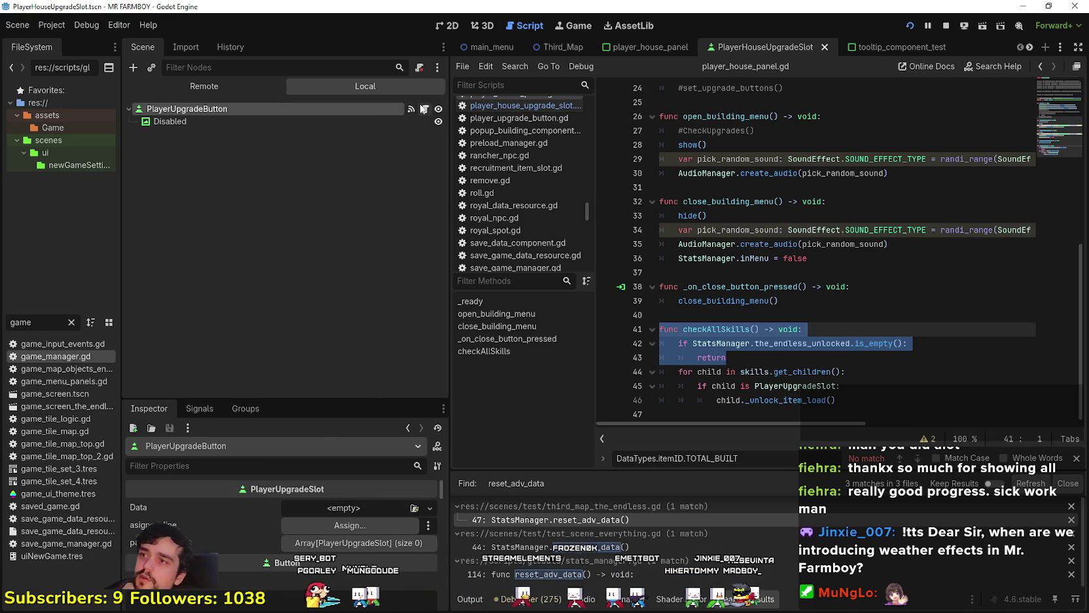
click(425, 110)
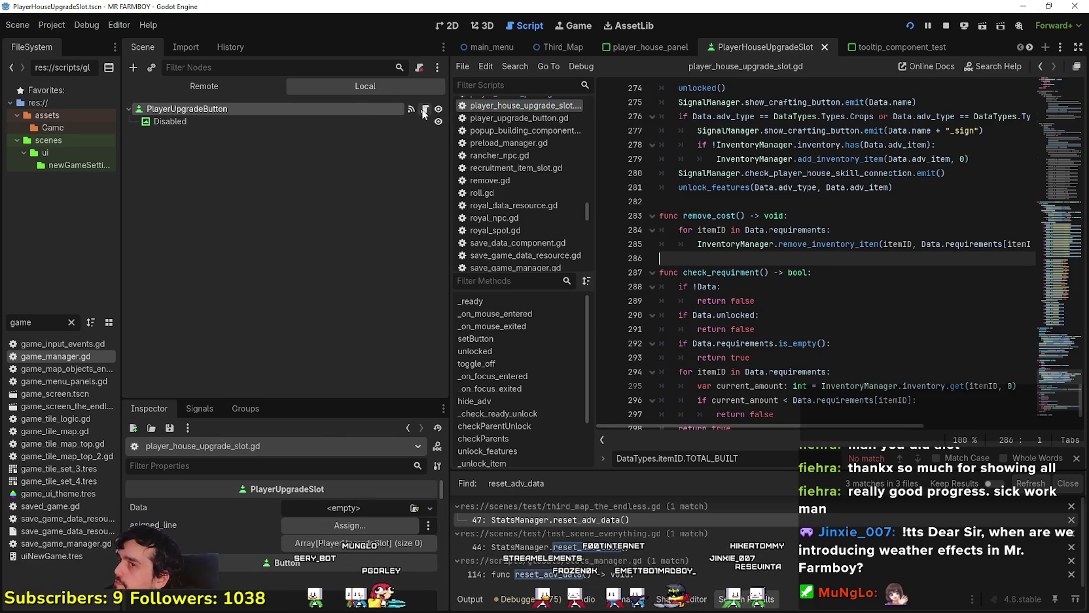
click(446, 25)
scroll(592, 192, down, 4)
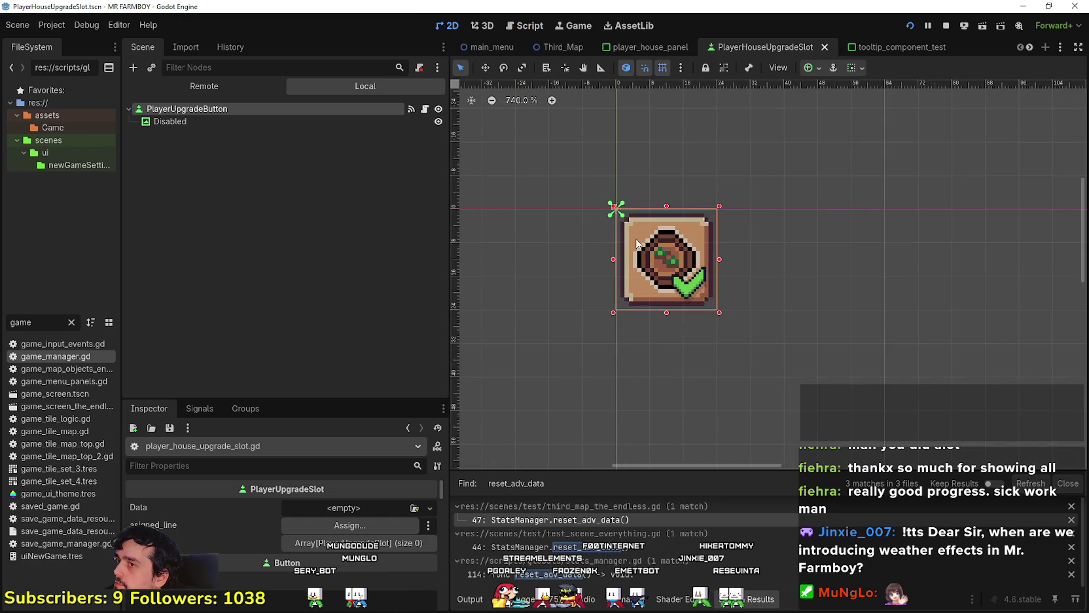
scroll(650, 268, up, 3)
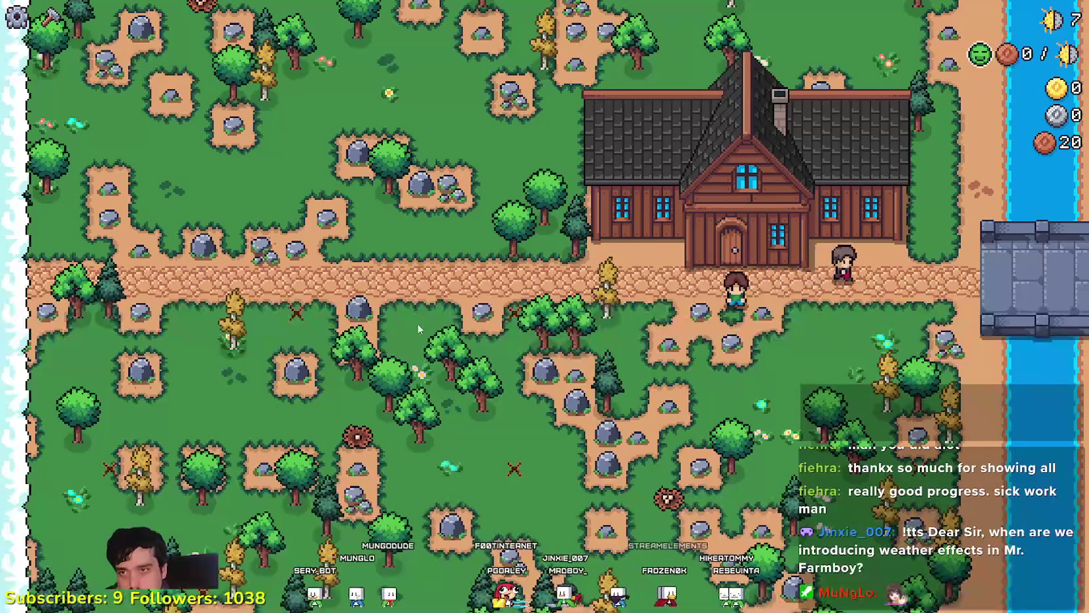
- Open the in-game Player House panel, read the unlocked advancements' tooltips, and return to Godot
key(e)
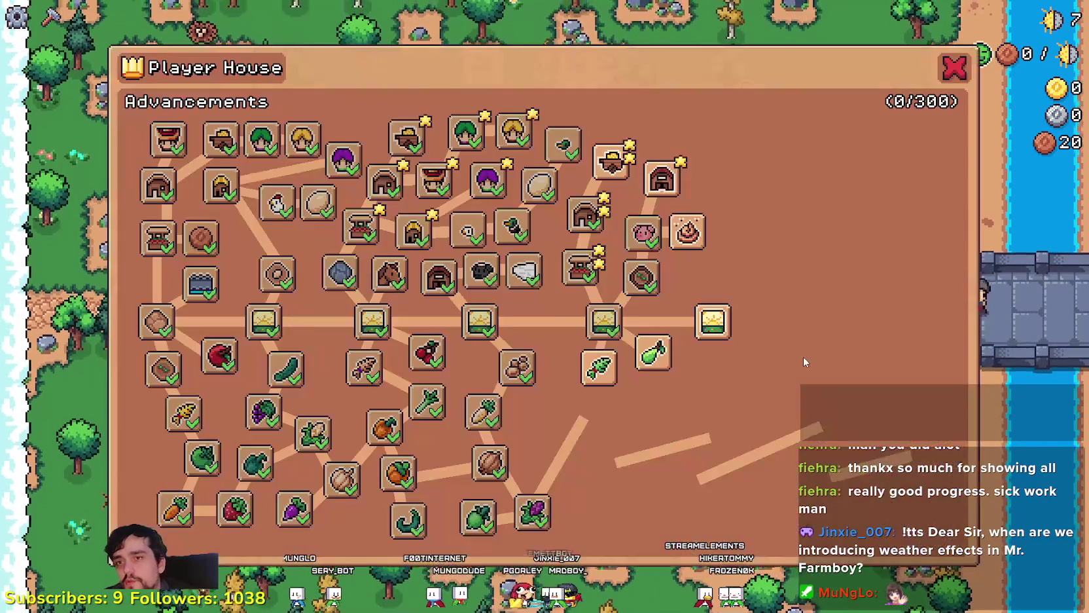
mouse_move(650, 365)
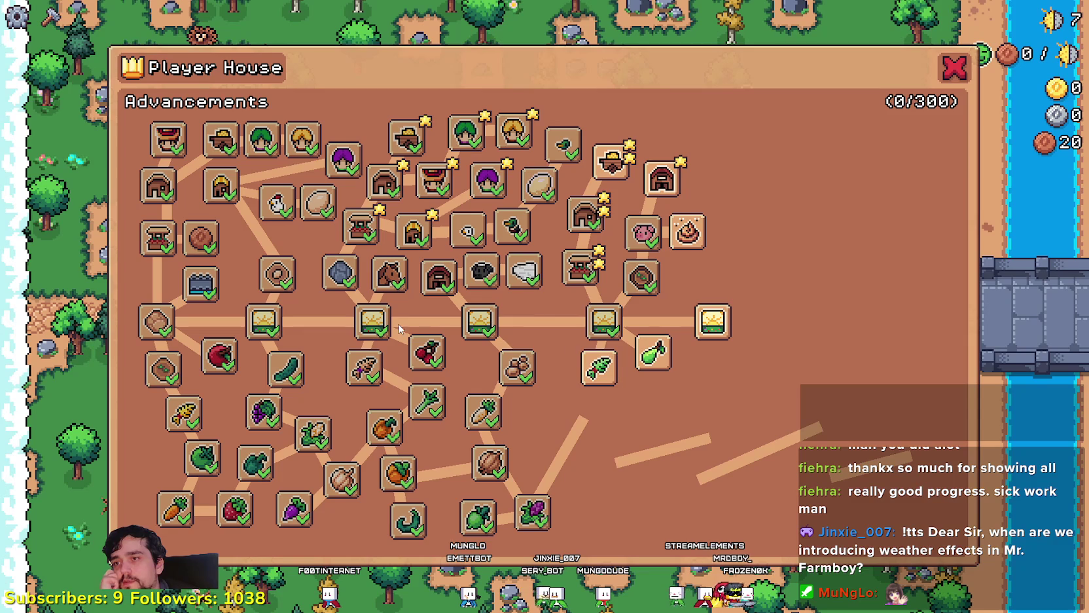
mouse_move(477, 473)
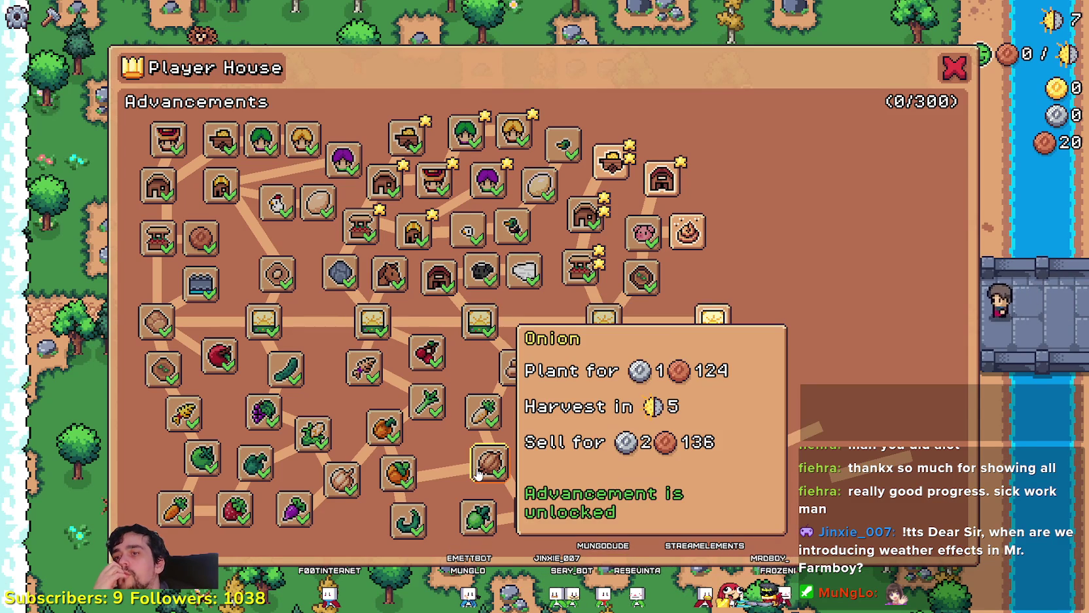
mouse_move(533, 530)
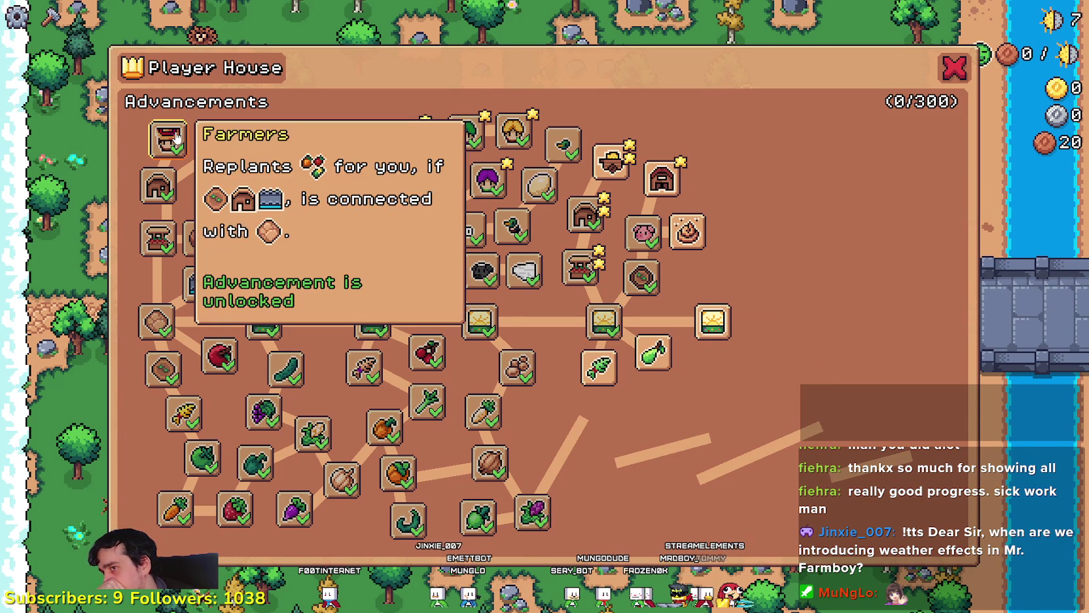
mouse_move(163, 364)
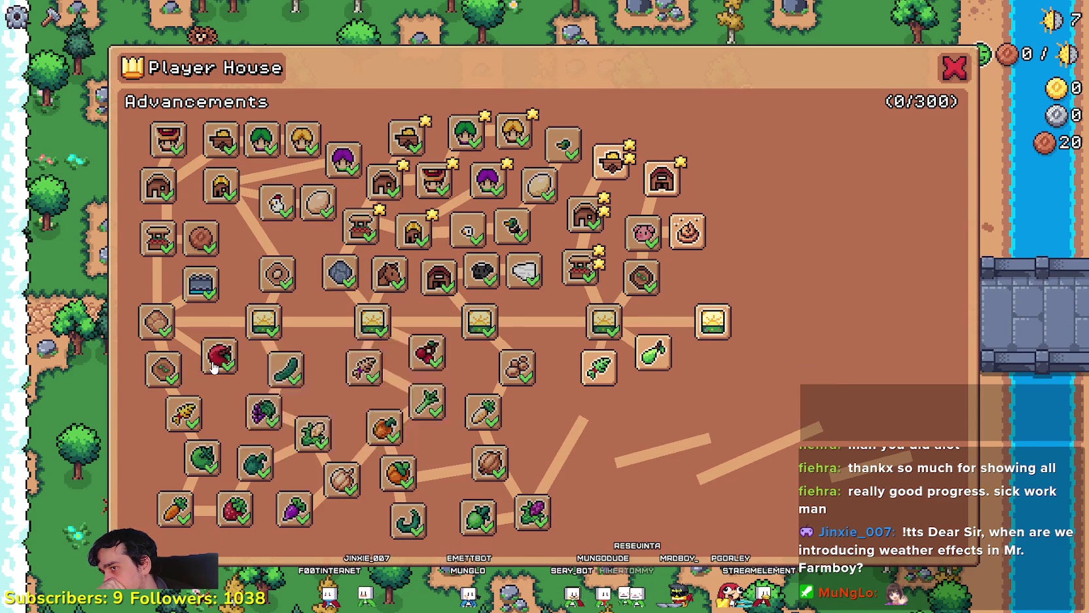
mouse_move(202, 458)
mouse_move(234, 522)
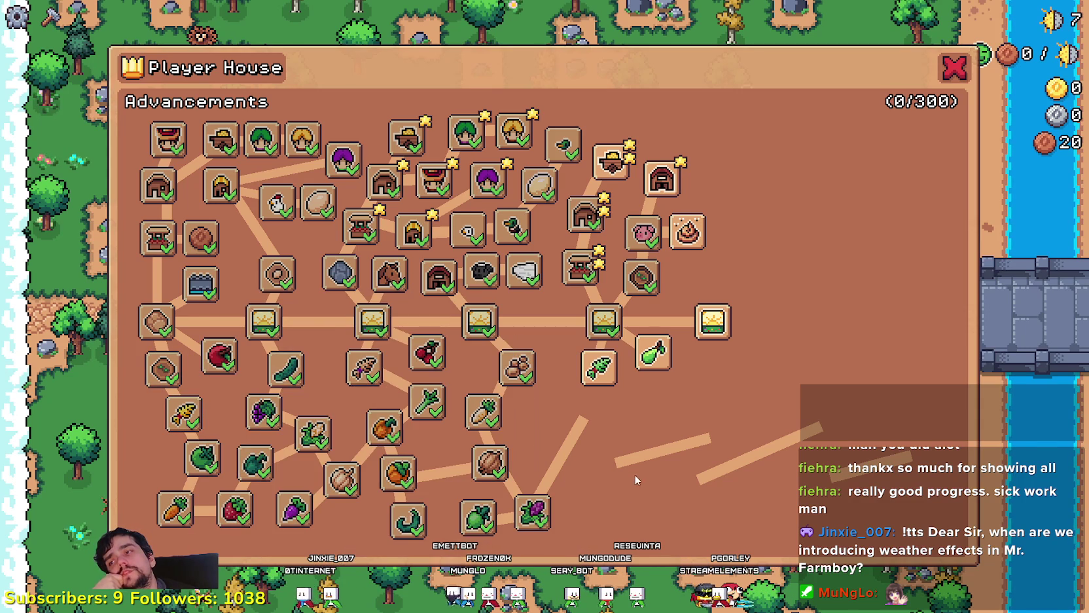
mouse_move(608, 394)
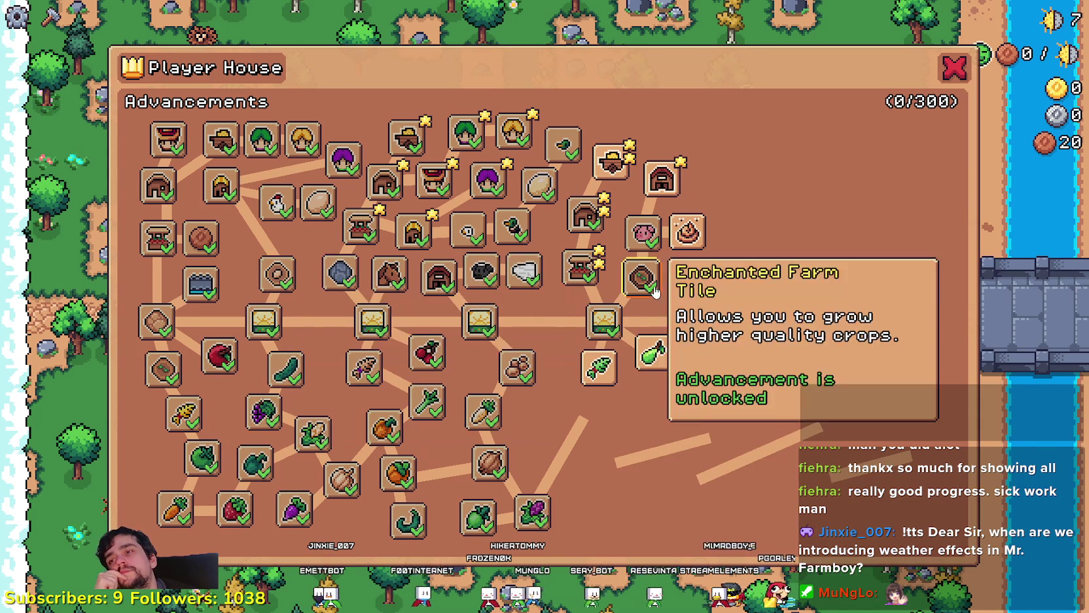
mouse_move(676, 243)
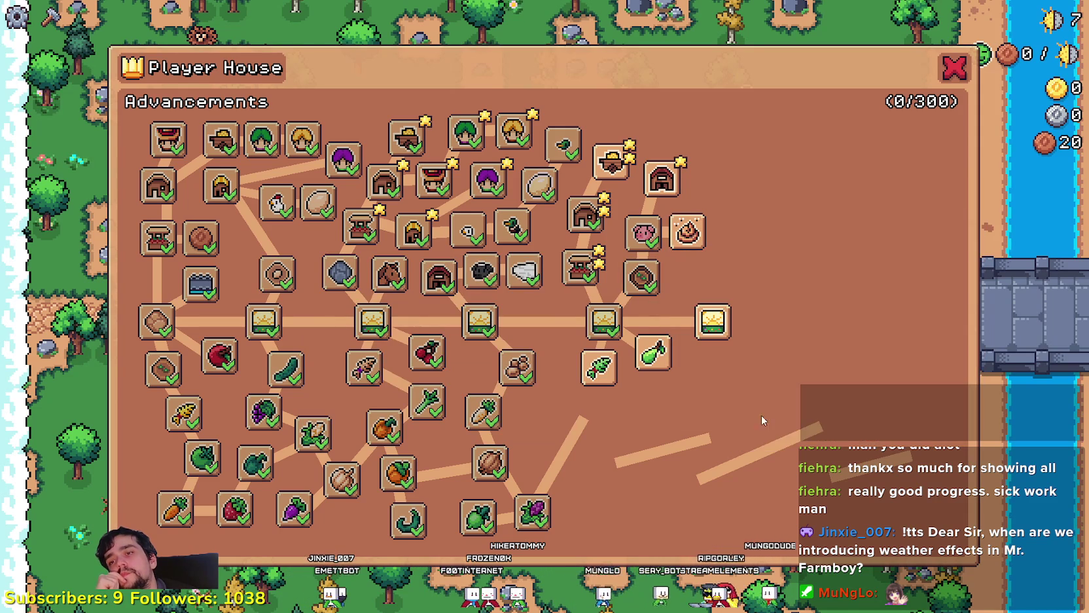
mouse_move(725, 321)
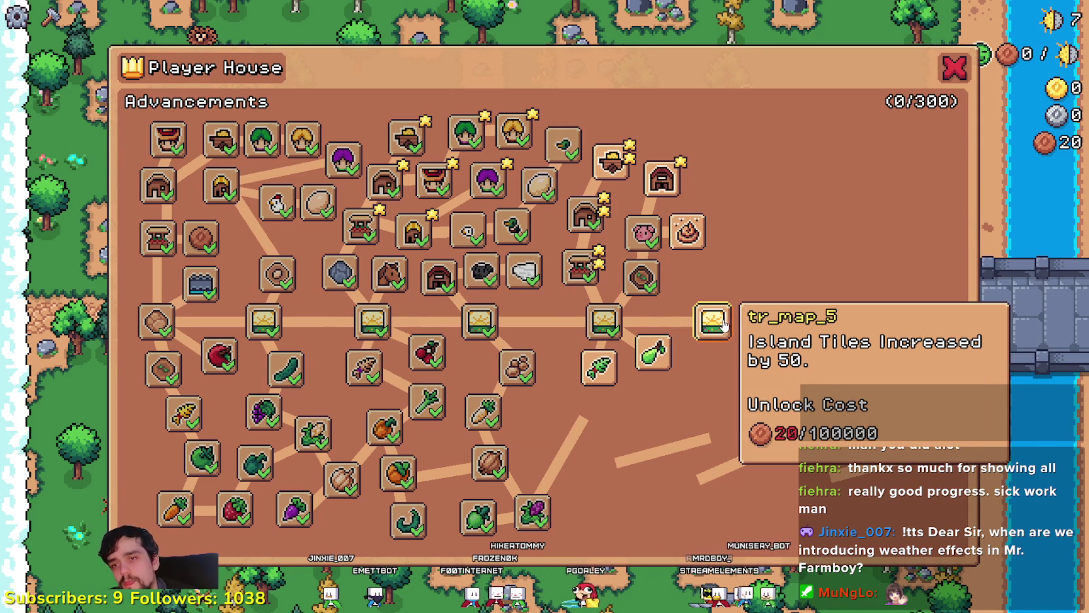
mouse_move(198, 414)
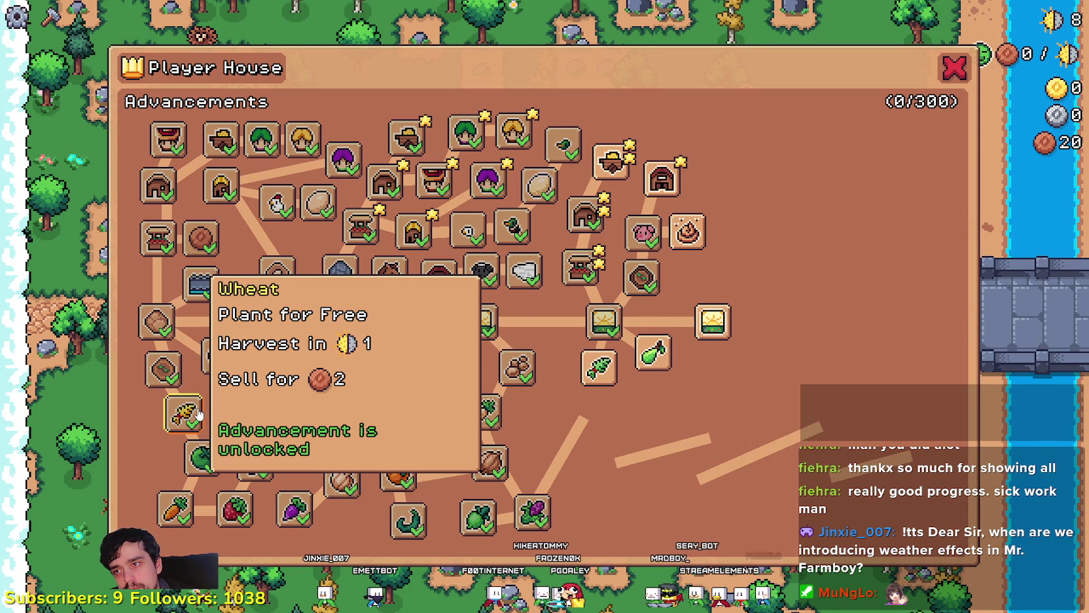
key(alt+Tab)
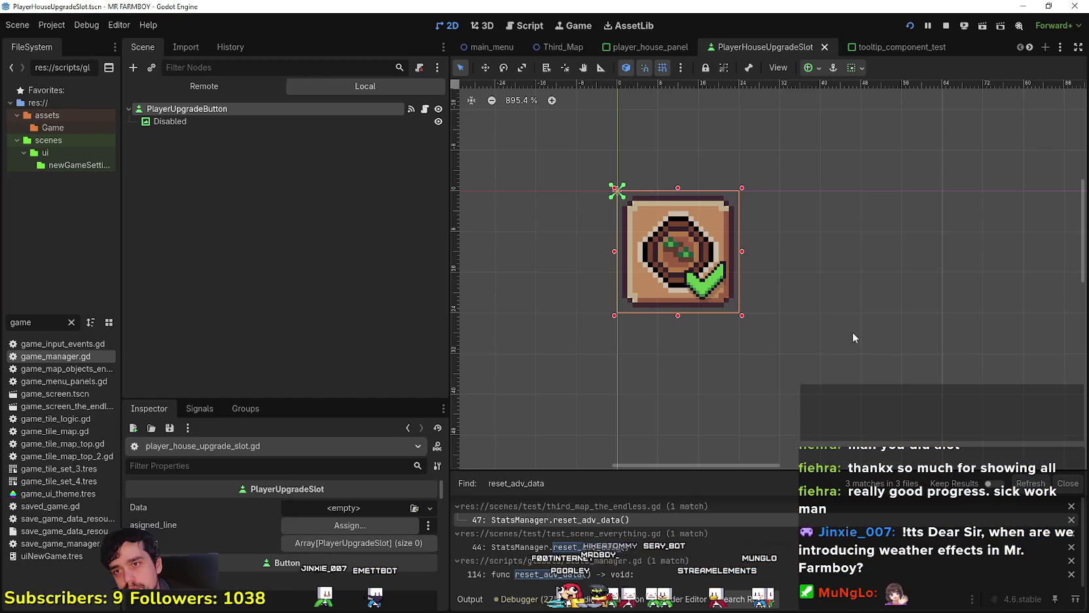
- Open player_house_upgrade_slot.gd from PlayerUpgradeButton and scroll from check_requirment up to _ready
click(424, 109)
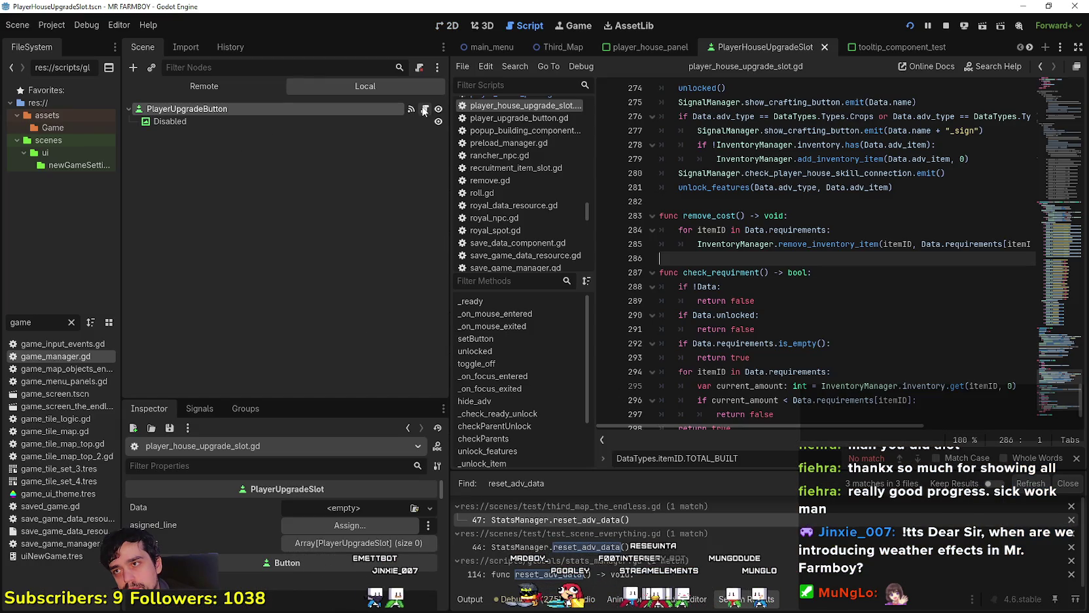
scroll(824, 367, down, 2)
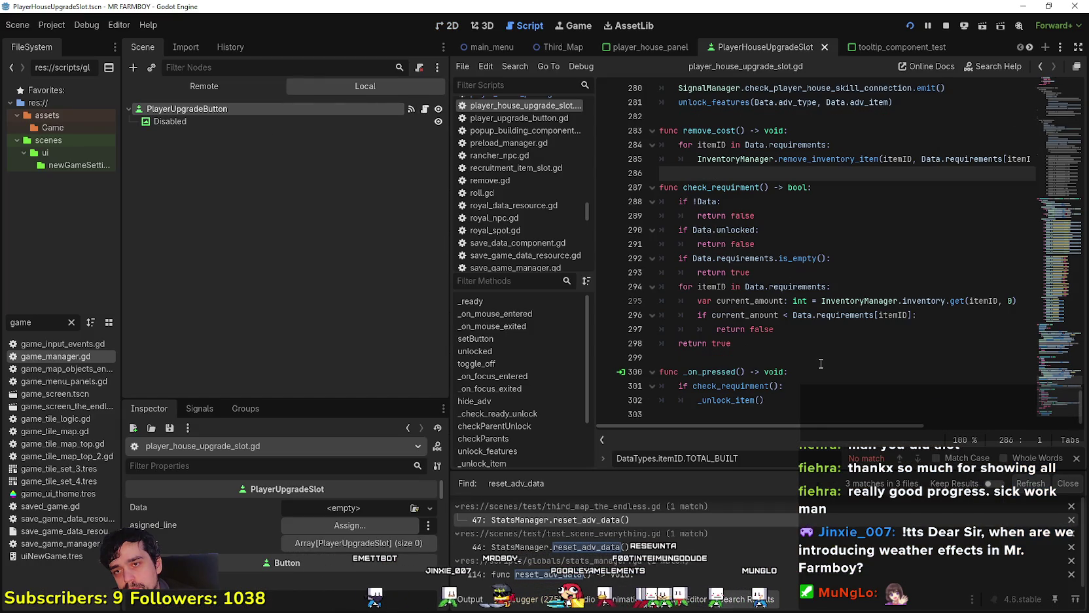
click(793, 235)
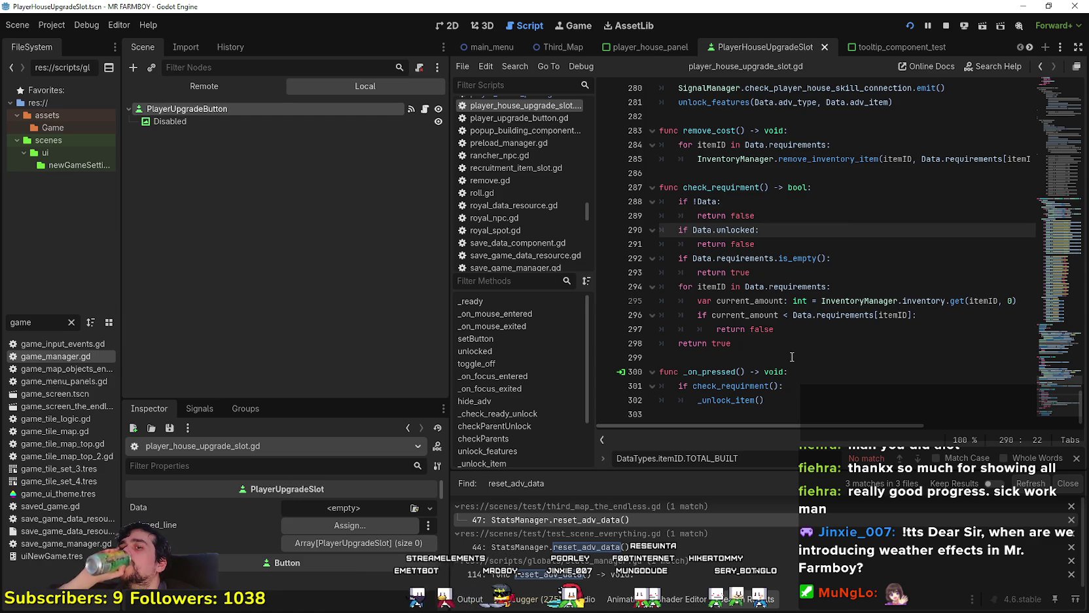
scroll(805, 347, up, 6)
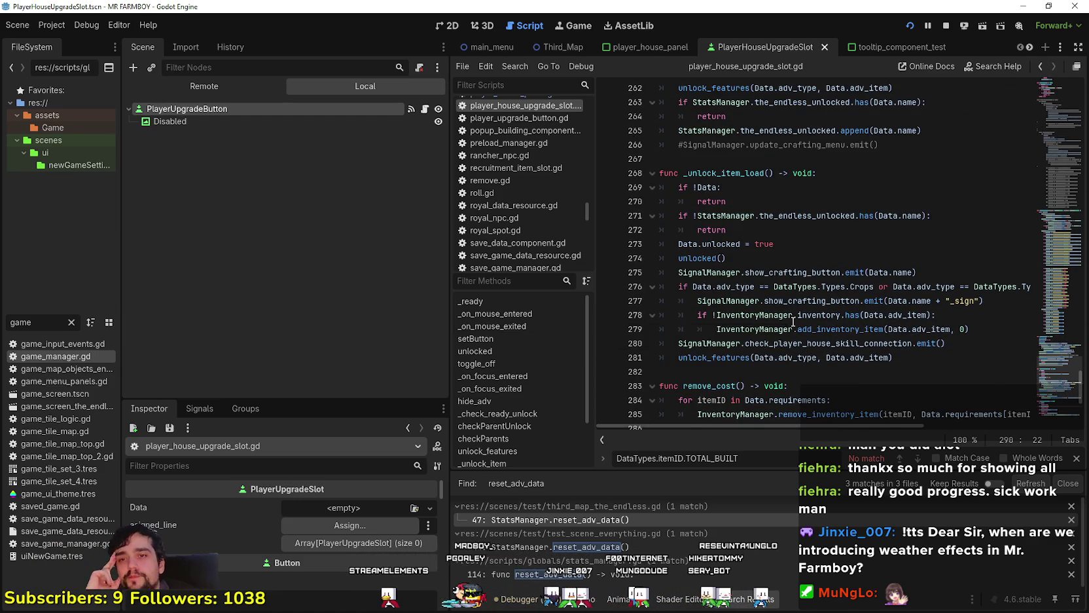
scroll(763, 281, up, 3)
scroll(763, 281, up, 6)
click(759, 258)
scroll(753, 272, up, 4)
scroll(1052, 193, up, 10)
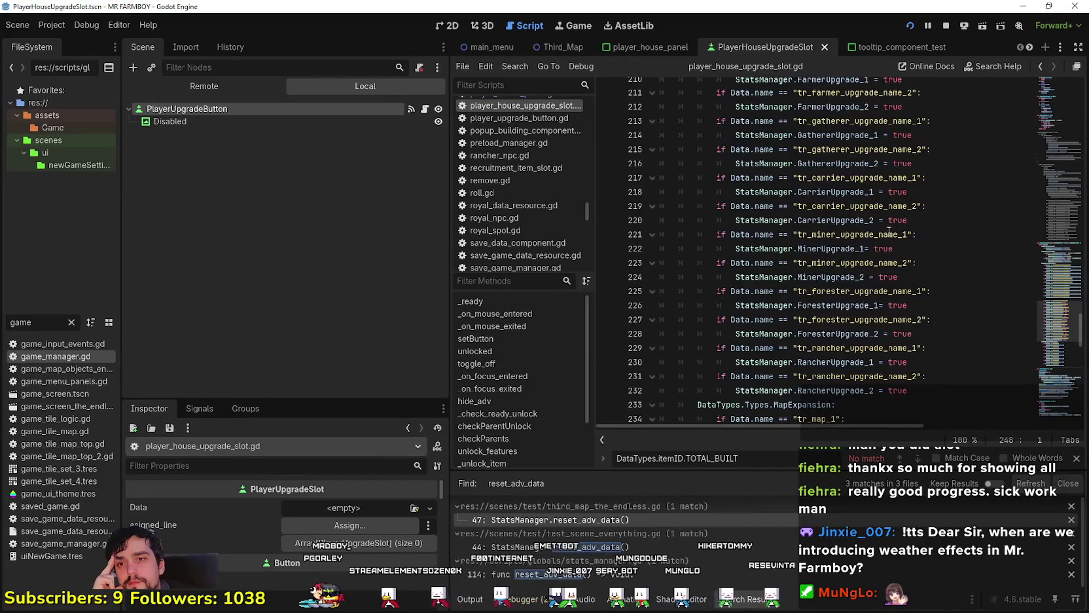
mouse_move(1053, 194)
mouse_down()
mouse_move(1050, 179)
mouse_move(1046, 208)
mouse_move(1042, 113)
mouse_move(1032, 140)
mouse_move(1038, 87)
mouse_up()
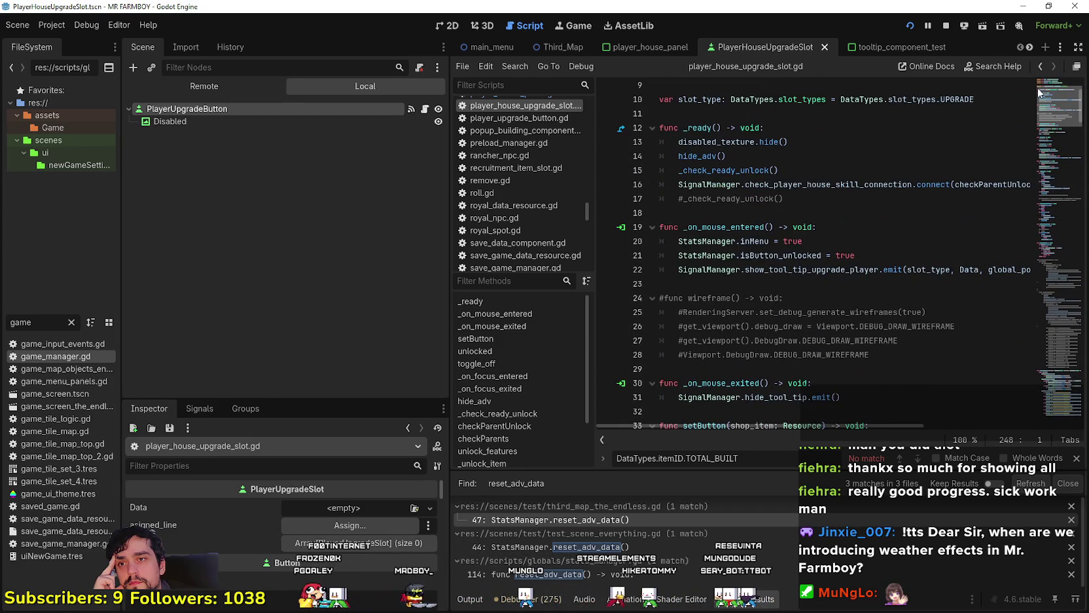
- Jump from the line-15 call in _ready to the _check_ready_unlock definition
double_click(738, 146)
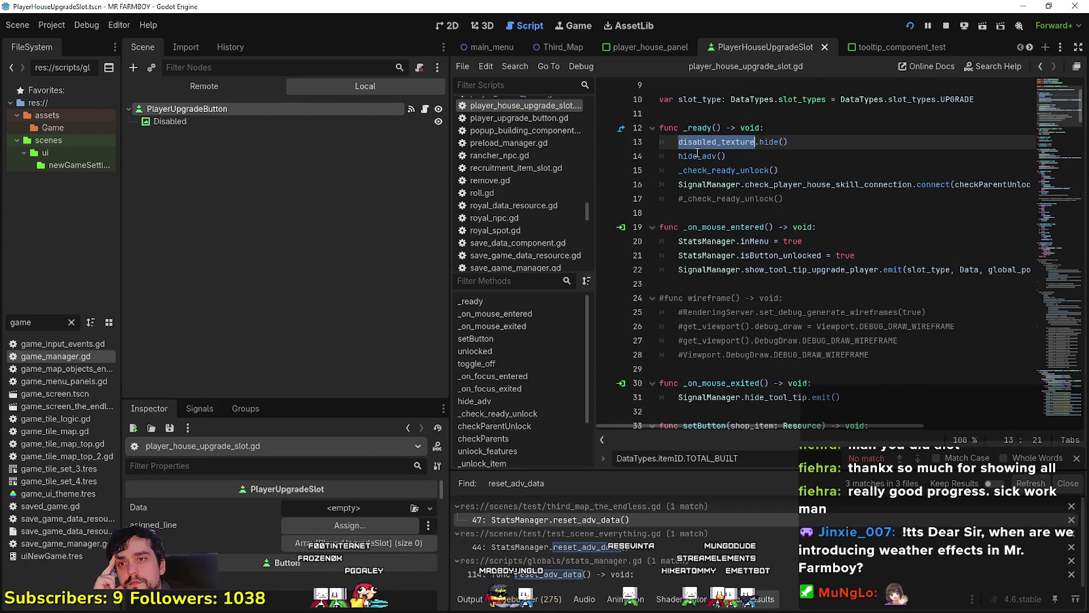
click(824, 184)
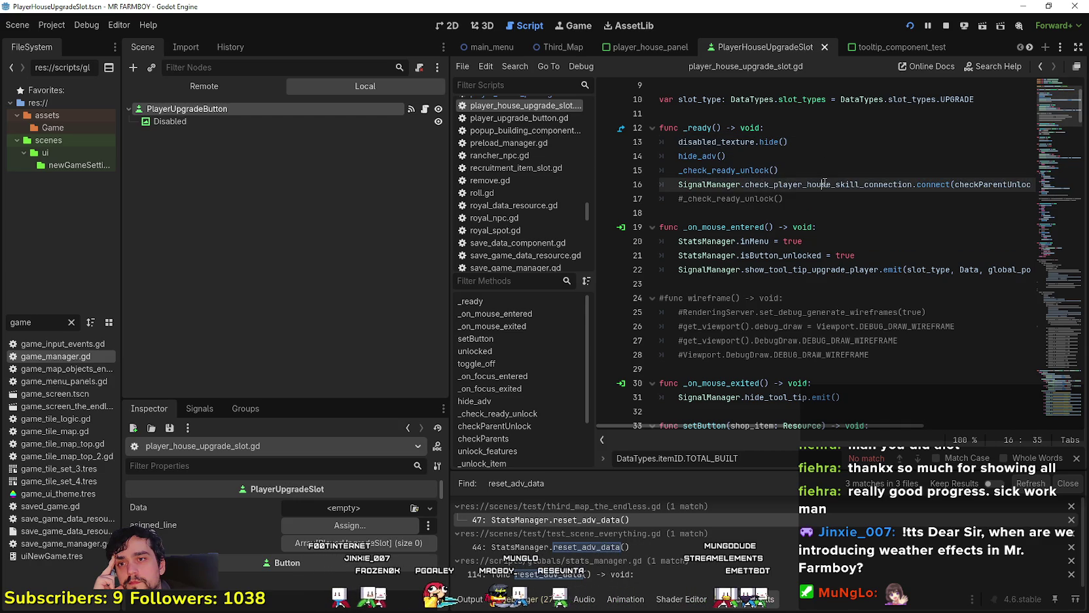
click(802, 170)
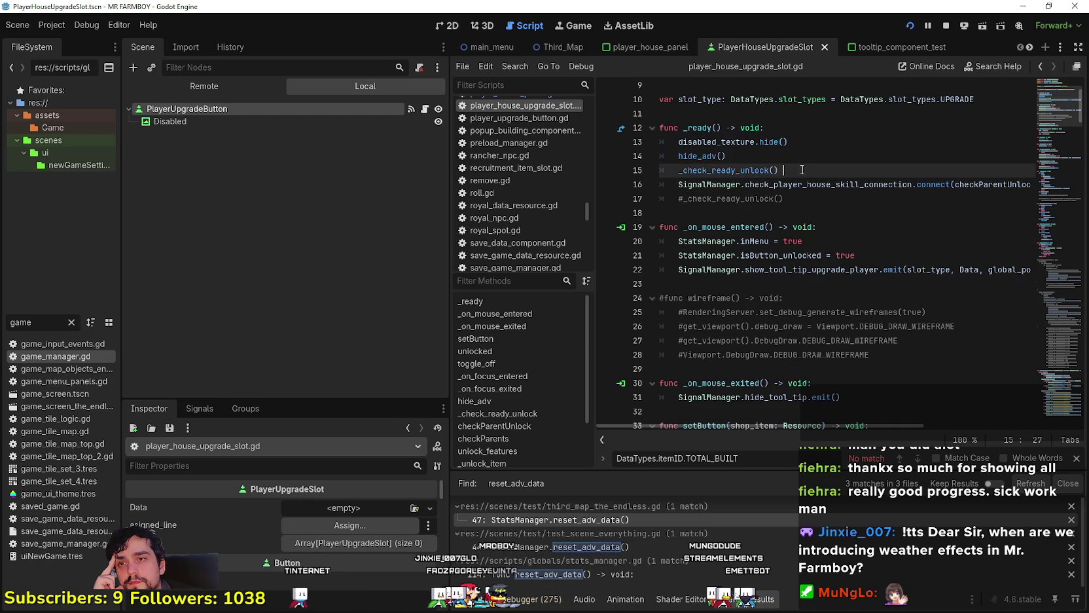
right_click(723, 170)
click(768, 348)
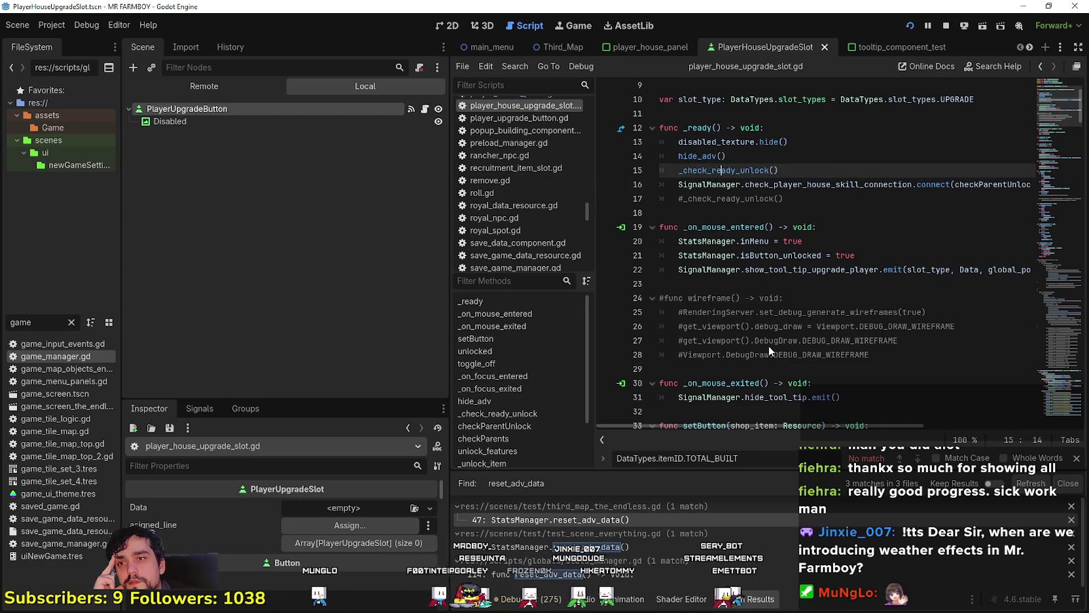
key(F12)
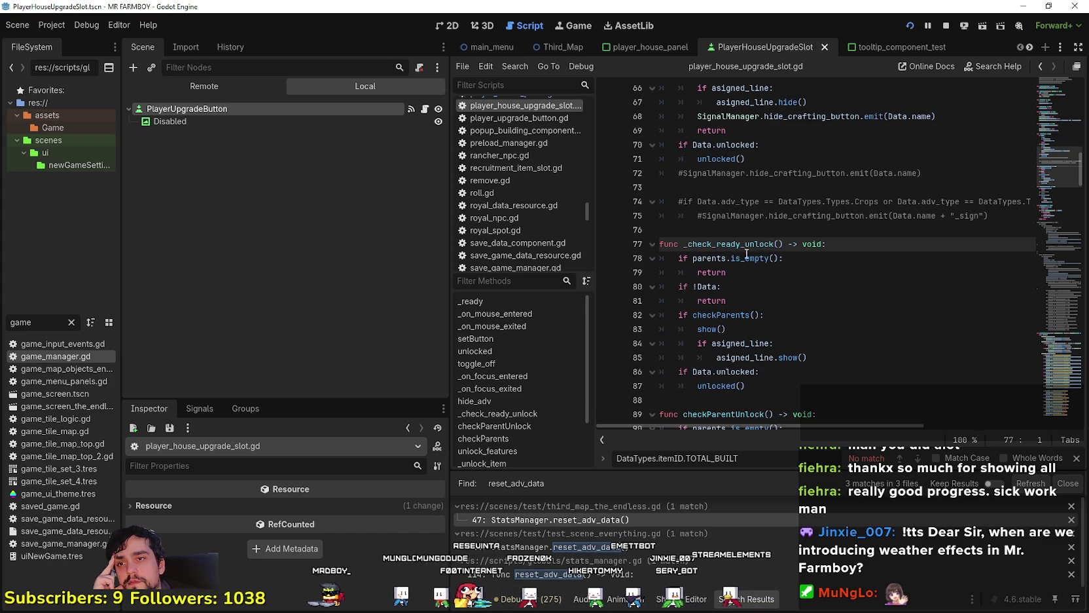
- Follow the checkParents call inside _check_ready_unlock to its definition
drag(728, 300, 647, 233)
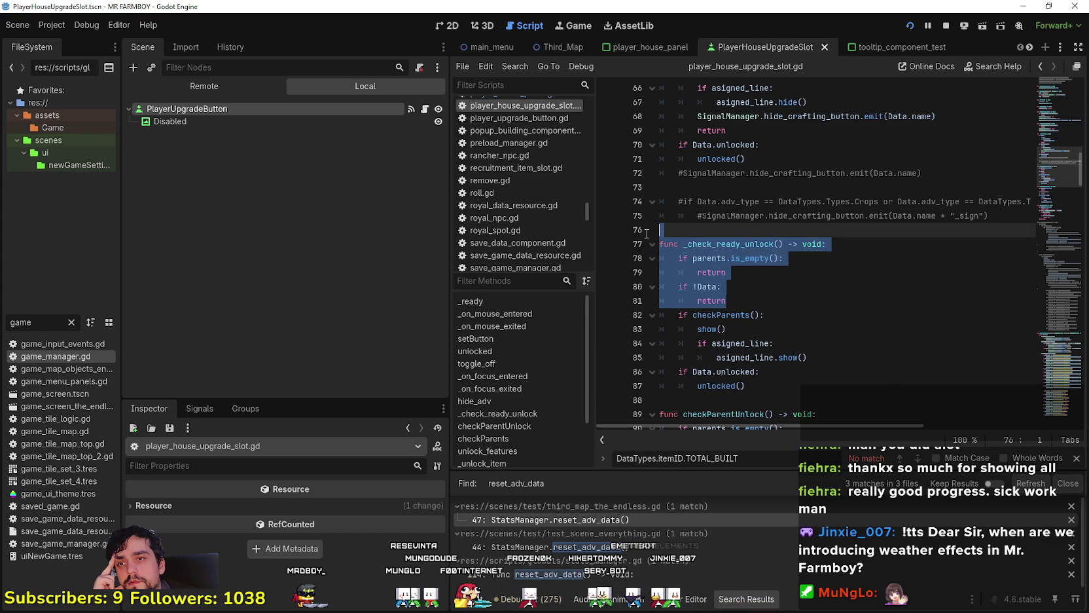
click(741, 316)
scroll(727, 316, down, 2)
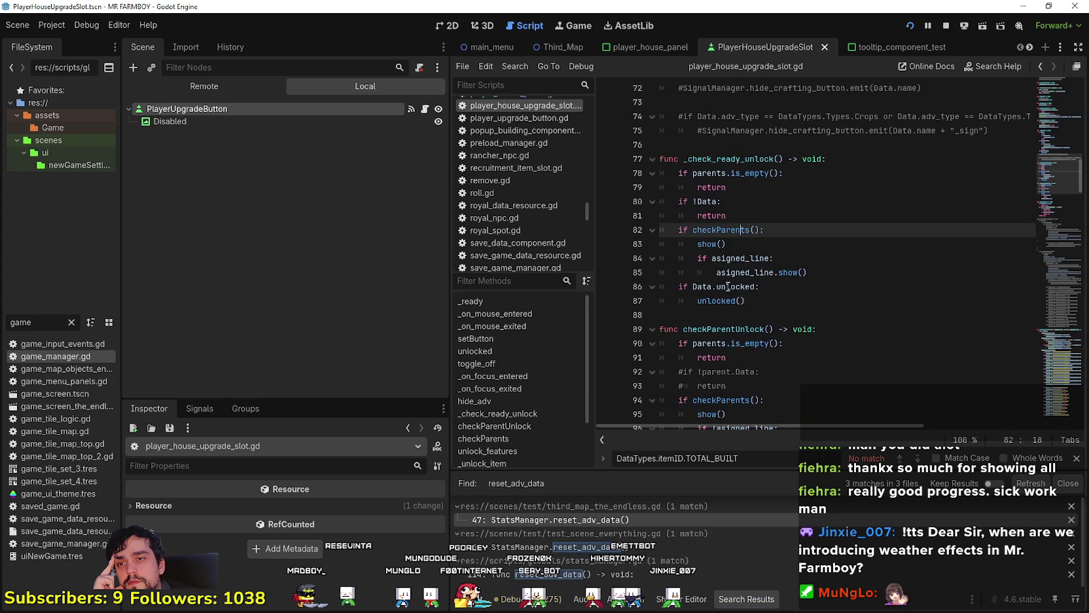
right_click(716, 229)
click(692, 278)
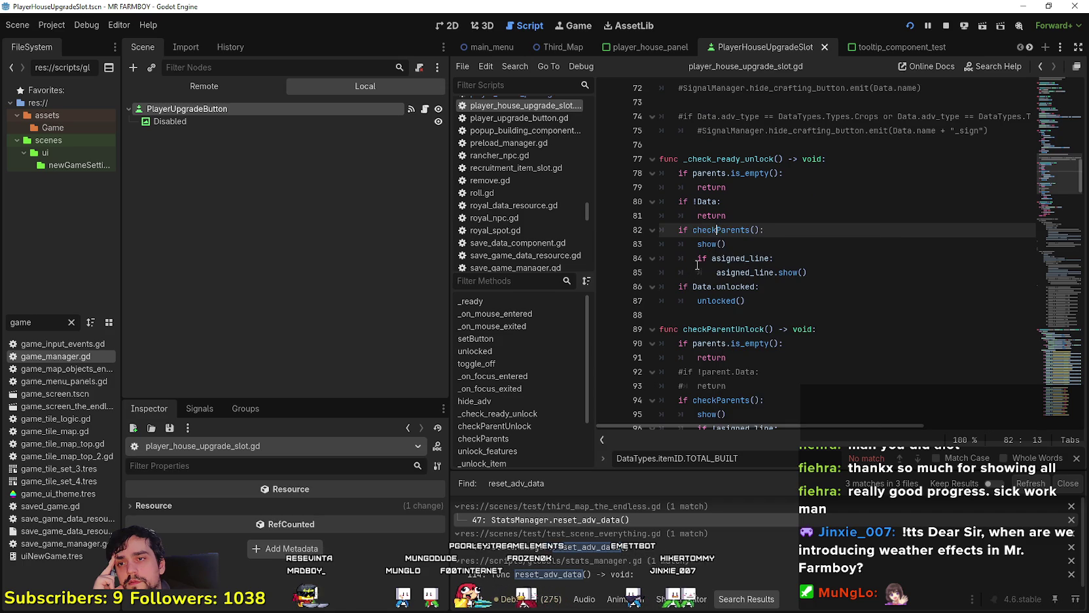
right_click(726, 234)
click(758, 419)
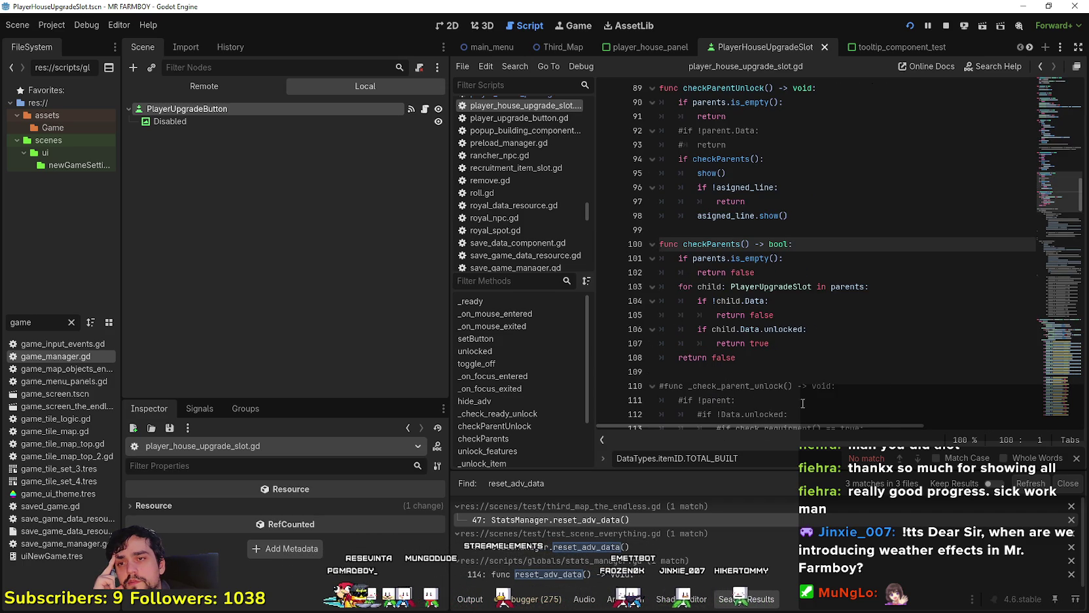
- Review checkParents' unlocked check, return to the line-15 _check_ready_unlock call, and run the game
scroll(764, 326, down, 2)
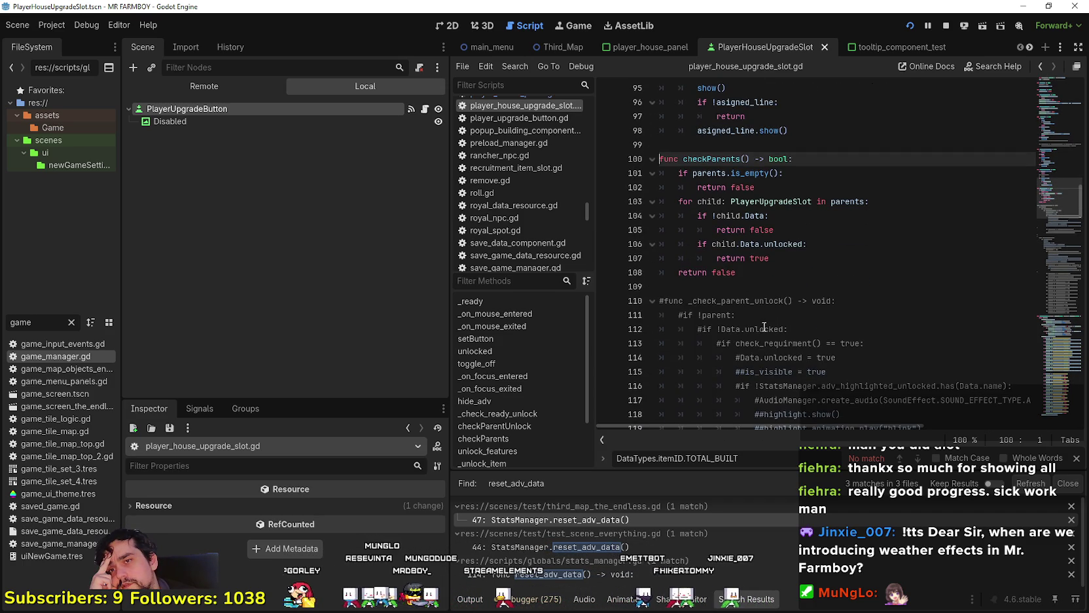
click(793, 244)
scroll(739, 300, down, 4)
scroll(786, 321, up, 8)
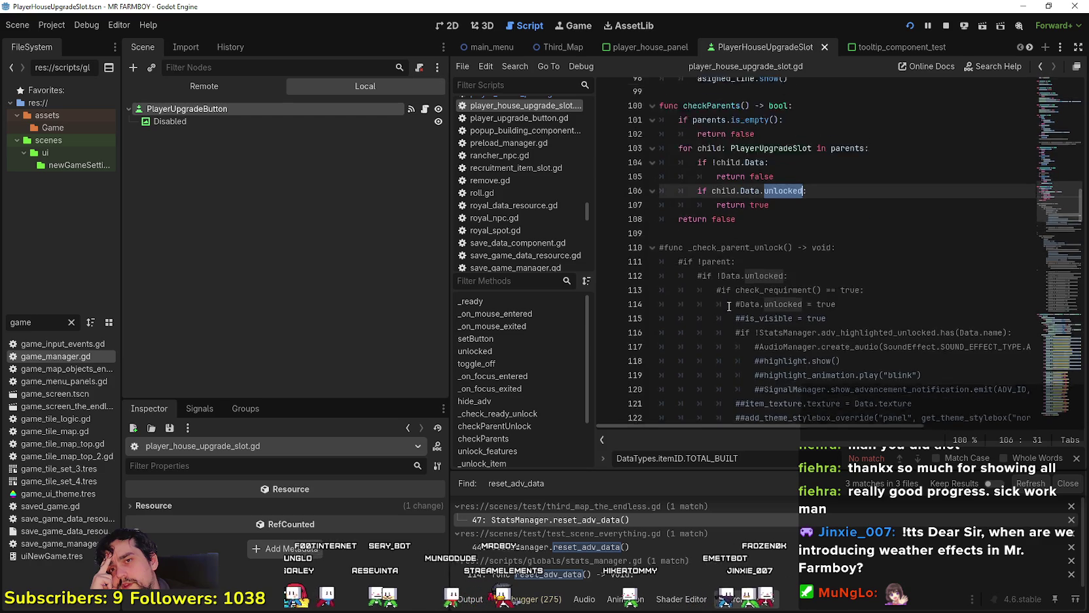
scroll(1053, 168, up, 15)
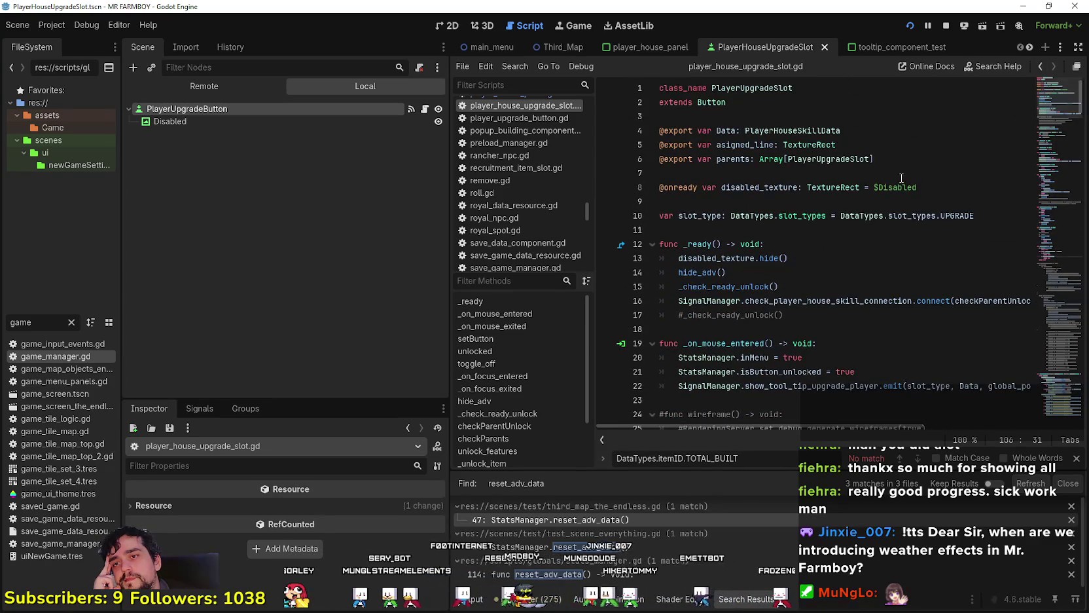
click(809, 285)
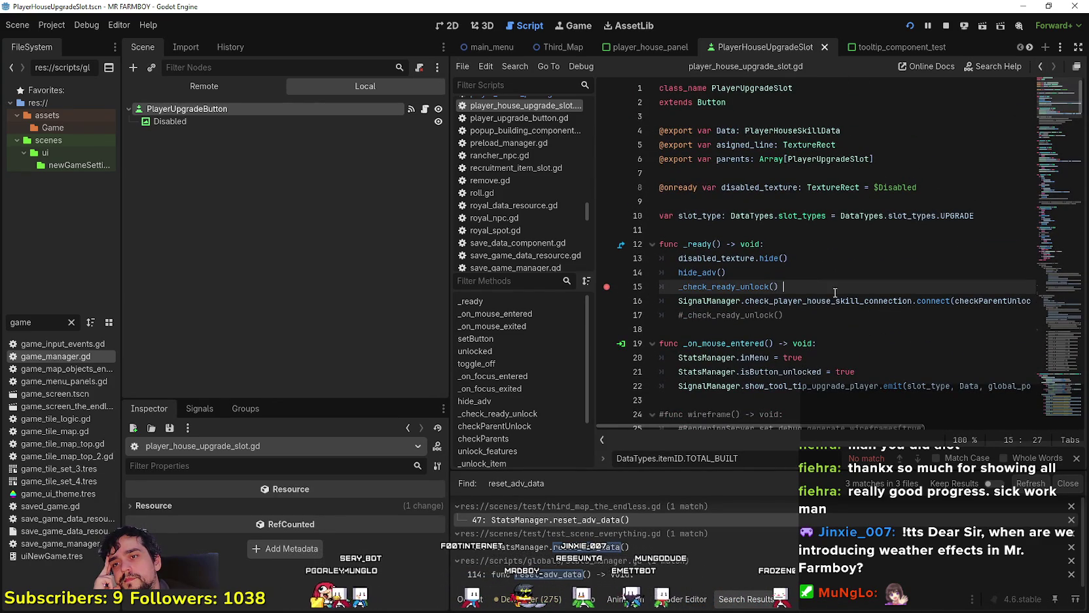
key(F5)
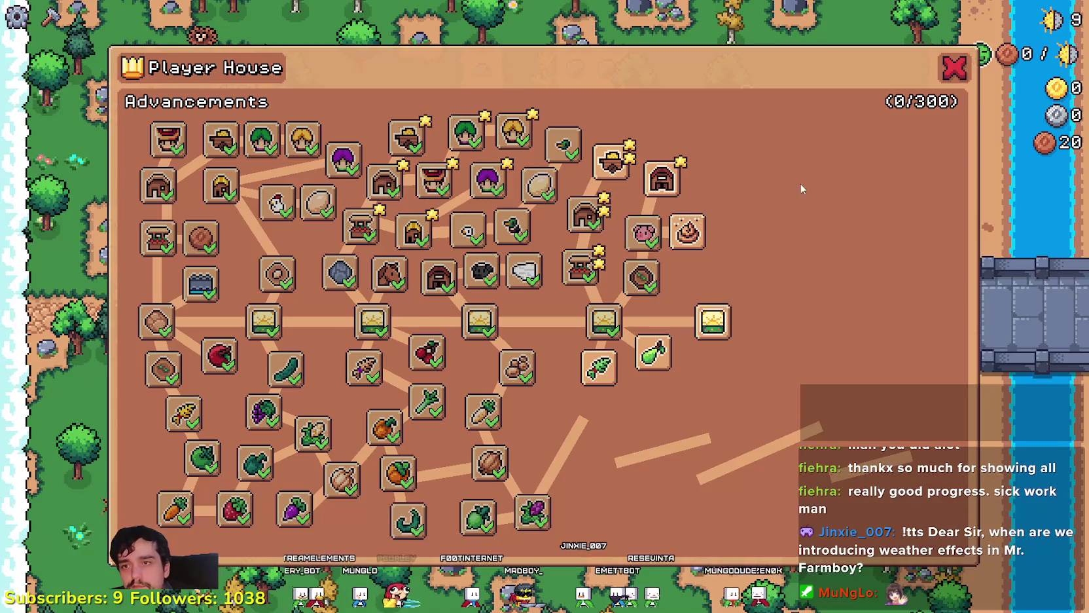
- Open the game's pause menu, remove the line-118 breakpoint, and resume execution
key(Escape)
key(Escape)
click(537, 377)
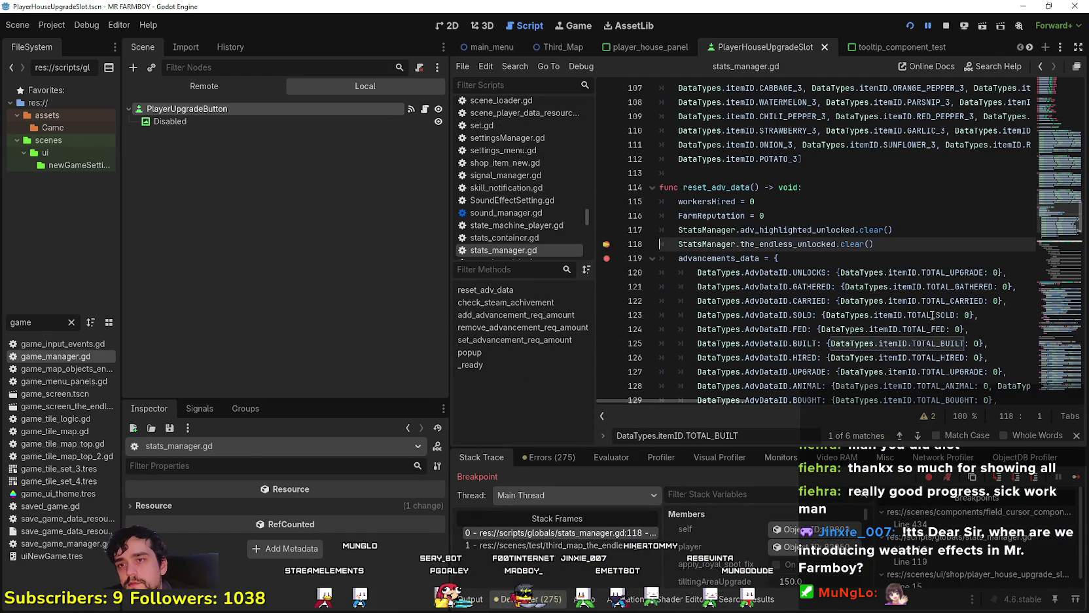
click(606, 245)
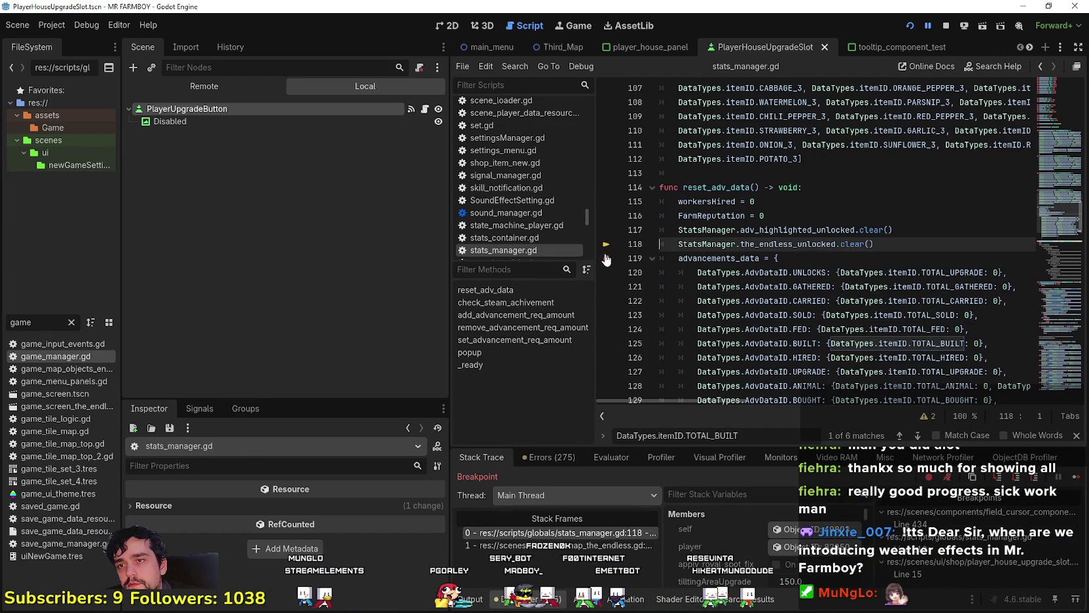
click(1083, 489)
- Create and load a new The Endless save, pausing at the line-15 breakpoint
click(544, 255)
scroll(615, 347, down, 3)
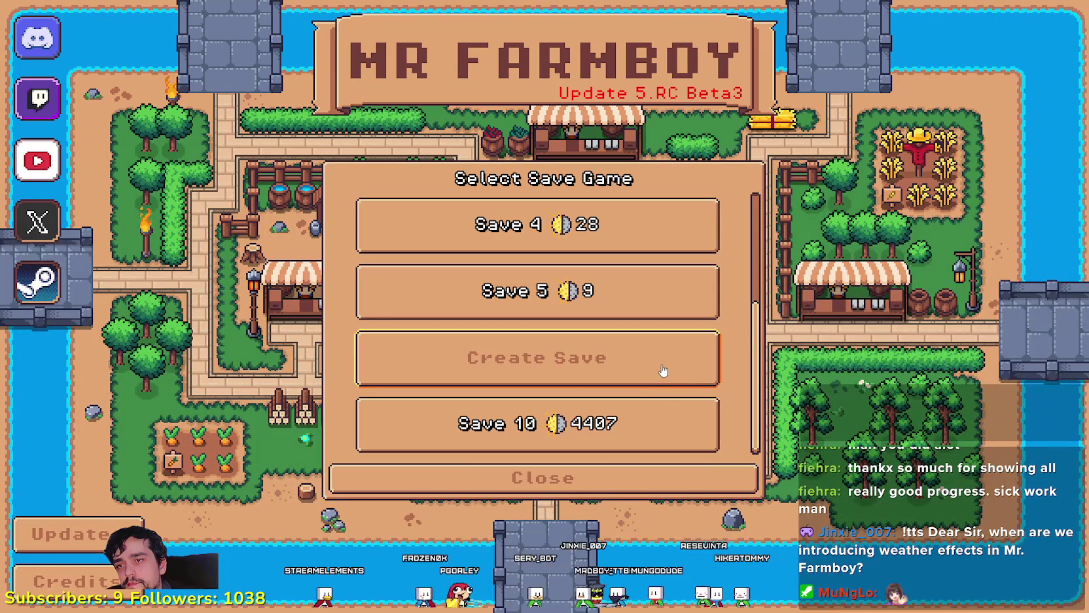
click(663, 371)
click(756, 358)
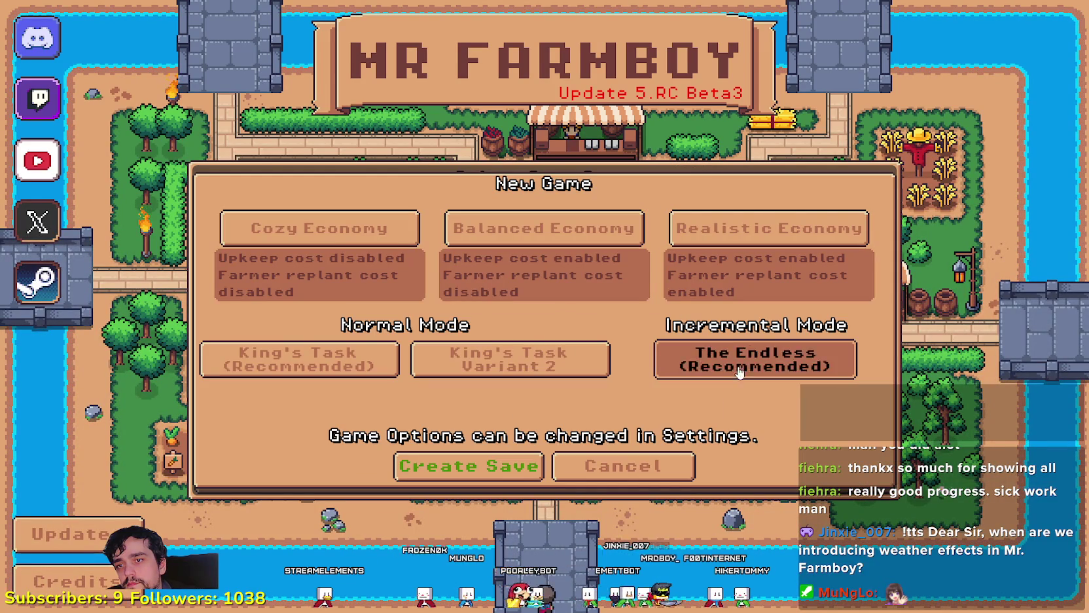
click(468, 466)
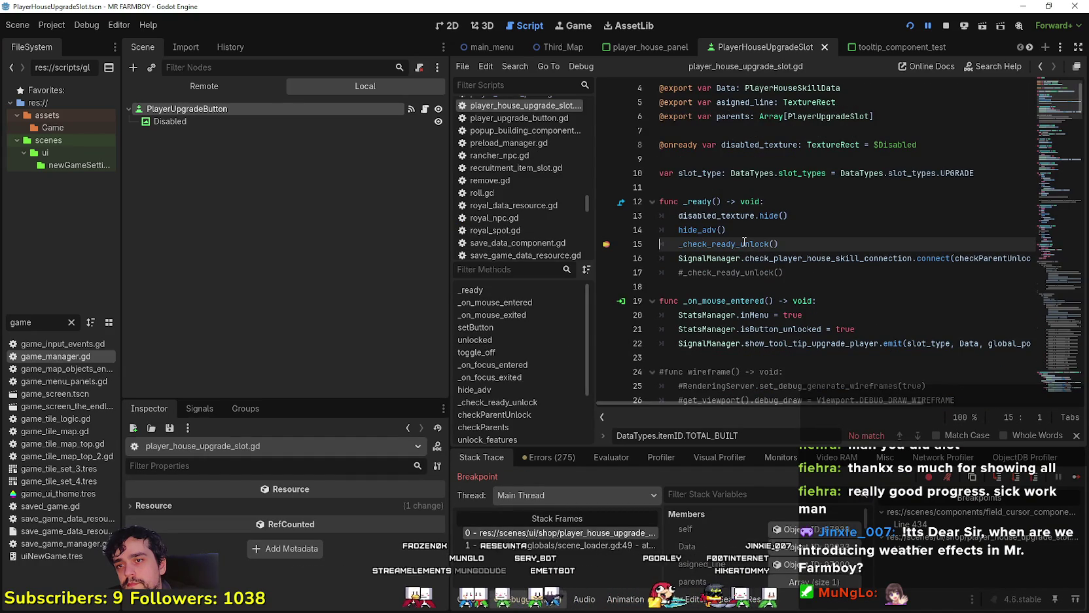
- Look up the _check_ready_unlock definition and set a breakpoint on line 78
scroll(743, 553, down, 1)
scroll(753, 553, down, 5)
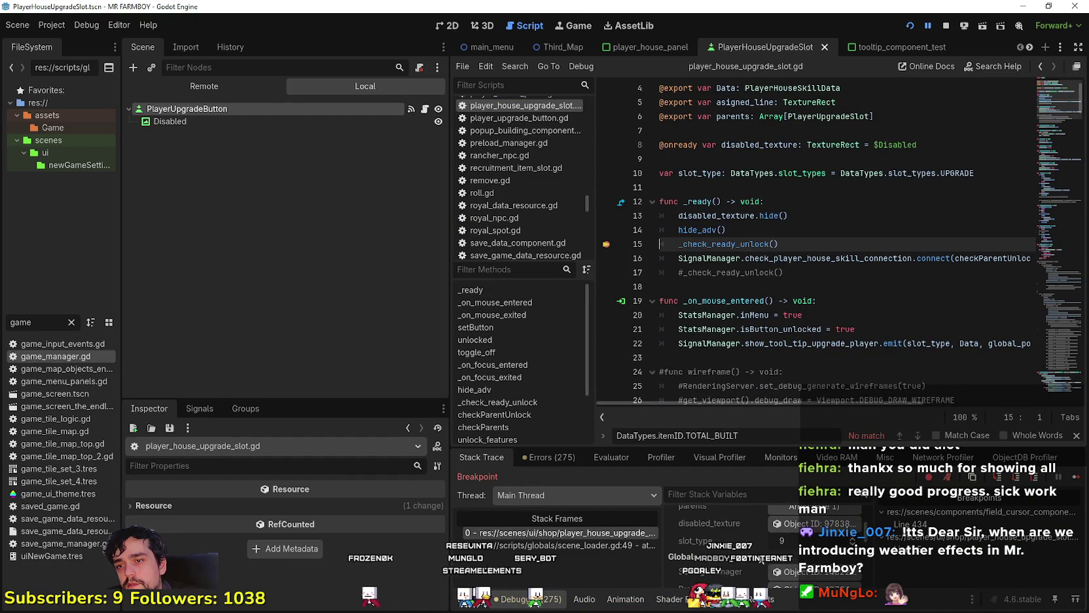
scroll(759, 554, down, 3)
right_click(742, 246)
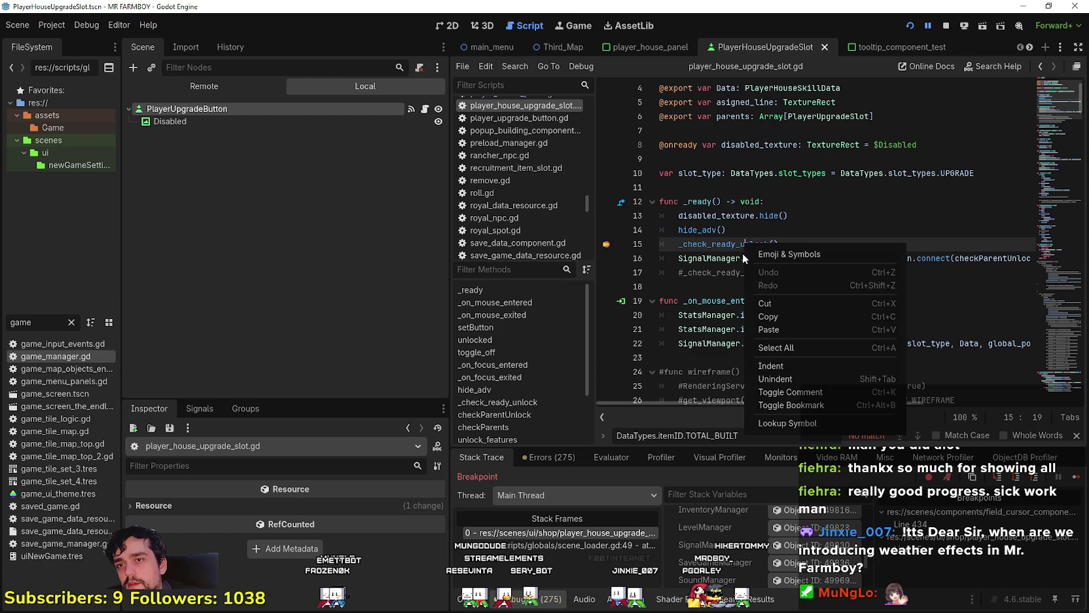
click(743, 370)
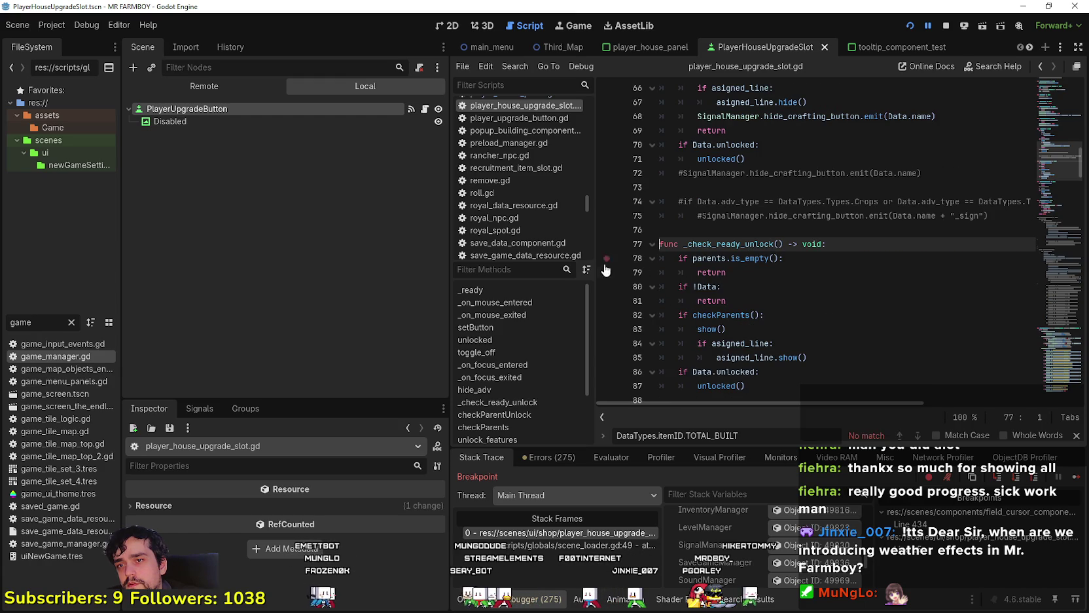
scroll(622, 249, down, 1)
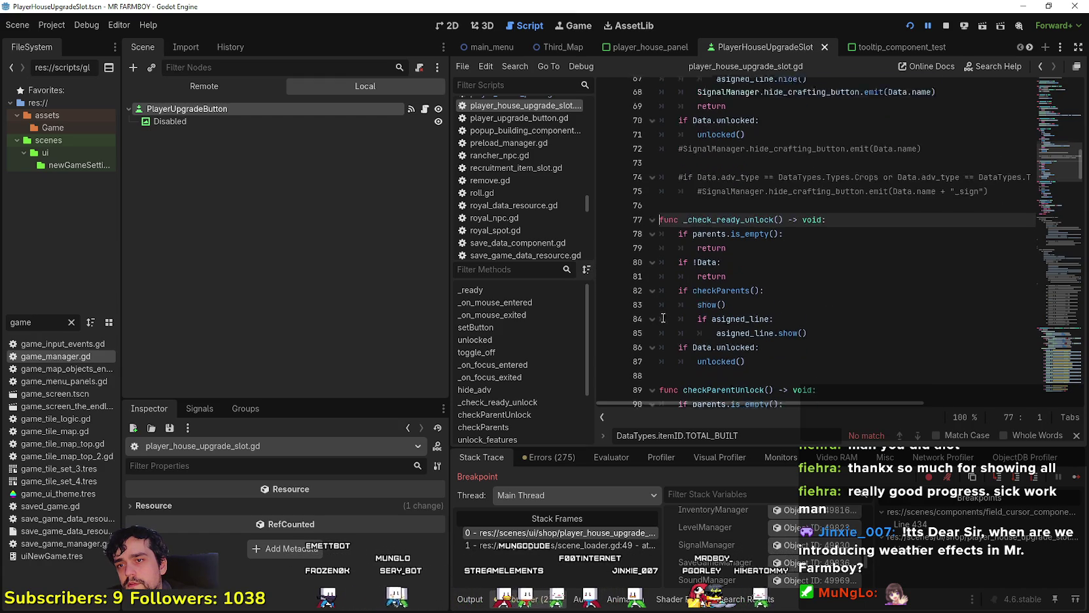
click(607, 218)
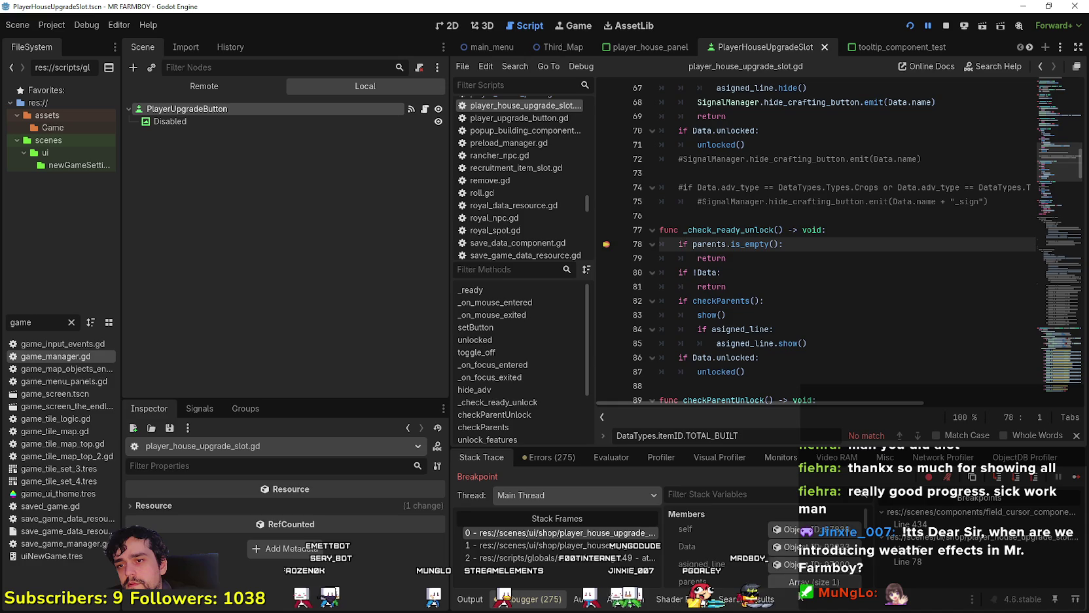
- Inspect each paused slot's Data resource, continuing until tr_horse_stable_name shows as unlocked
click(789, 547)
scroll(361, 537, down, 3)
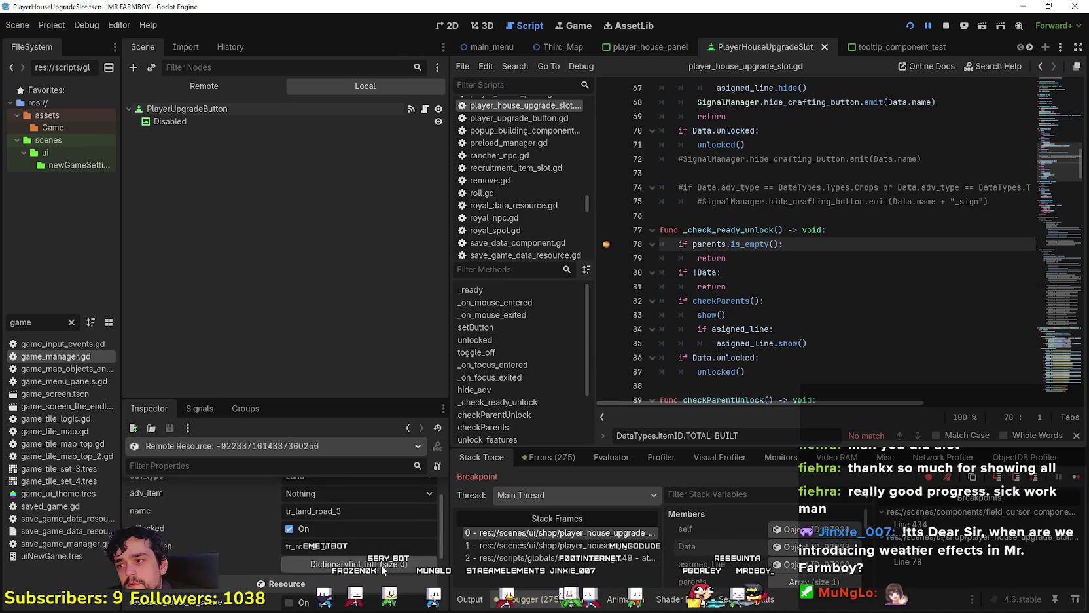
scroll(353, 541, up, 1)
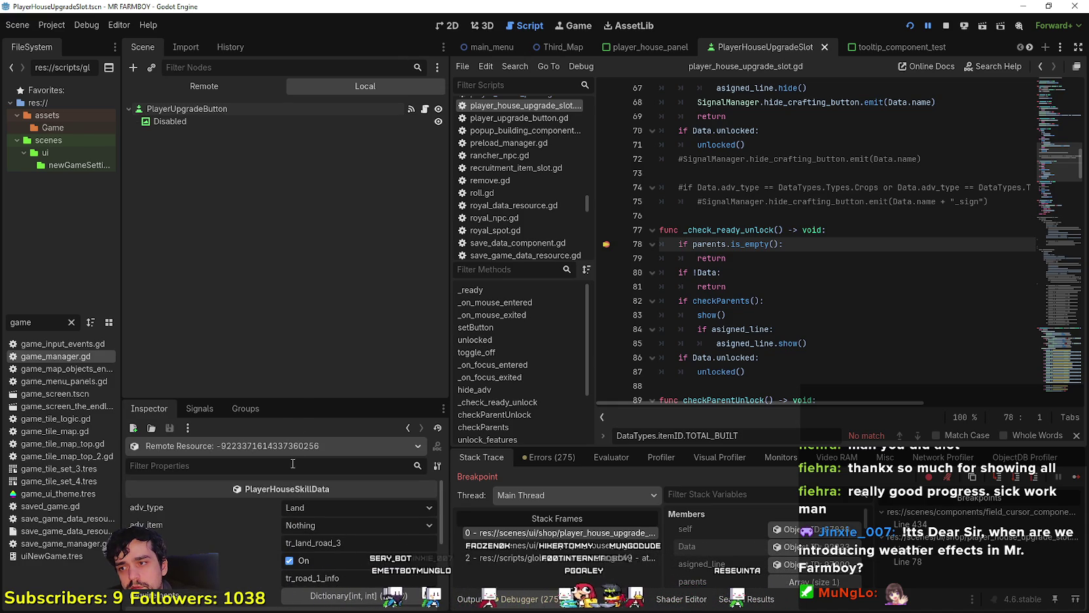
drag(304, 398, 304, 366)
drag(290, 122, 290, 120)
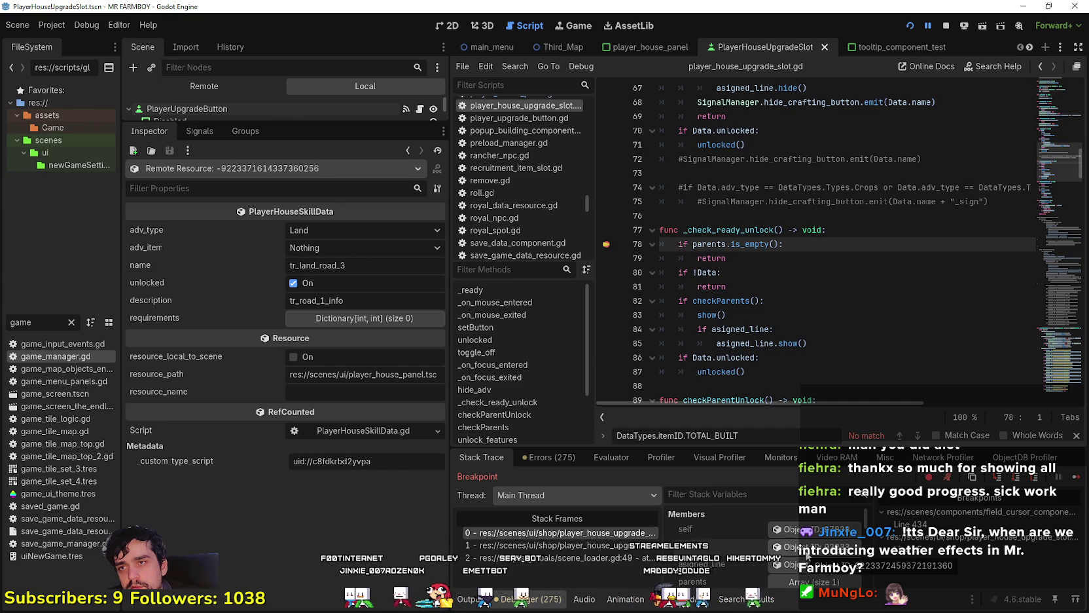
click(1078, 482)
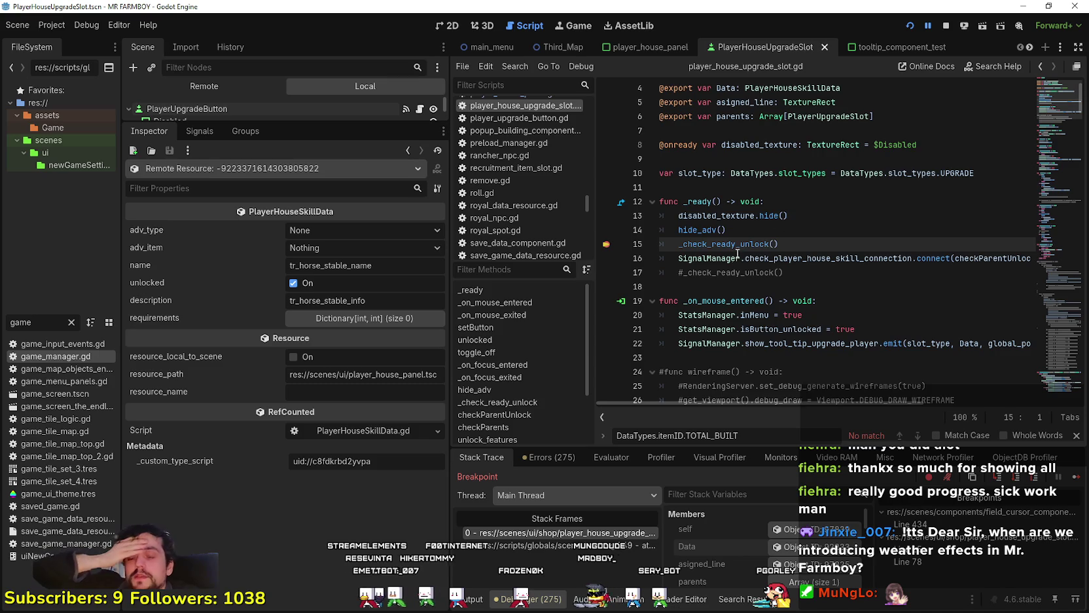
scroll(738, 253, down, 2)
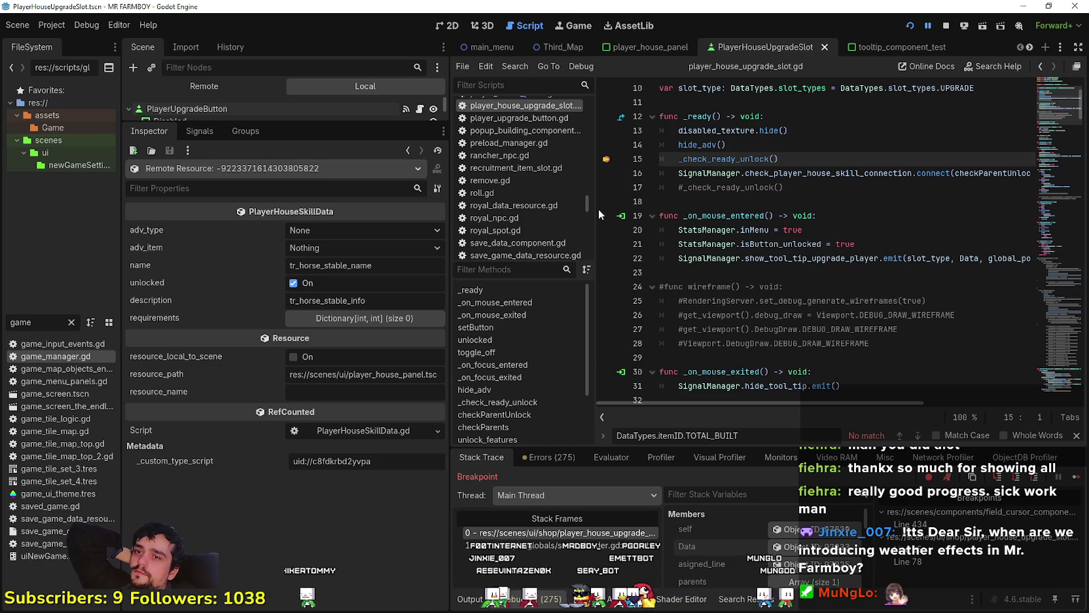
scroll(848, 265, down, 1)
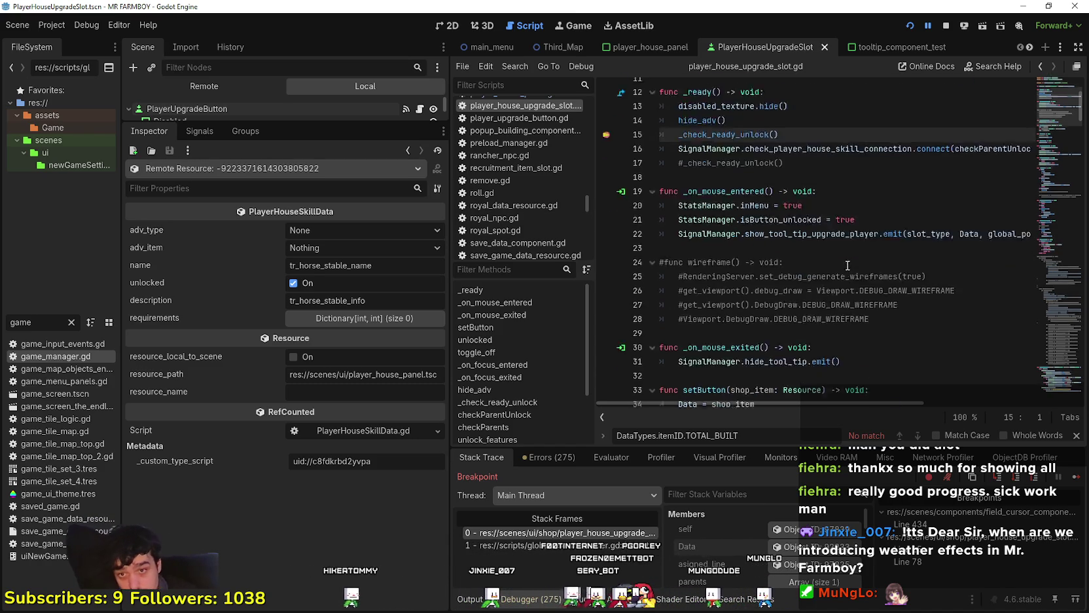
scroll(848, 265, down, 4)
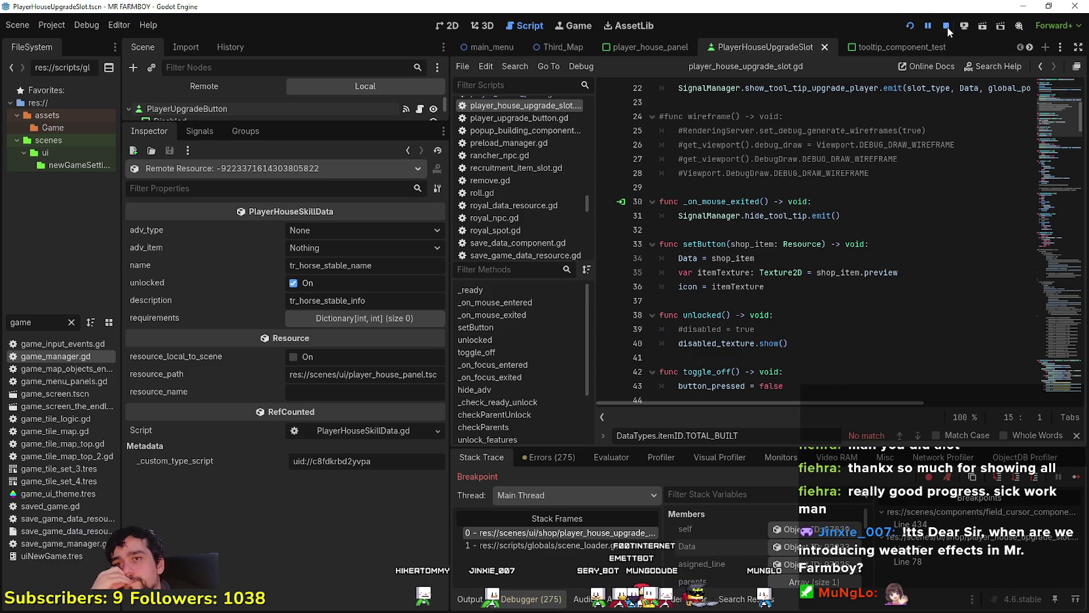
- Stop the debug session and show PlayerUpgradeButton's signal list in the Node dock
click(946, 27)
click(378, 83)
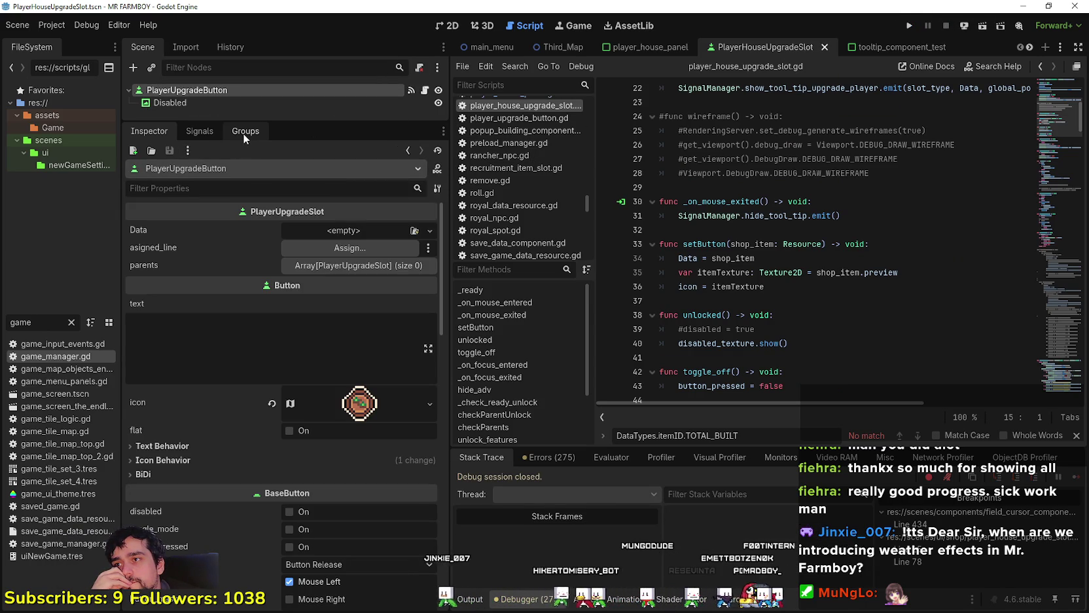
click(199, 130)
scroll(287, 483, down, 5)
scroll(276, 469, up, 3)
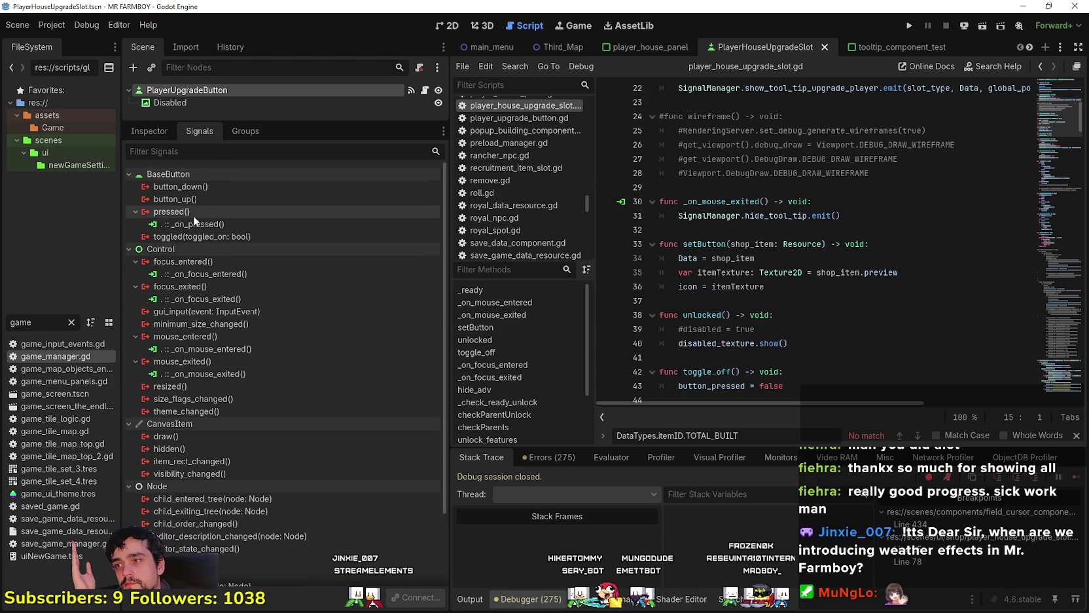
scroll(215, 479, down, 3)
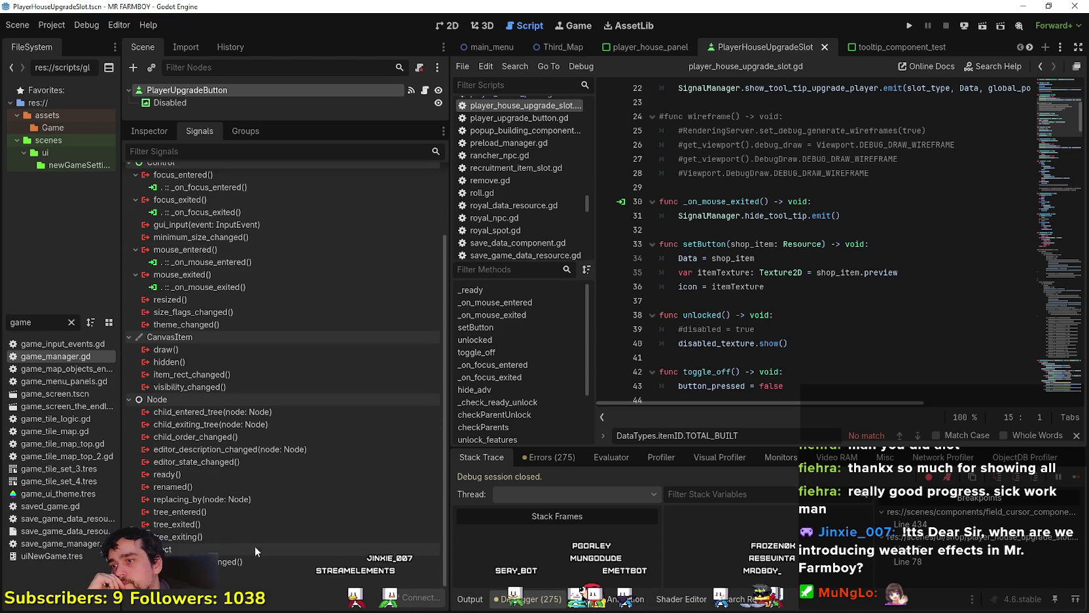
- Connect tree_exiting to a new _on_tree_exiting function and select its pass placeholder
mouse_move(240, 526)
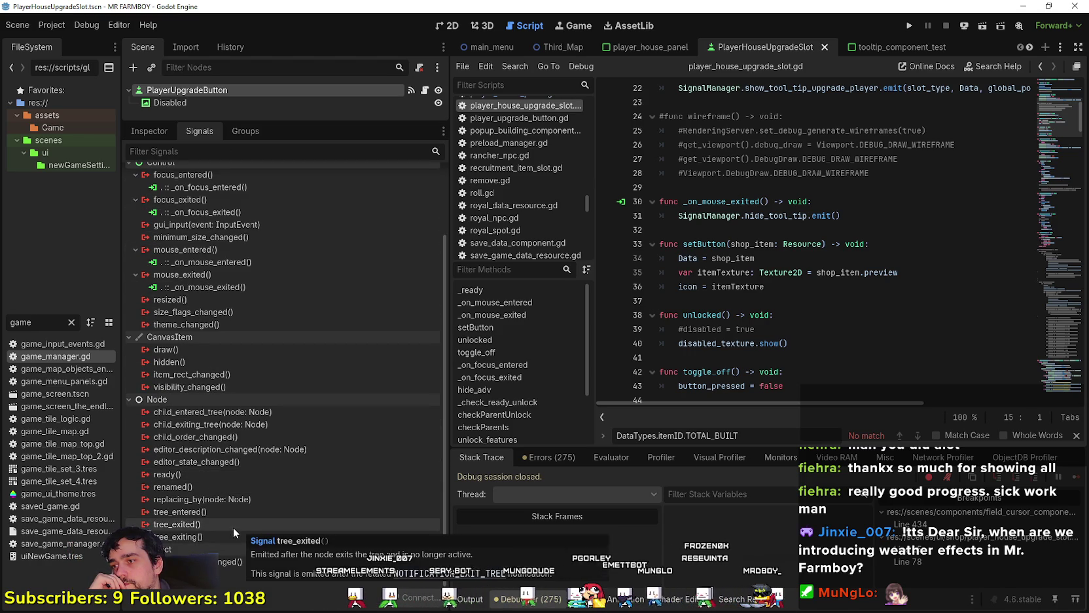
double_click(236, 537)
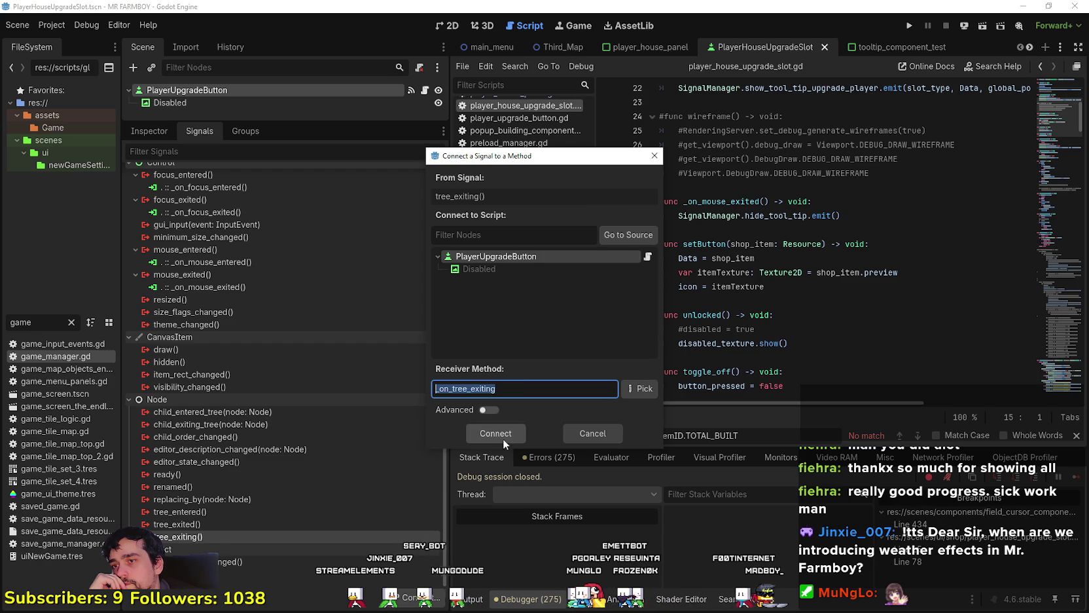
click(503, 434)
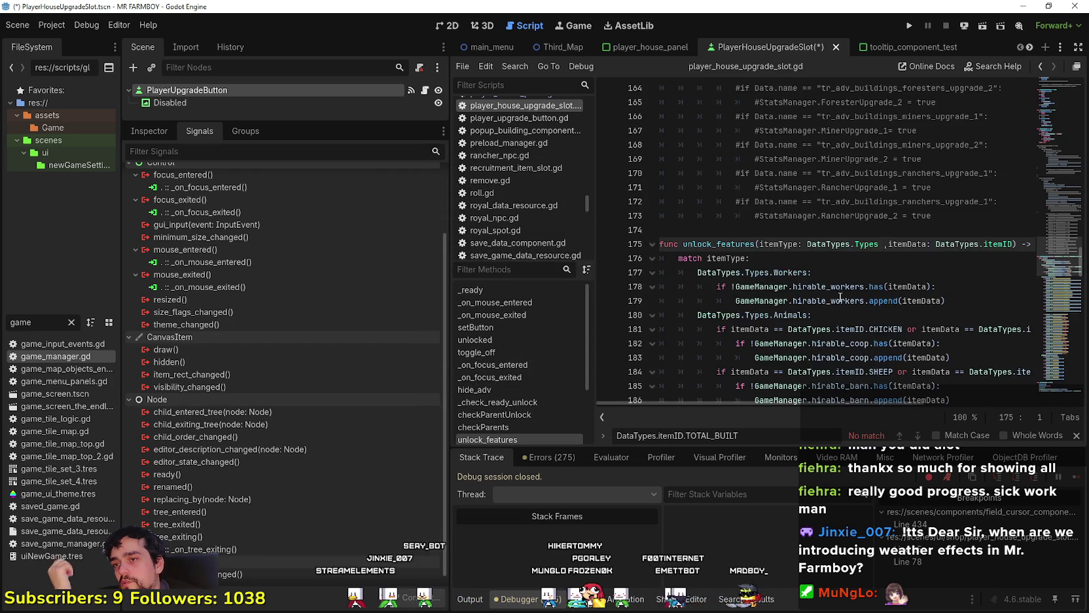
scroll(858, 325, down, 4)
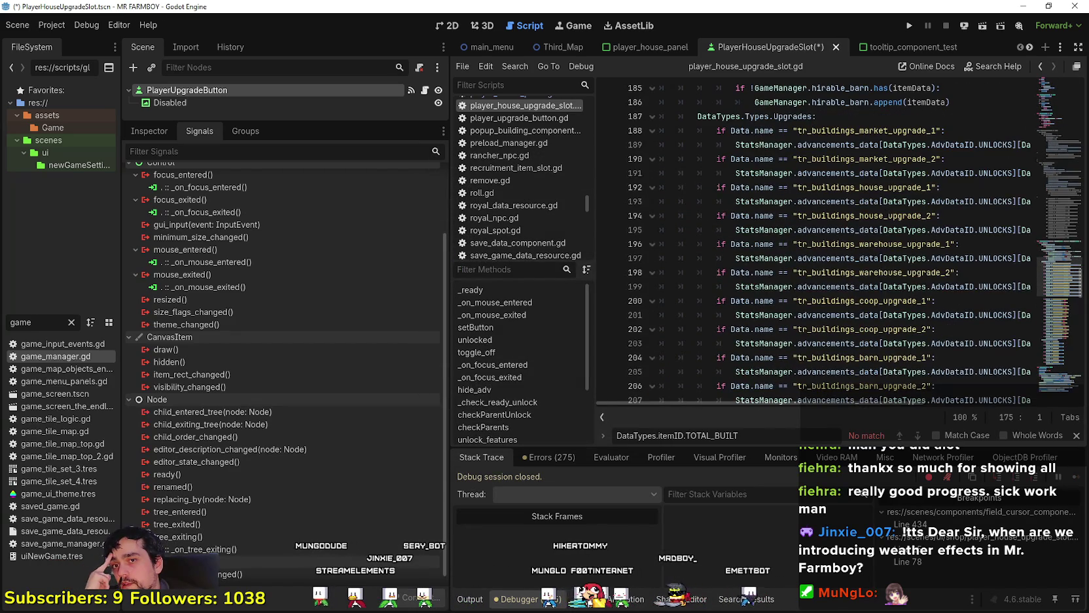
drag(1055, 275, 1056, 409)
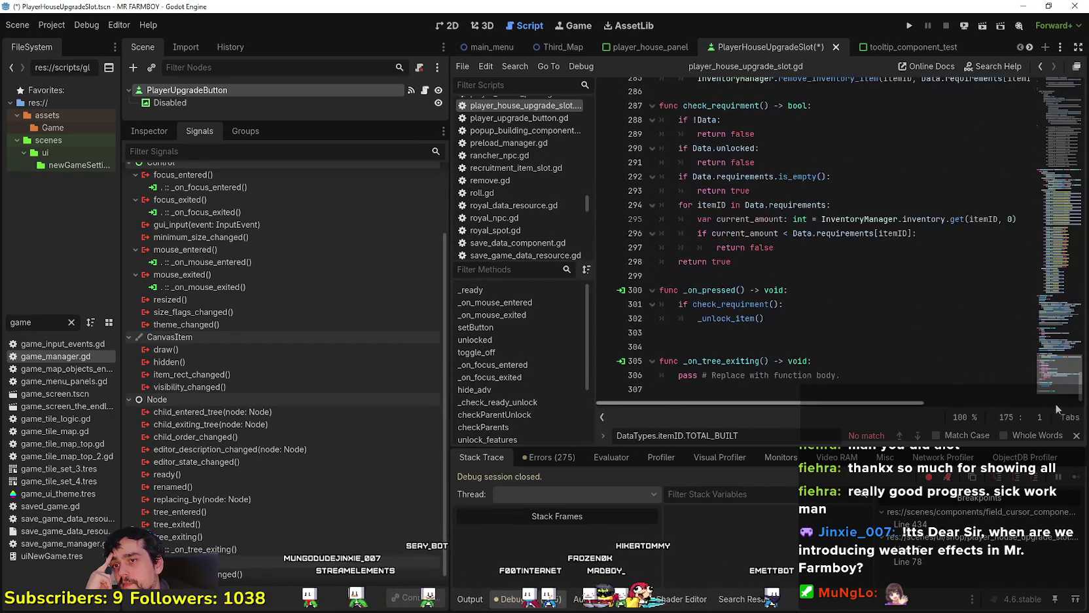
drag(840, 375, 678, 375)
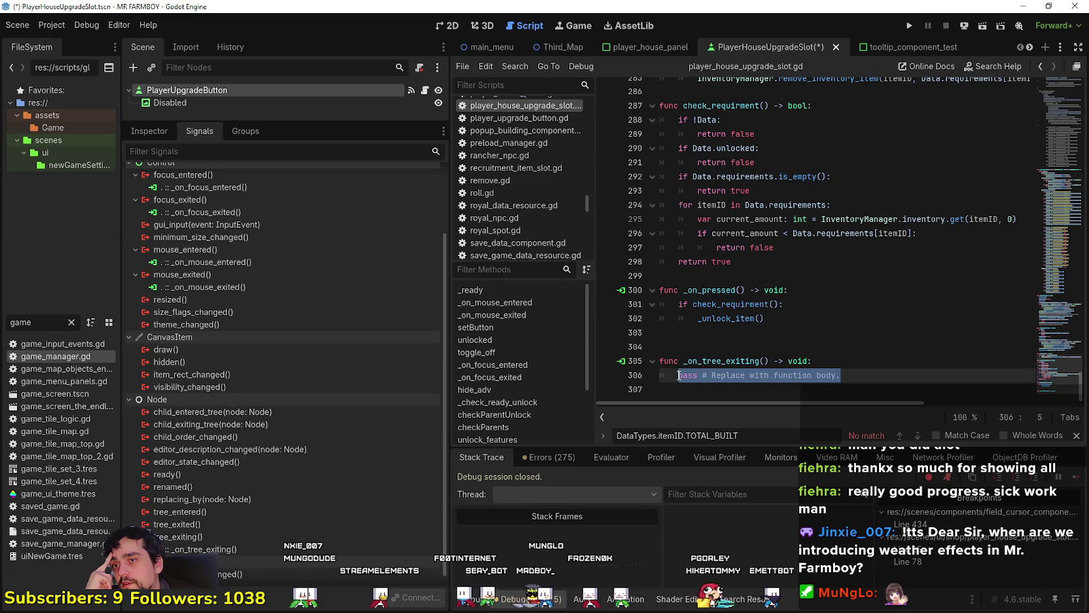
- In the player_house_panel scene, inspect Road1Tile's data: tr_land_road_3, unlocked, parent Road1Tile
click(449, 25)
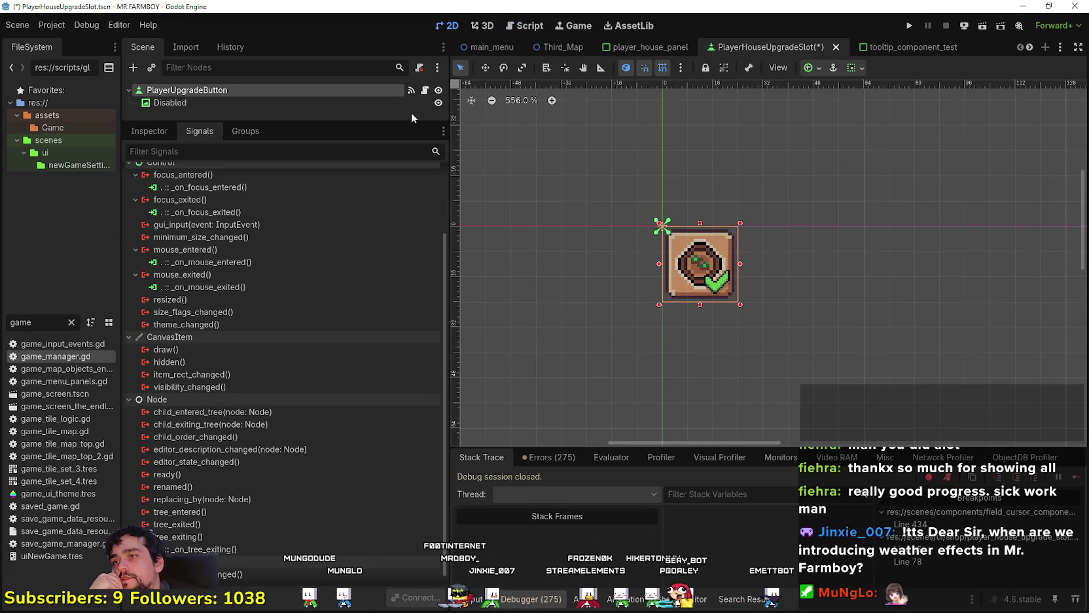
scroll(412, 262, up, 3)
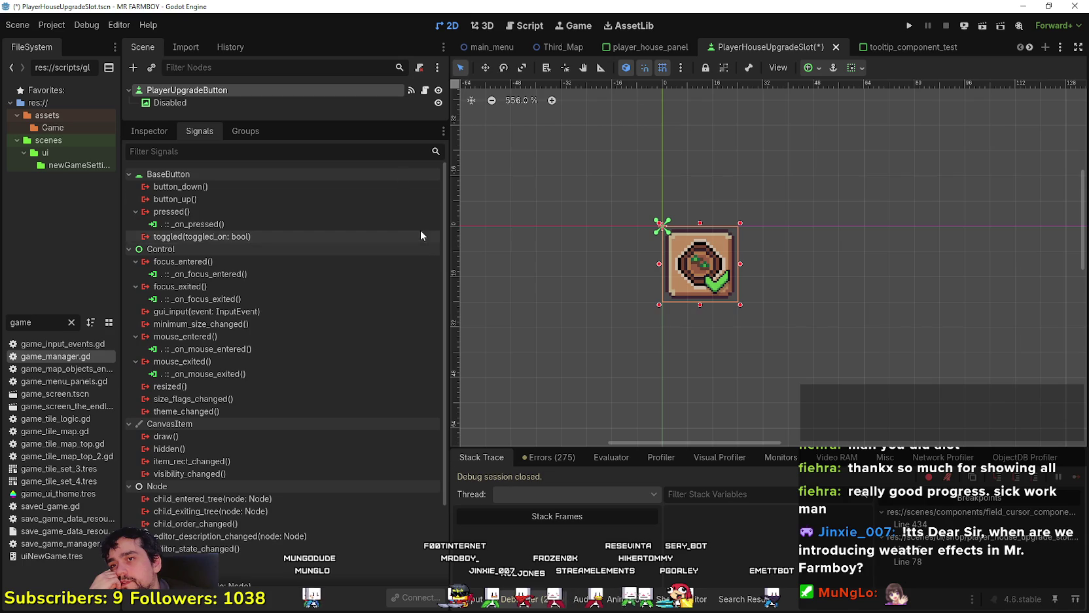
click(646, 44)
scroll(651, 269, down, 2)
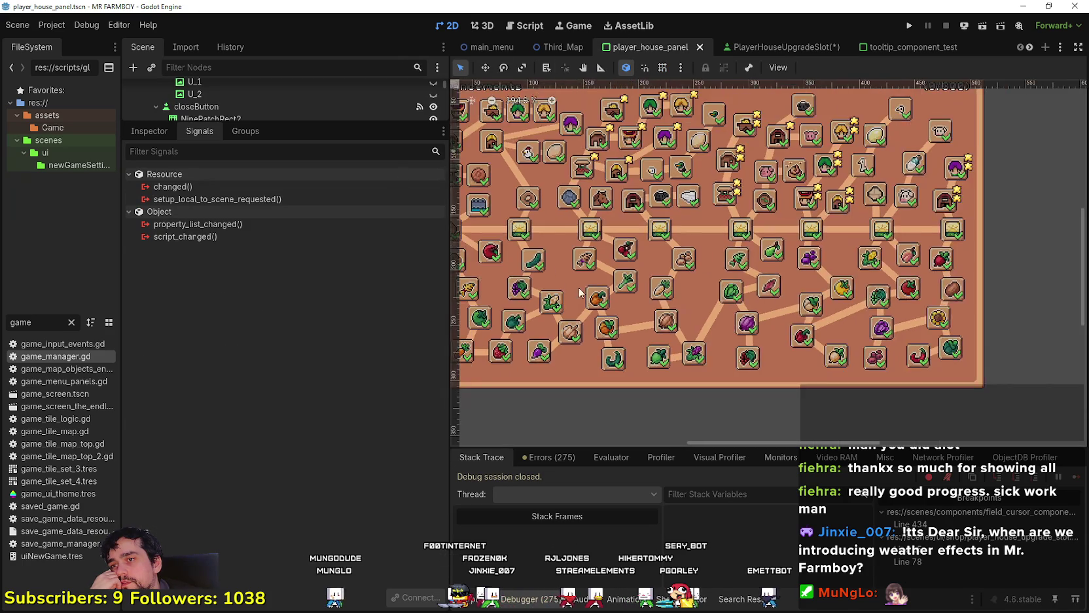
click(552, 240)
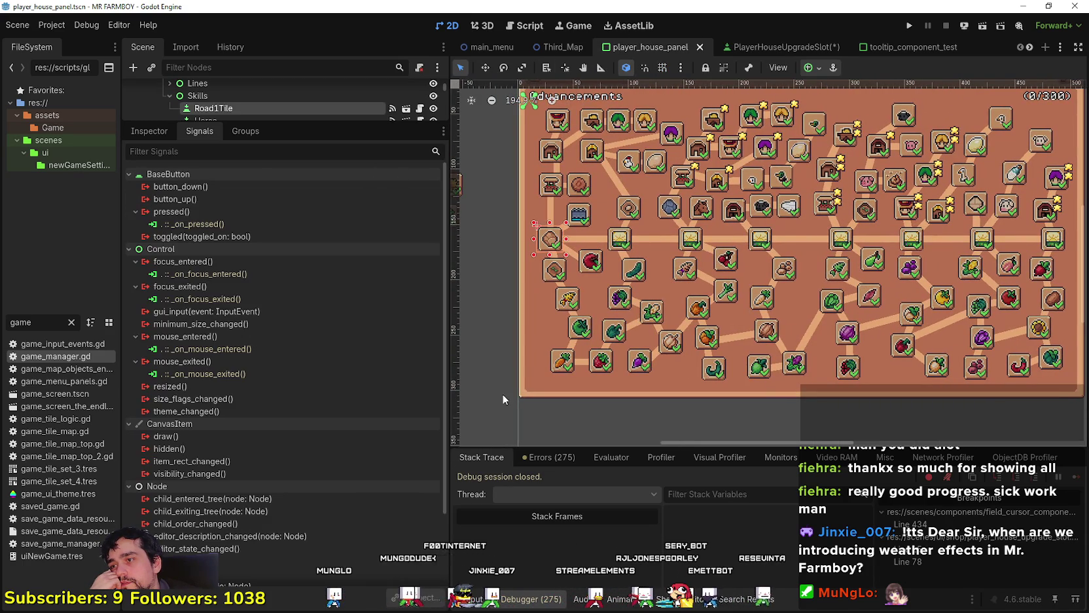
click(149, 131)
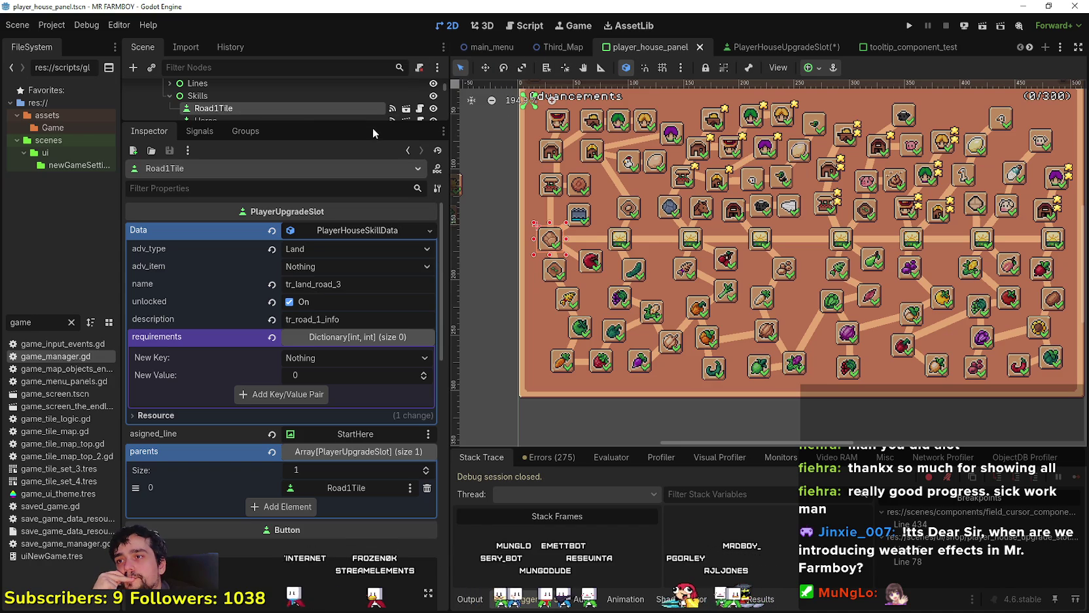
- Return to the slot script's _on_tree_exiting function and select its placeholder line
drag(373, 123, 373, 227)
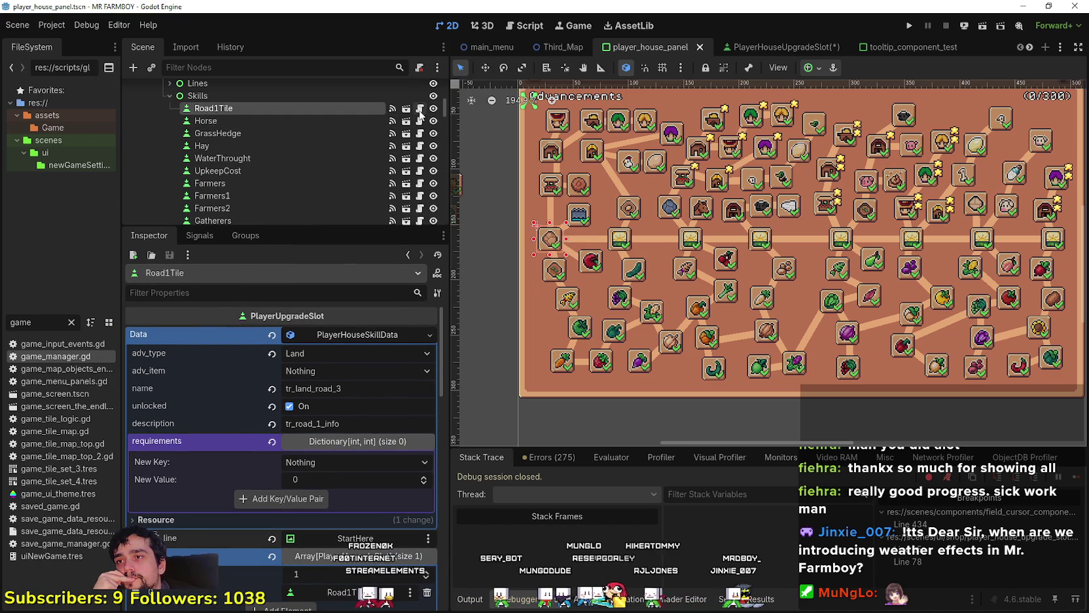
click(420, 115)
mouse_move(869, 379)
mouse_down()
mouse_move(660, 376)
mouse_move(687, 375)
mouse_up()
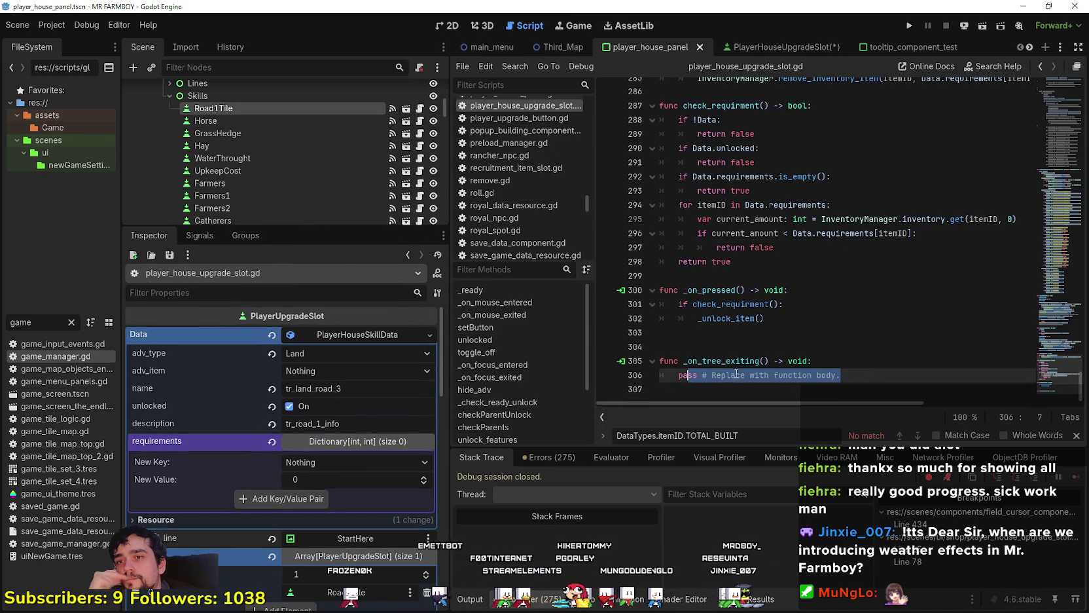
- Replace the placeholder pass line with an 'if Data' condition
drag(843, 375, 678, 376)
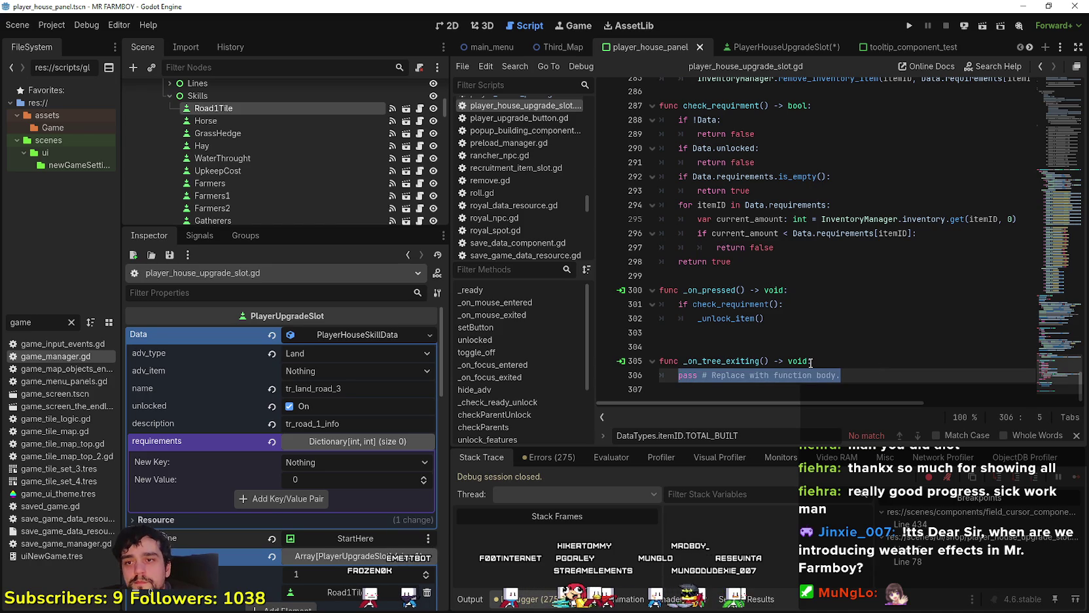
text(if Data)
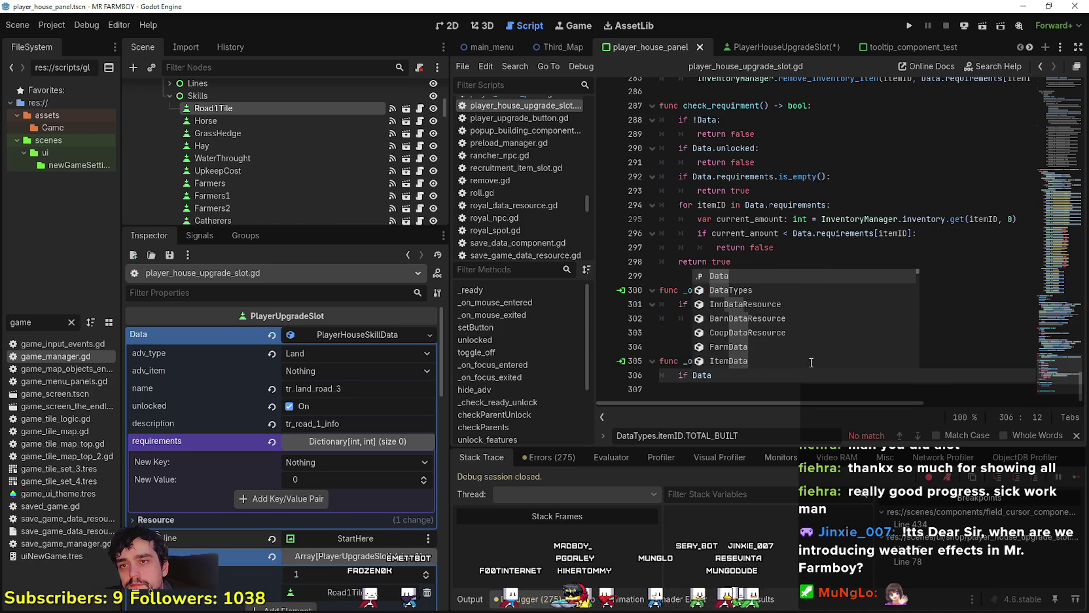
text(:)
key(Return)
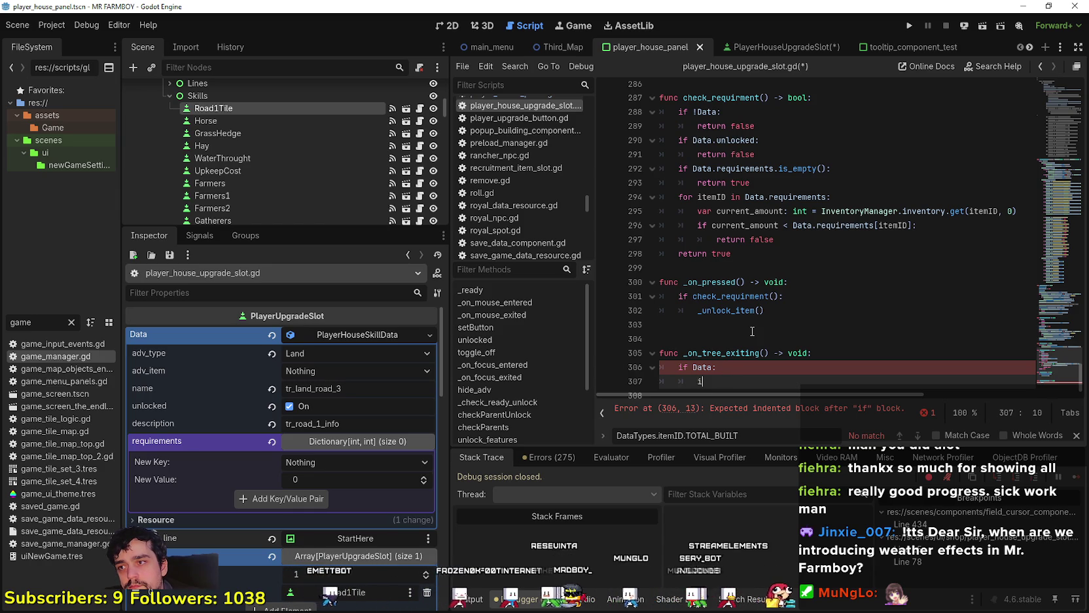
text(if Data)
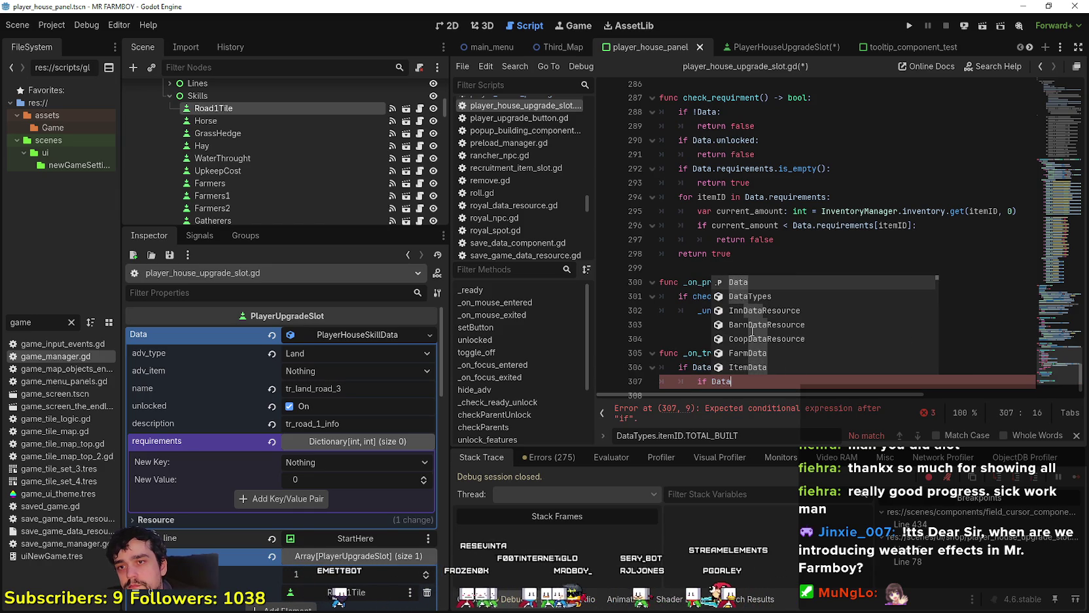
key(BackSpace)
key(BackSpace)
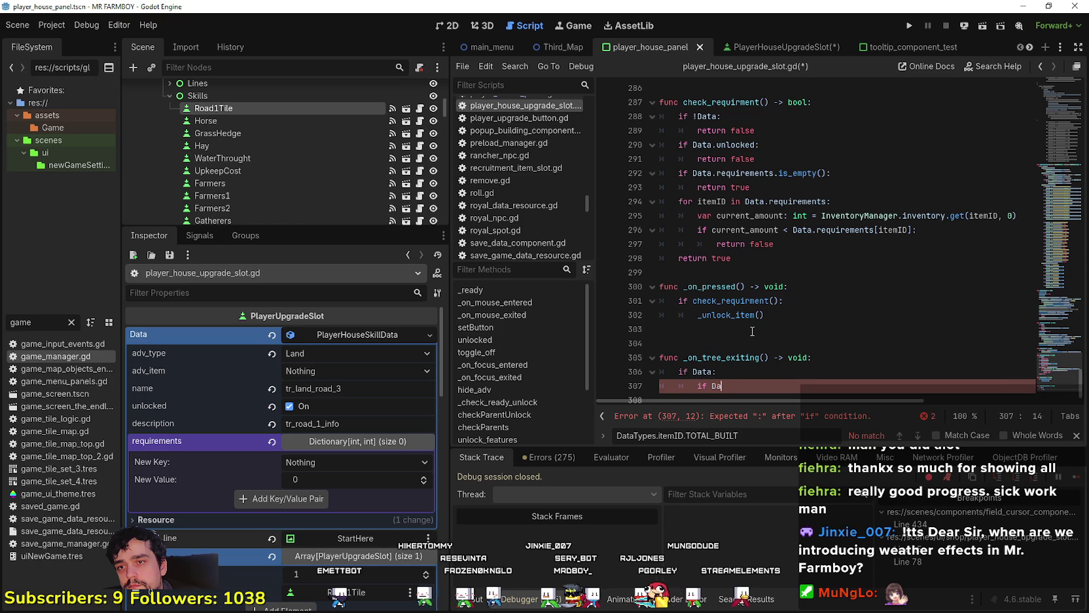
key(BackSpace)
key(BackSpace)
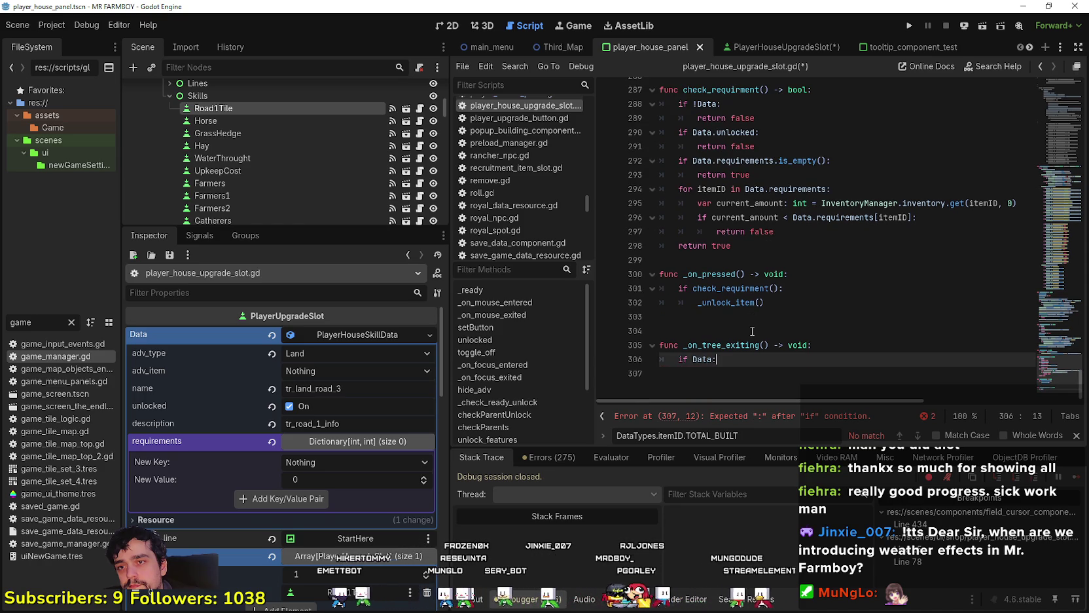
key(BackSpace)
- Extend the condition to require Data.adv_type equal to DataTypes.Types.Land
text(and )
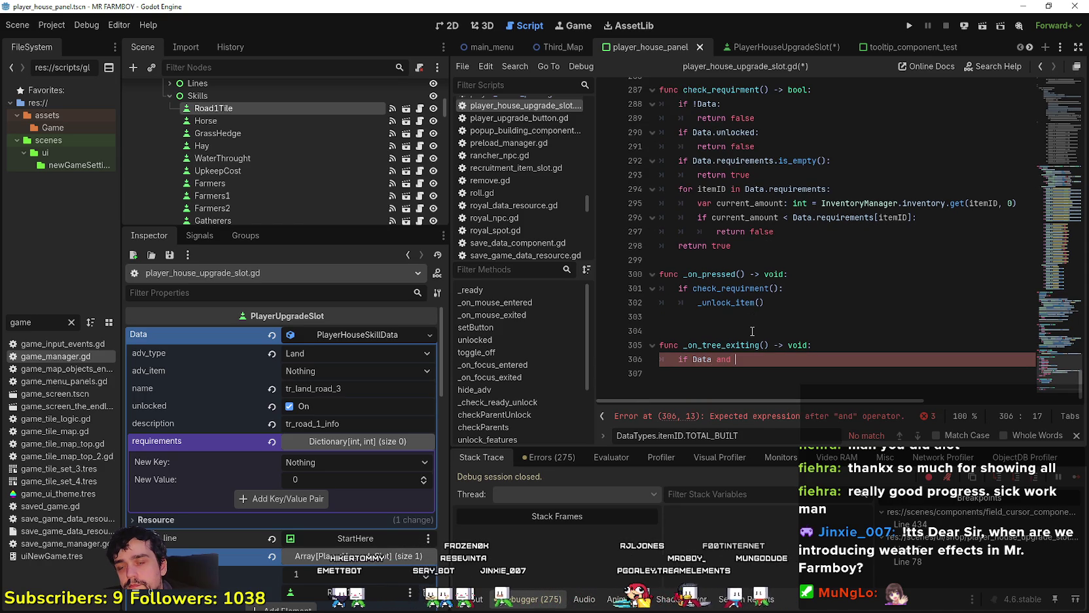
text(Data.)
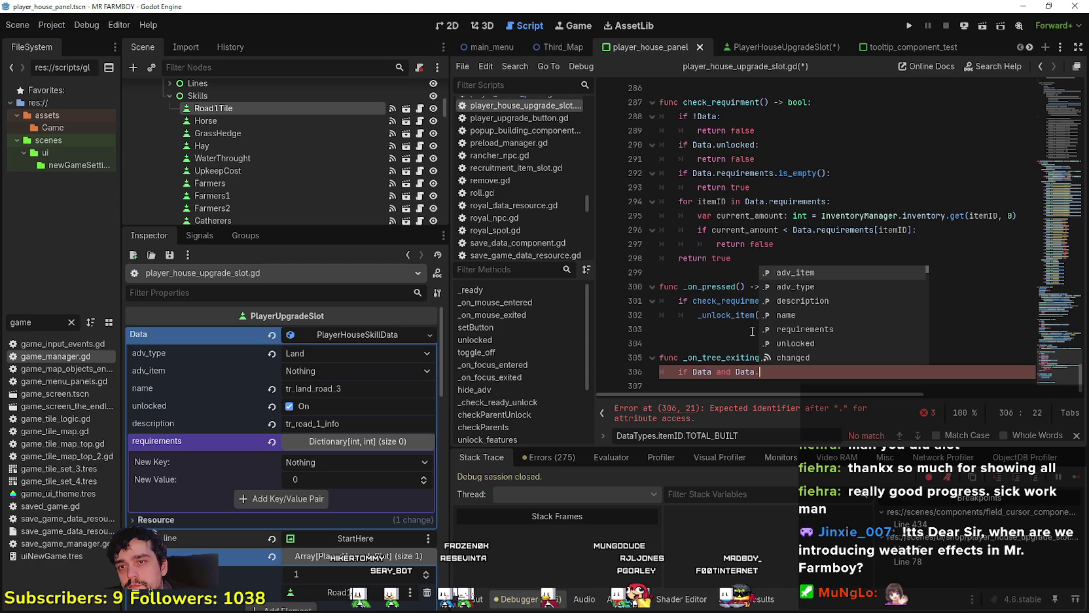
key(Down)
key(Return)
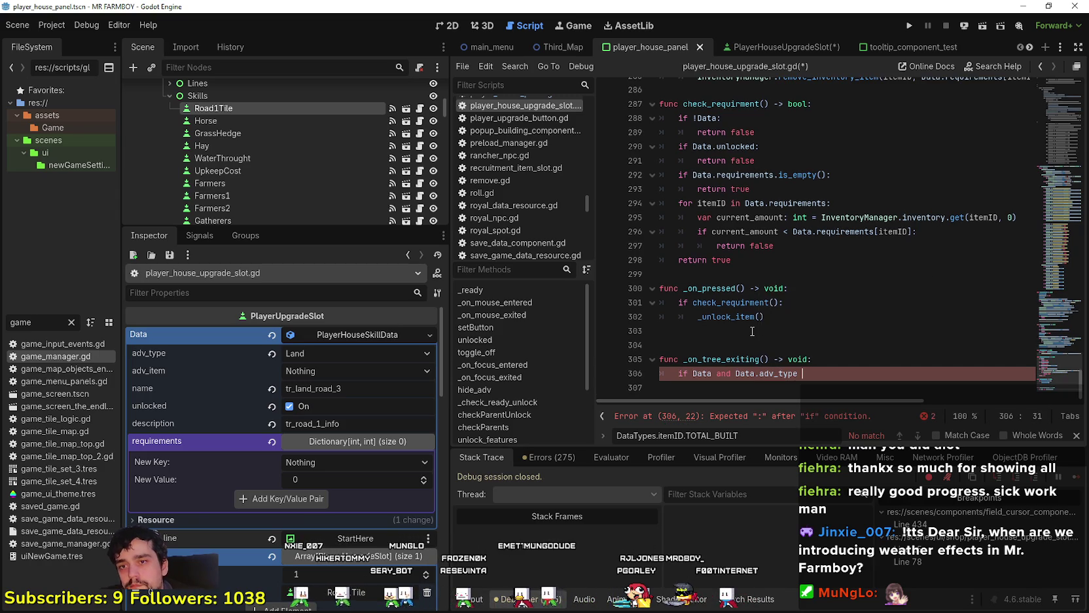
text(== Data)
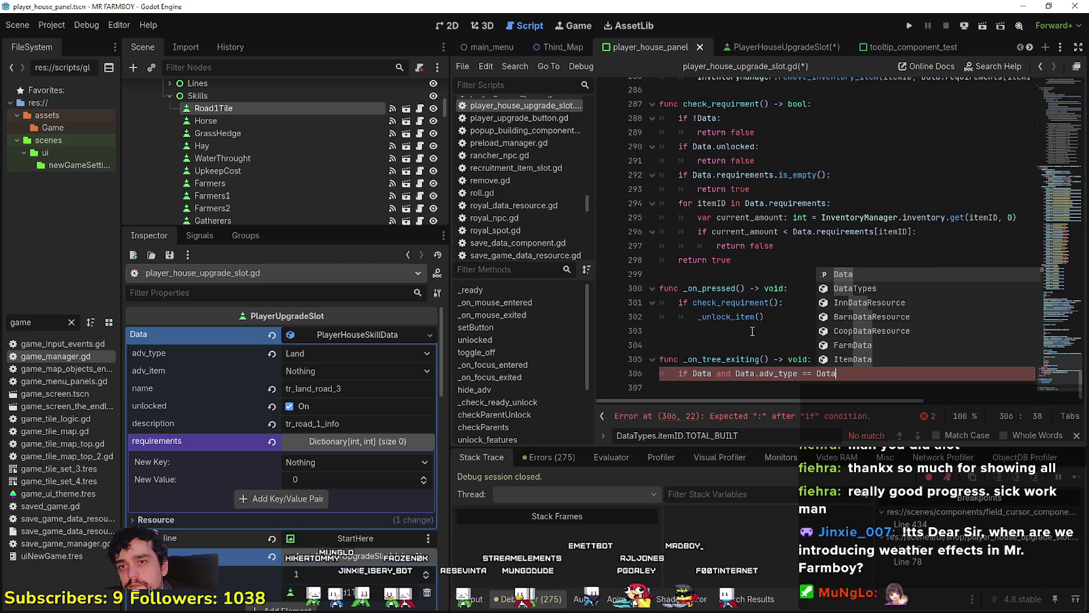
text(Types)
key(Return)
text(.)
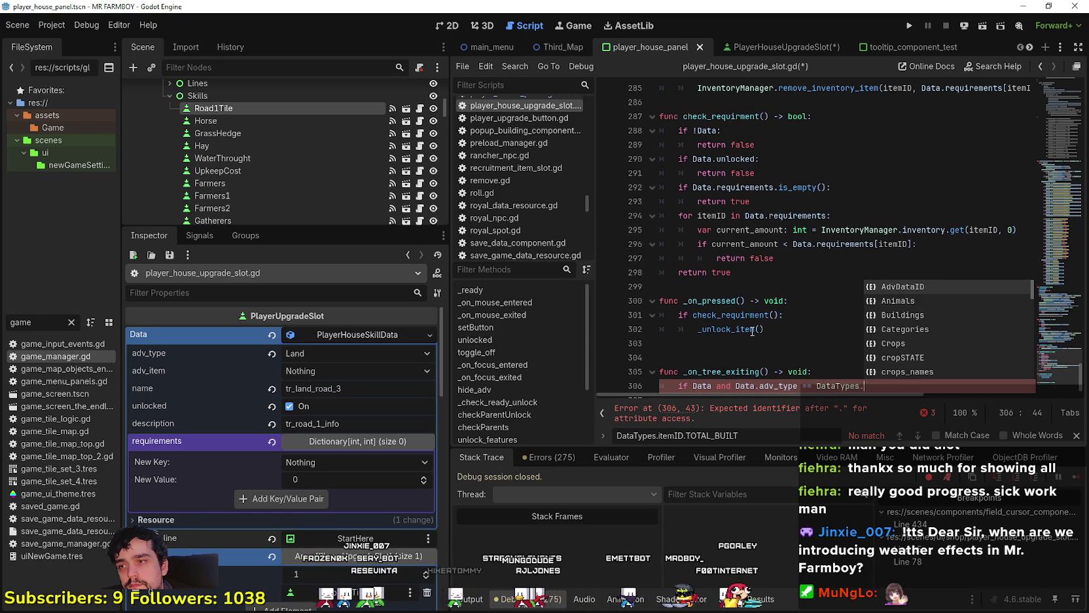
mouse_move(167, 358)
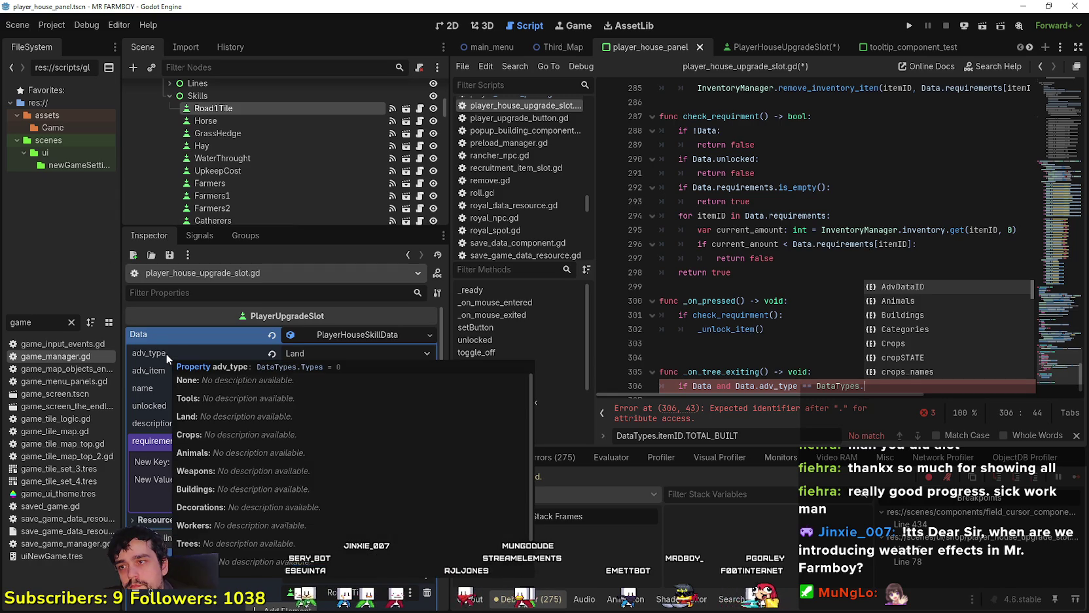
text(Types.l)
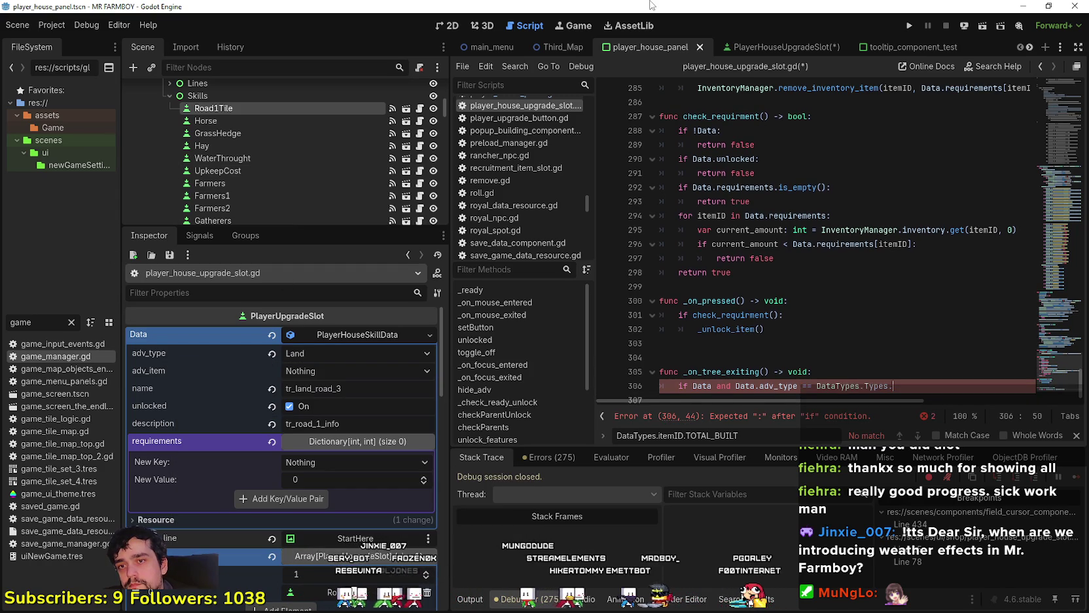
key(Return)
text(:)
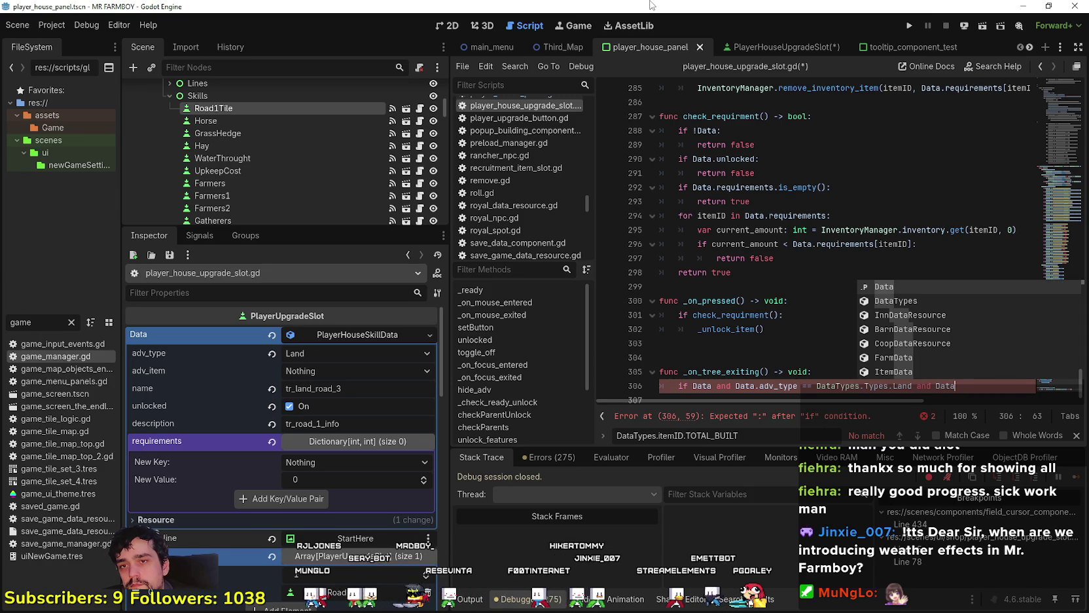
key(Escape)
- Add a name == "tr_land_road_3" check to the condition using the copied slot name
text(name == )
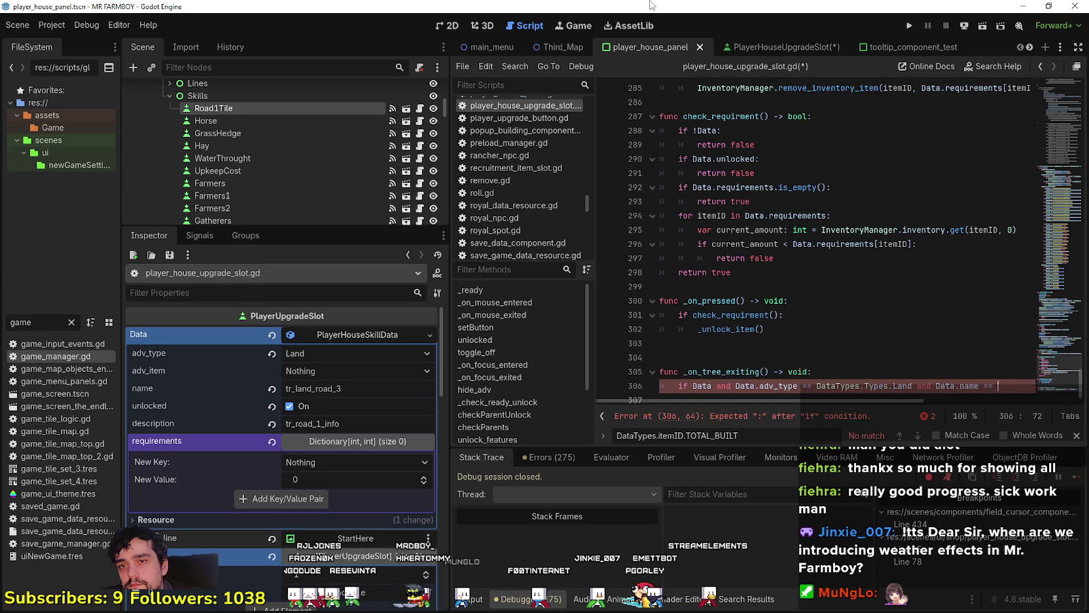
text(")
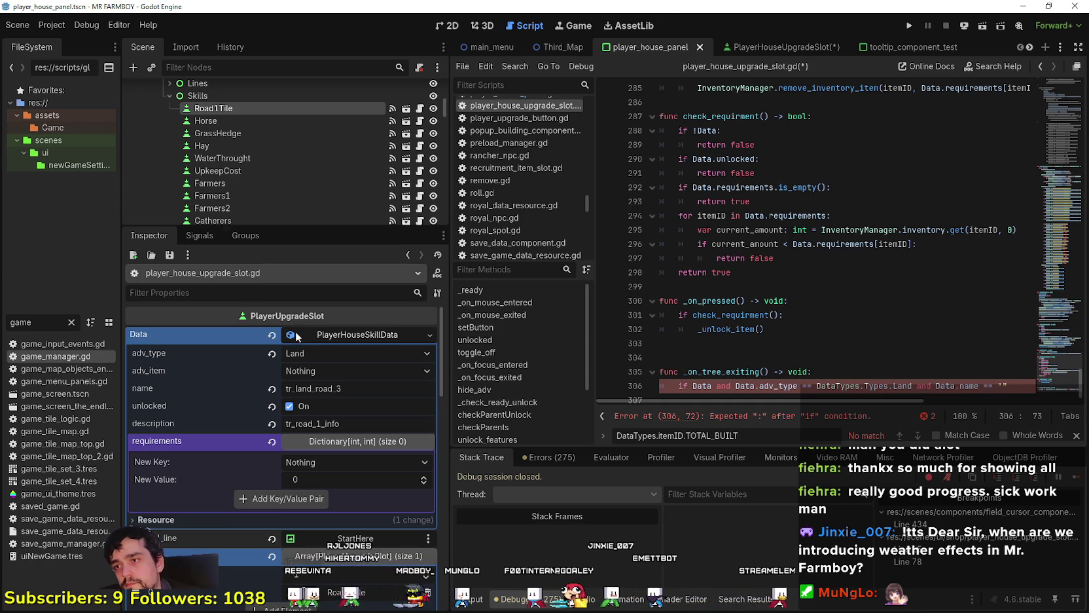
click(325, 393)
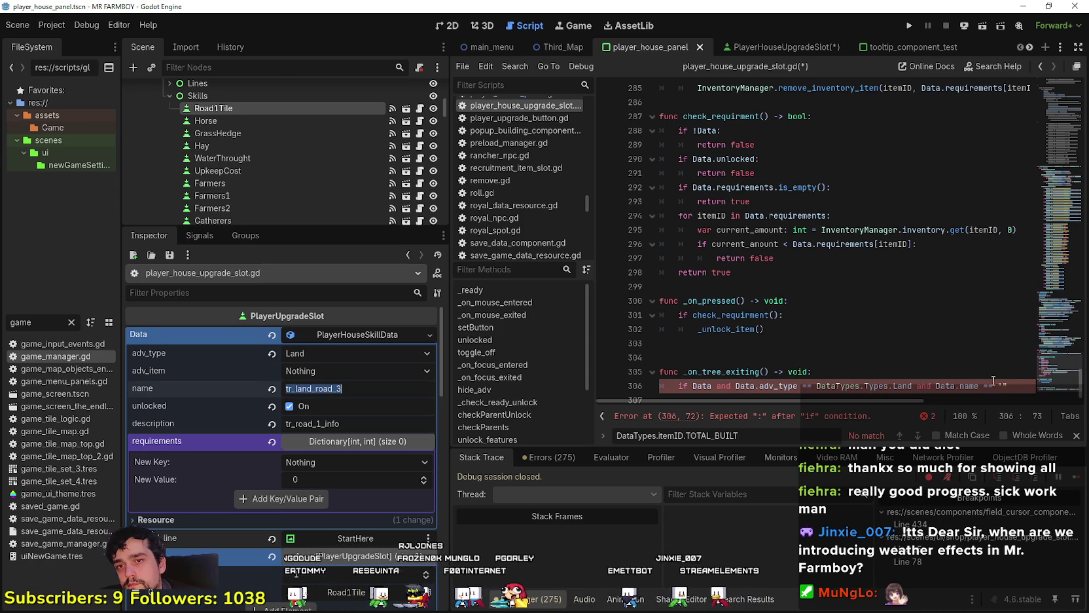
text(tr_land_road_3)
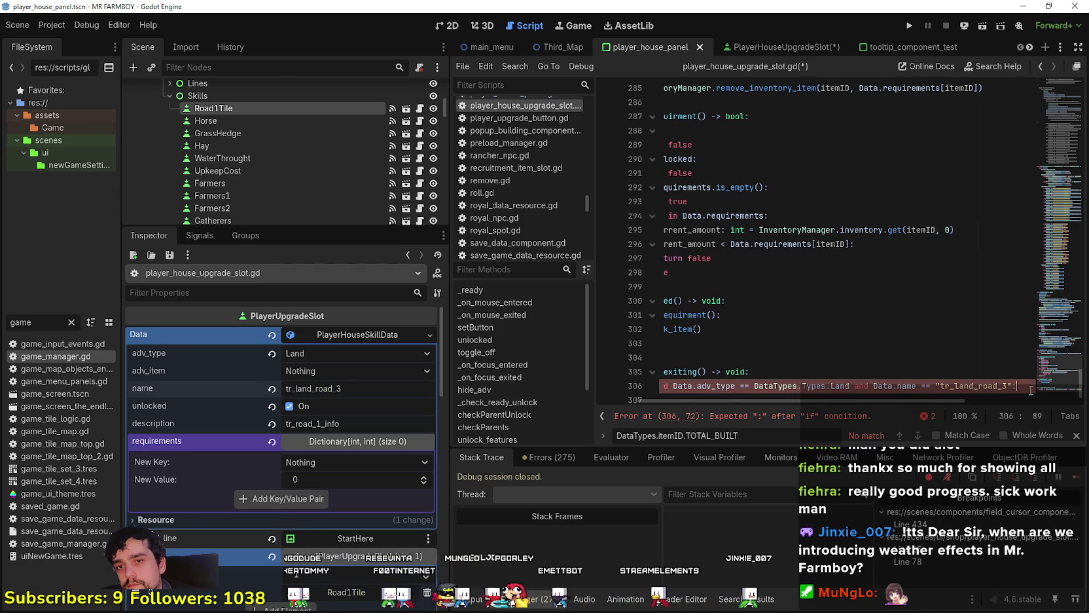
key(Return)
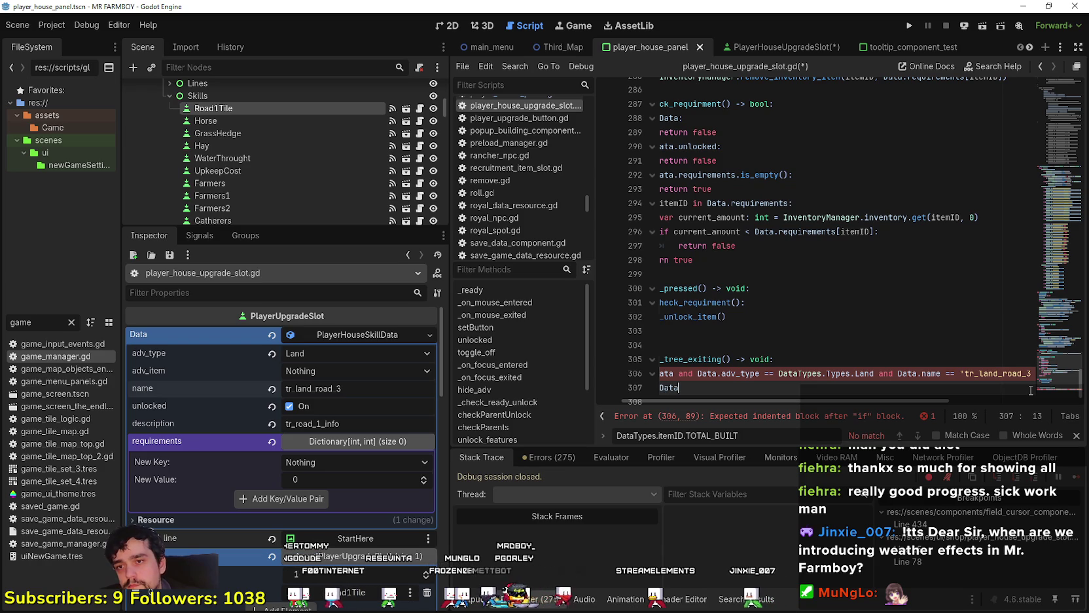
- Set Data.unlocked true, add an else branch setting it false, and save the script
text(Data.unlocked = true)
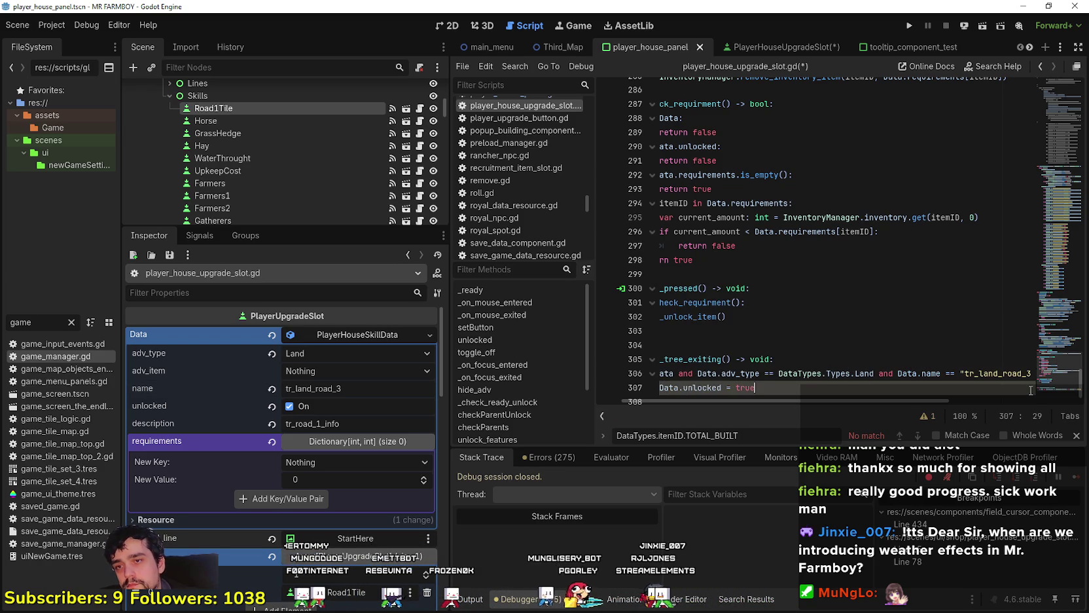
key(Return)
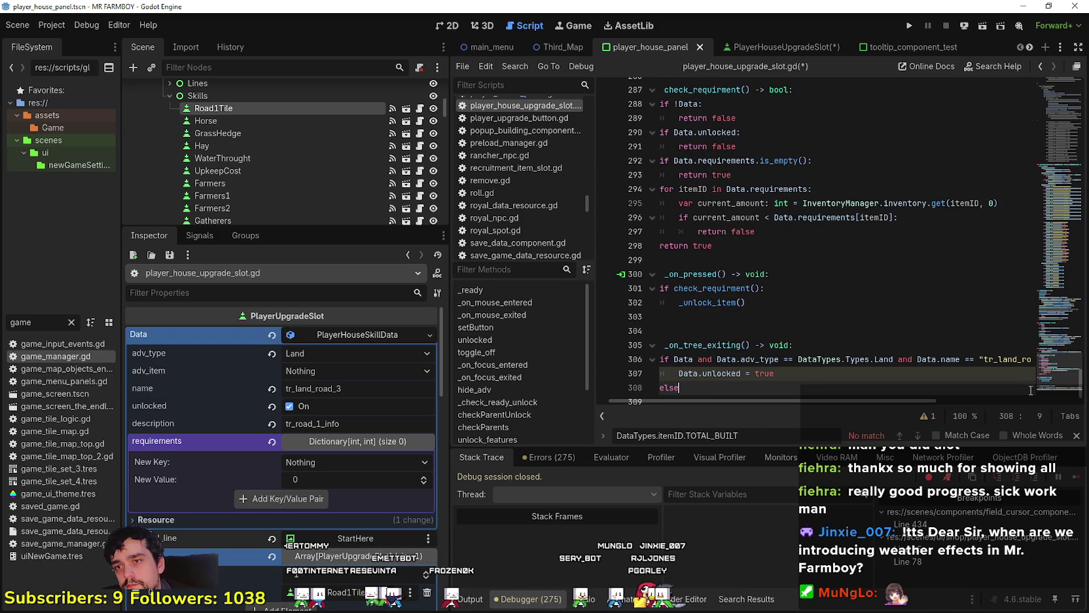
text(:)
key(Return)
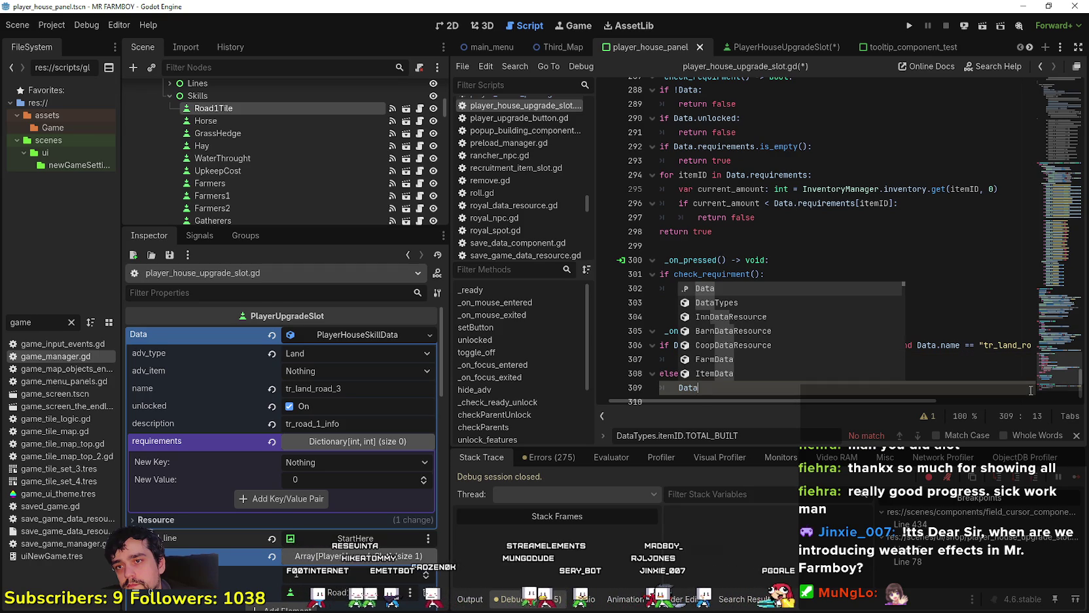
text(.un)
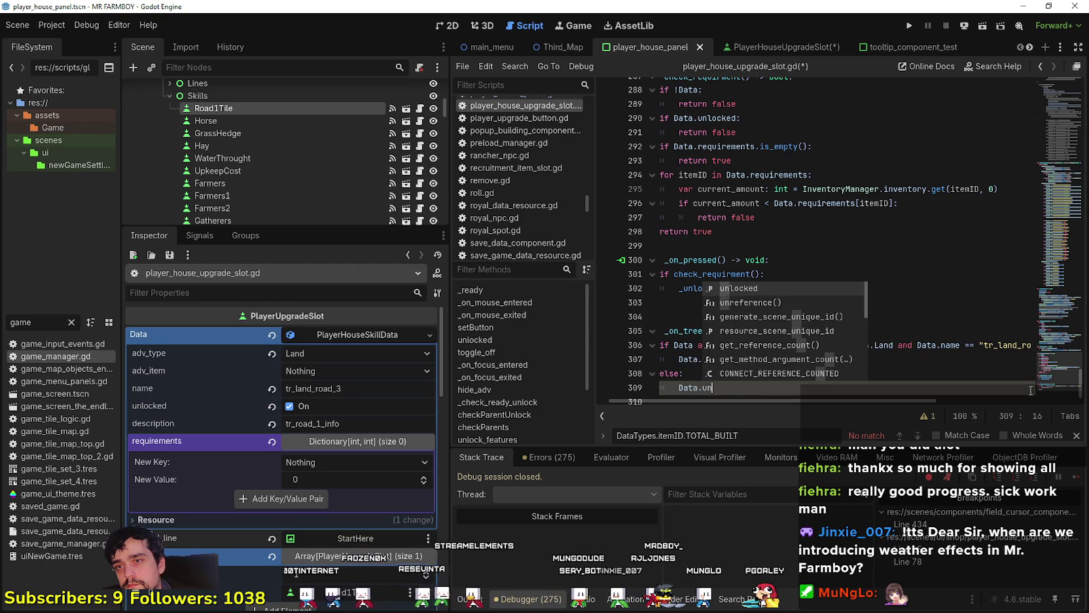
key(Return)
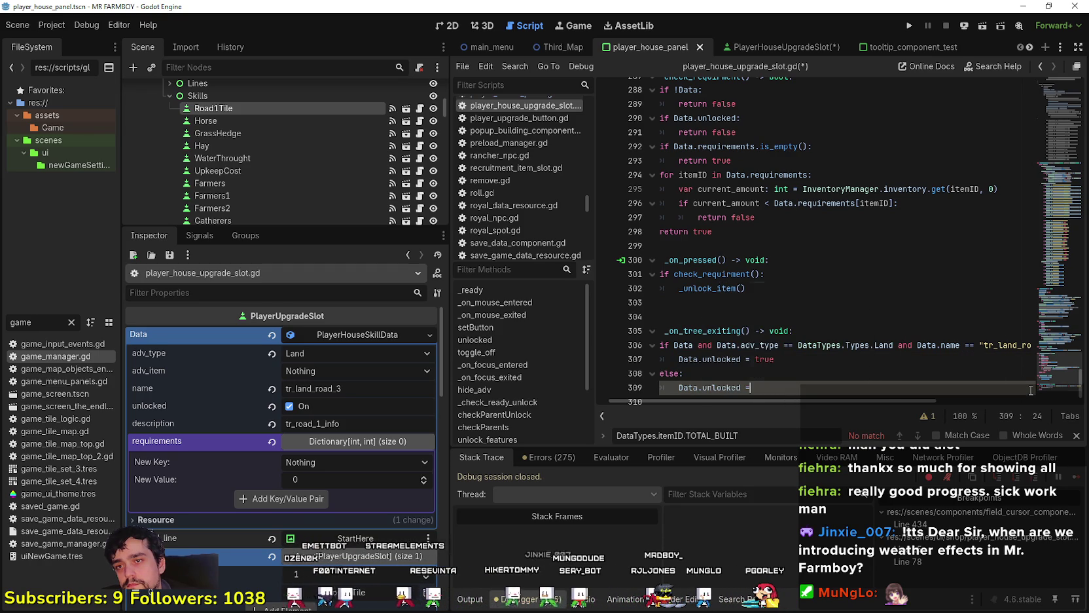
text(fa)
key(Return)
key(Return)
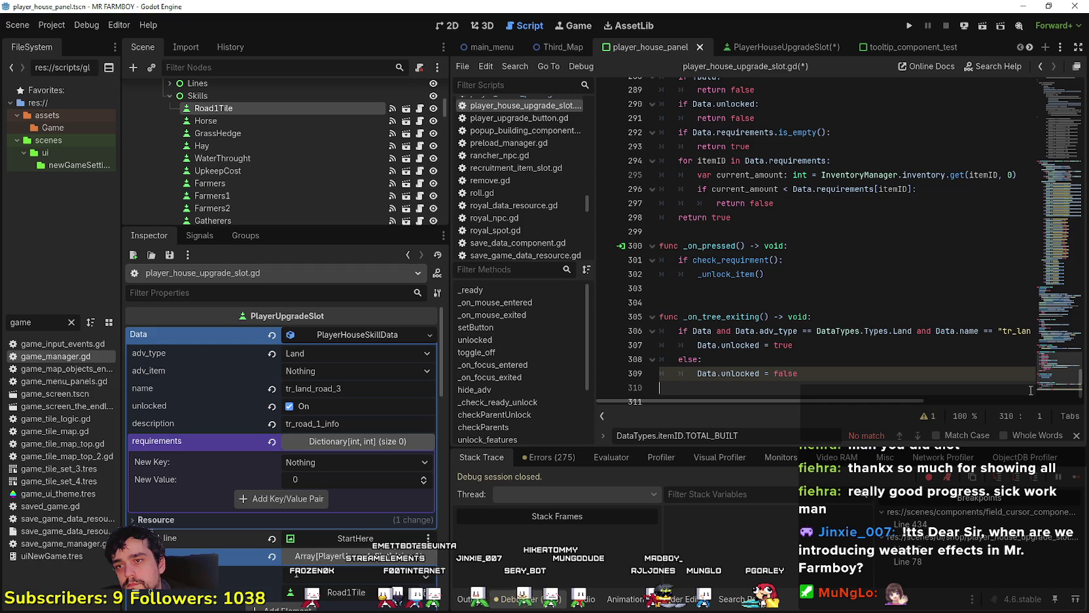
key(ctrl+s)
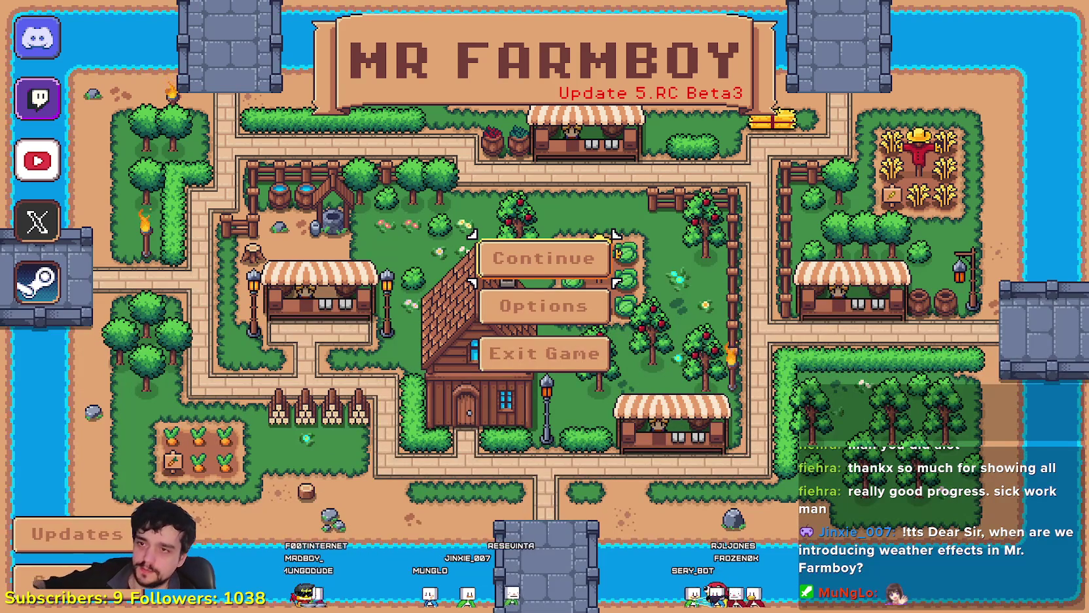
- Open the save game list and scroll down to Save 4 and Save 5
key(Return)
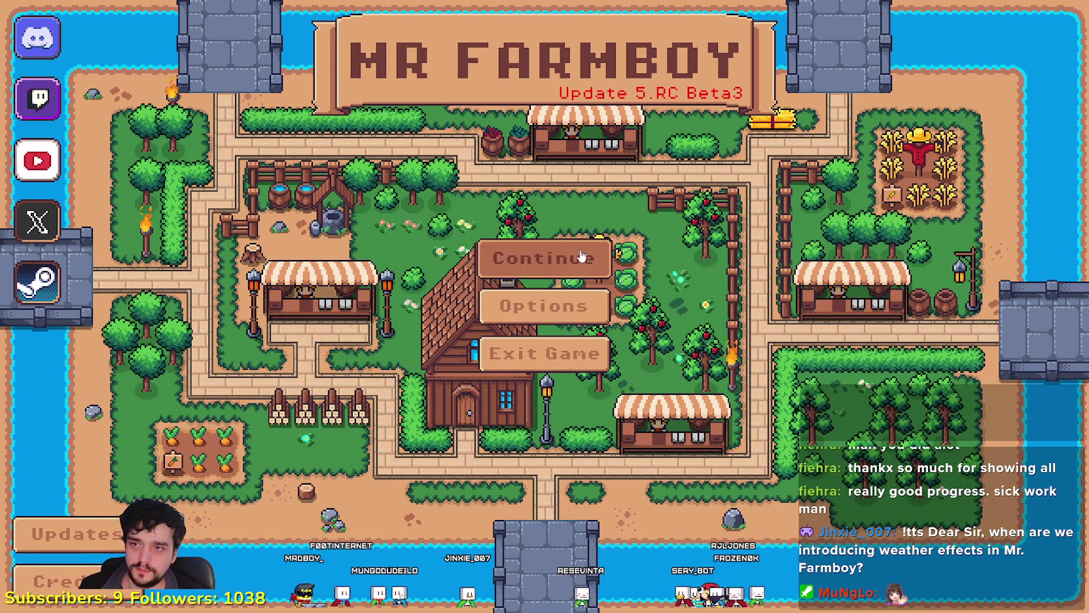
scroll(656, 342, down, 3)
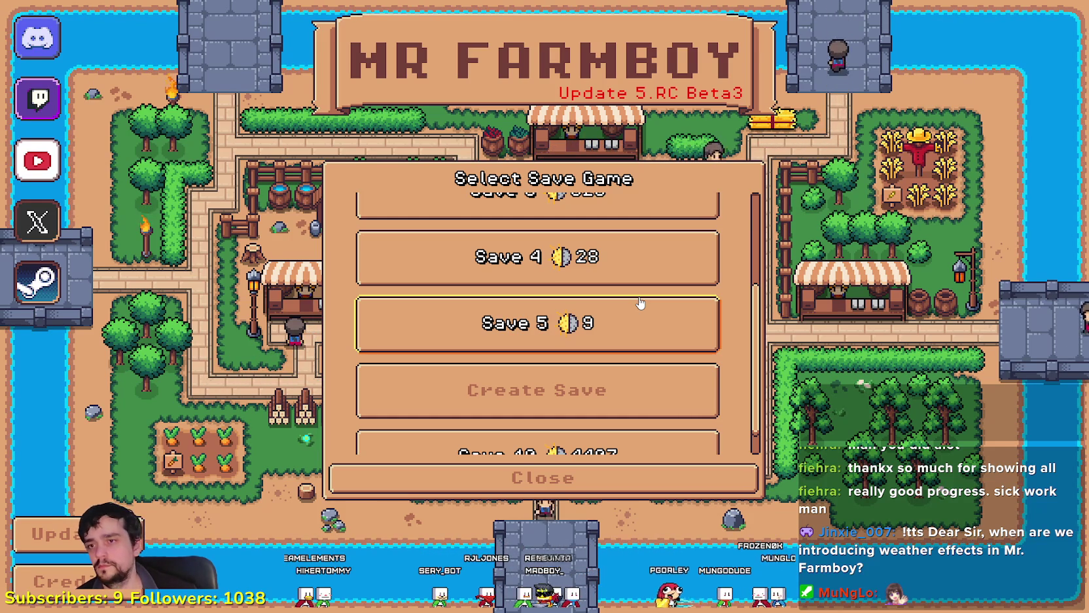
- Delete Save 5 and confirm the deletion
click(612, 349)
click(609, 338)
click(426, 345)
- Load Save 4 and resume past the breakpoint in the debugger
click(484, 275)
click(485, 281)
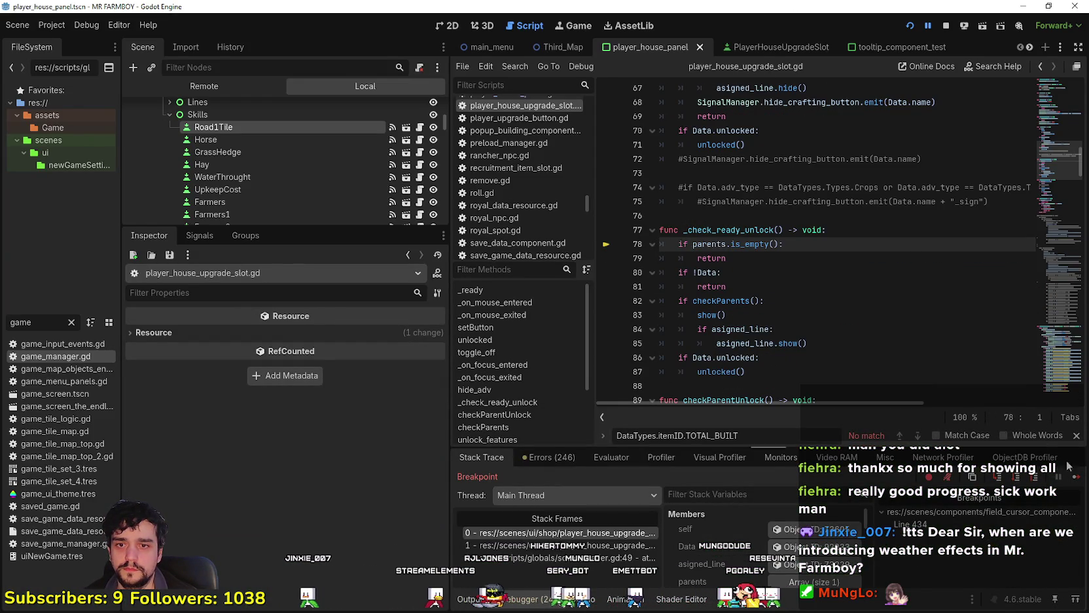
click(1074, 482)
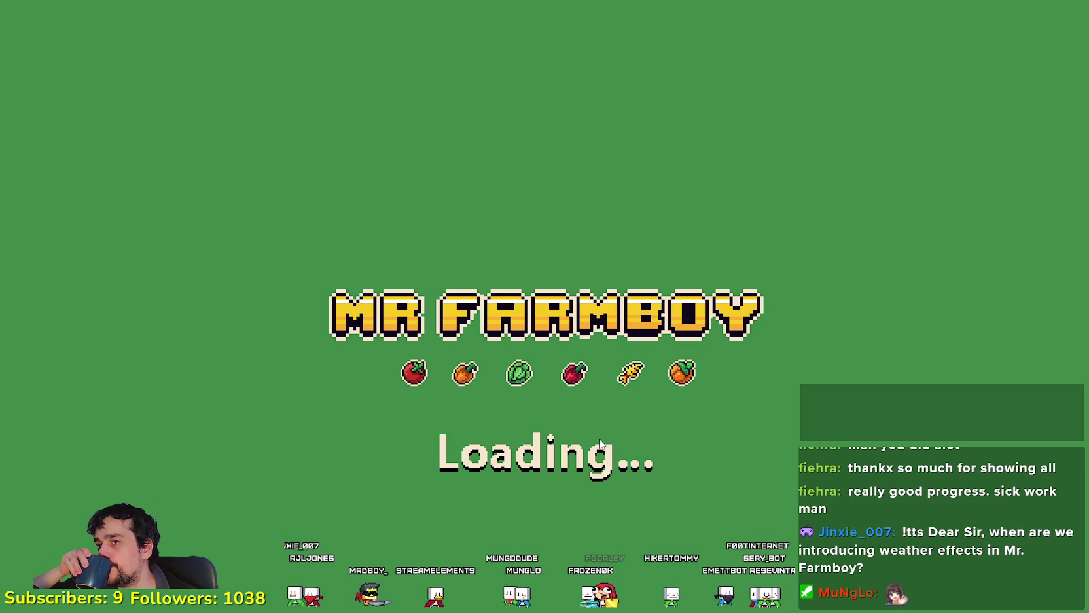
- Check the Player House advancements on Save 4, then close them and pause the game
scroll(593, 416, down, 3)
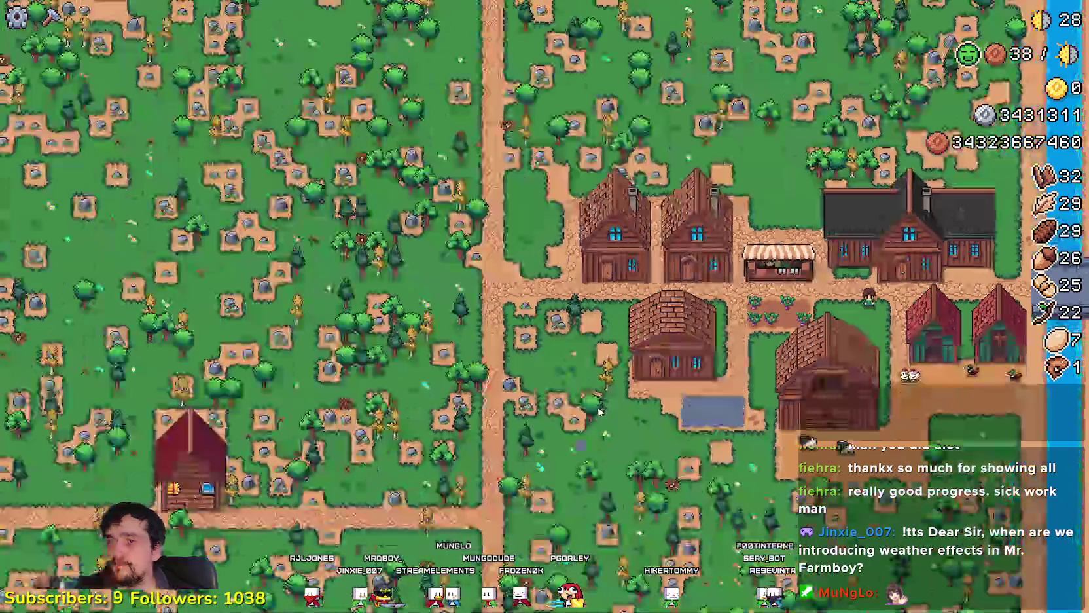
scroll(592, 416, up, 2)
scroll(719, 368, down, 3)
scroll(719, 369, up, 6)
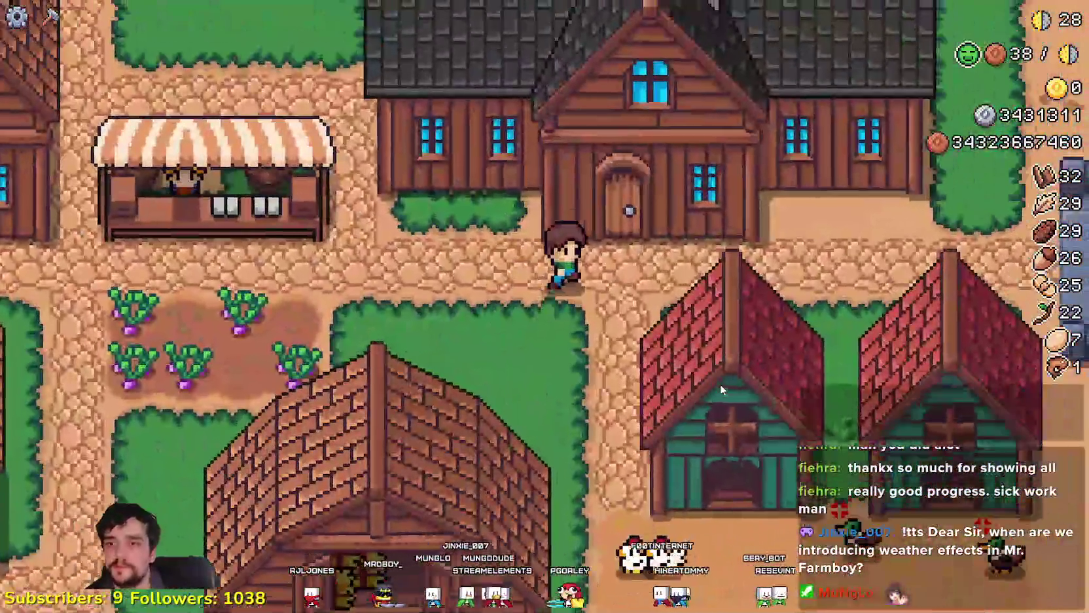
click(720, 383)
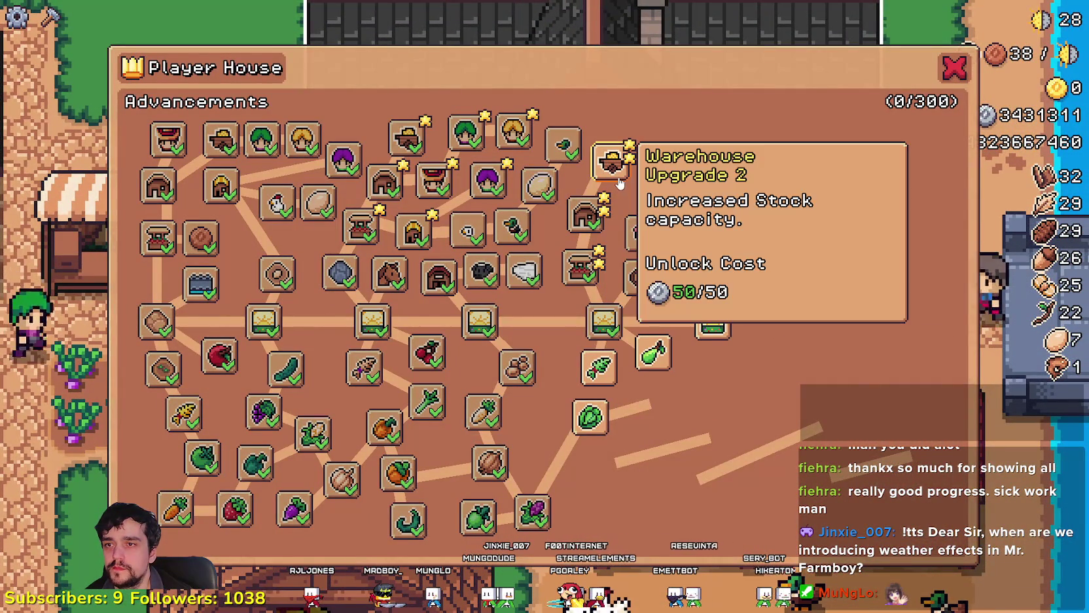
key(Escape)
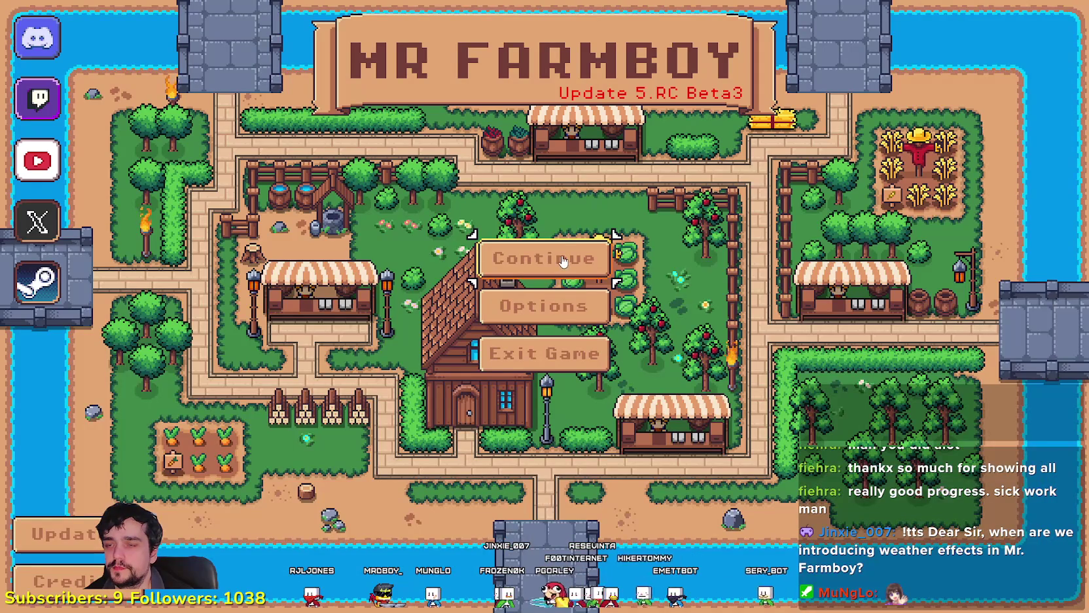
- Create a new Endless-mode save and dismiss the King's intro letter
click(561, 260)
scroll(631, 319, down, 2)
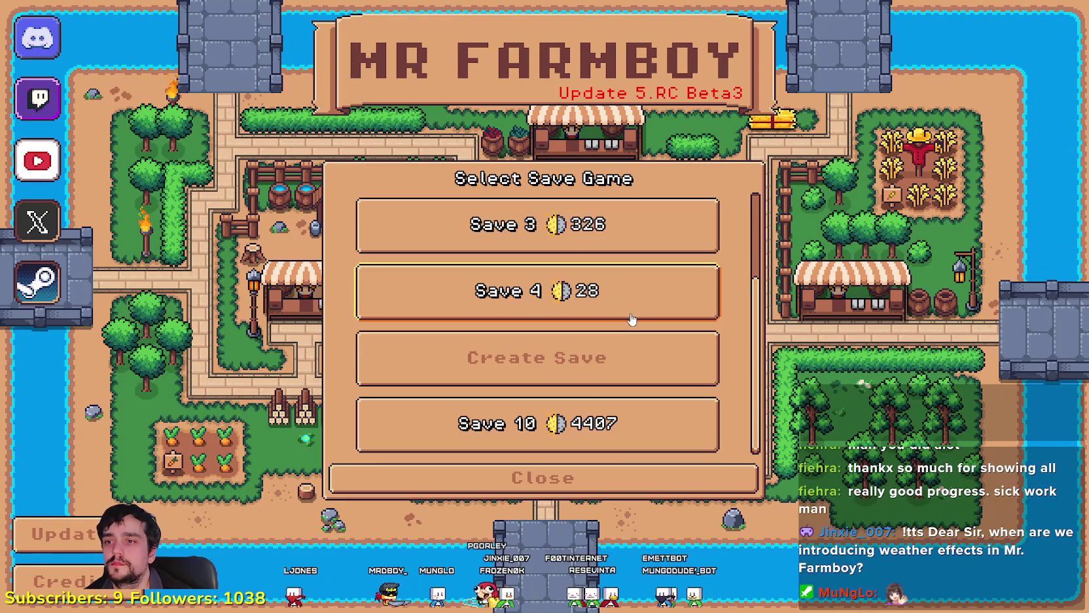
click(582, 358)
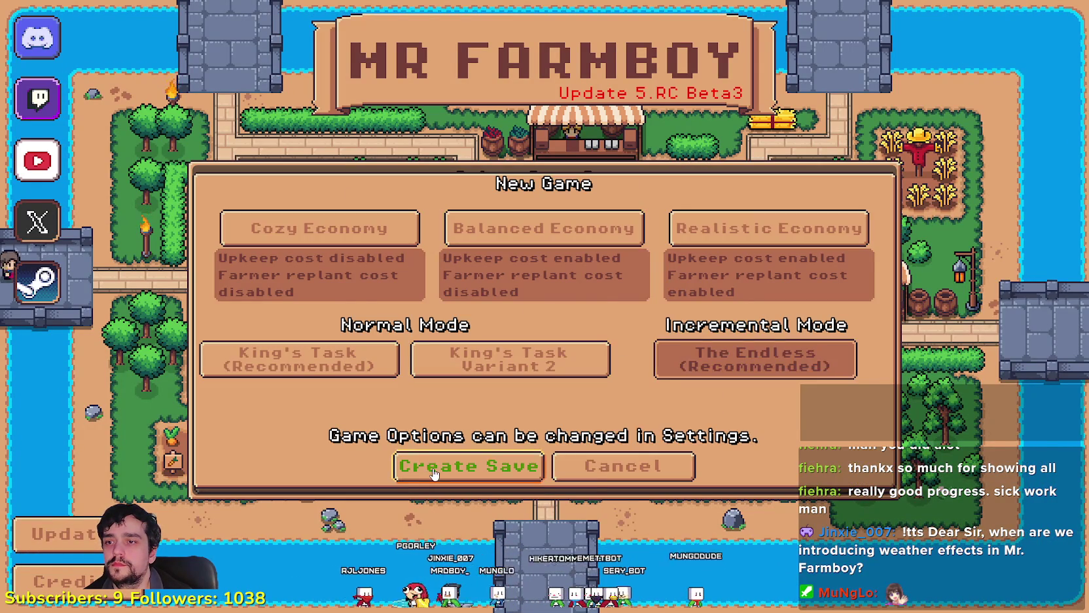
click(434, 471)
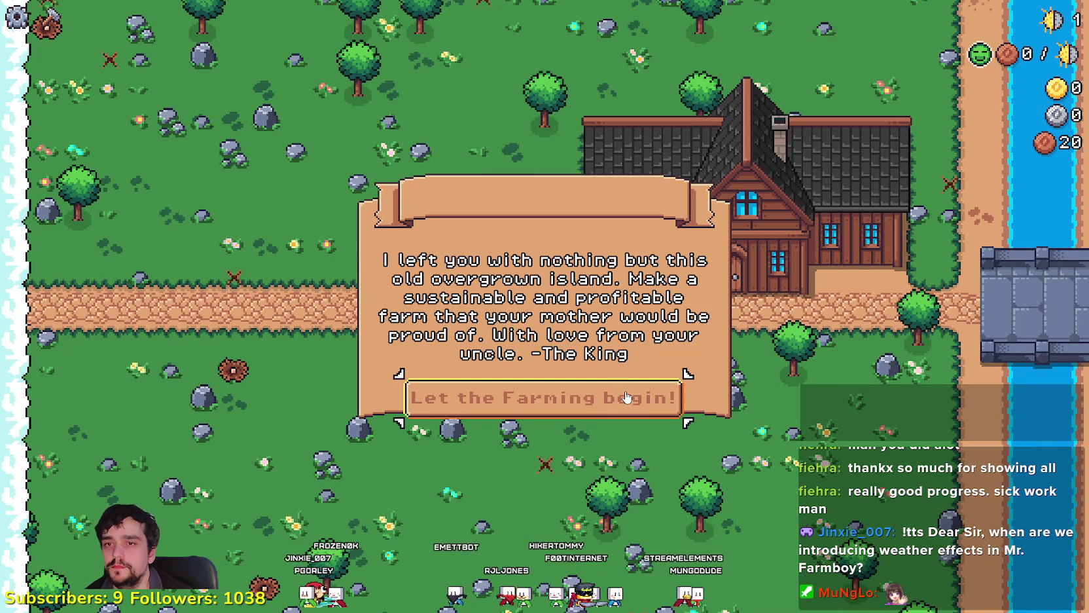
click(611, 407)
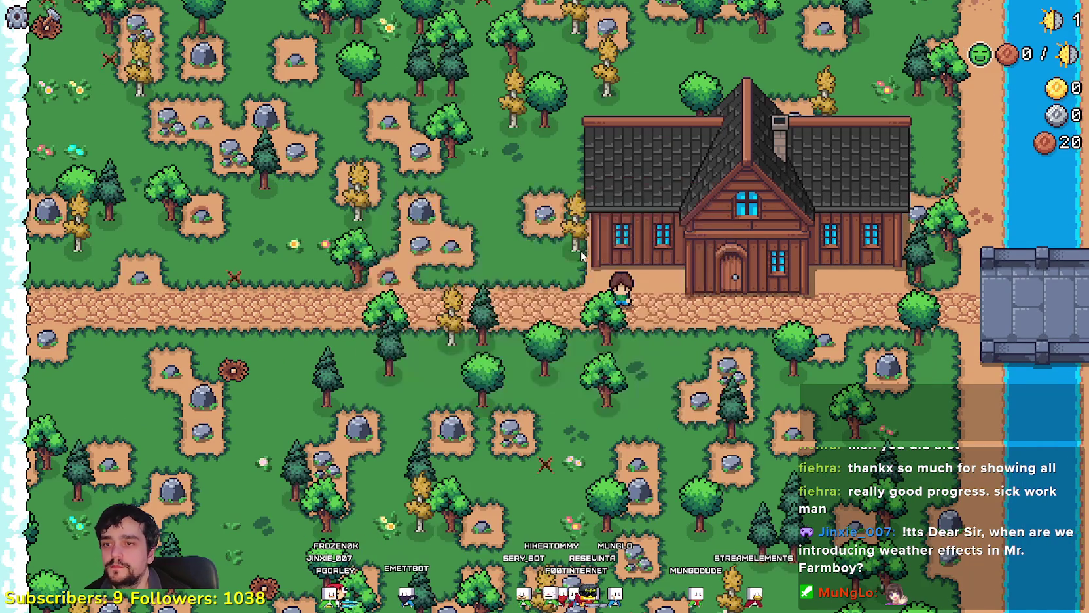
- Walk the farmer to the house, check its advancements, then return to the script at line 81
key(s)
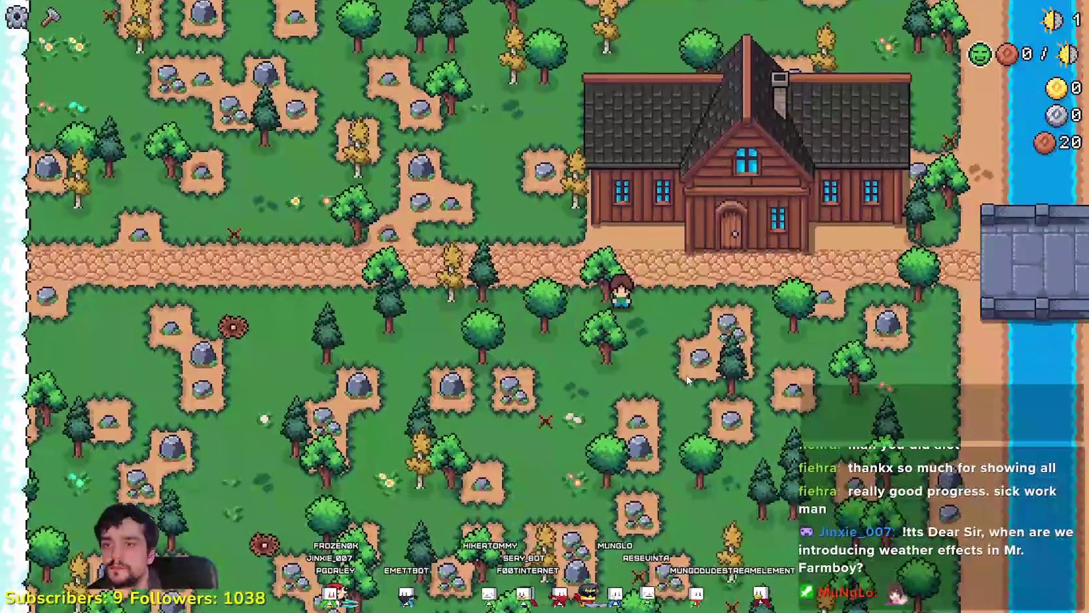
key(space)
key(d)
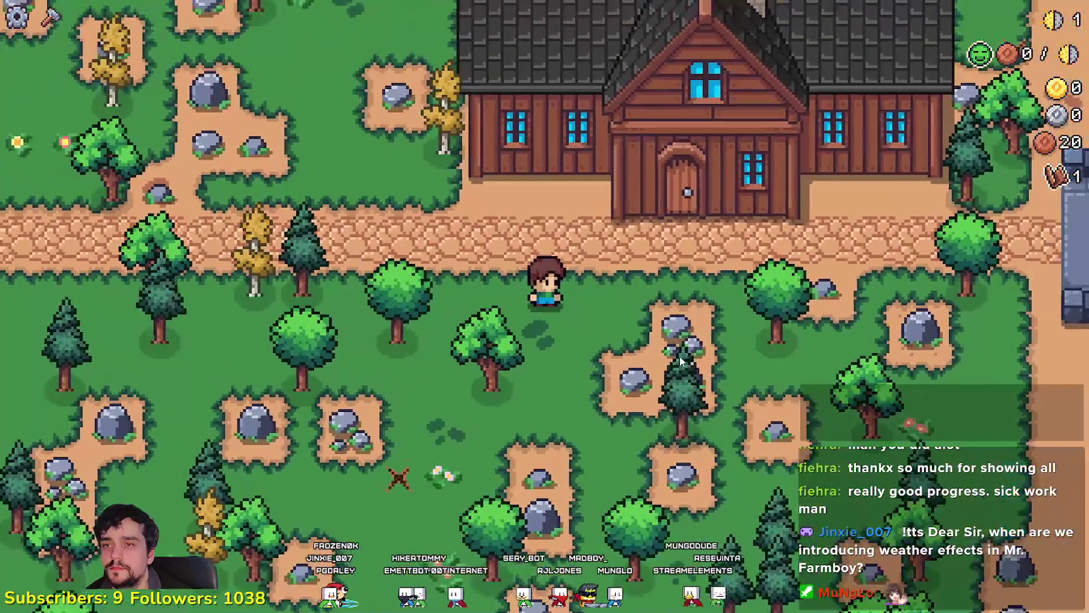
key(a)
key(d)
key(e)
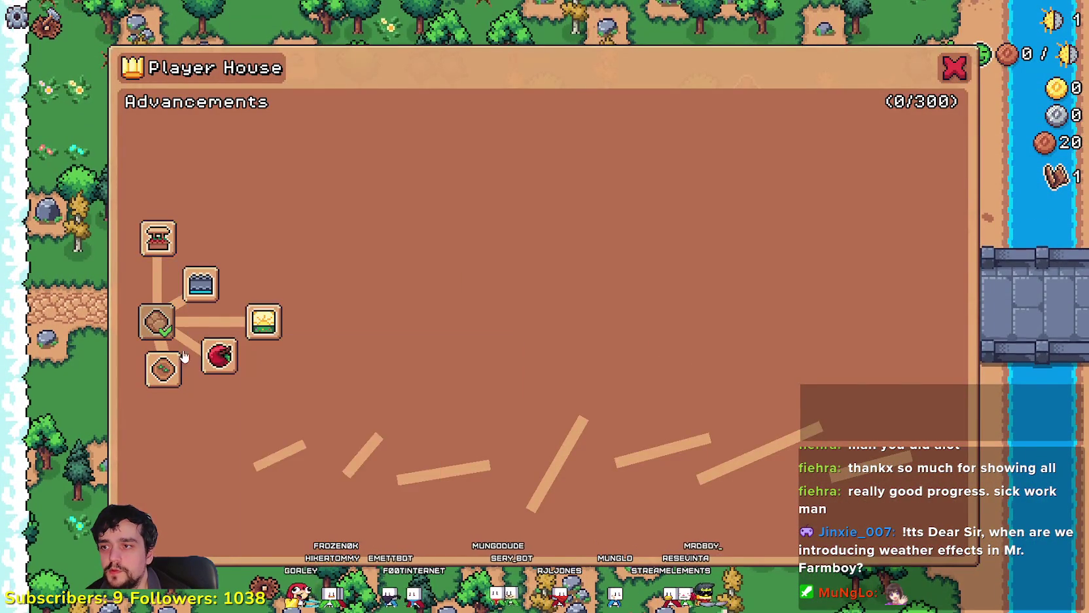
key(Escape)
key(Escape)
key(alt+Tab)
click(739, 287)
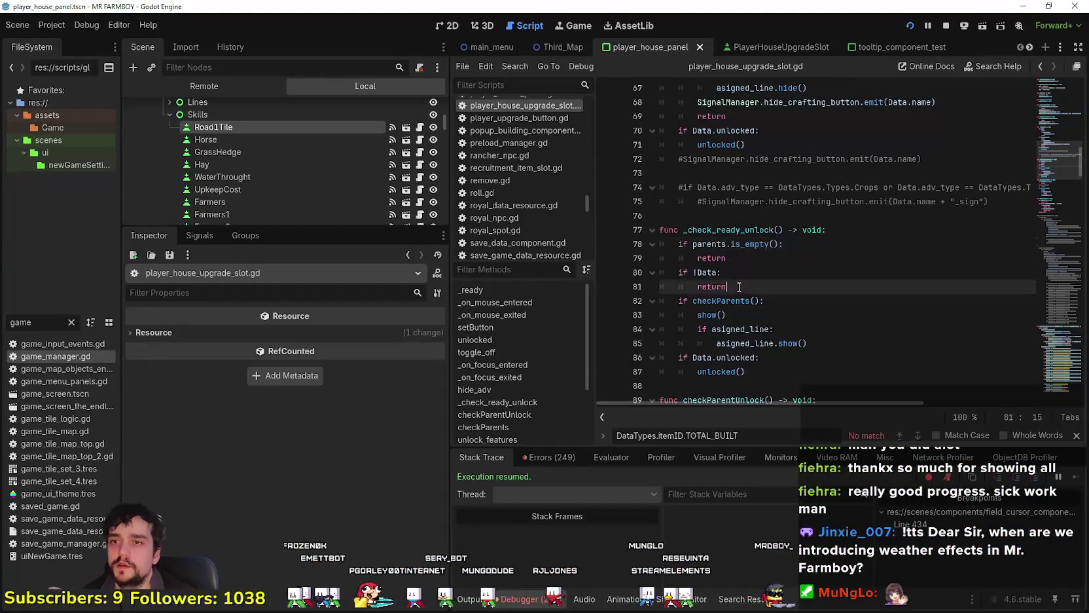
- Search the project for reset_adv_data and open its definition in stats_manager.gd
scroll(739, 286, down, 3)
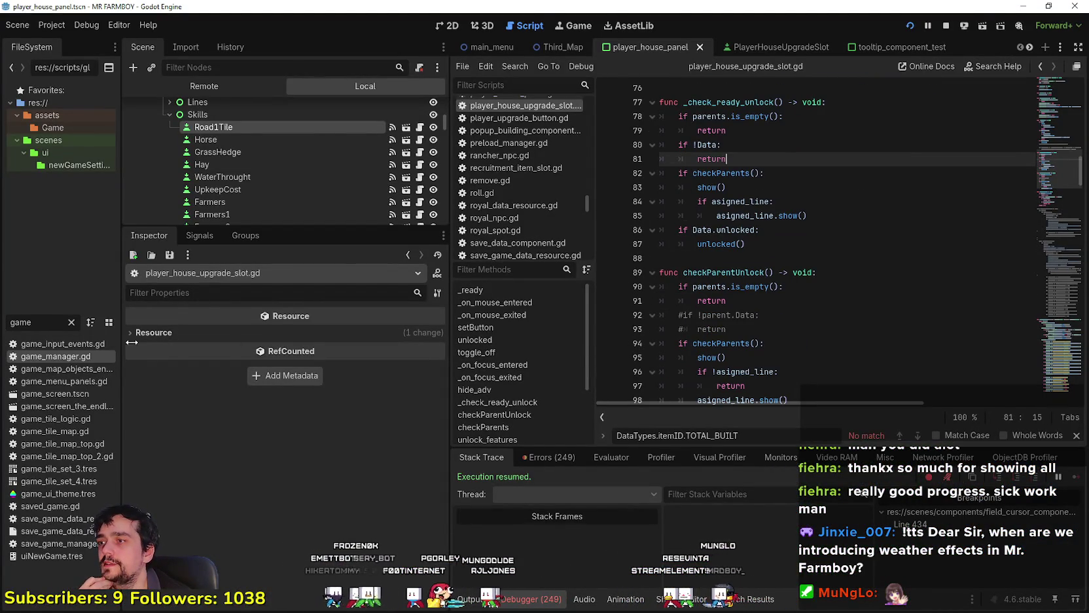
click(803, 288)
key(ctrl+shift+f)
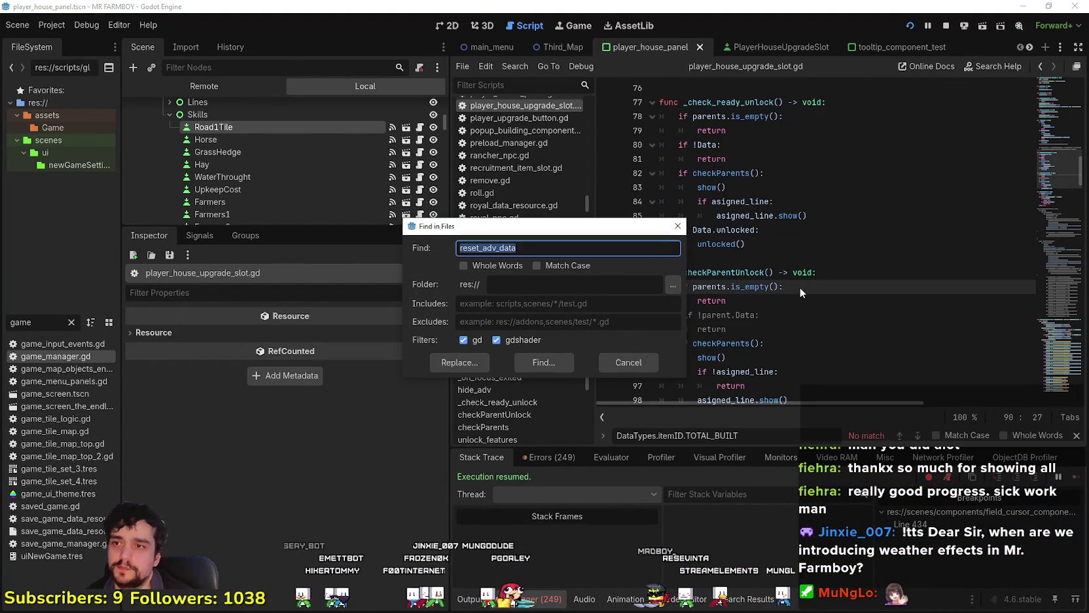
click(528, 362)
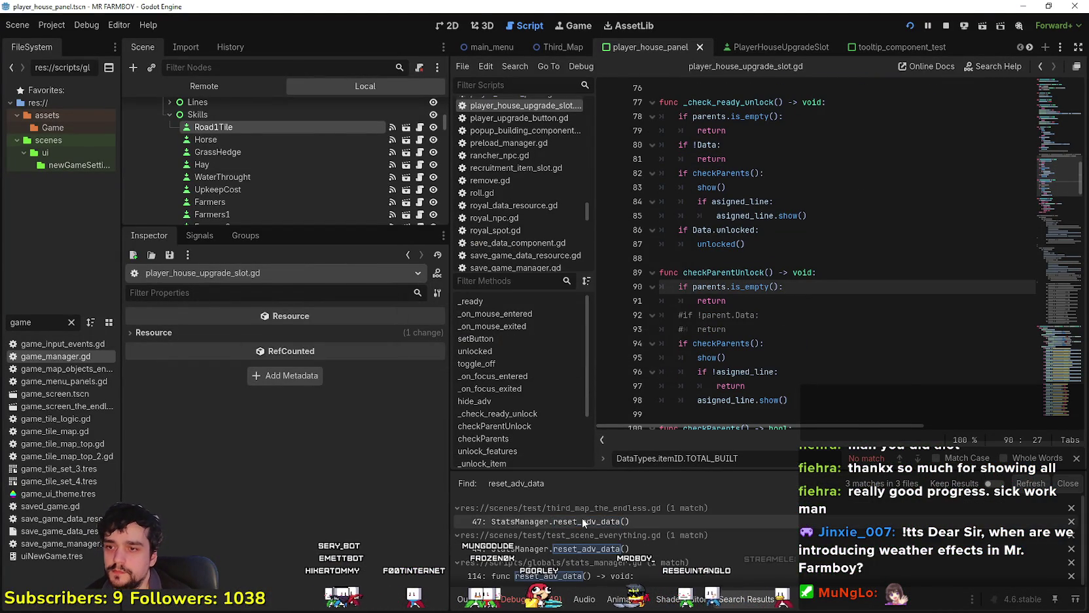
click(537, 521)
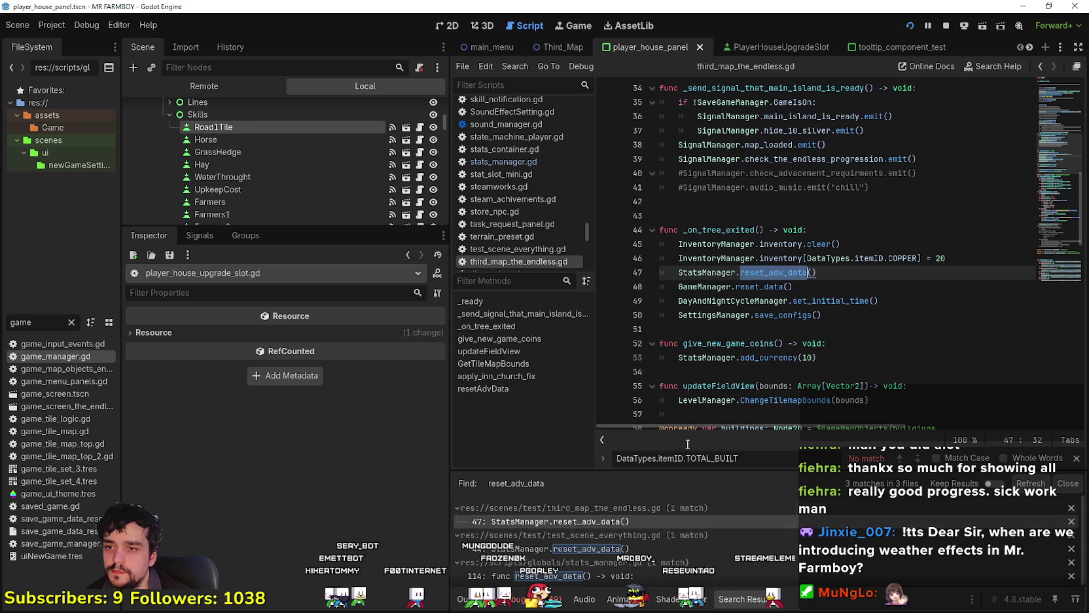
click(569, 576)
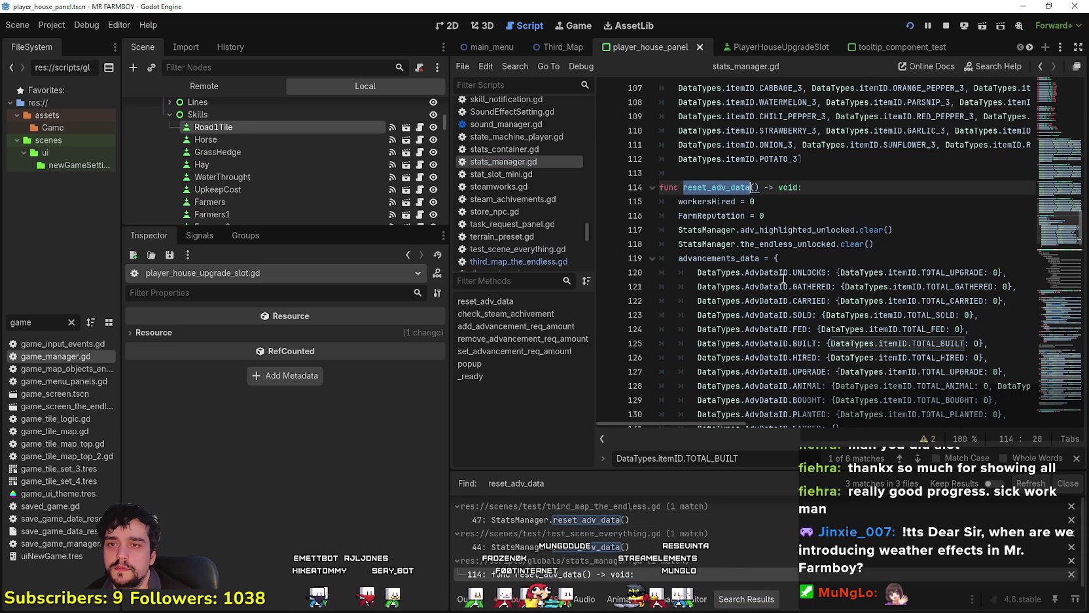
- Review reset_adv_data's advancements_data, UPGRADE entry and FarmReputation reset lines
scroll(784, 280, down, 1)
click(785, 245)
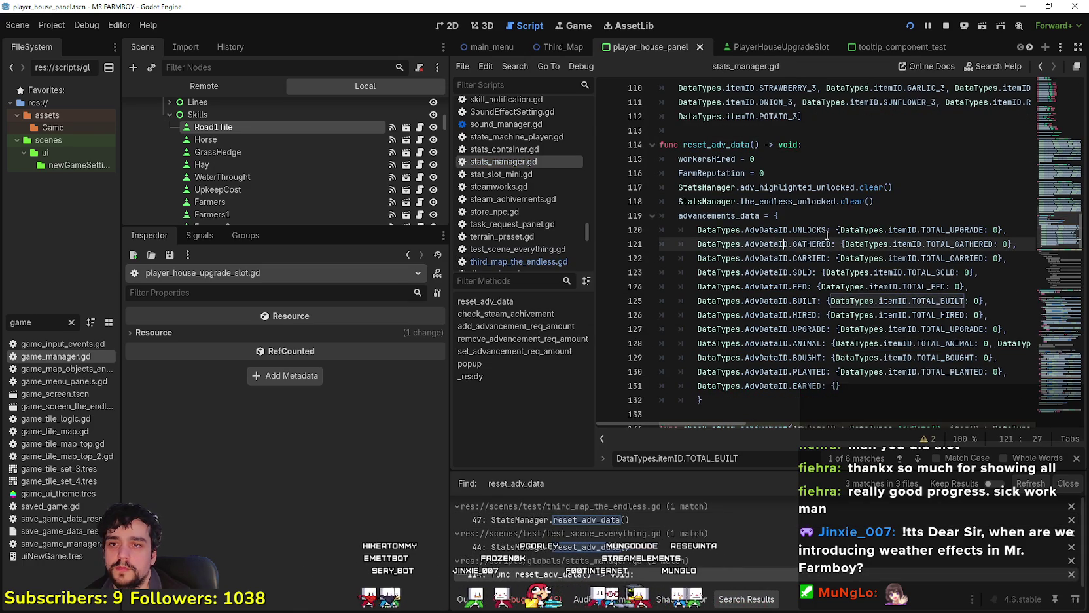
click(953, 329)
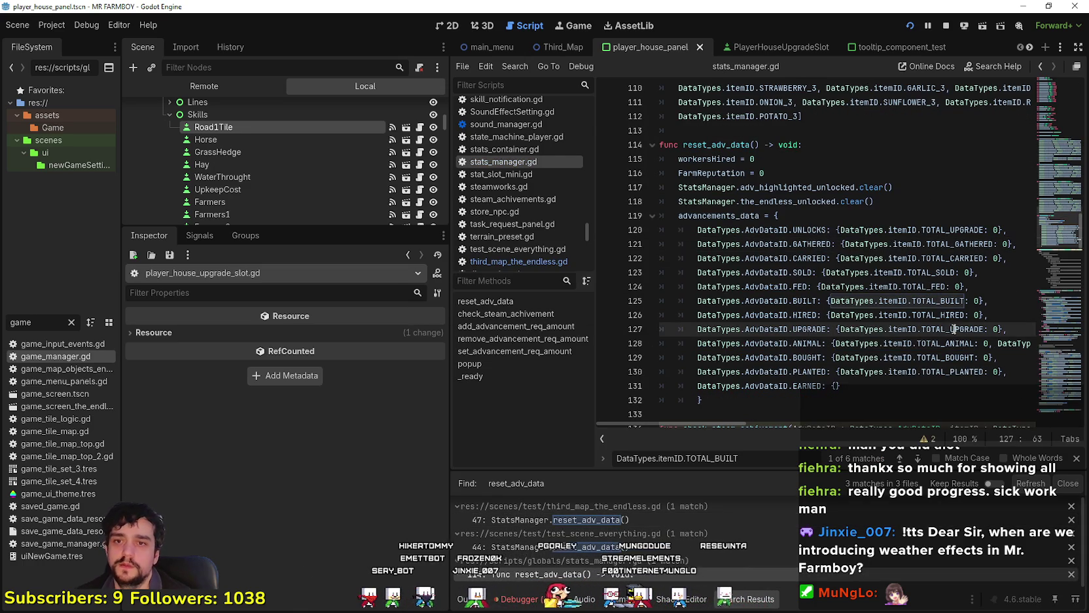
click(935, 203)
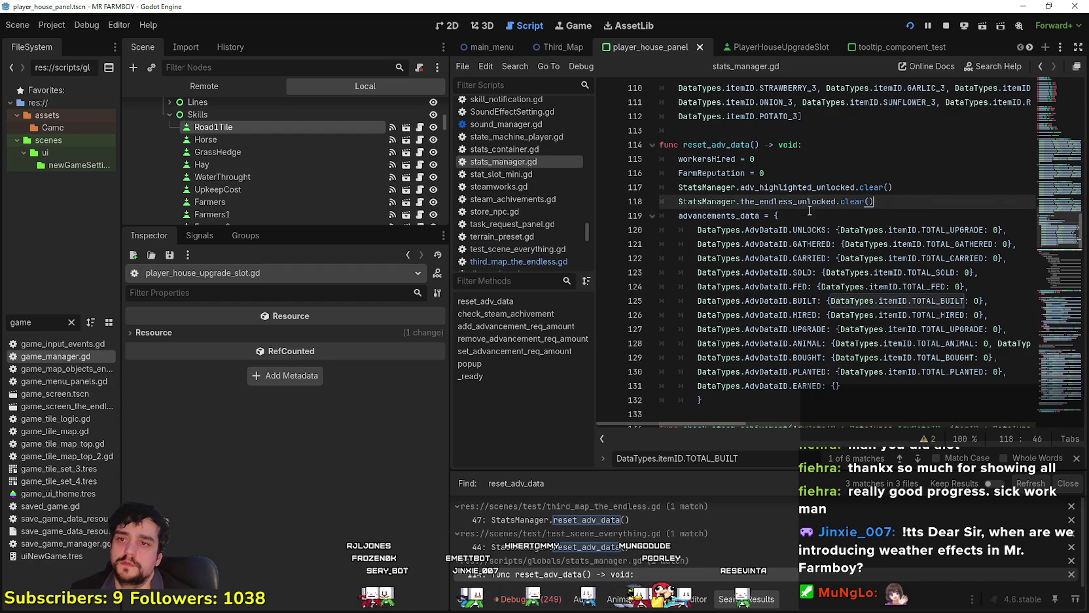
scroll(809, 222, down, 2)
scroll(810, 238, up, 2)
scroll(805, 243, down, 6)
scroll(796, 247, up, 8)
scroll(796, 247, up, 1)
click(784, 231)
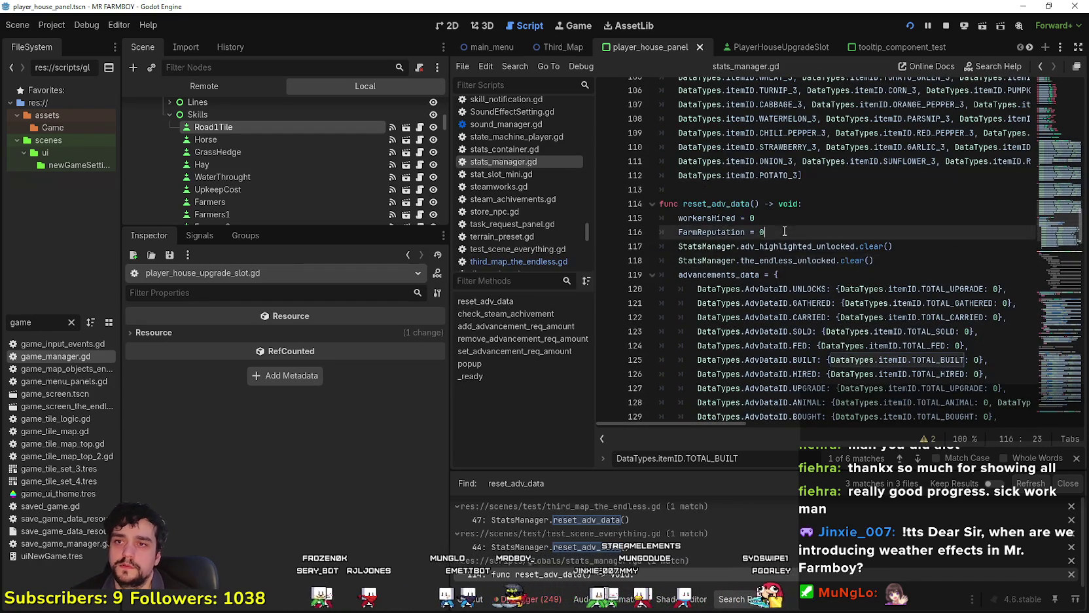
scroll(823, 250, up, 4)
scroll(821, 250, down, 4)
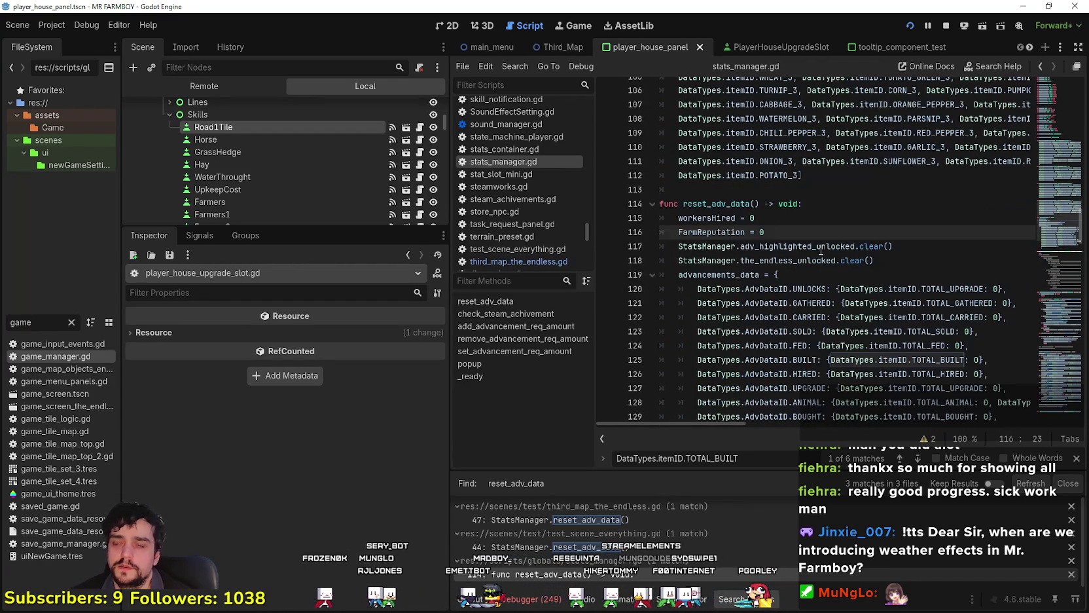
click(809, 274)
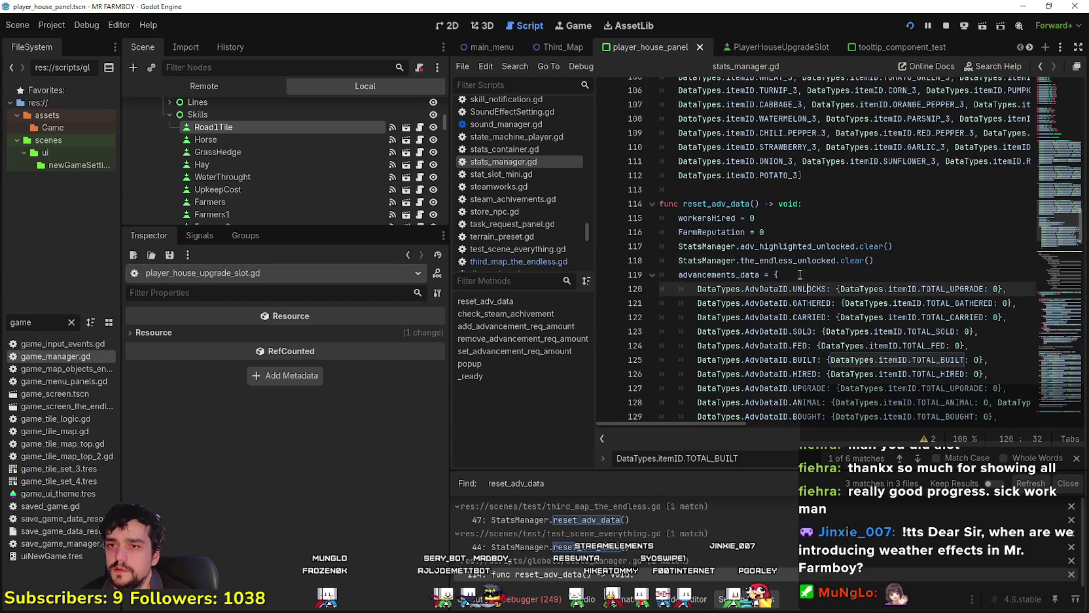
key(ctrl+shift+f)
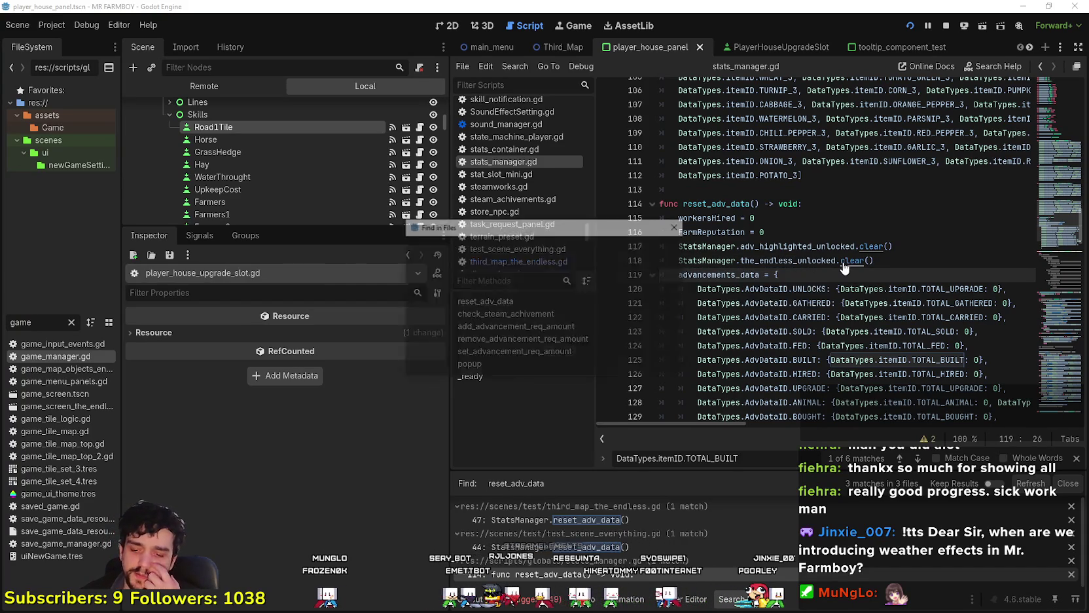
- Search the project for 'COPPER: 20' and scan its 7 matches in data_types.gd
text(COPPER:20)
key(Return)
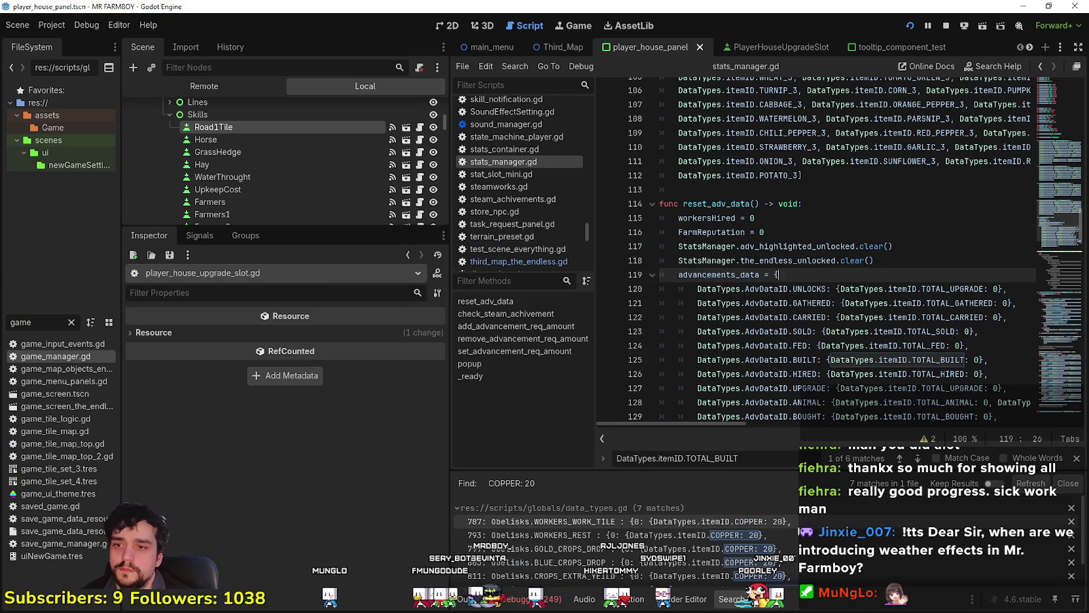
scroll(812, 526, down, 1)
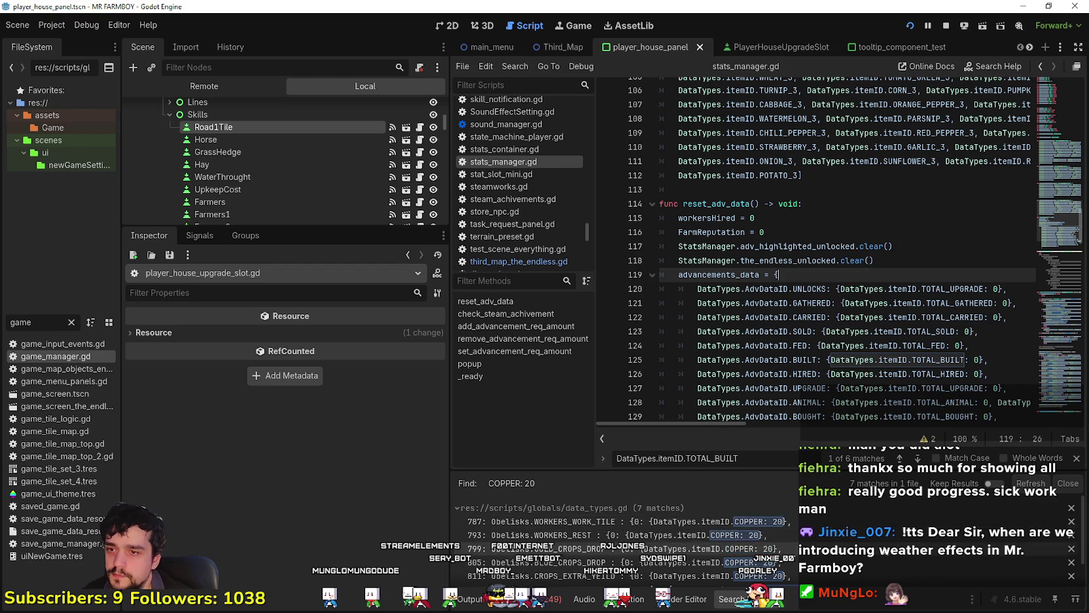
scroll(622, 537, up, 2)
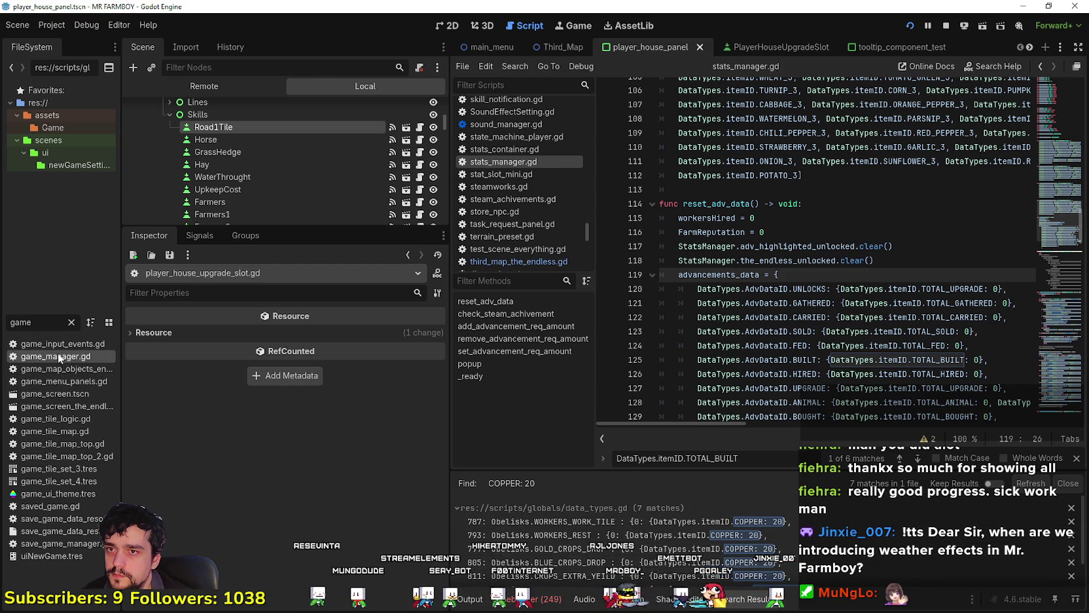
scroll(828, 299, down, 2)
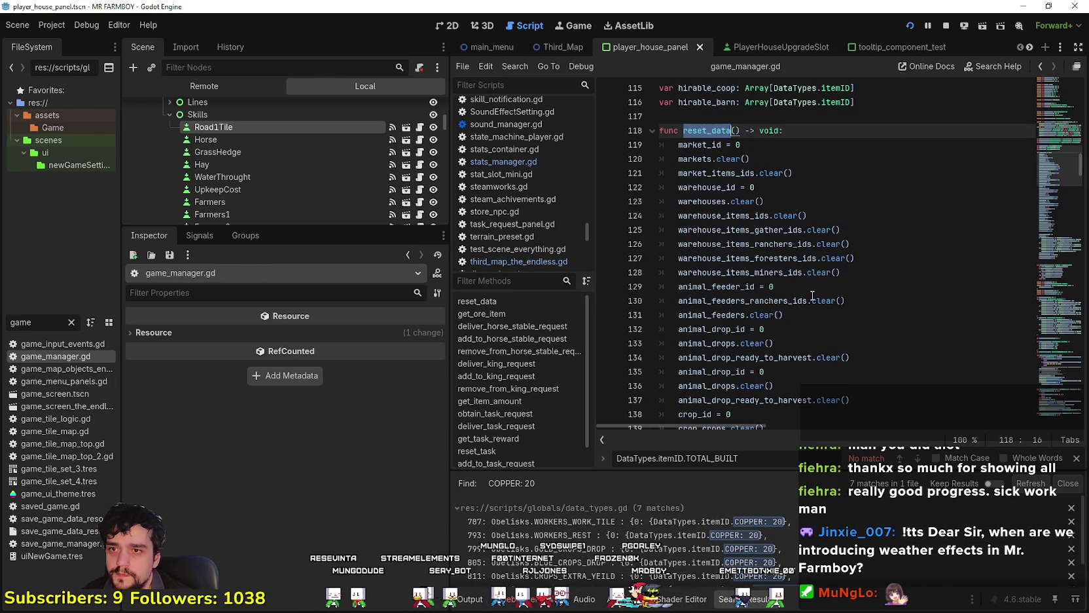
- Read through the reset_data function in game_manager.gd to its end
click(811, 297)
scroll(810, 293, down, 9)
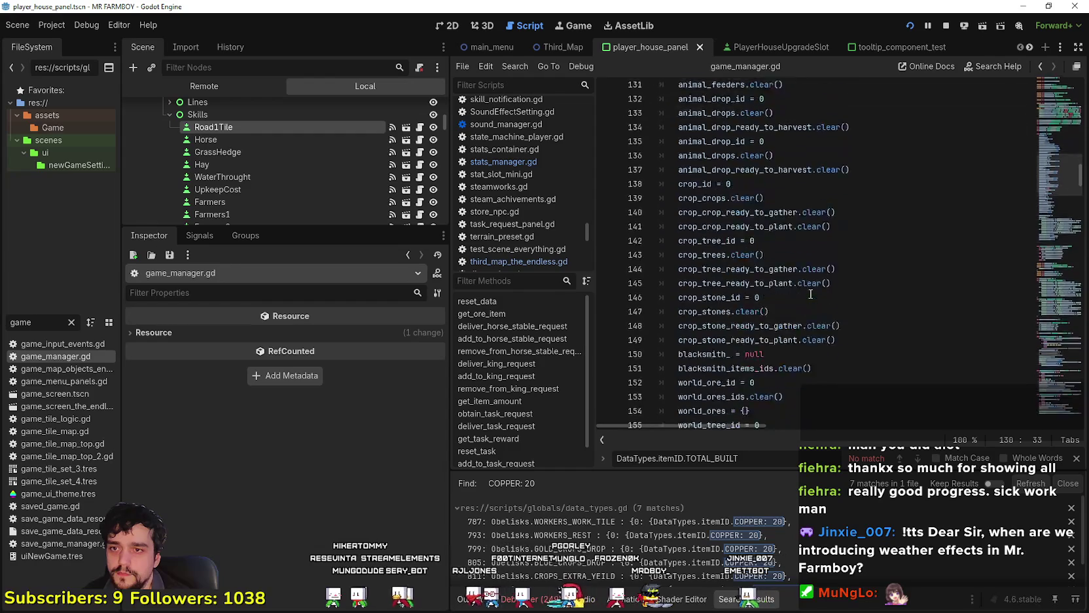
scroll(810, 294, down, 3)
click(765, 279)
scroll(779, 340, down, 3)
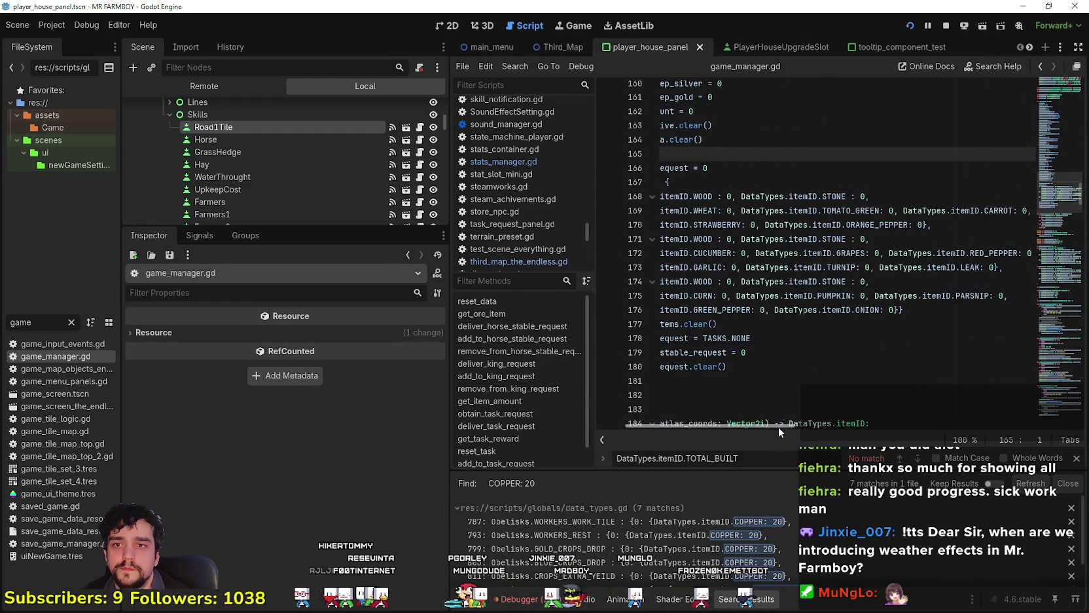
scroll(724, 358, down, 2)
click(729, 310)
scroll(733, 307, down, 3)
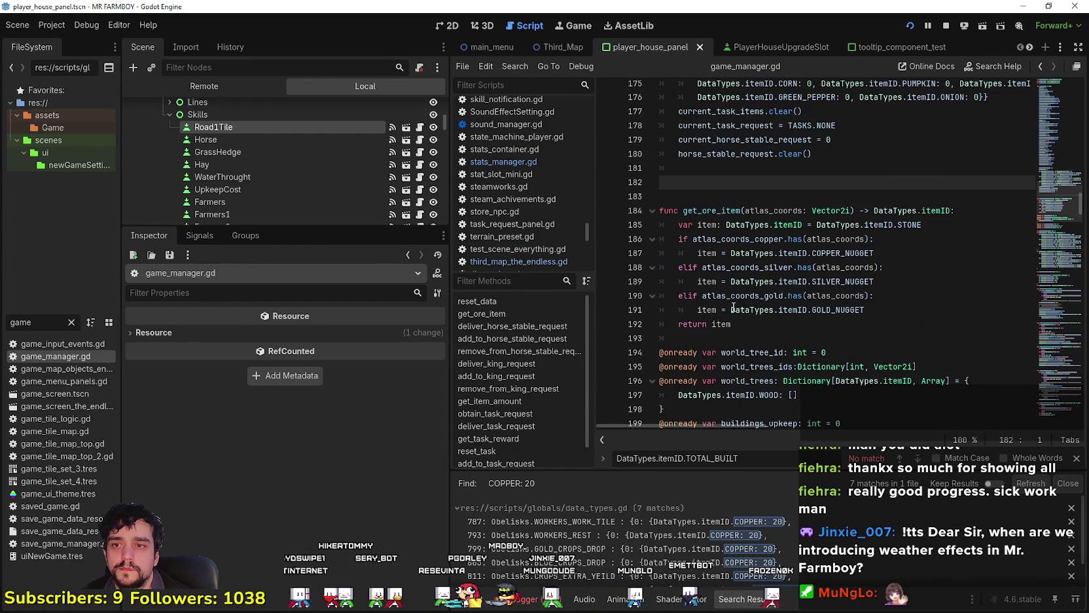
- Inspect get_ore_item and the king and horse stable request item amounts
click(778, 339)
scroll(778, 339, down, 4)
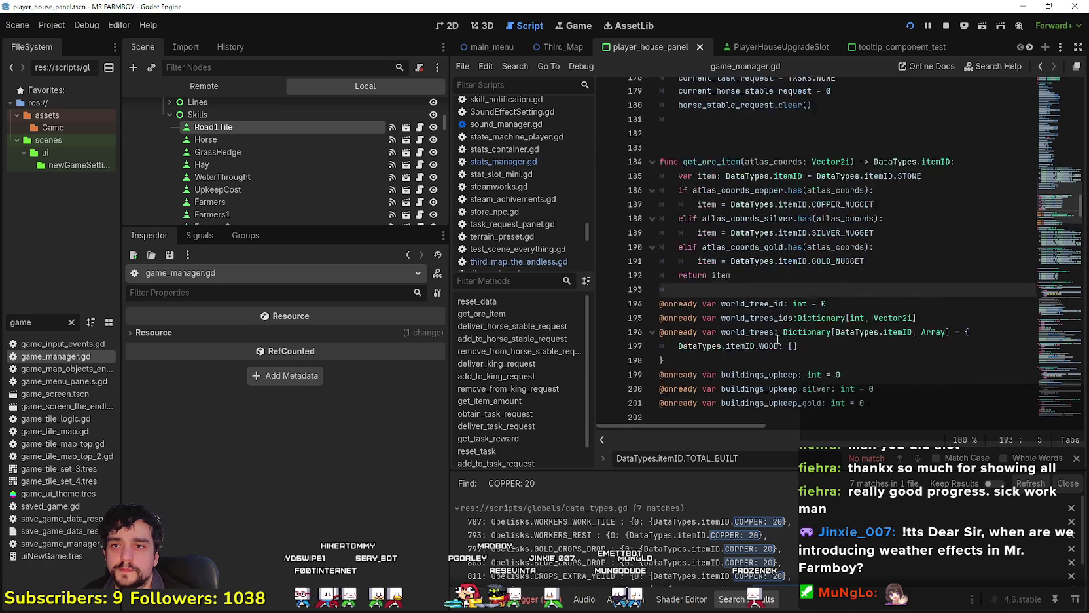
scroll(724, 297, down, 4)
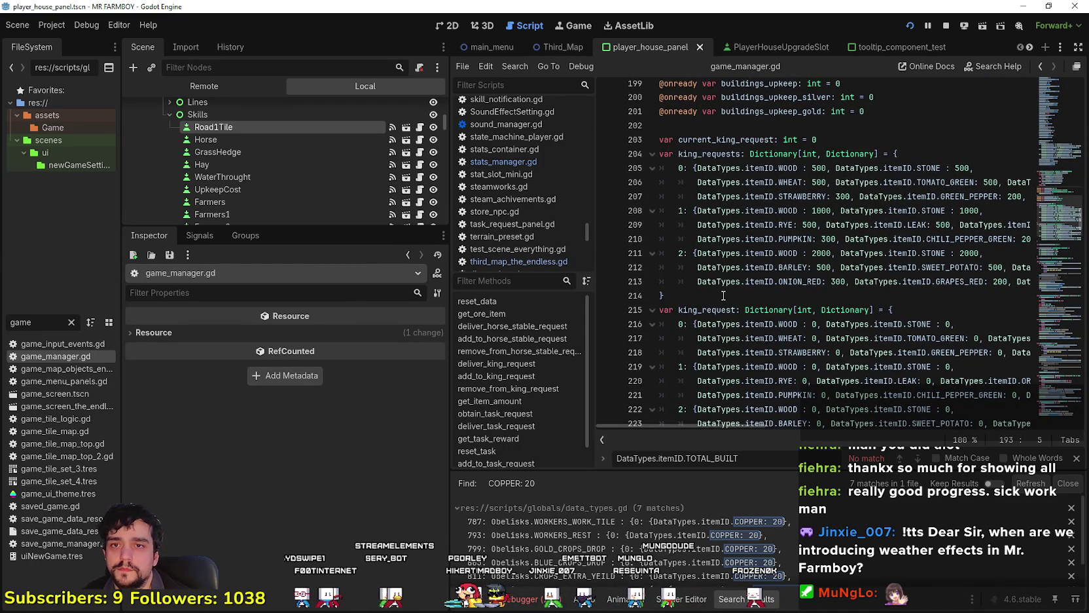
click(948, 182)
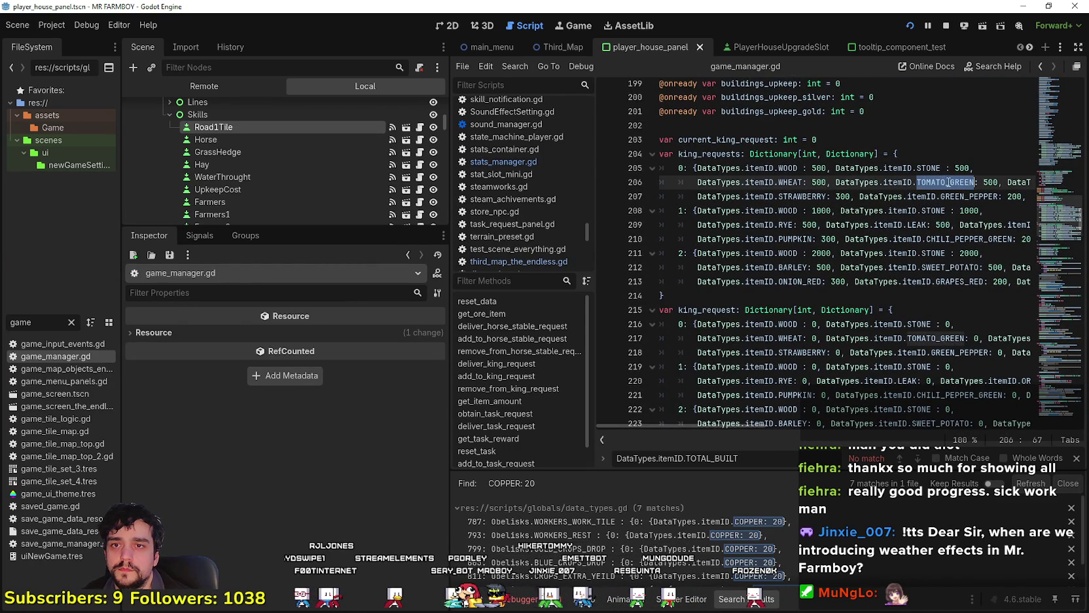
scroll(779, 199, down, 6)
click(778, 199)
scroll(778, 199, down, 8)
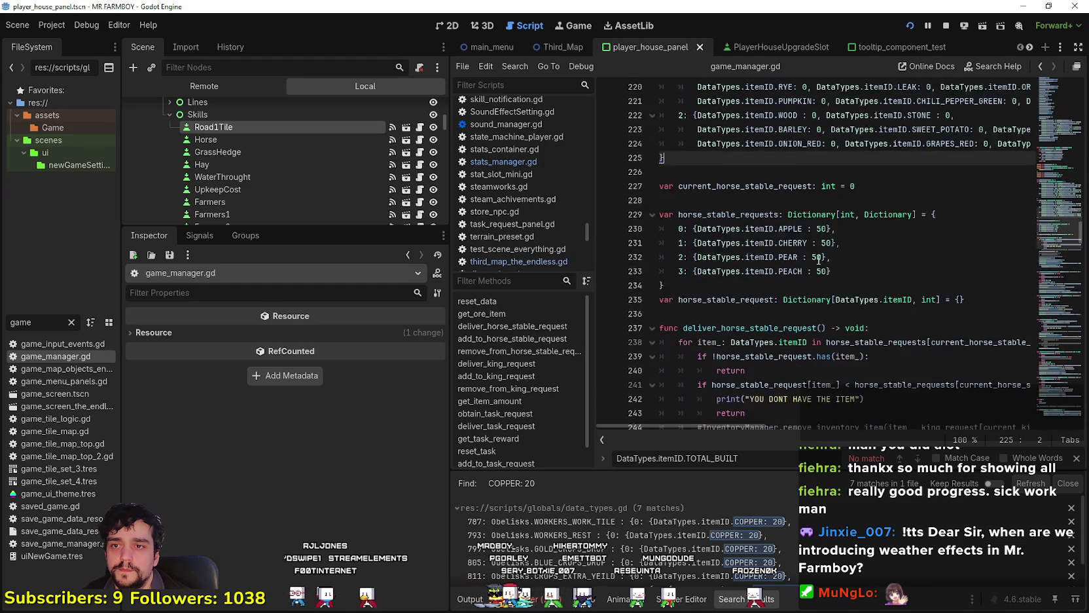
scroll(818, 257, down, 15)
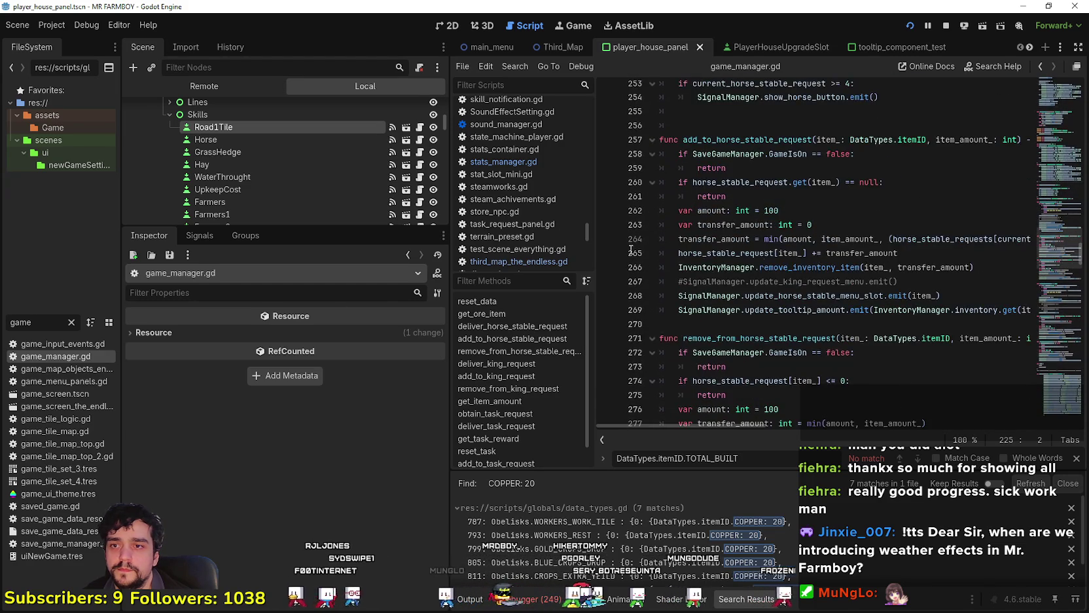
scroll(792, 356, down, 3)
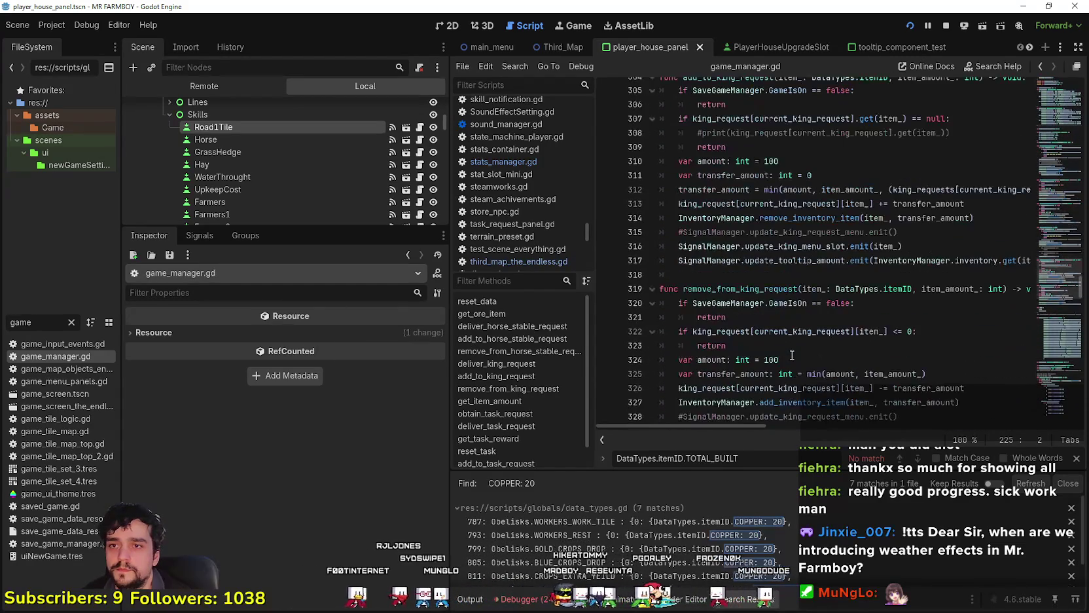
click(20, 322)
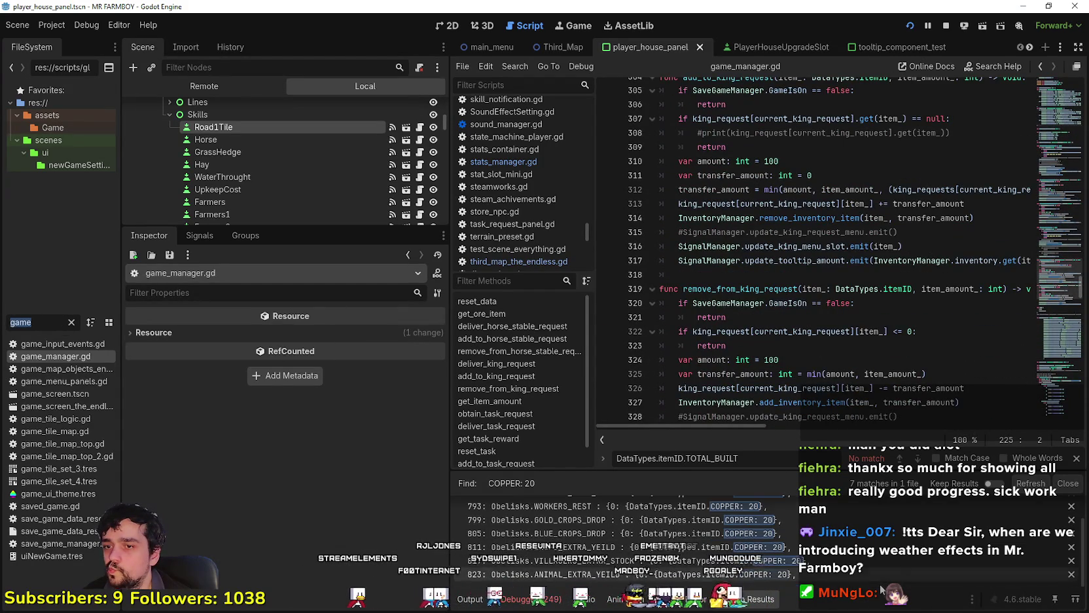
- Search for 'COPPER' across the project, scan the 262 matches, and return to the game
click(830, 261)
key(ctrl+shift+f)
key(BackSpace)
key(BackSpace)
key(BackSpace)
click(516, 364)
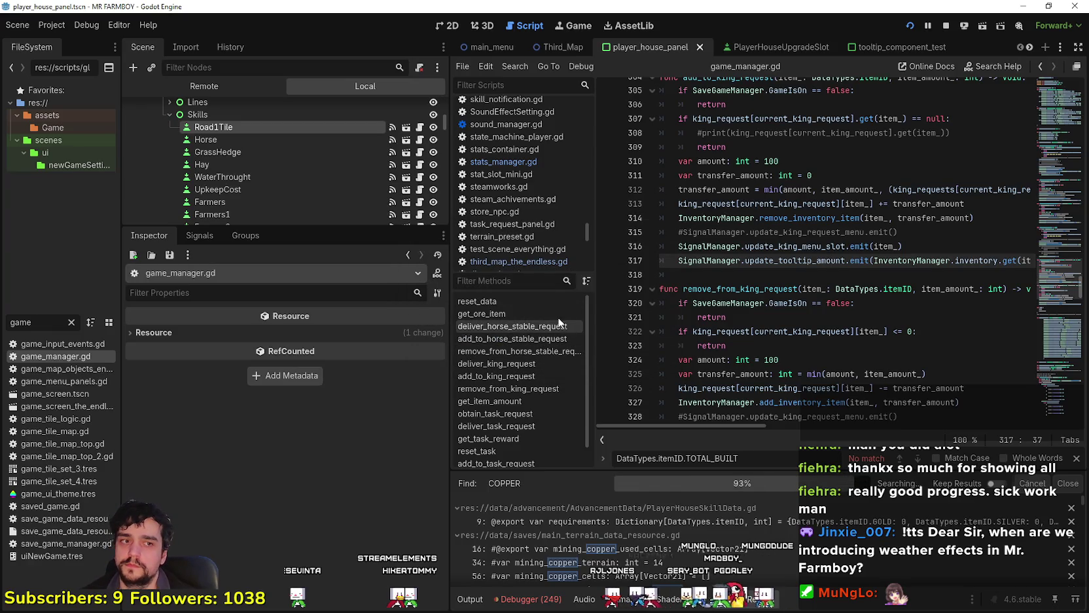
scroll(789, 561, down, 10)
scroll(794, 553, down, 8)
scroll(804, 541, down, 2)
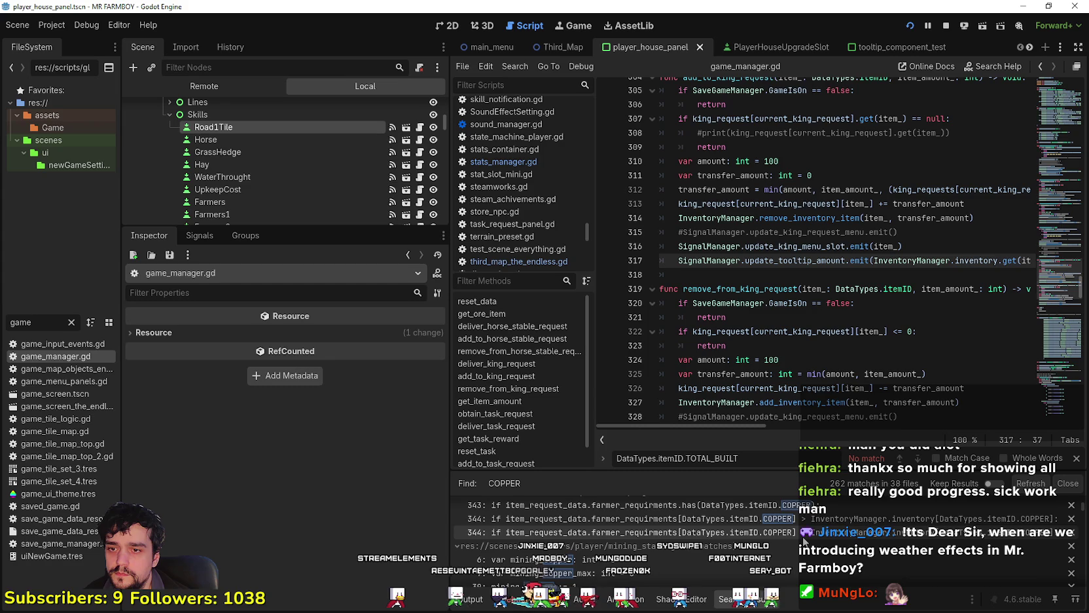
scroll(799, 541, down, 8)
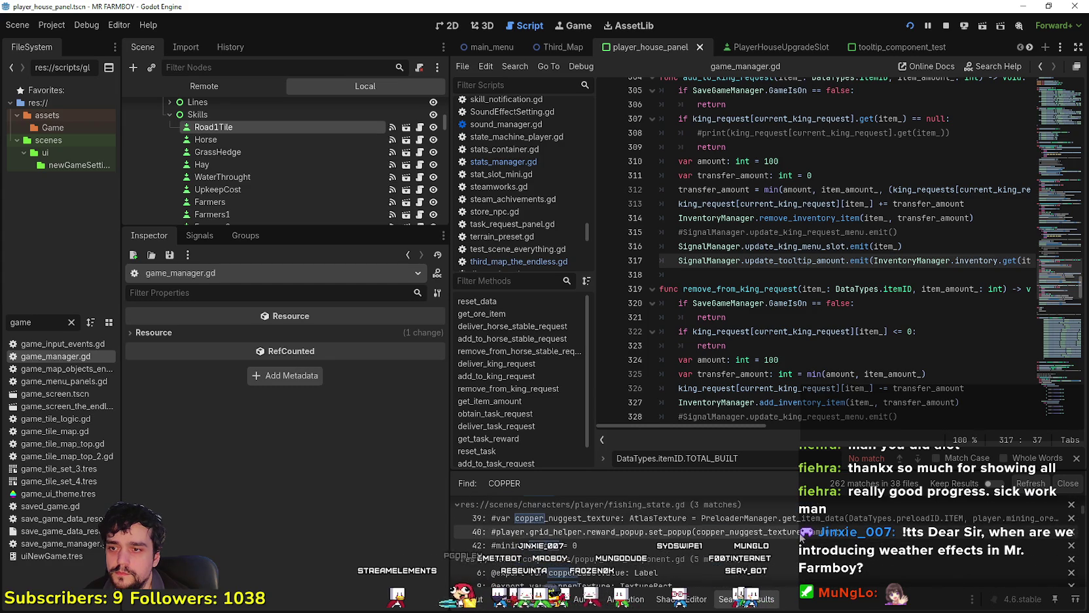
key(alt+Tab)
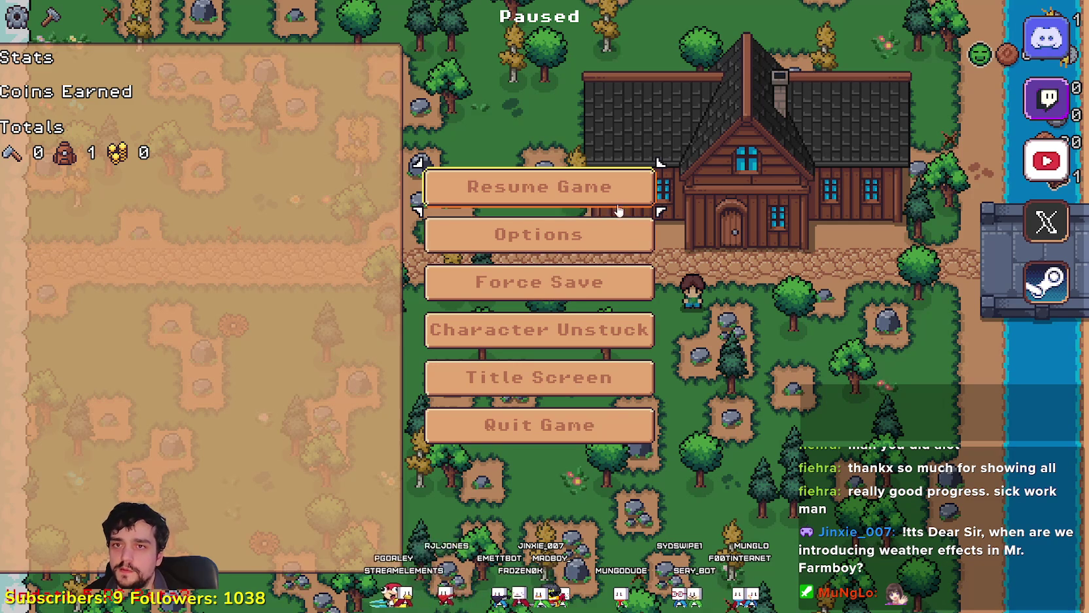
- Resume play, chop a tree, and unlock the Market advancement in the Player House
key(Escape)
key(a)
click(505, 447)
key(c)
key(d)
key(c)
key(w)
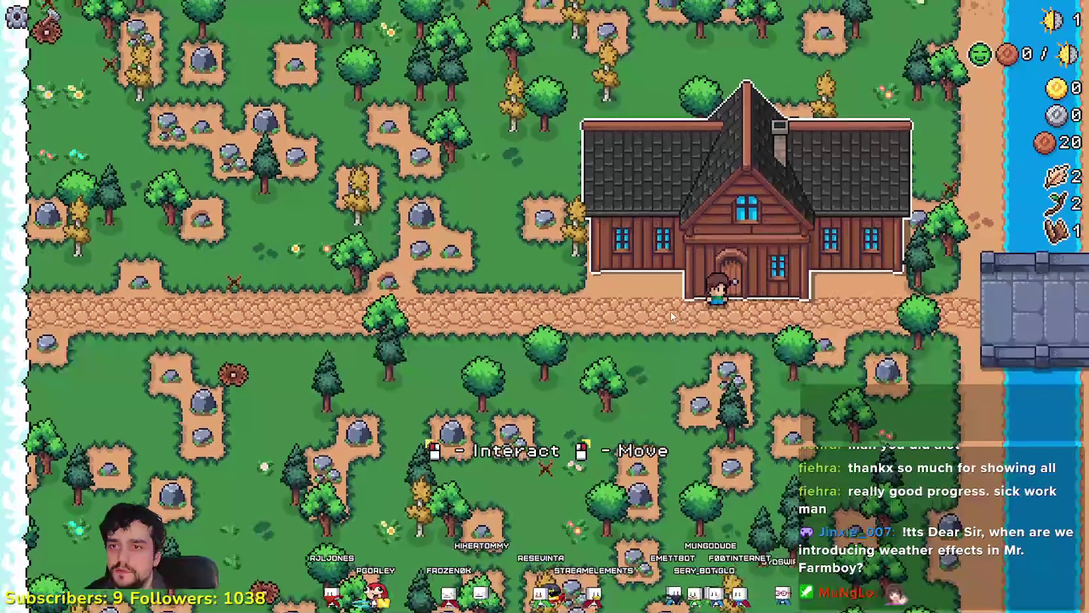
key(e)
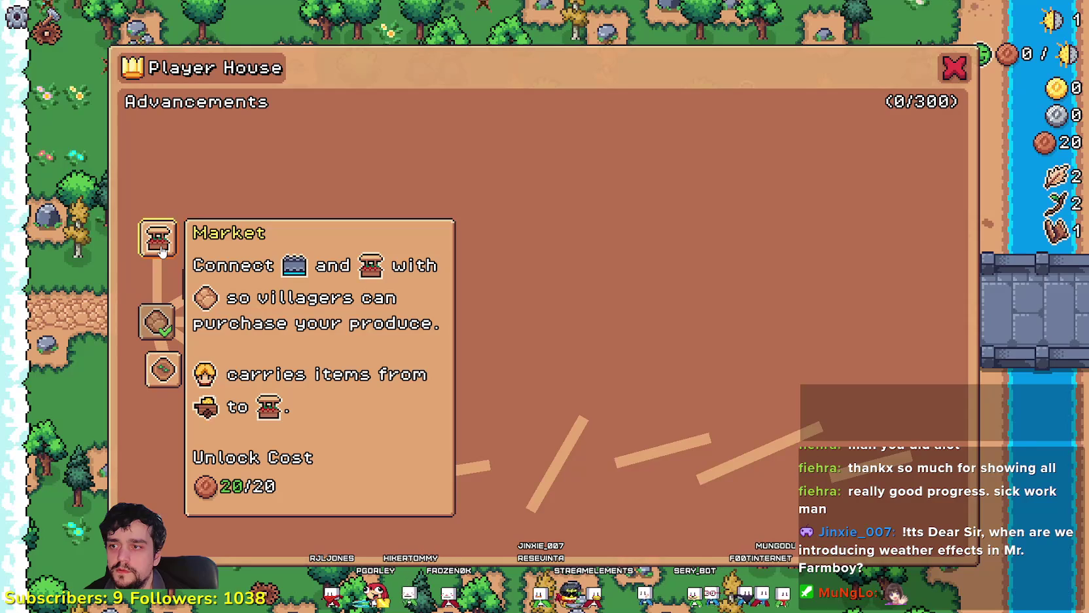
click(164, 250)
key(Escape)
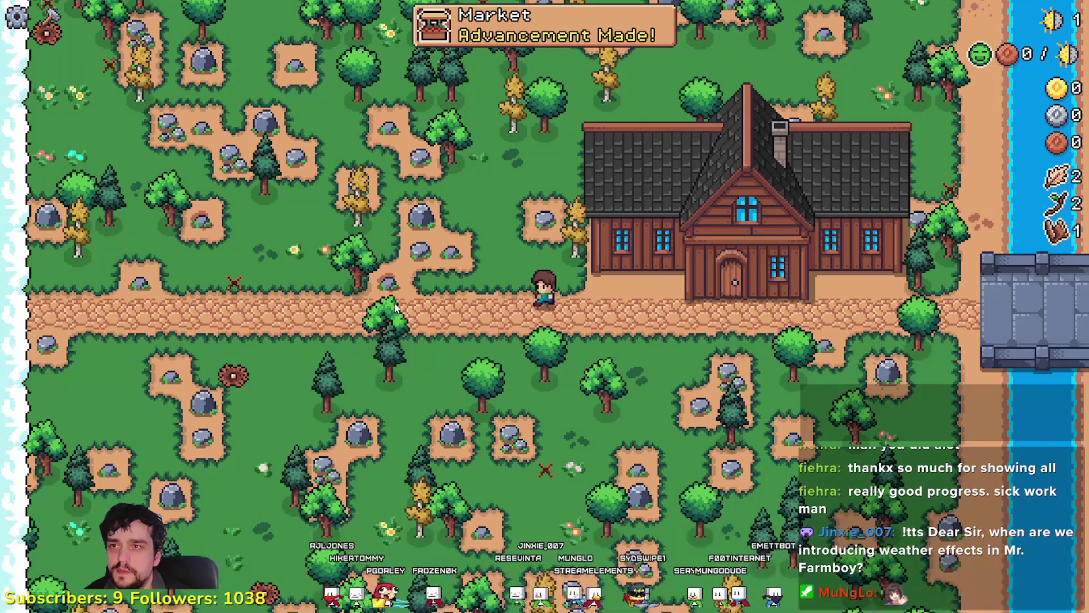
- Quit to the title screen and start a new Endless-mode save, dismissing the King's letter
key(Escape)
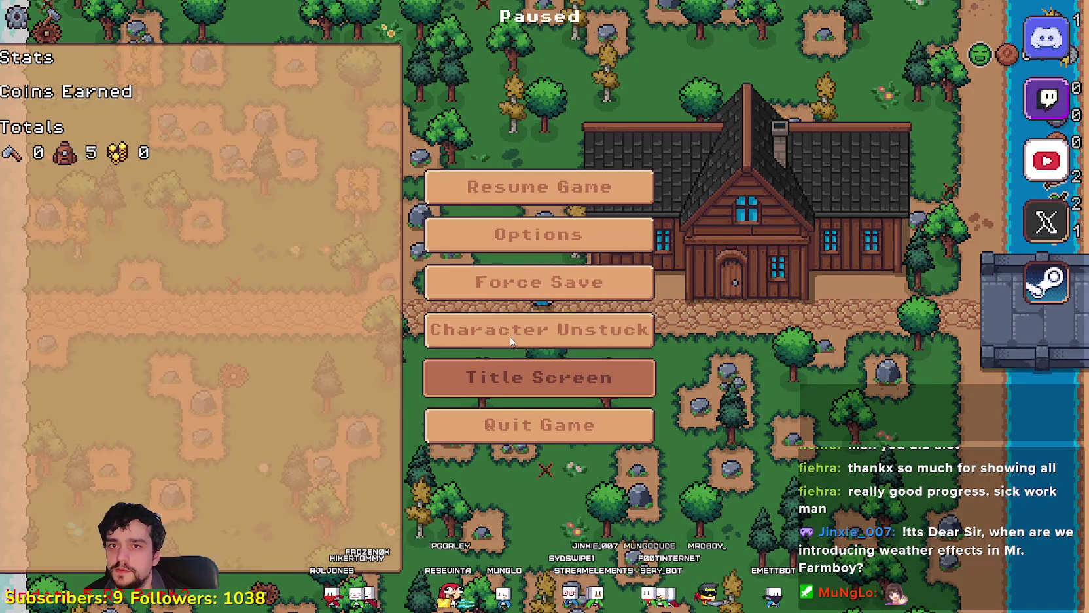
click(511, 340)
click(545, 256)
scroll(588, 328, down, 3)
click(588, 387)
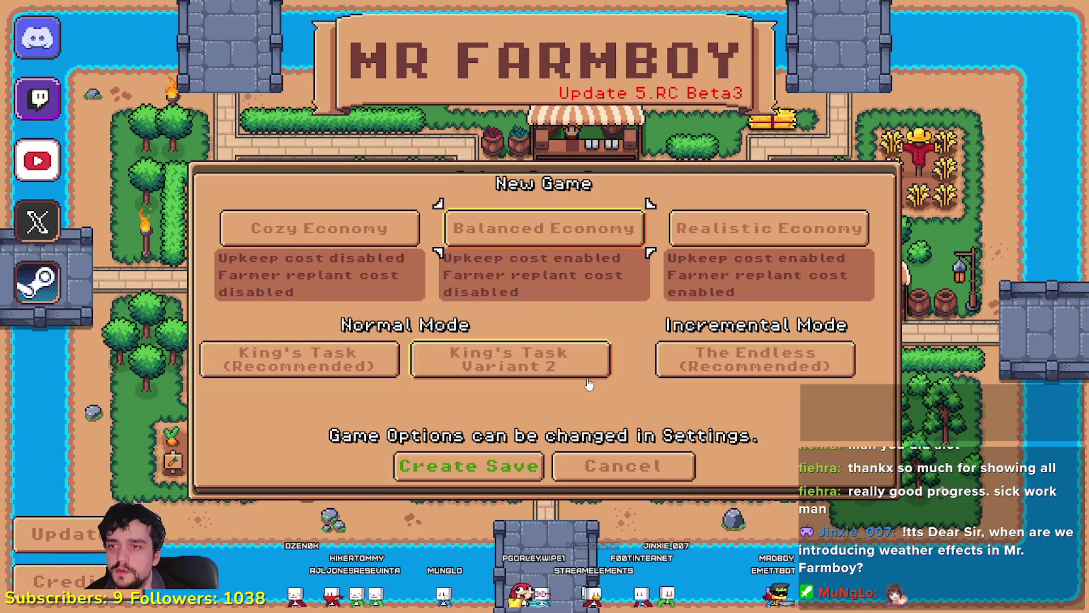
click(756, 359)
click(468, 466)
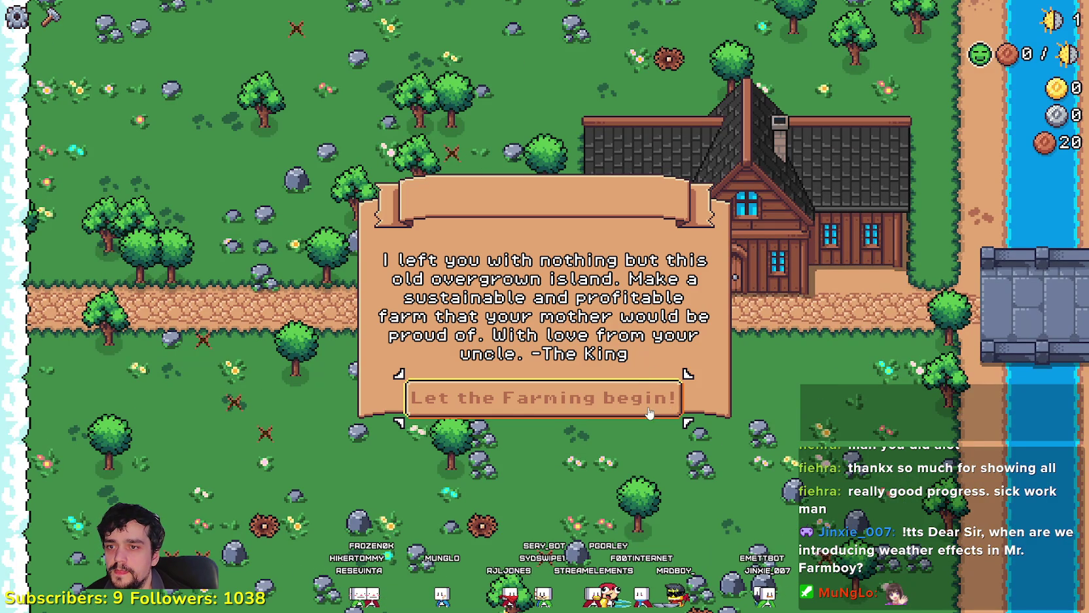
click(608, 412)
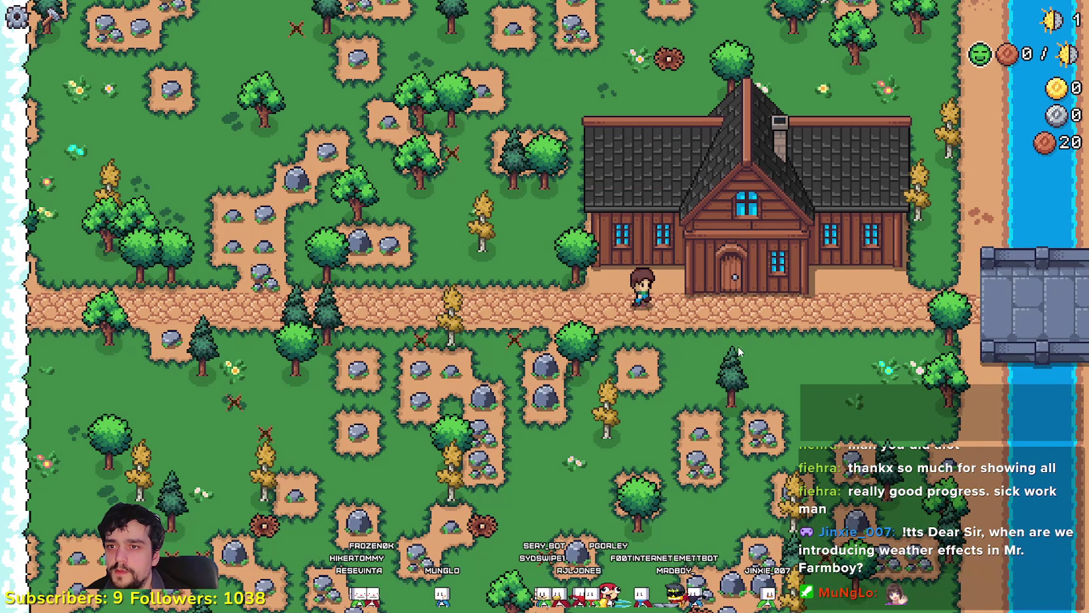
- Check the fresh Player House panel, open the Crafting panel, and return to Godot
click(737, 344)
key(Escape)
key(c)
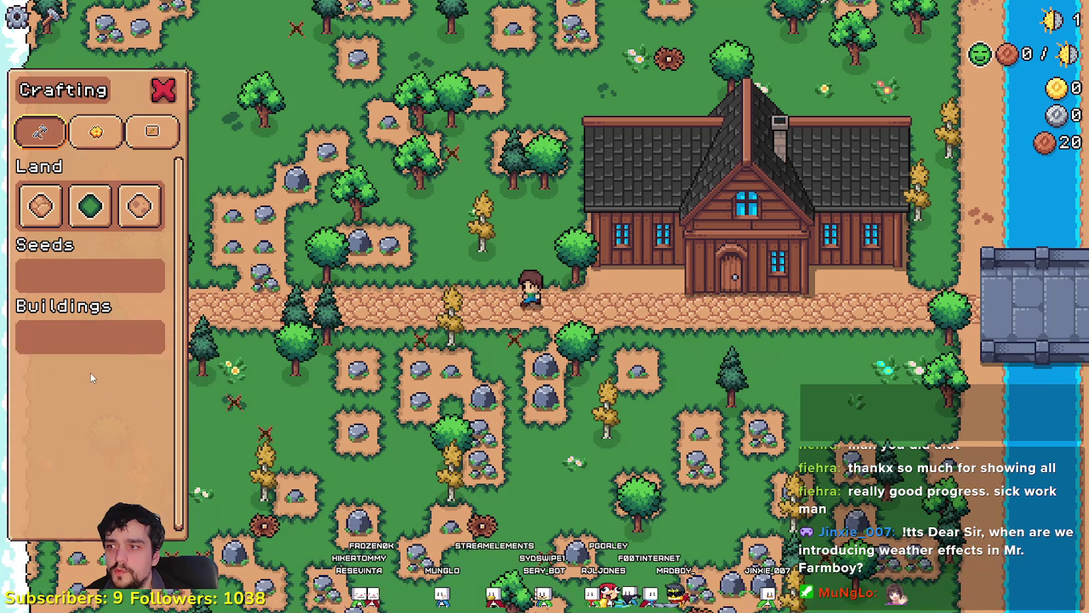
key(alt+Tab)
- Change the starting COPPER on line 46 of third_map_the_endless.gd from 20 to 40
scroll(622, 536, down, 5)
scroll(817, 564, down, 5)
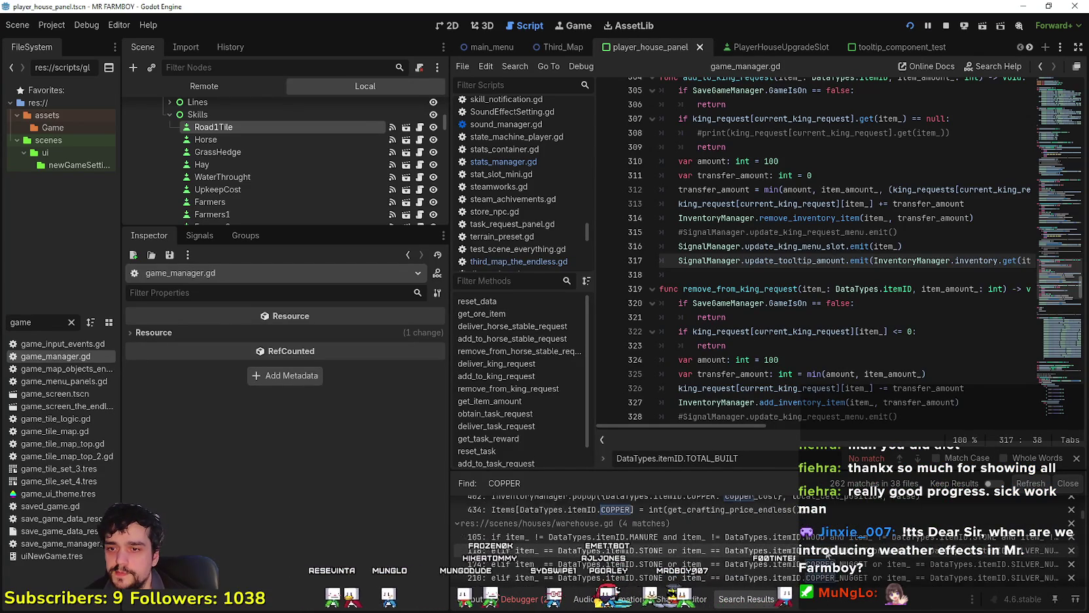
scroll(816, 563, down, 5)
scroll(654, 537, down, 5)
scroll(791, 503, down, 5)
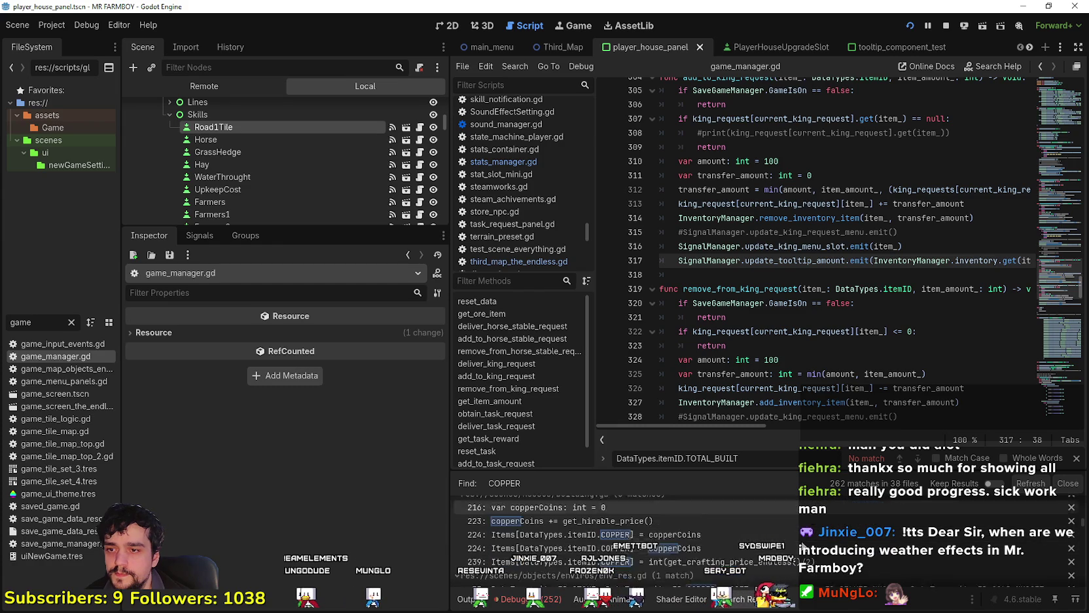
scroll(794, 523, up, 1)
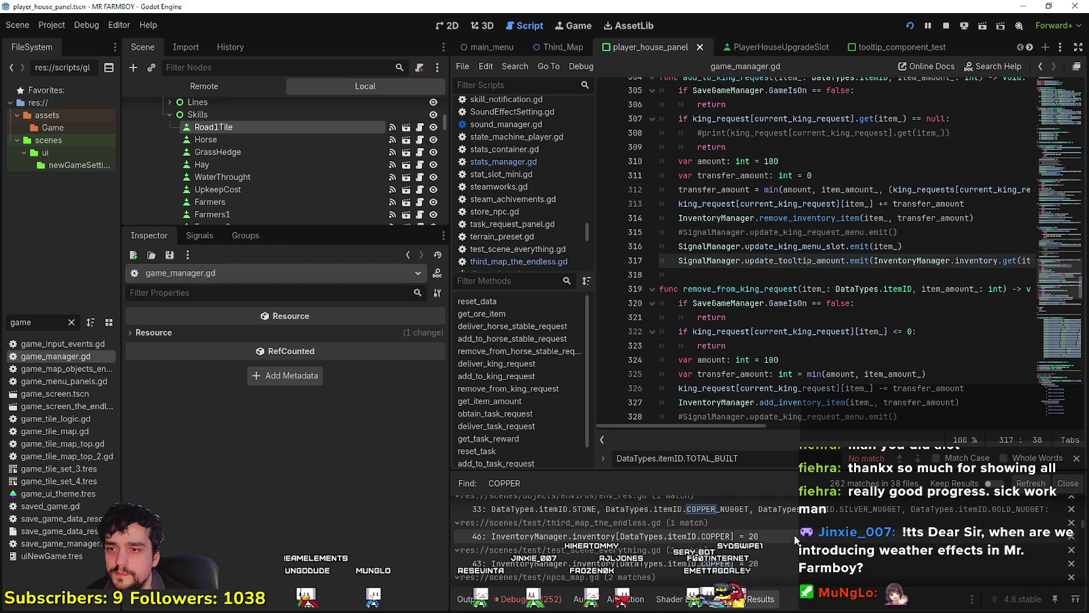
click(792, 537)
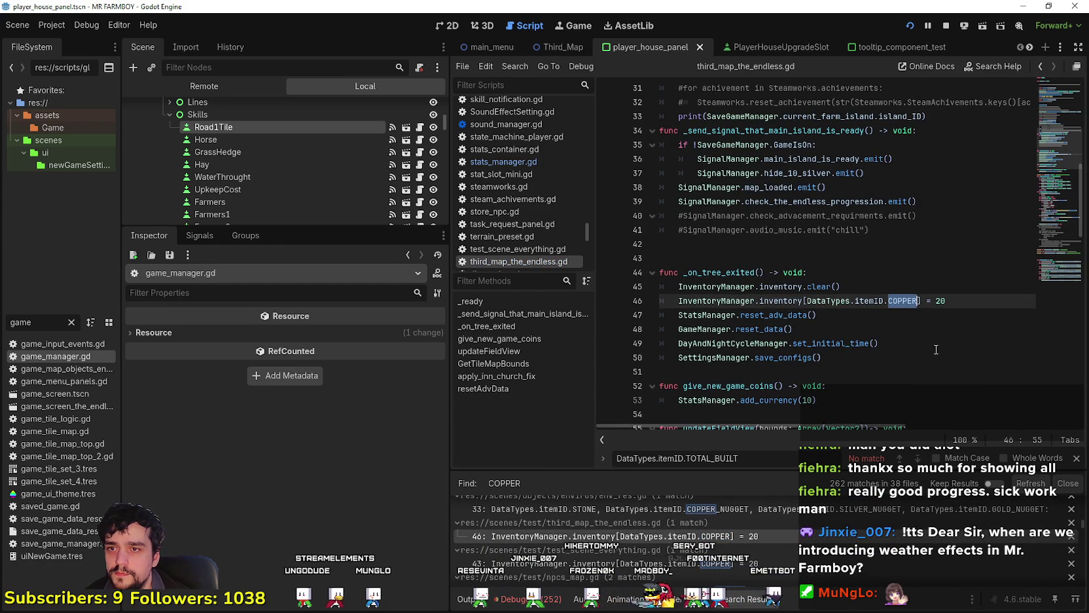
click(870, 330)
click(940, 301)
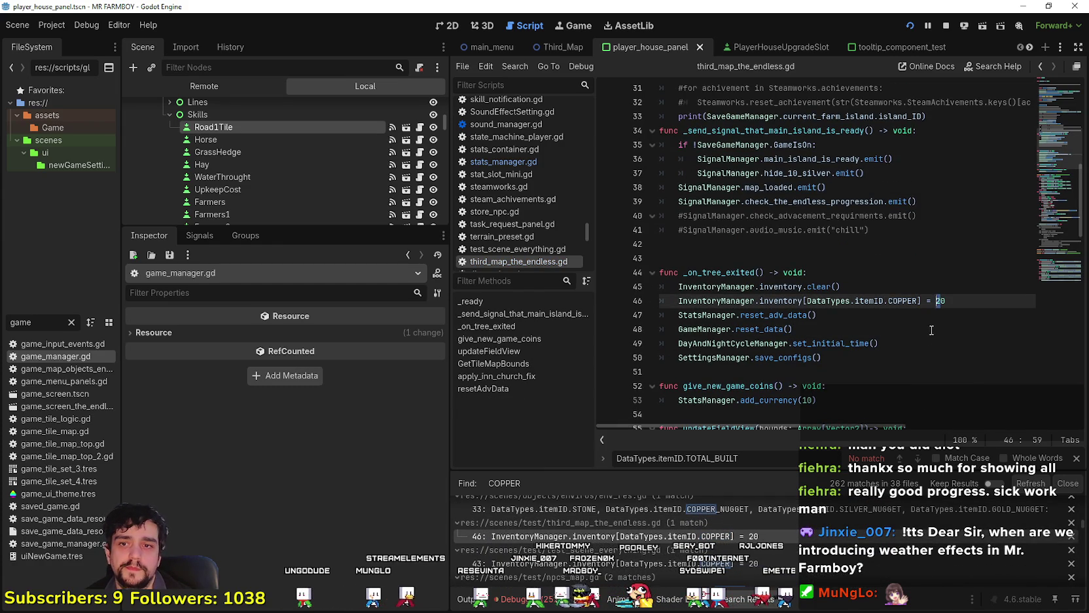
text(4)
scroll(920, 337, up, 2)
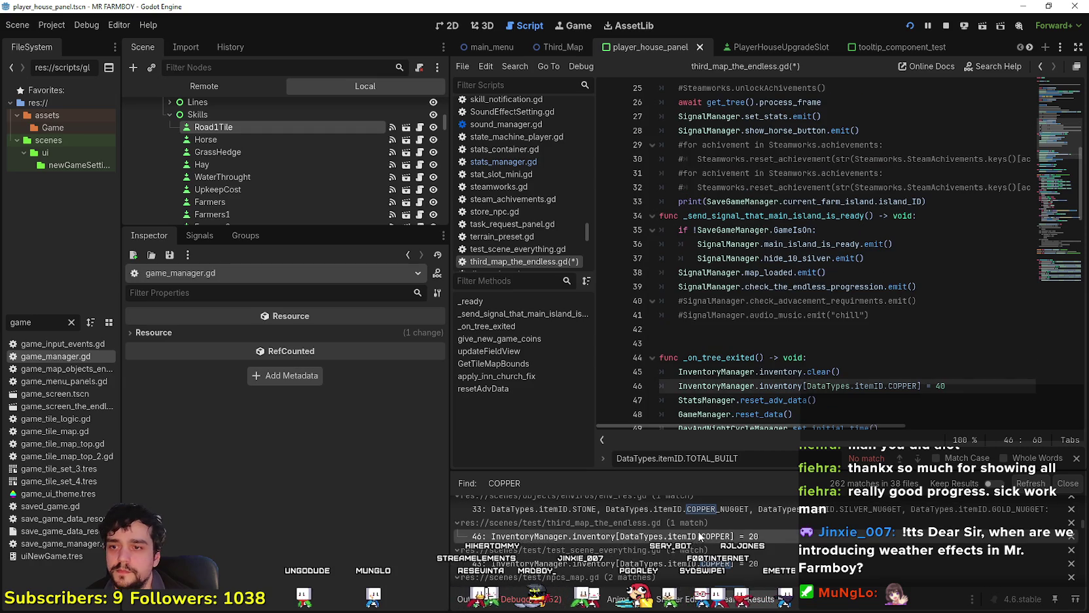
double_click(902, 385)
- Set the starting COPPER on line 43 of test_scene_everything.gd to 40, then recheck both lines
click(709, 563)
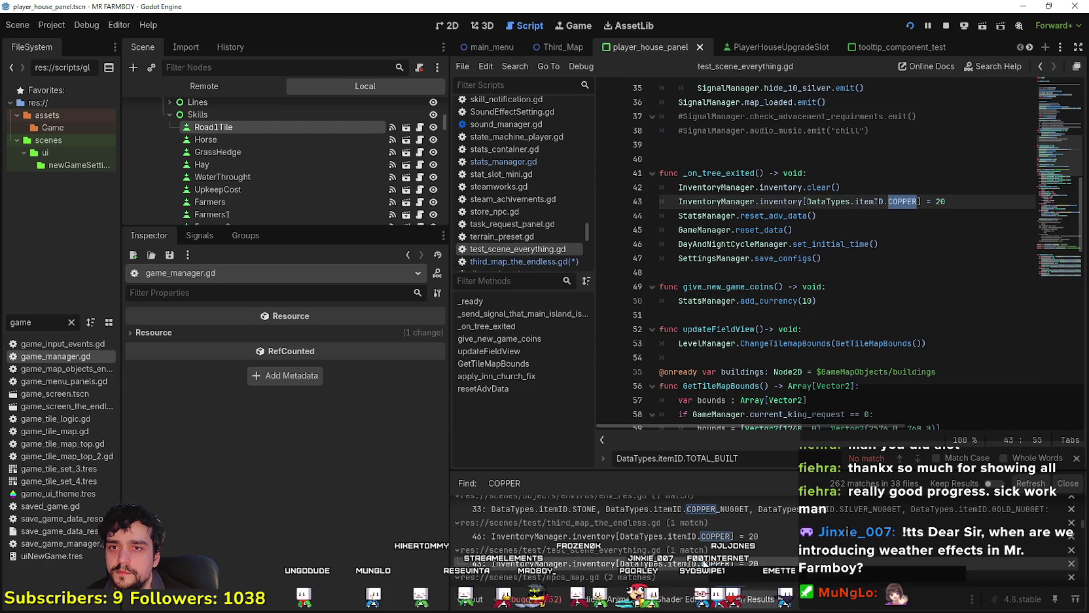
scroll(875, 235, up, 2)
click(940, 286)
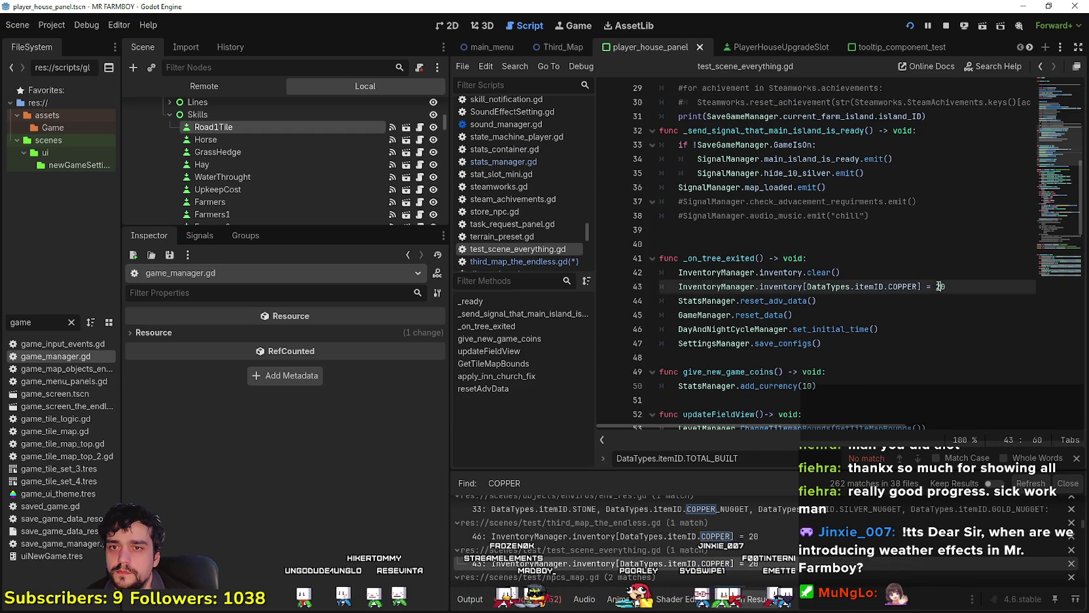
text(4)
scroll(757, 524, down, 1)
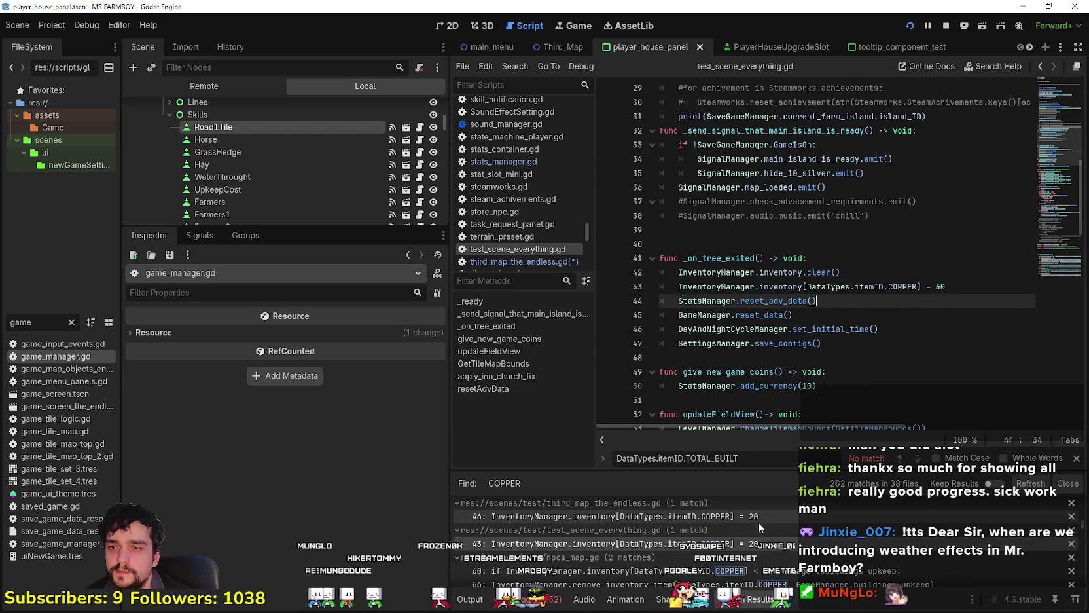
click(758, 522)
click(759, 543)
scroll(759, 533, down, 3)
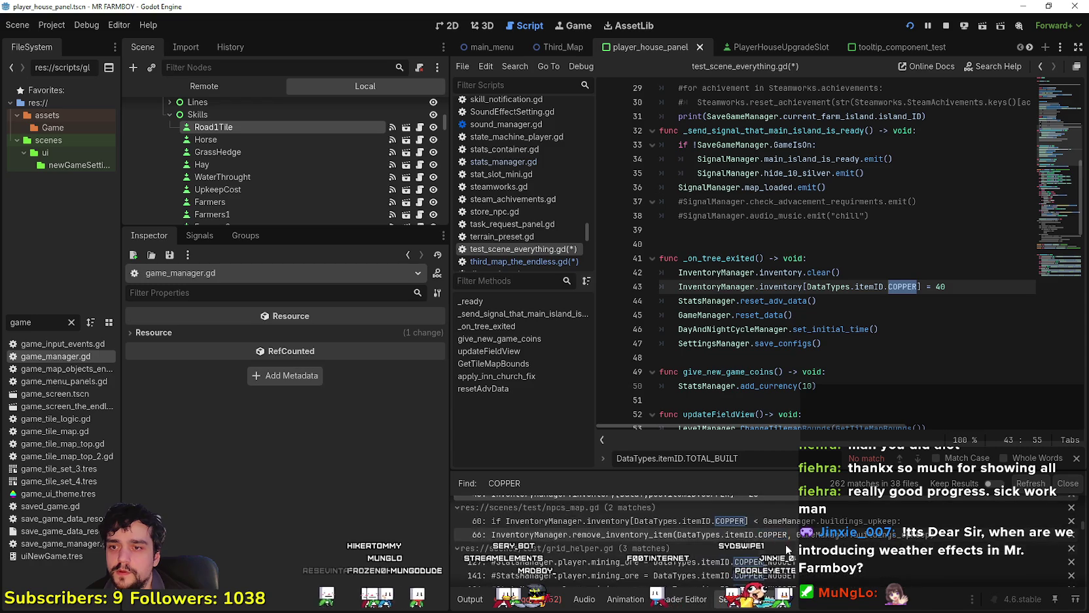
scroll(760, 543, down, 3)
click(811, 286)
- Save the scripts and run the game with F5 to test 40 starting copper
key(ctrl+s)
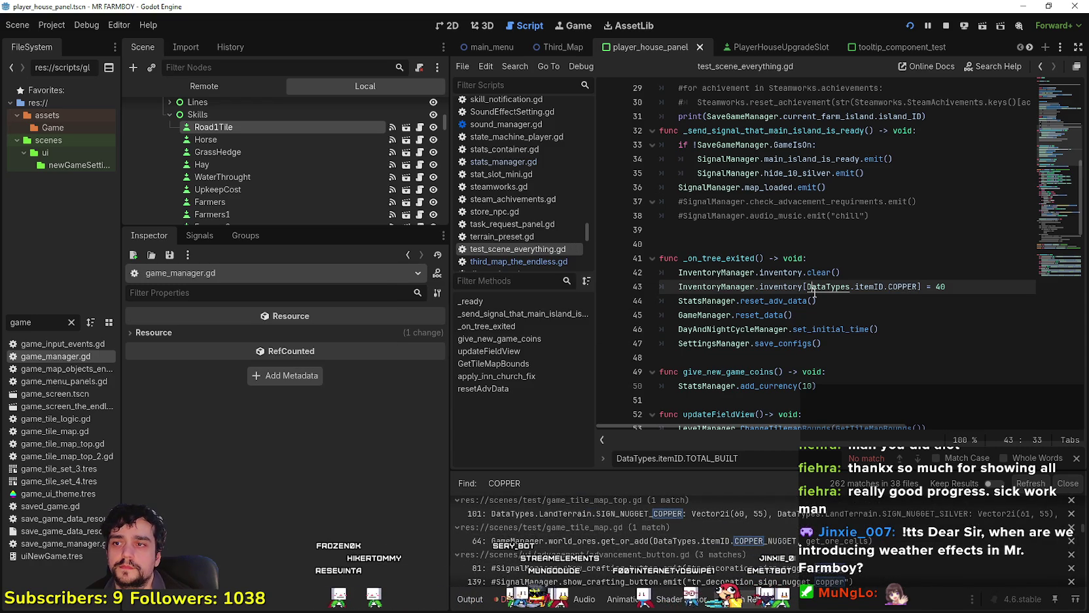
key(F5)
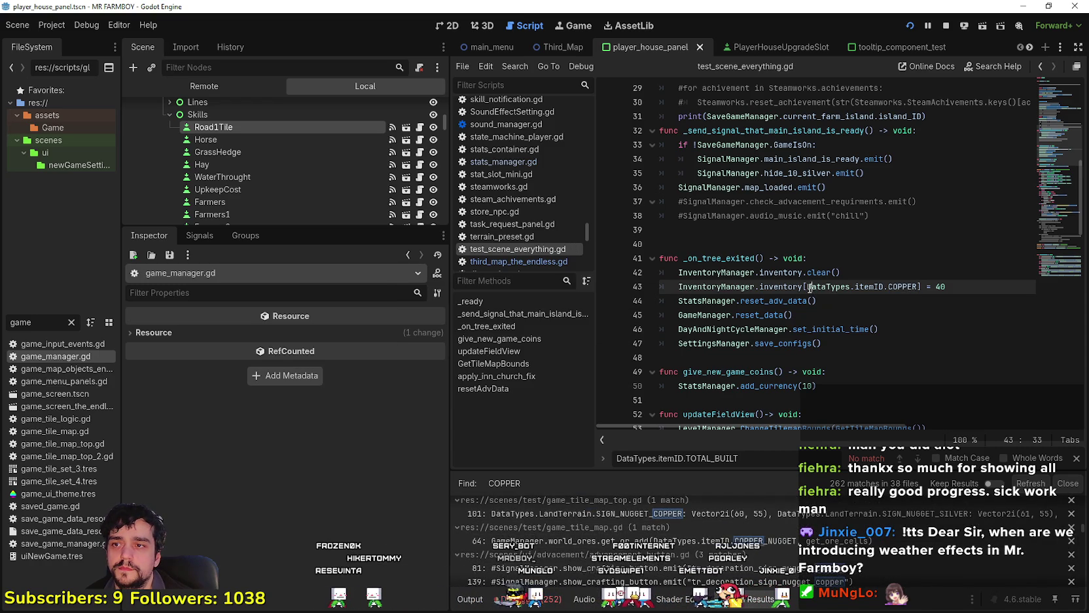
key(Escape)
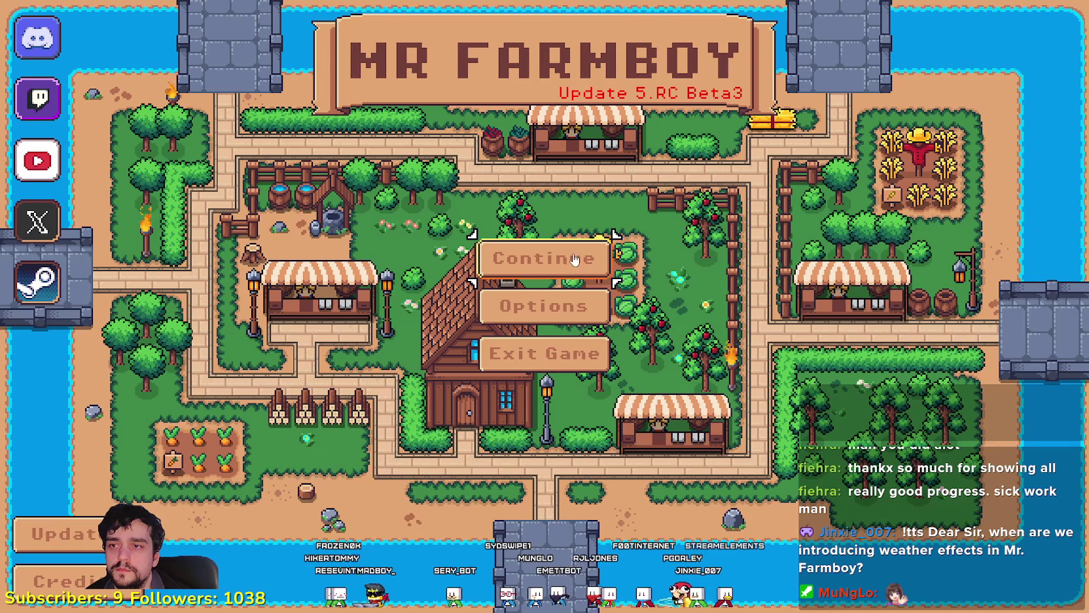
- Delete save games 6, 5 and 4 from the Continue list
click(585, 265)
click(626, 354)
click(606, 370)
click(467, 348)
click(497, 291)
click(605, 304)
click(488, 347)
scroll(627, 409, up, 1)
scroll(625, 418, down, 1)
scroll(606, 338, up, 1)
click(606, 338)
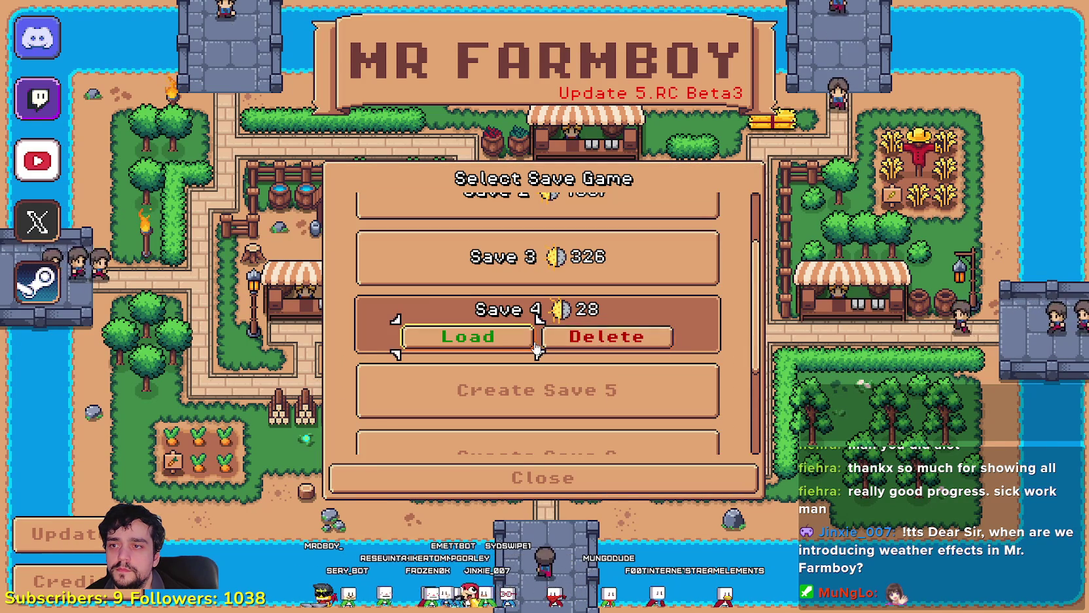
click(618, 339)
click(484, 347)
- Start a new game in slot 4 using The Endless incremental mode
click(580, 342)
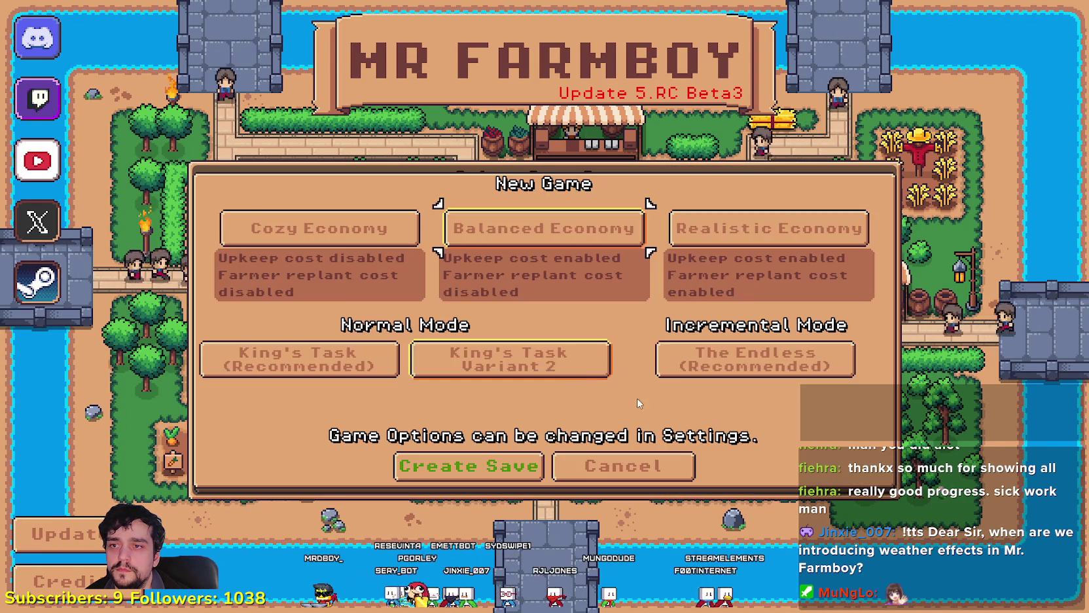
click(753, 368)
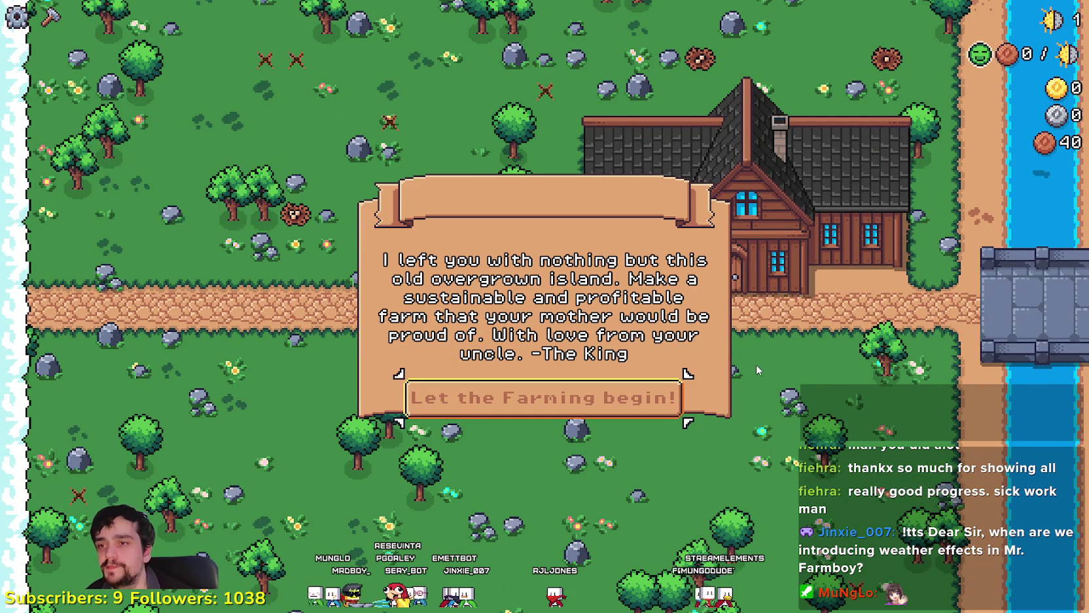
click(605, 407)
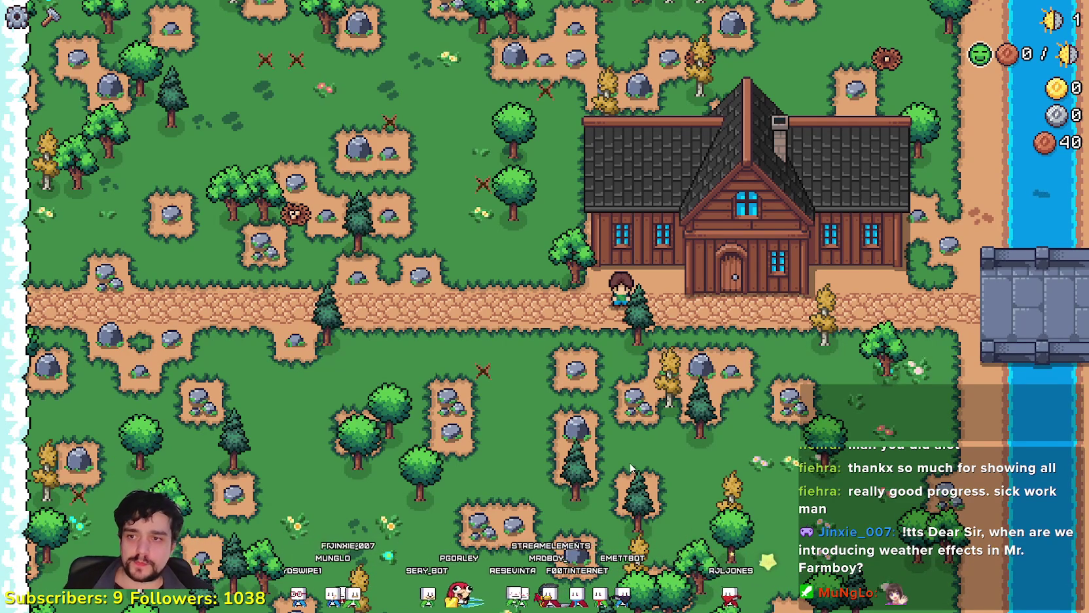
- Walk the farmer to the Worker Speed Poneglyph and interact with it to confirm 40 copper
key(a)
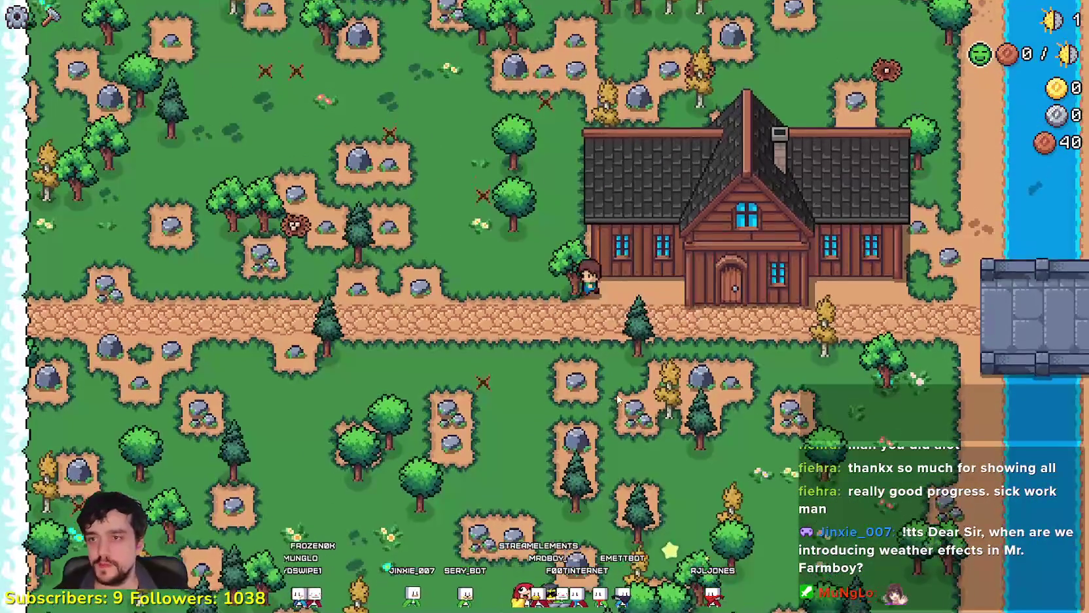
key(w)
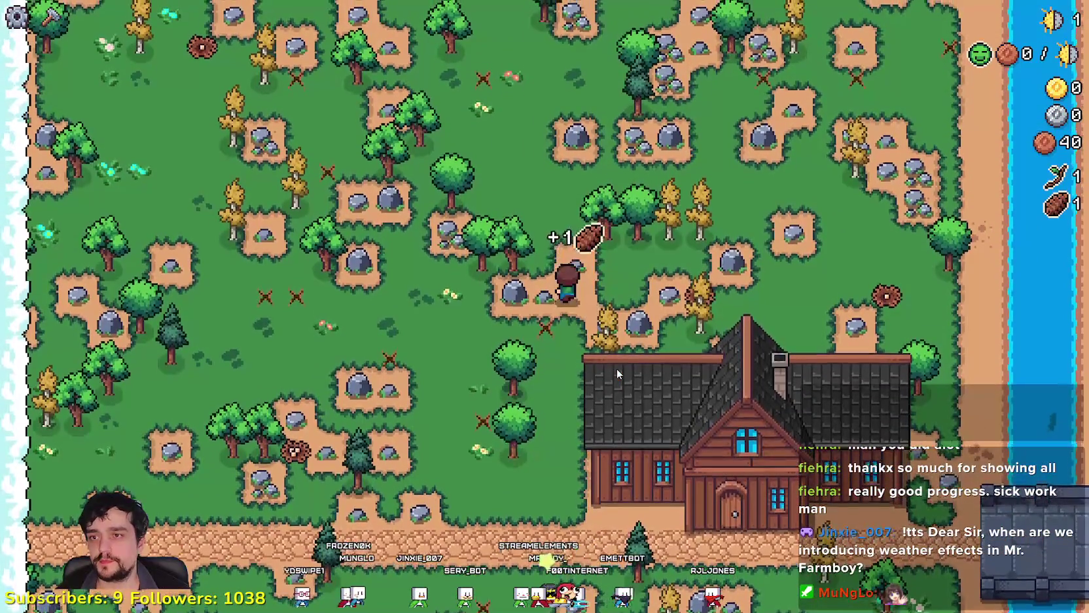
key(w)
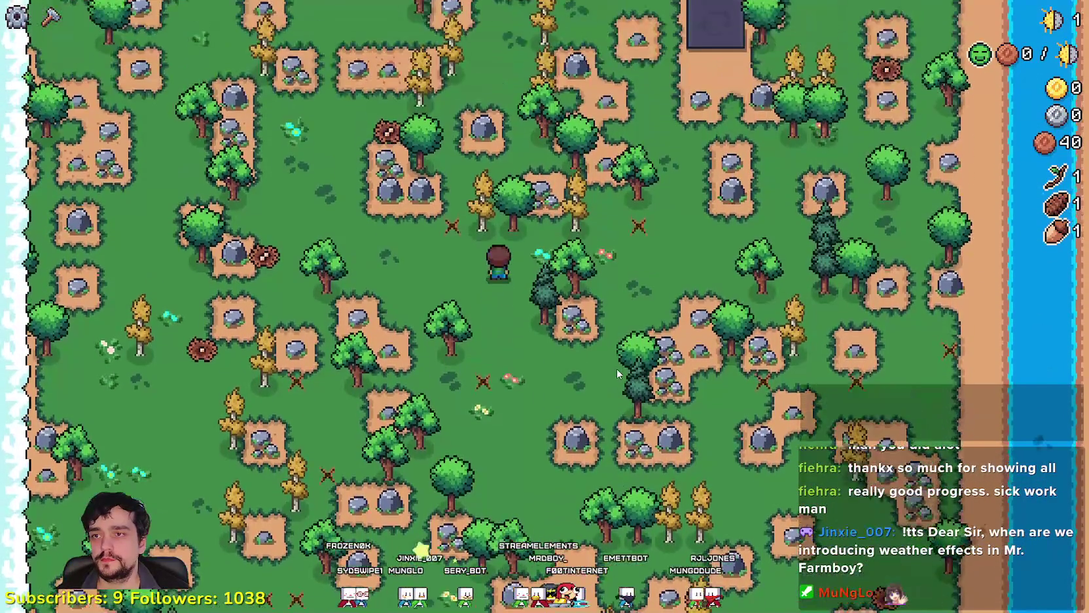
key(w)
key(d)
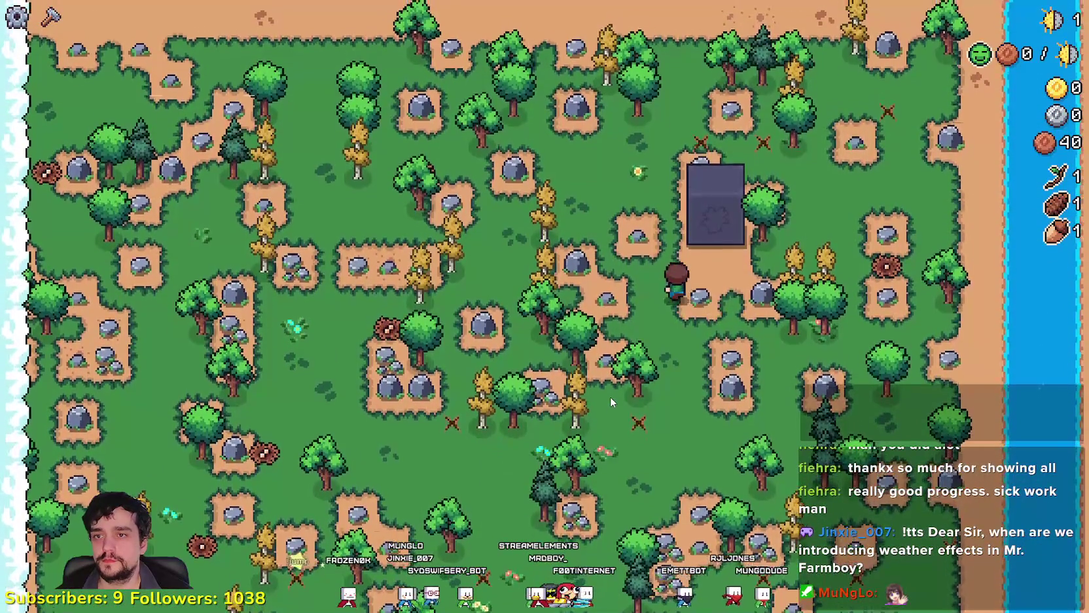
key(w)
key(e)
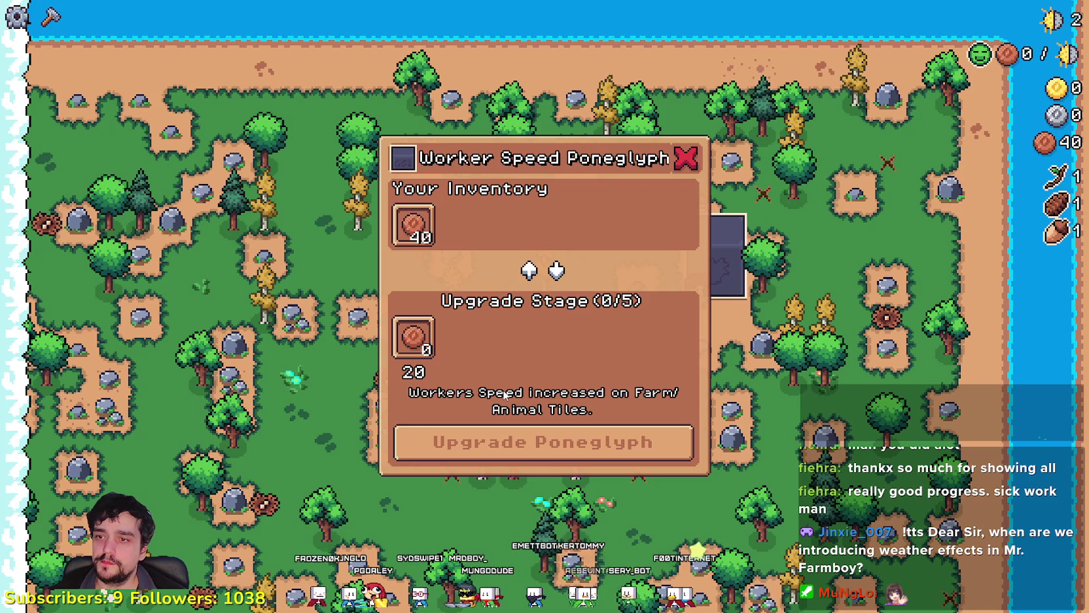
key(alt+Tab)
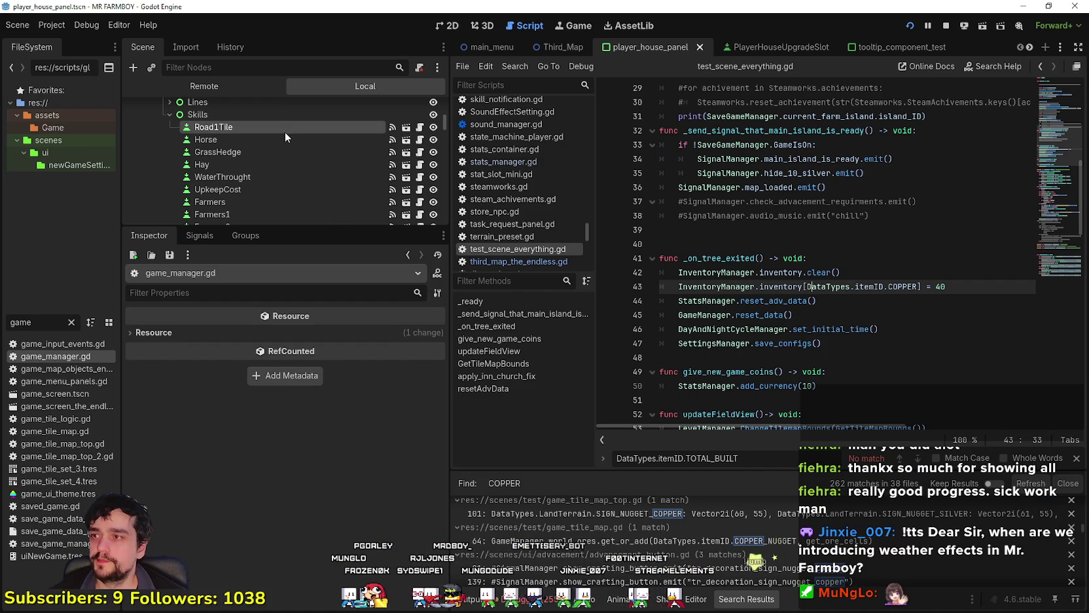
- Open game_screen_the_endless.tscn and the ObeliskPanel's script, widening the script editor
double_click(80, 405)
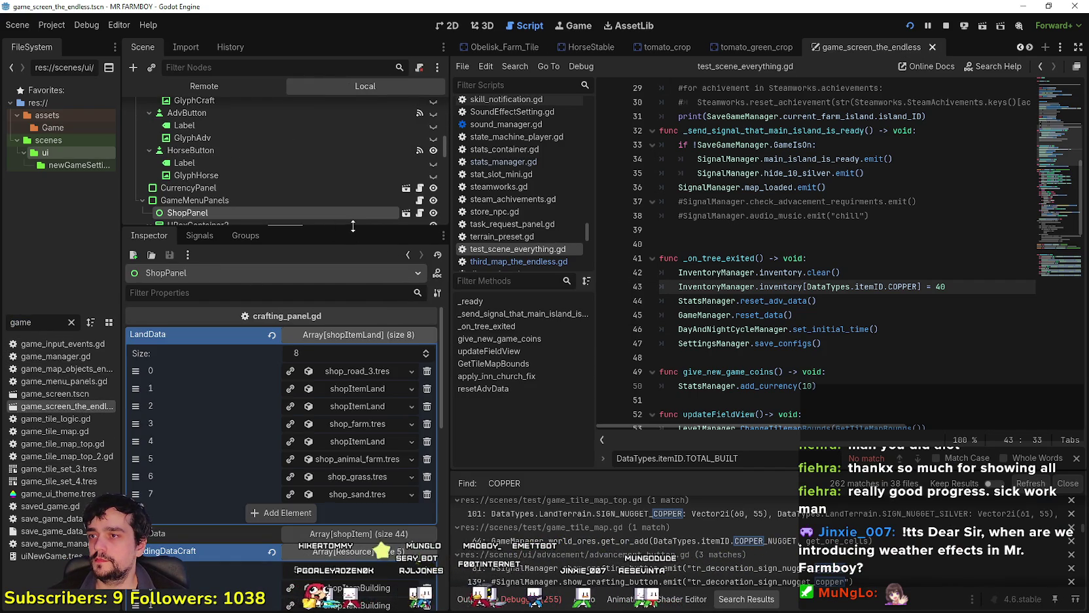
drag(353, 226, 353, 445)
scroll(370, 270, down, 3)
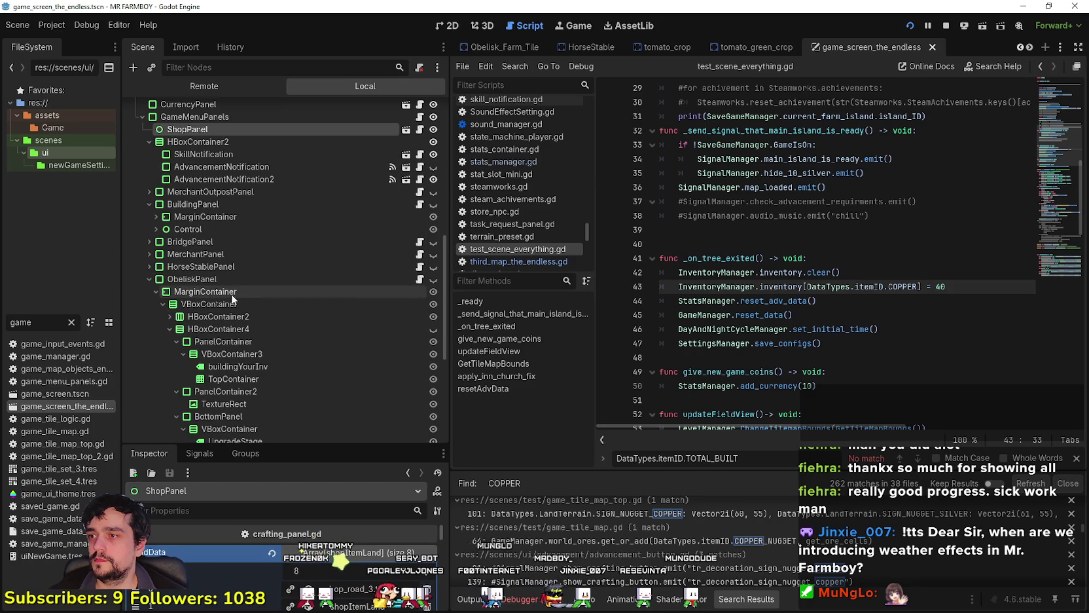
click(421, 280)
scroll(871, 290, down, 5)
scroll(872, 290, up, 7)
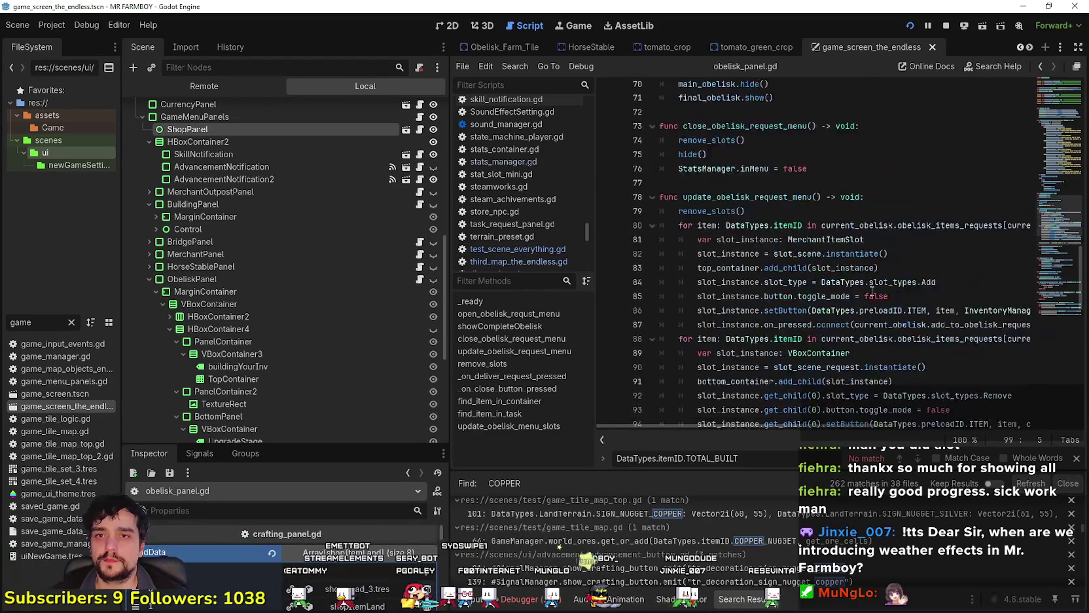
scroll(872, 290, up, 15)
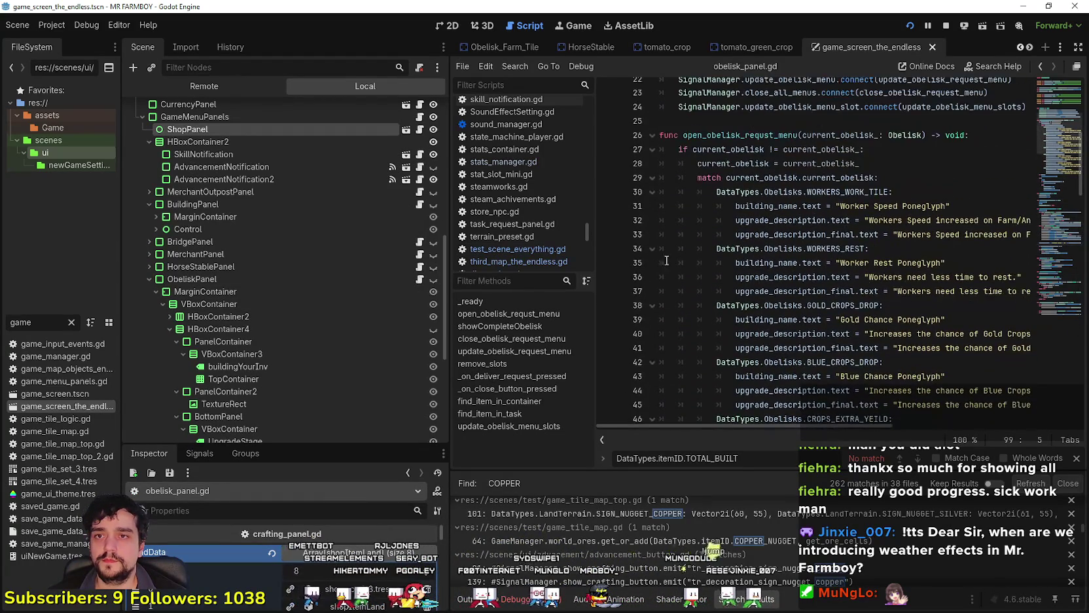
drag(449, 256, 226, 256)
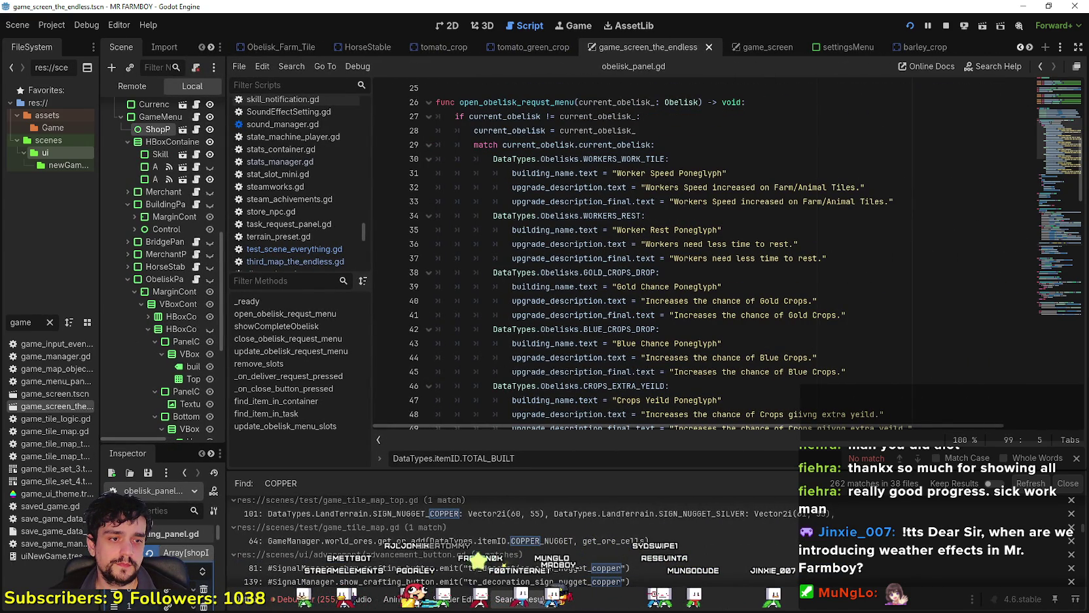
- Bring up the MR FARMBOY Localization sheet and scroll to its last rows near 900
key(alt+Tab)
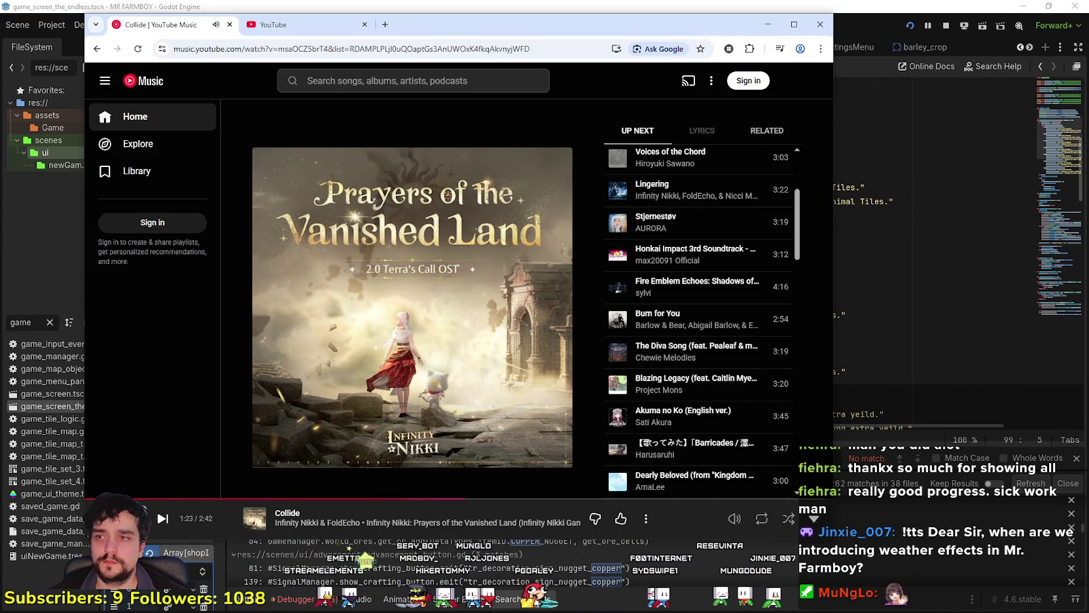
key(alt+Tab)
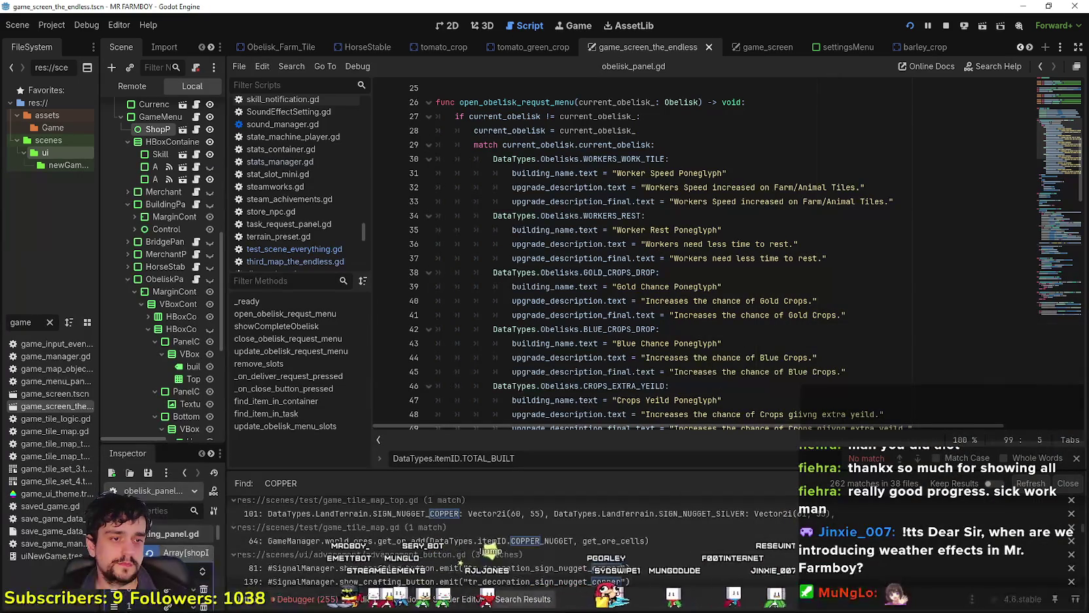
key(alt+Tab)
scroll(975, 288, down, 10)
mouse_move(984, 288)
mouse_down()
mouse_move(979, 494)
mouse_move(958, 481)
mouse_up()
scroll(398, 456, down, 2)
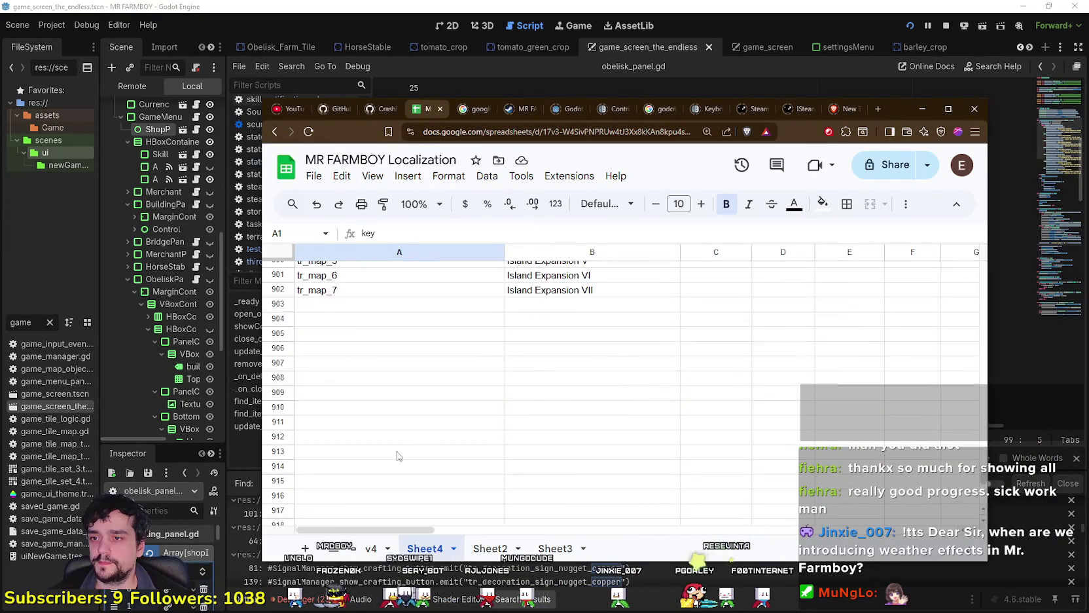
- Enter the key tr_poneglyph in A904, checking the Poneglyph spelling against the Godot script
scroll(466, 398, up, 2)
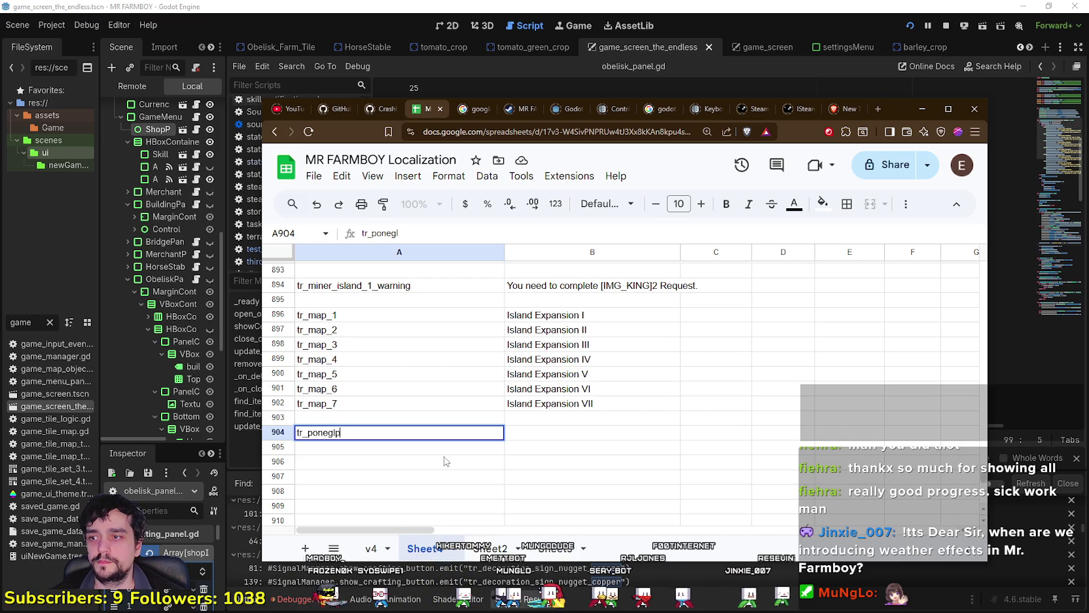
click(522, 6)
double_click(693, 230)
key(alt+Tab)
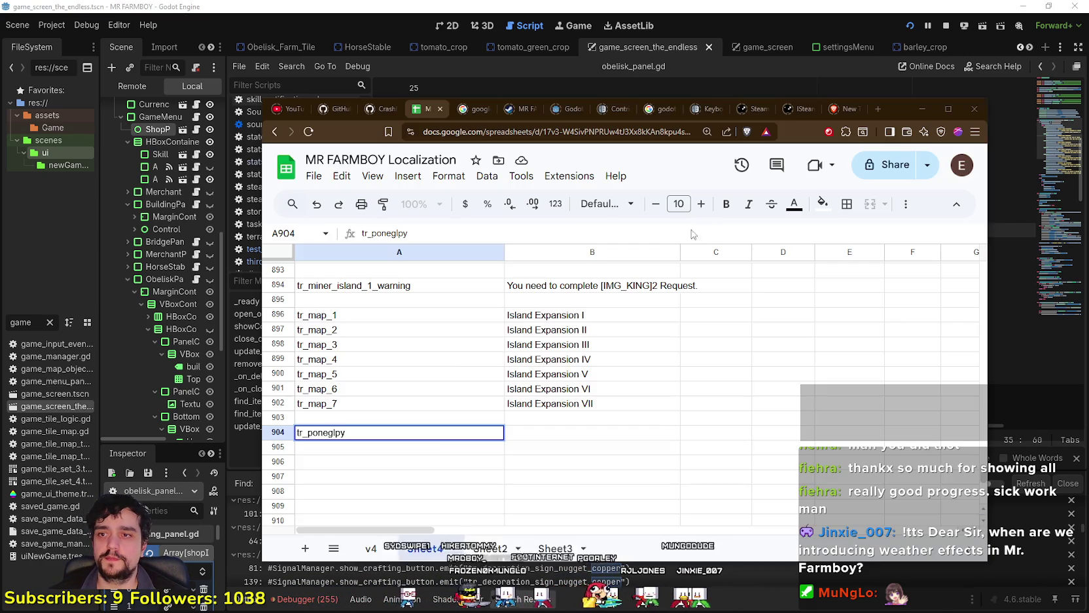
key(ctrl+Return)
text(yph)
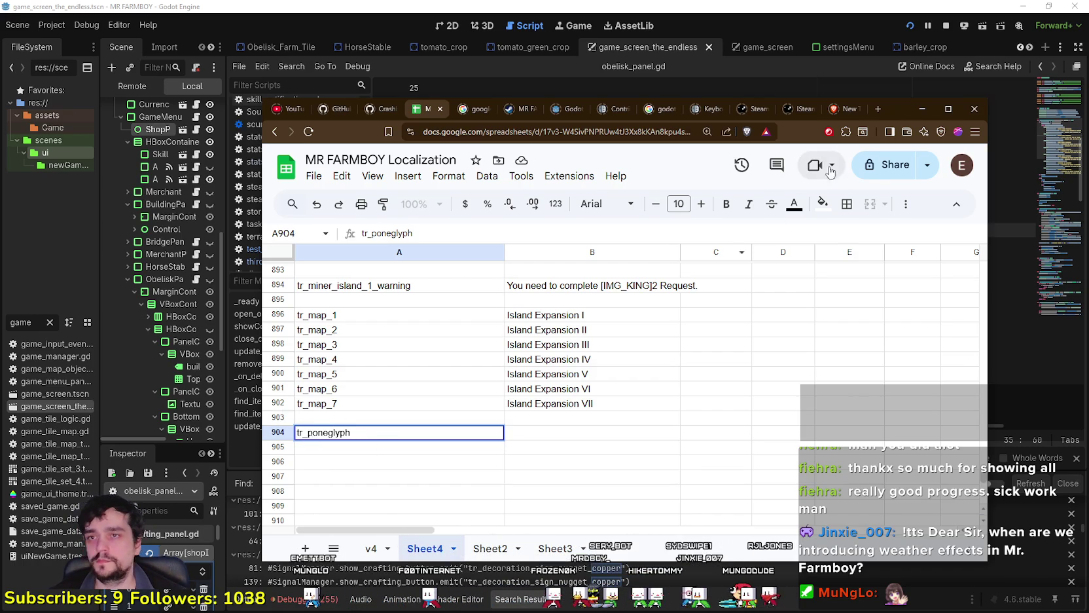
mouse_move(884, 118)
mouse_down()
mouse_move(913, 262)
mouse_move(956, 234)
mouse_up()
text(_work_ti)
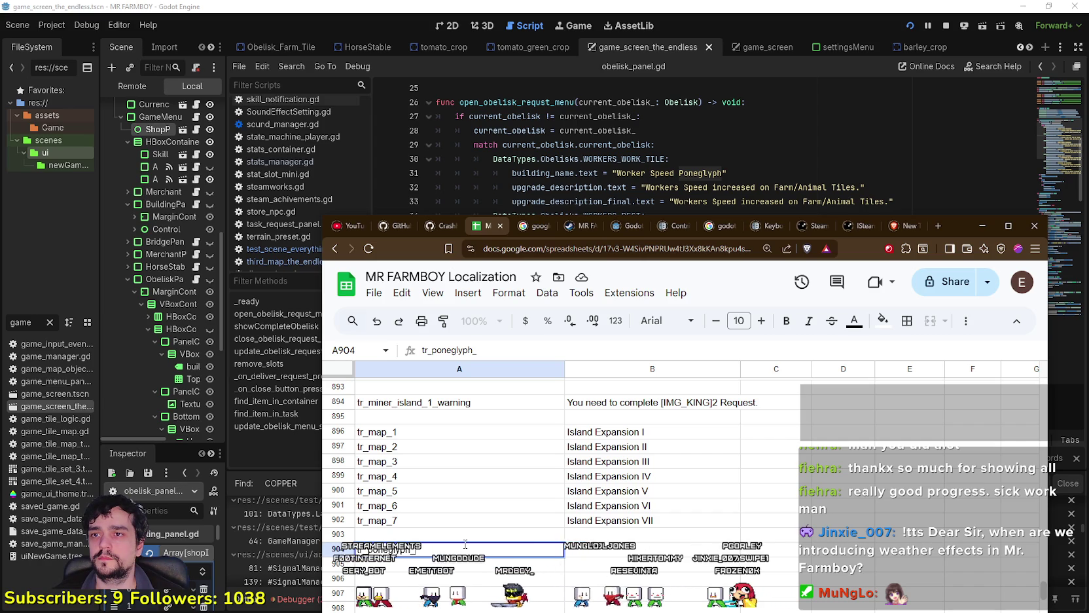
- Finish key tr_poneglyph_work_tile in A904 and paste 'Worker Speed Poneglyph' into B904
text(le)
key(Return)
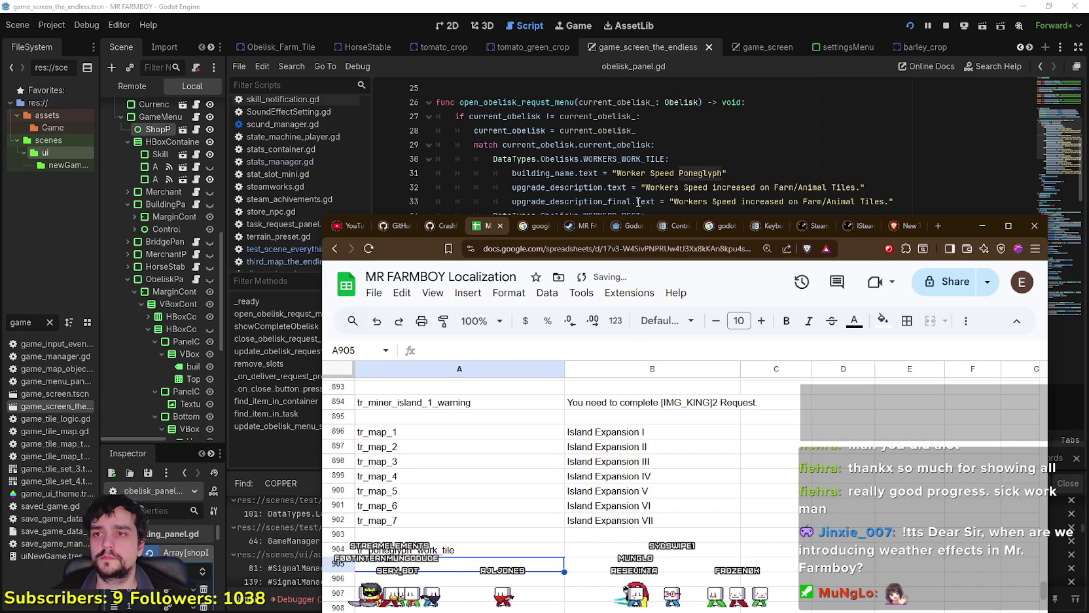
click(628, 173)
drag(628, 173, 701, 170)
key(ctrl+c)
key(alt+Tab)
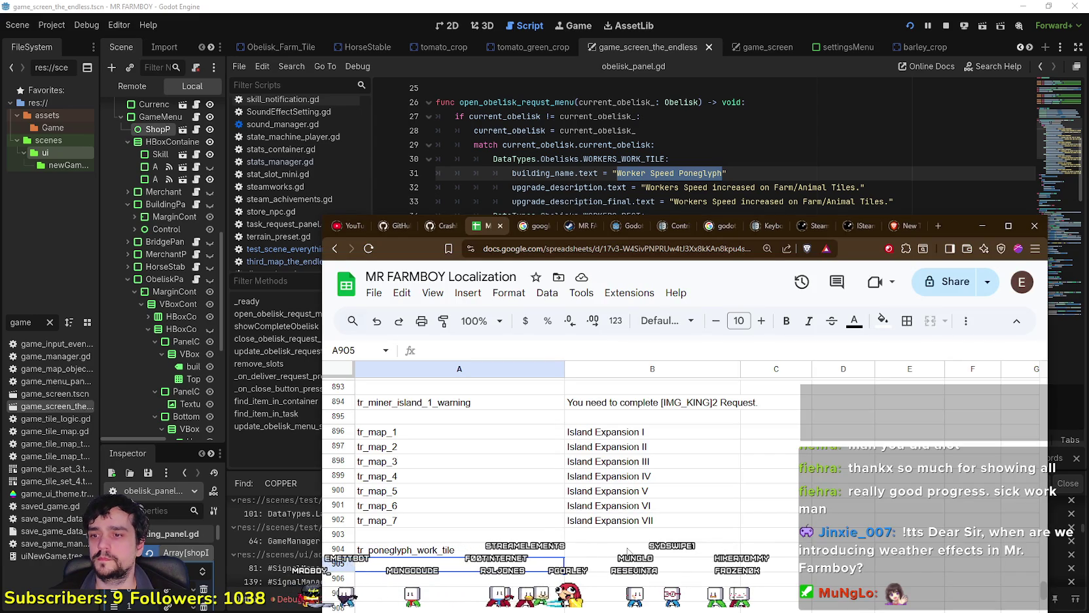
click(627, 551)
drag(960, 228, 973, 330)
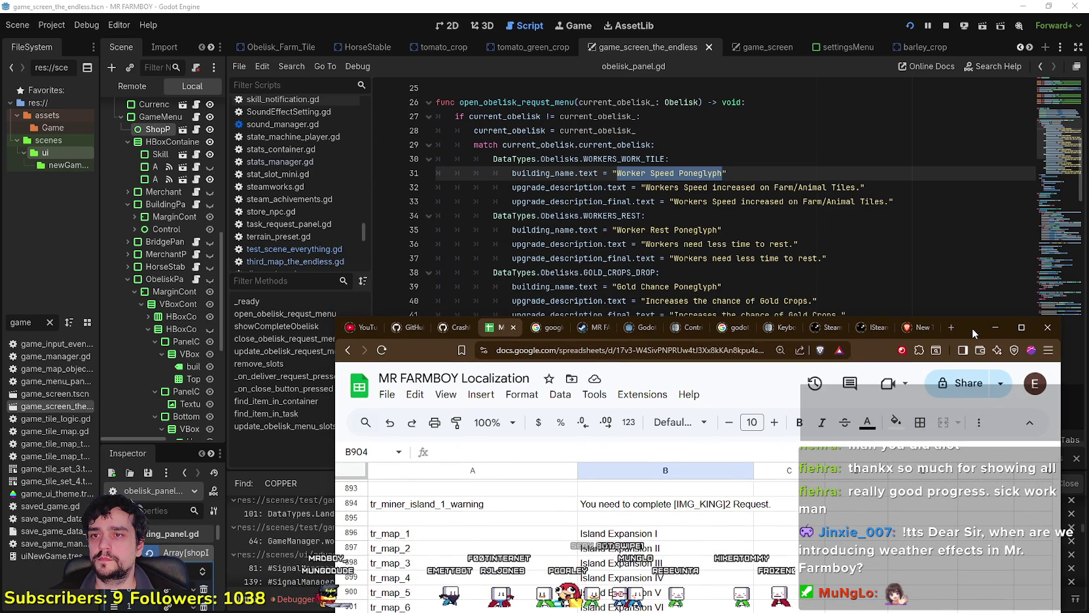
drag(972, 327, 954, 204)
key(ctrl+v)
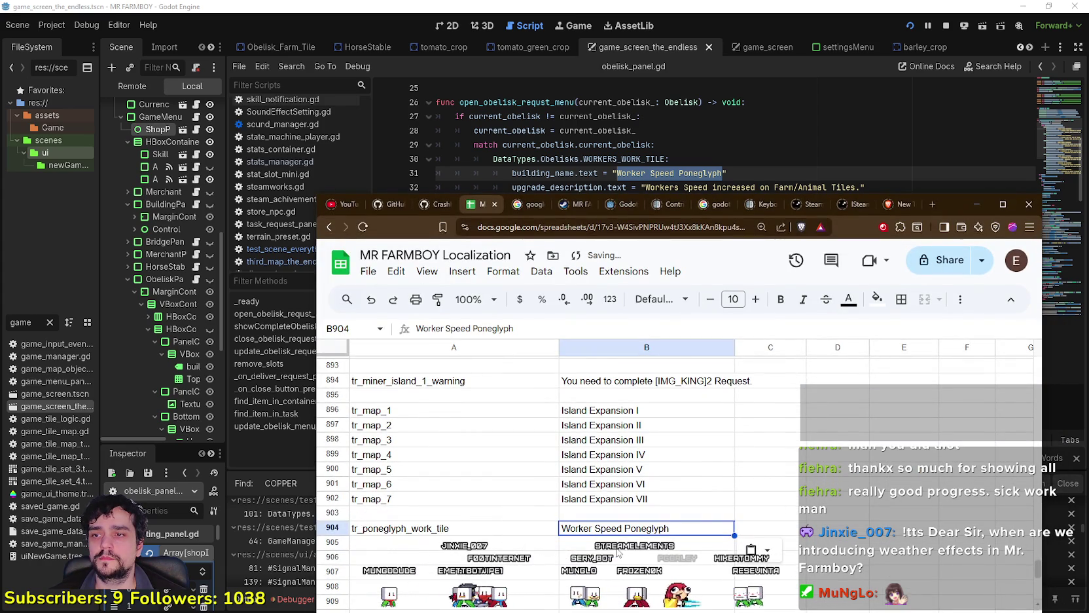
- Add key tr_poneglyph_work_tile_desc in A905 and paste the line 32 description into B905
click(442, 545)
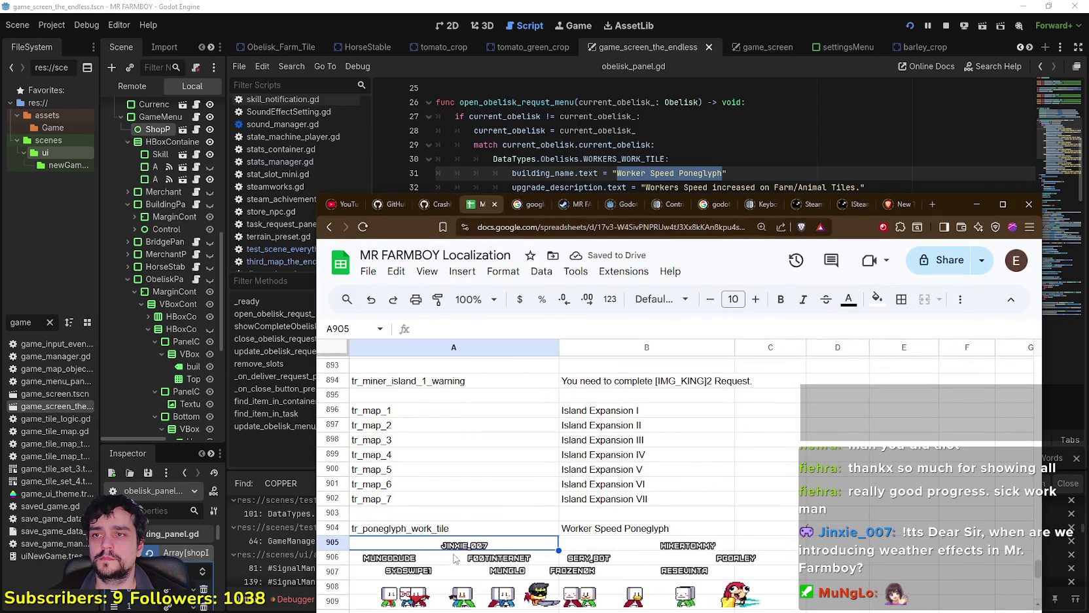
text(tr_poneglyph_work_tile)
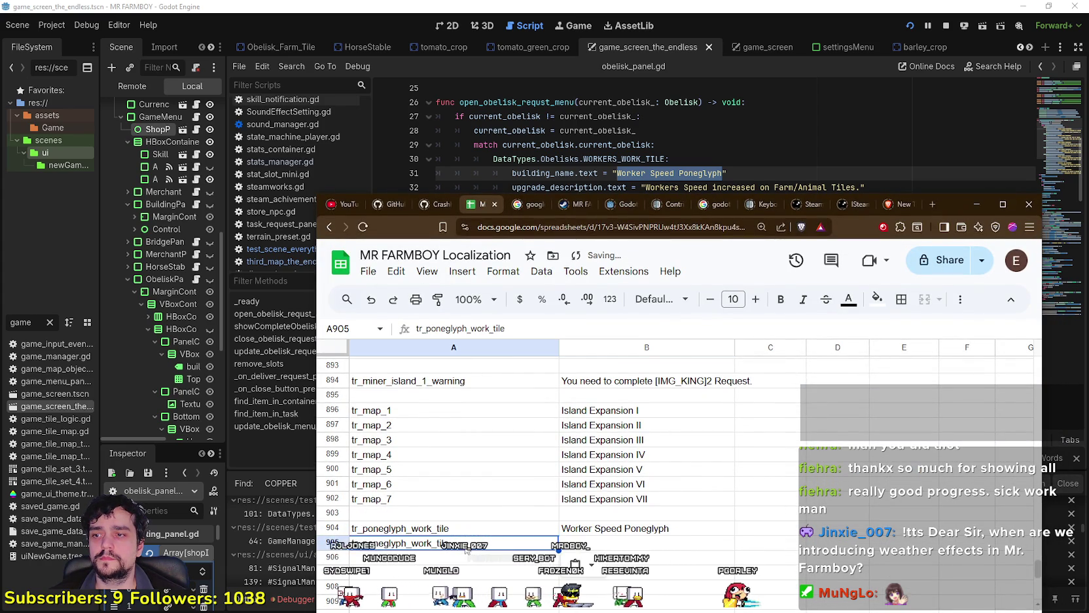
text(_e)
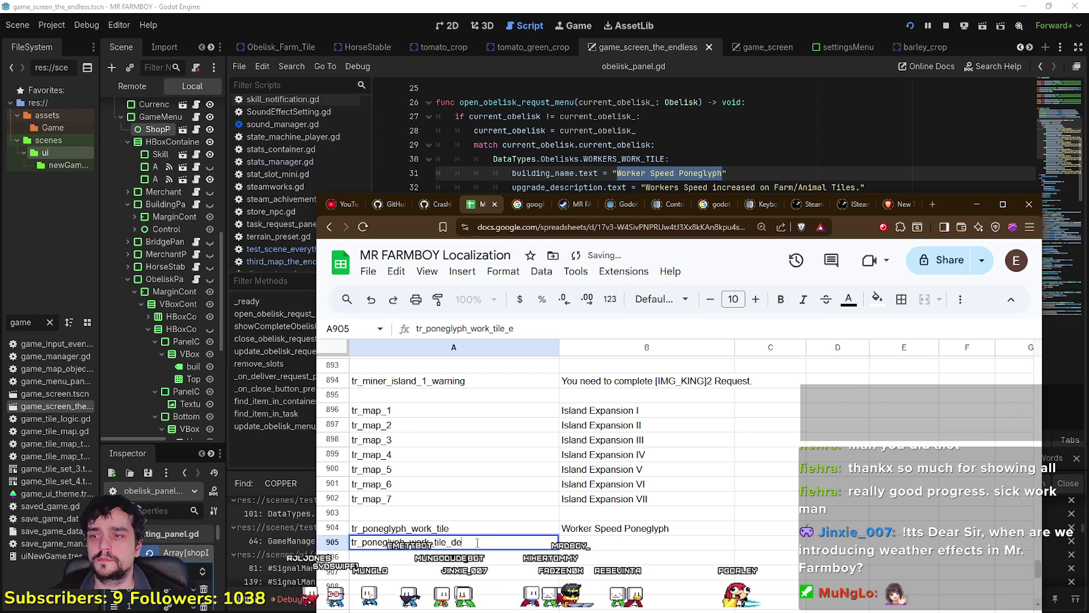
click(635, 173)
drag(645, 187, 861, 187)
key(ctrl+c)
key(alt+Tab)
click(696, 542)
key(ctrl+v)
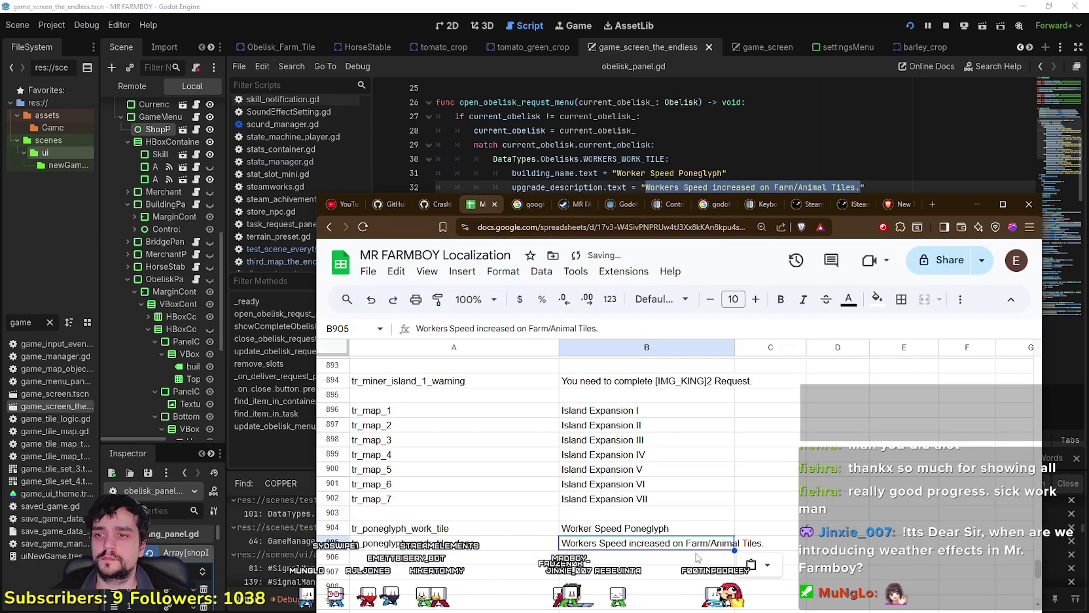
- Replace the Farm/Animal Tiles wording in B905 with [IMG_FARMTILE][IMG_ANIMALTILE] tags
double_click(697, 544)
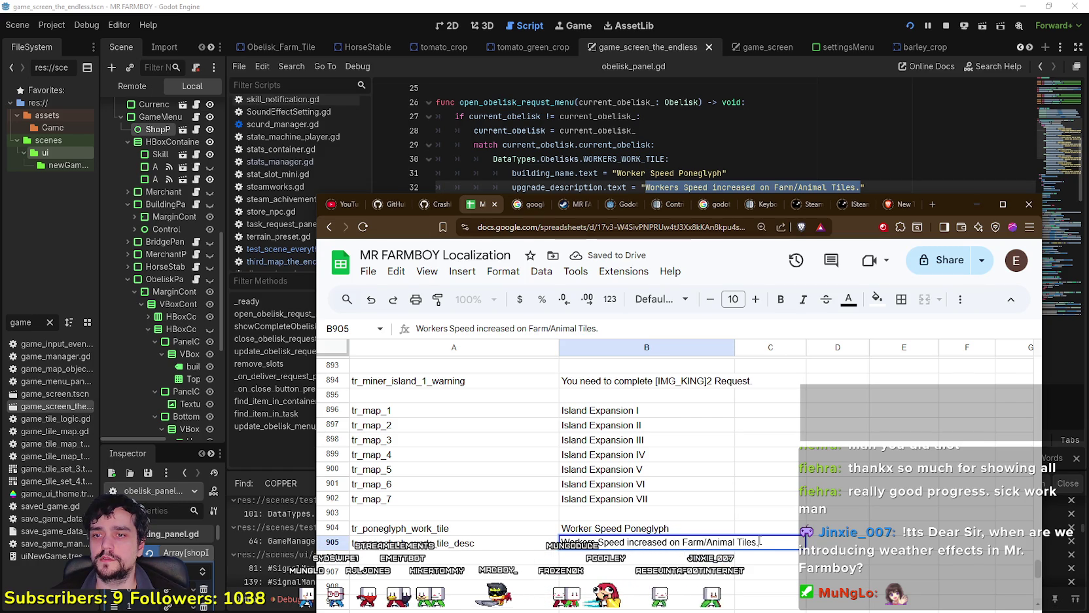
click(757, 542)
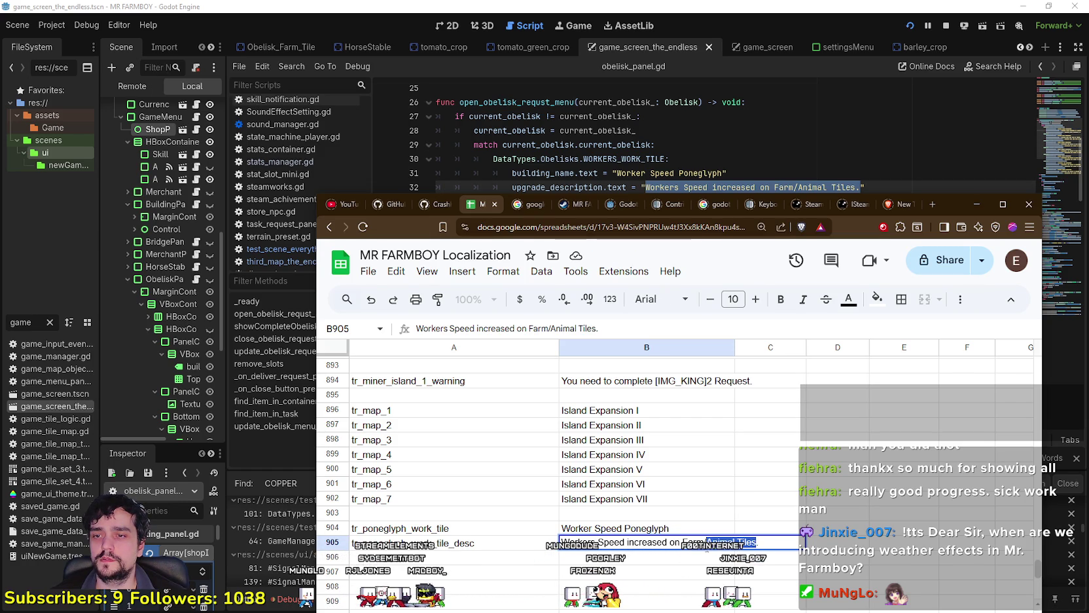
key(BackSpace)
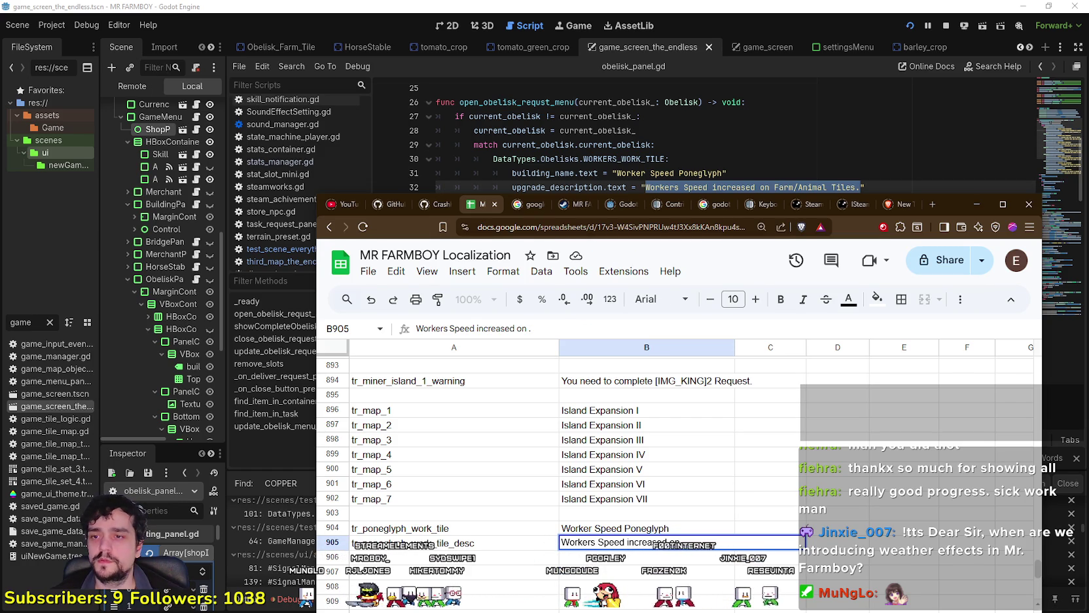
text([IMG_FARM)
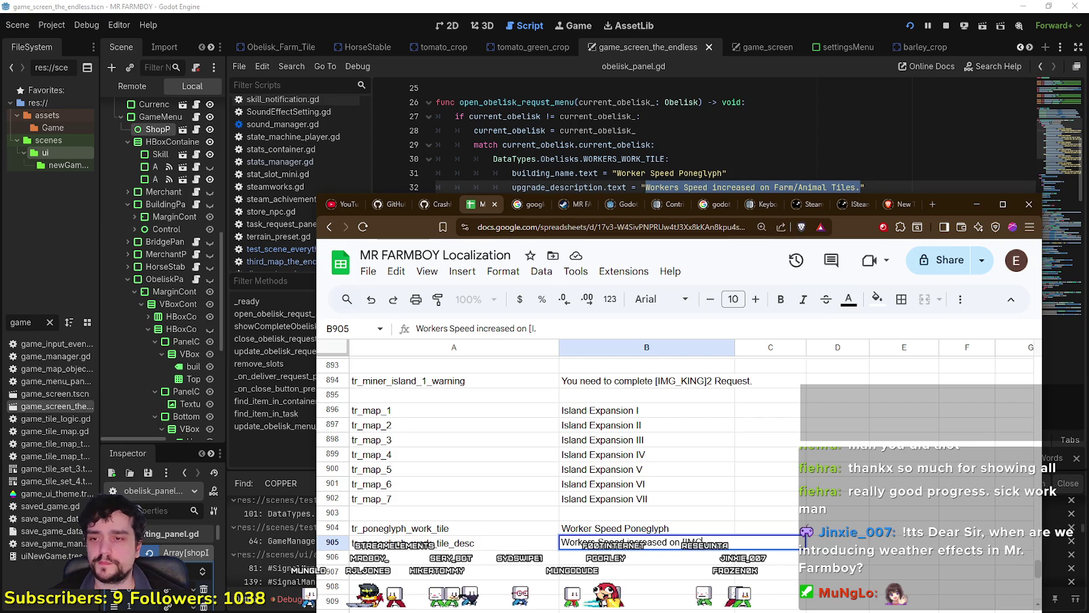
text(TILE][)
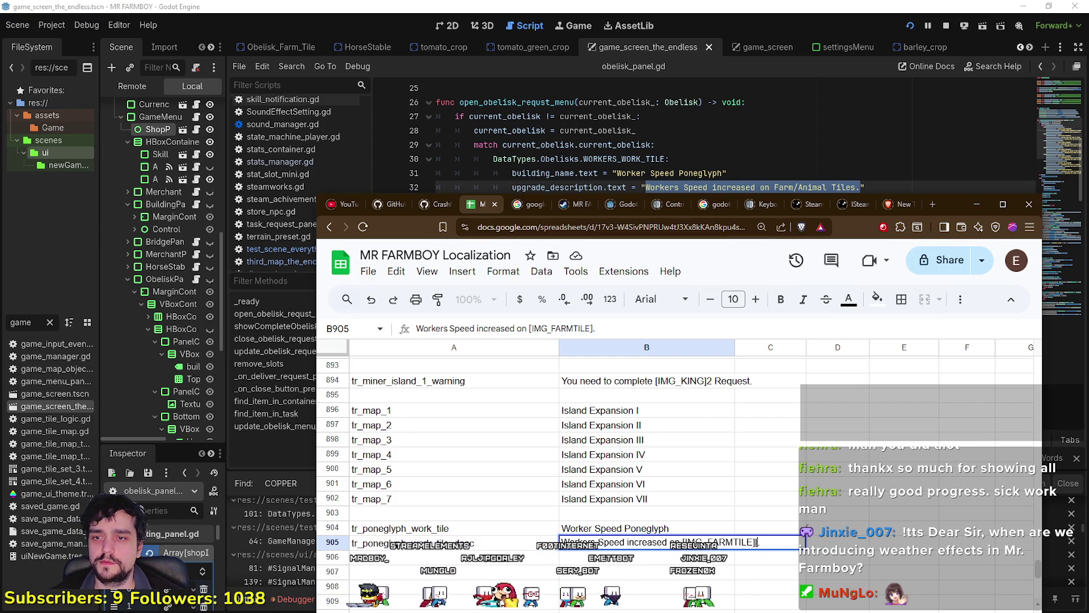
text(IMG_)
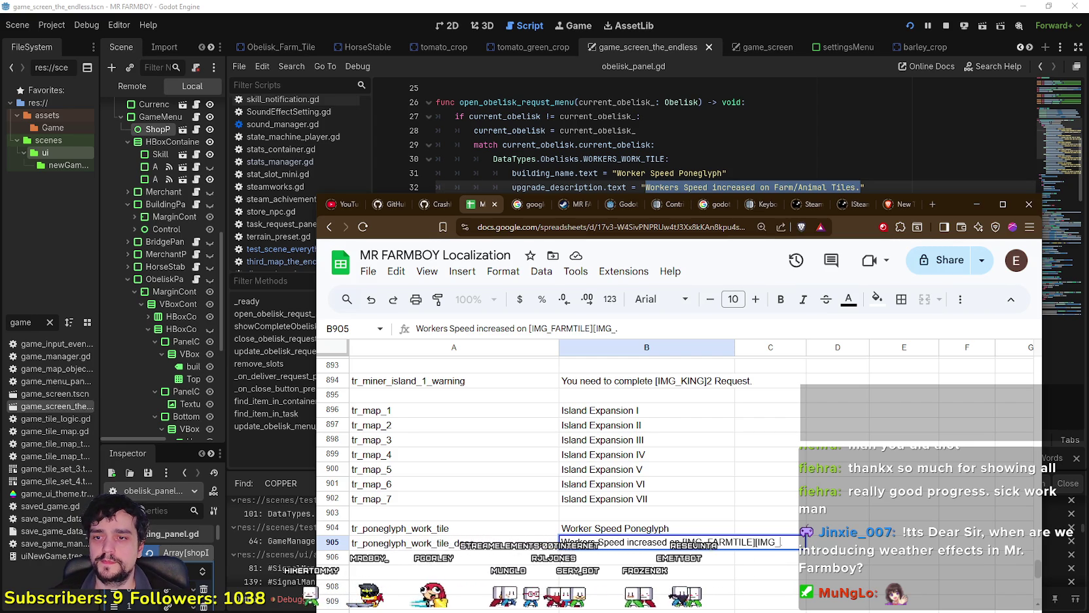
text(ANIMALTILE)
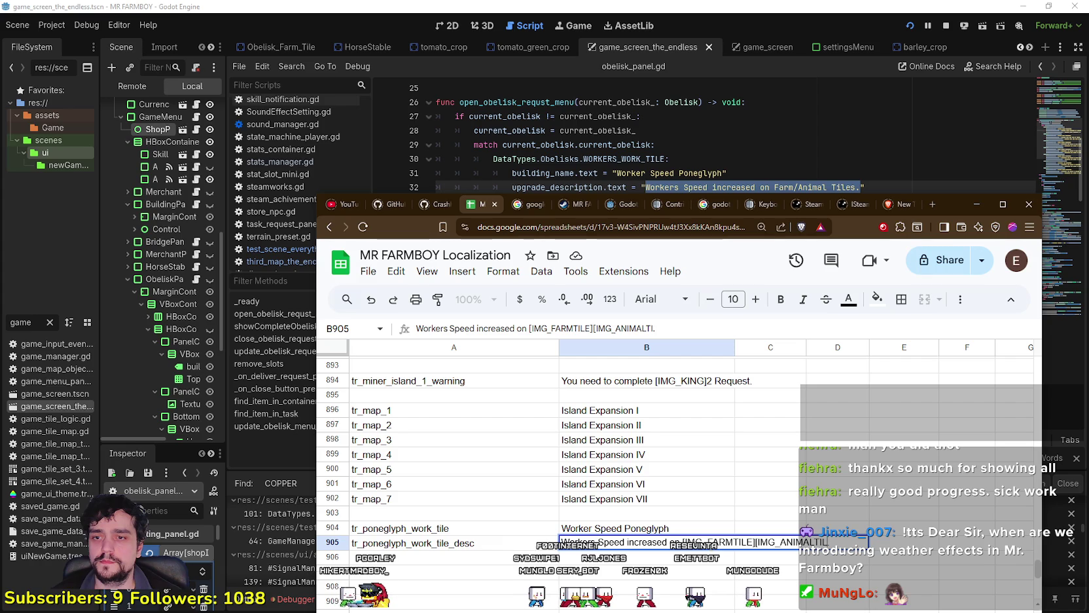
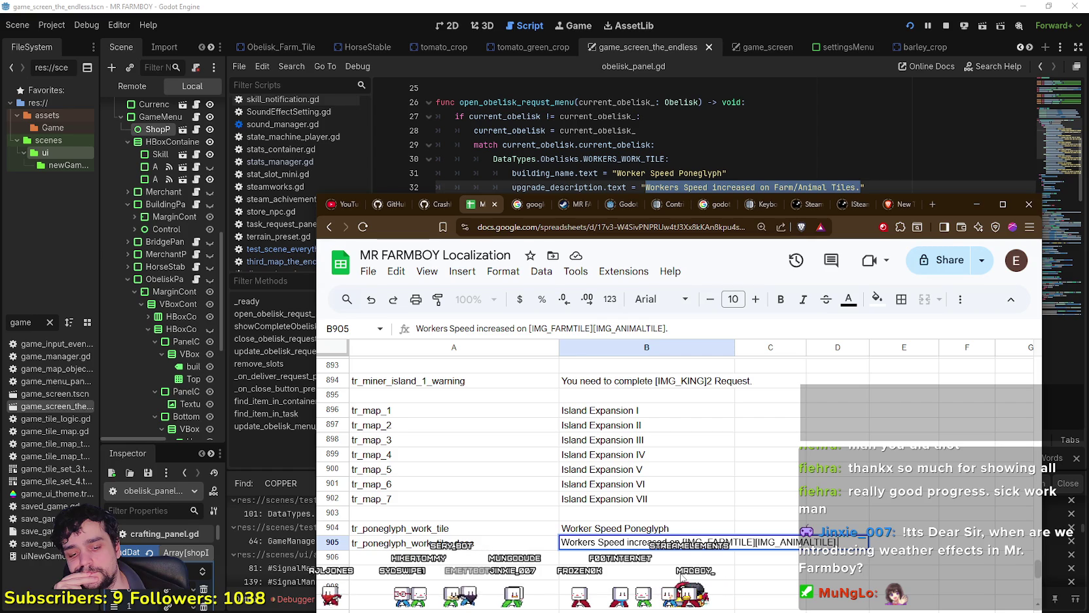
- Commit the Workers Speed description in B905 and select the tr_poneglyph_work_tile key cell
click(712, 586)
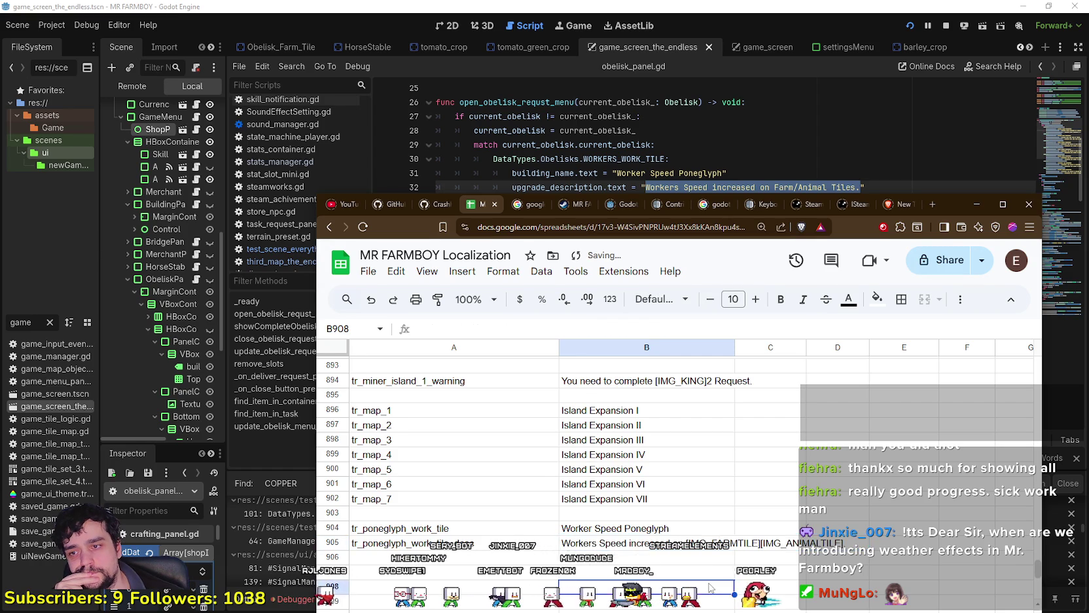
scroll(712, 587, down, 1)
scroll(733, 137, down, 2)
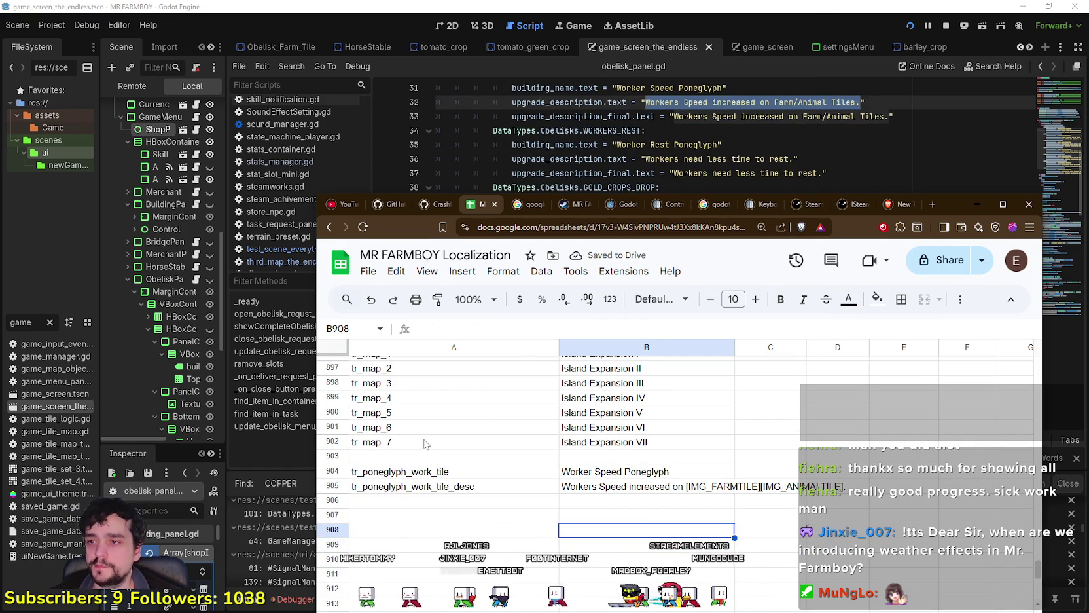
click(454, 471)
- Replace the 'Worker Speed Poneglyph' string on line 31 with the tr_poneglyph_work_tile key
click(699, 131)
scroll(699, 110, up, 1)
scroll(699, 110, up, 1)
drag(616, 172, 722, 174)
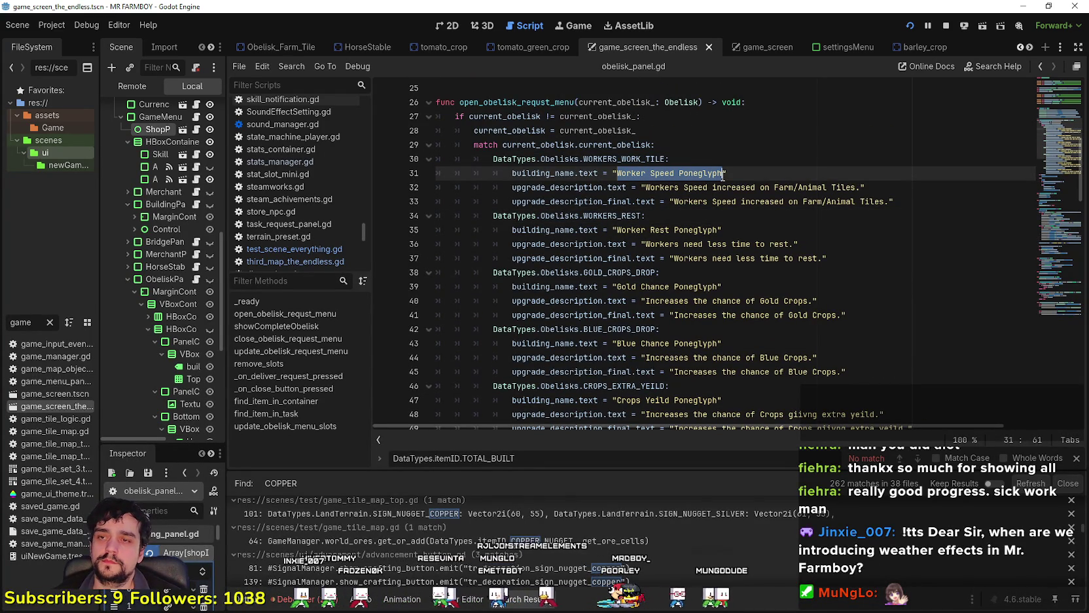
text(tr_poneglyph_work_tile)
- Wrap line 31's key in a tr() call: tr("tr_poneglyph_work_tile")
click(612, 173)
text(tr()
key(Escape)
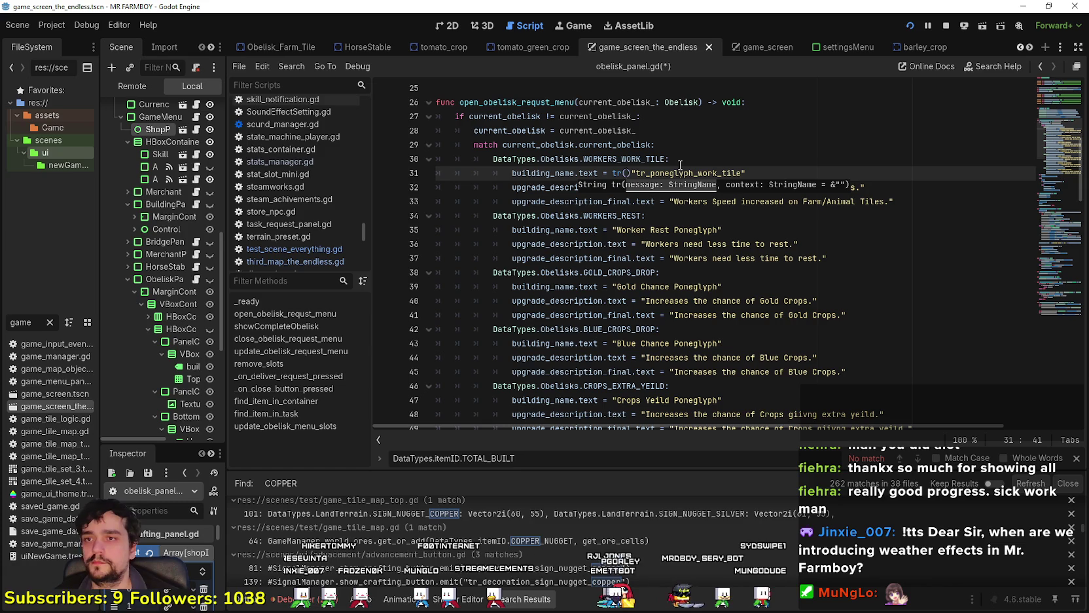
key(Delete)
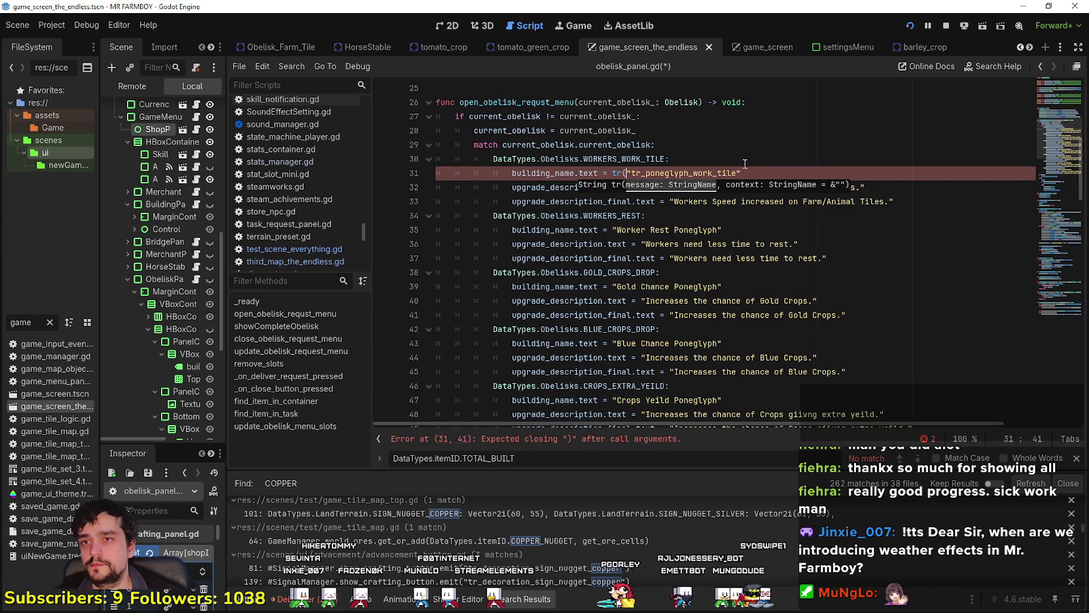
click(763, 170)
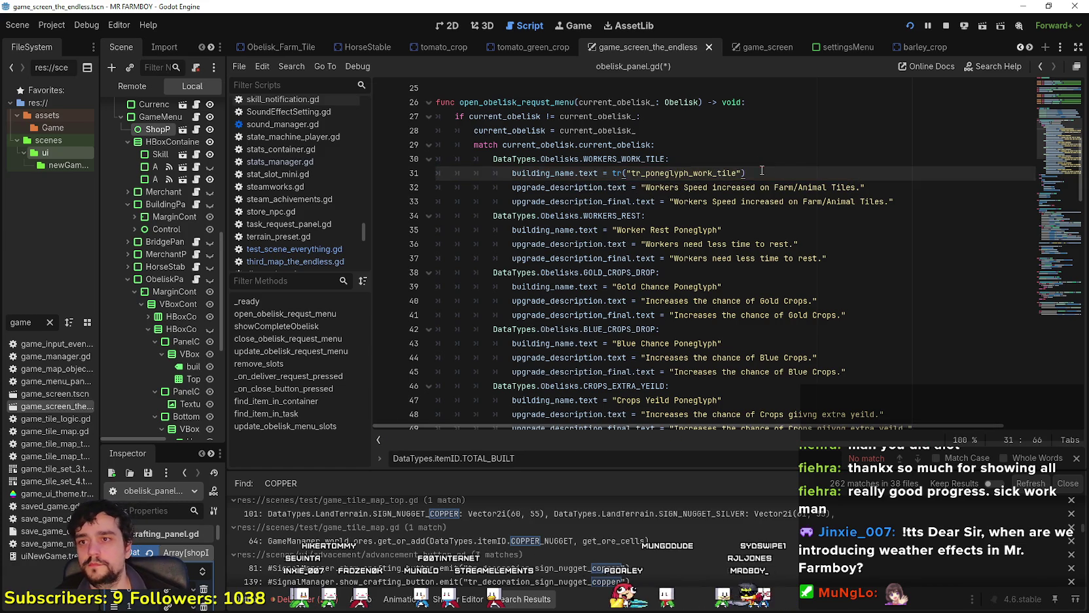
click(710, 213)
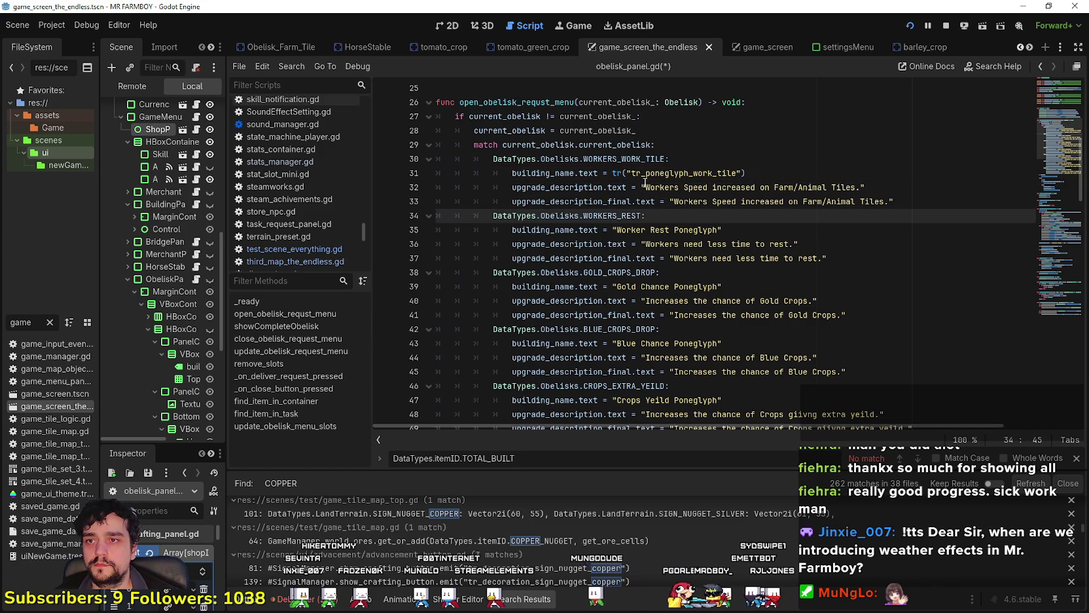
- Replace line 32's description text with the tr_poneglyph_work_tile_desc key from the sheet
key(alt+Tab)
click(460, 487)
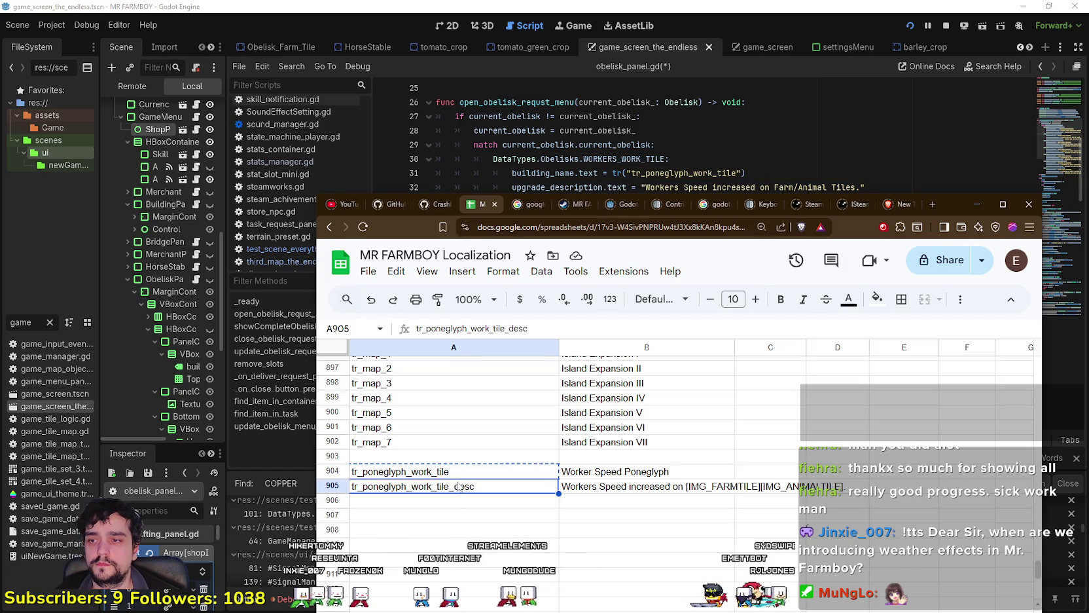
key(alt+Tab)
drag(641, 187, 933, 186)
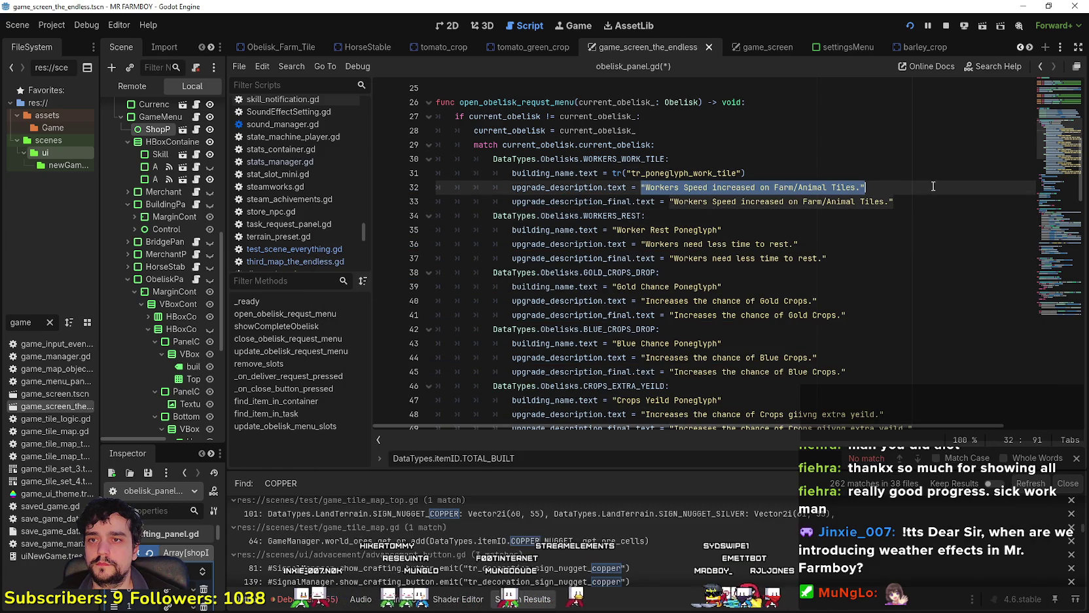
drag(645, 187, 868, 190)
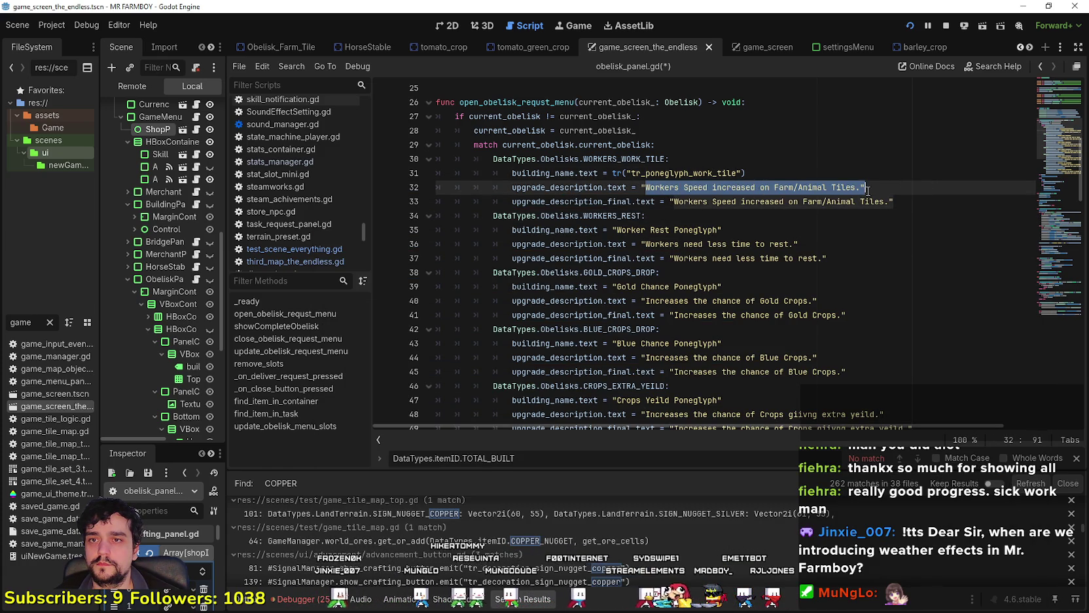
text(tr_poneglyph_work_tile_desc)
- Wrap line 32's description key in tr() and check the resulting call
click(642, 187)
text(tr)
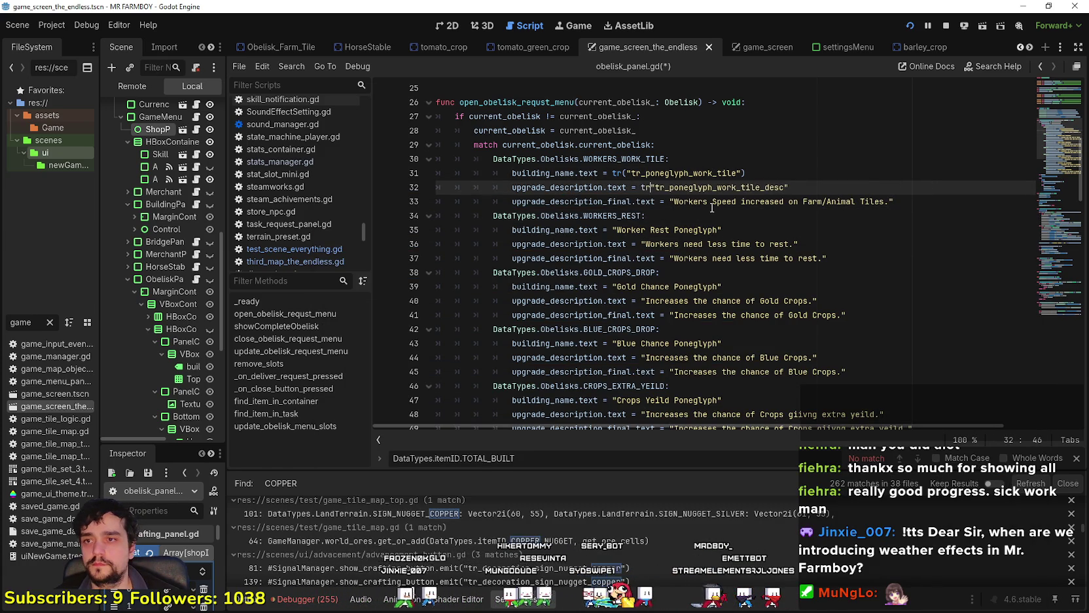
text(()
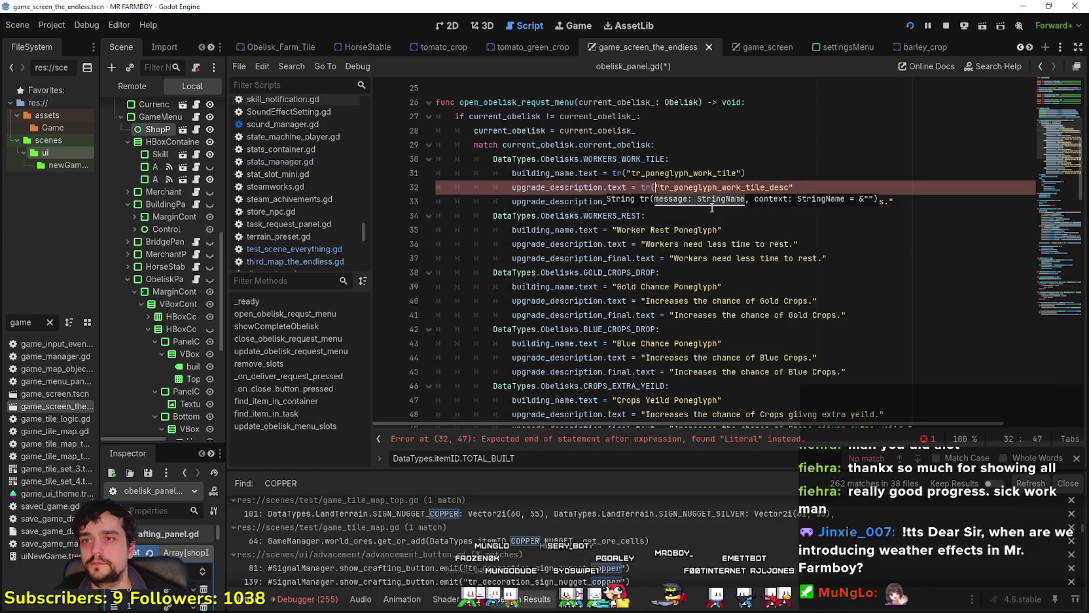
click(821, 190)
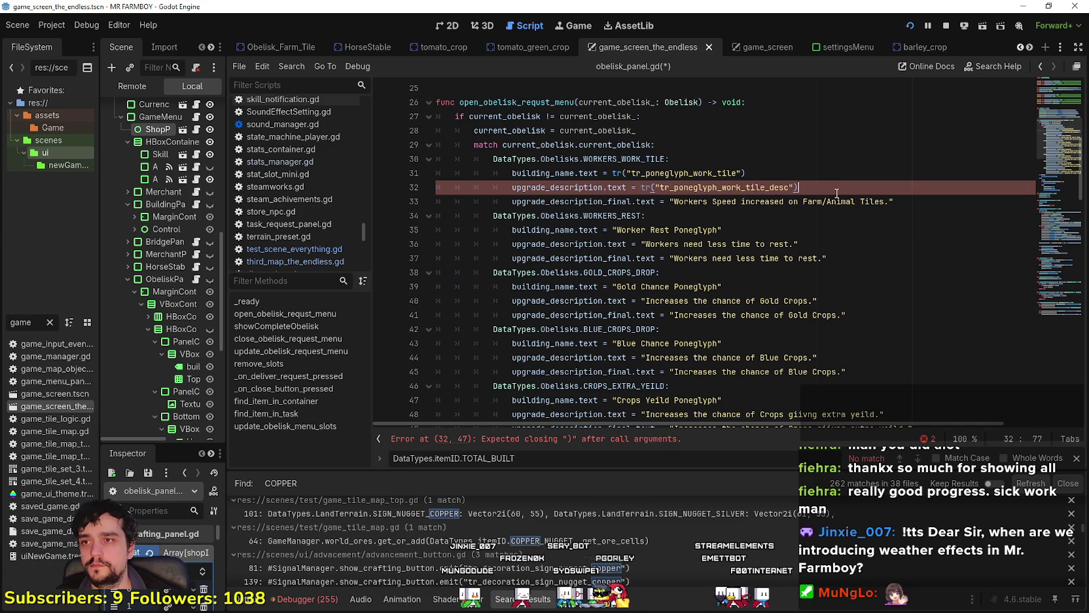
click(684, 213)
click(642, 188)
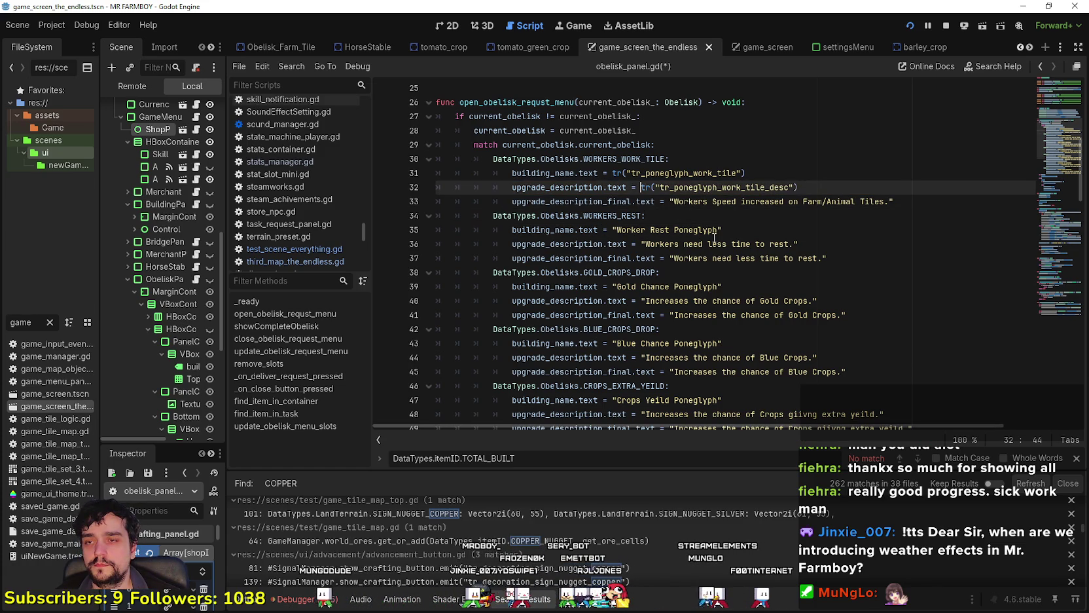
click(665, 220)
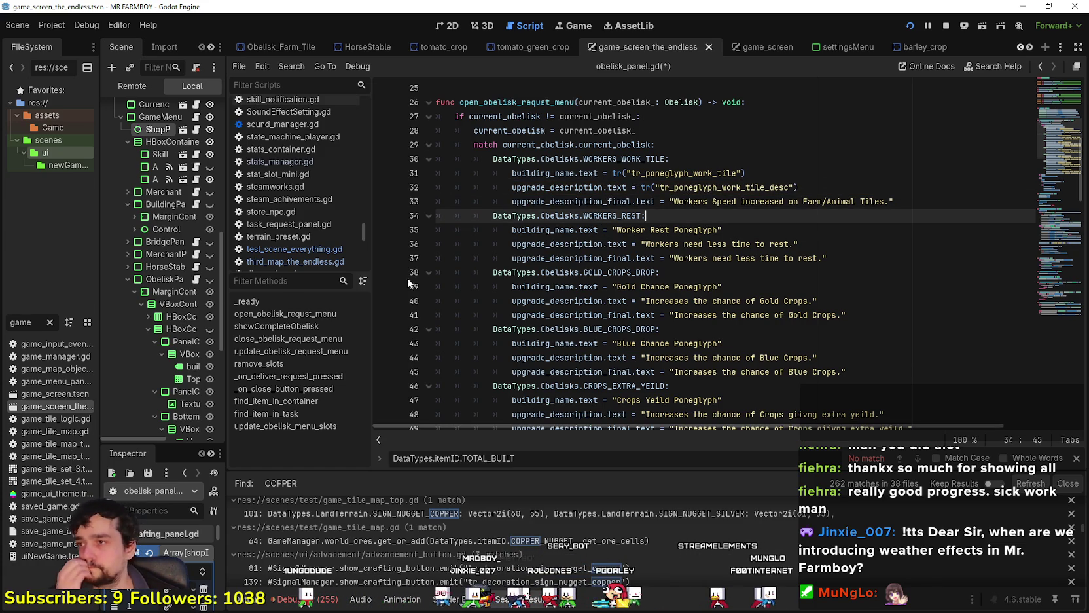
key(Up)
key(Up)
key(ctrl+shift+Right)
key(ctrl+shift+Right)
key(ctrl+shift+Right)
key(ctrl+shift+Left)
key(ctrl+shift+Left)
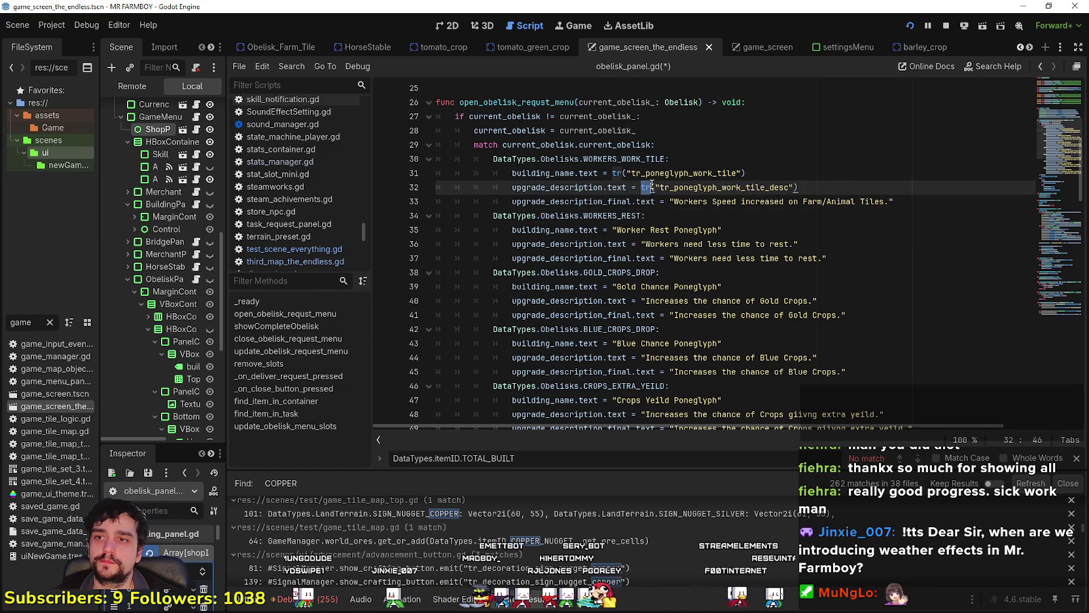
- Wrap line 33's description string in a tr() call
click(670, 202)
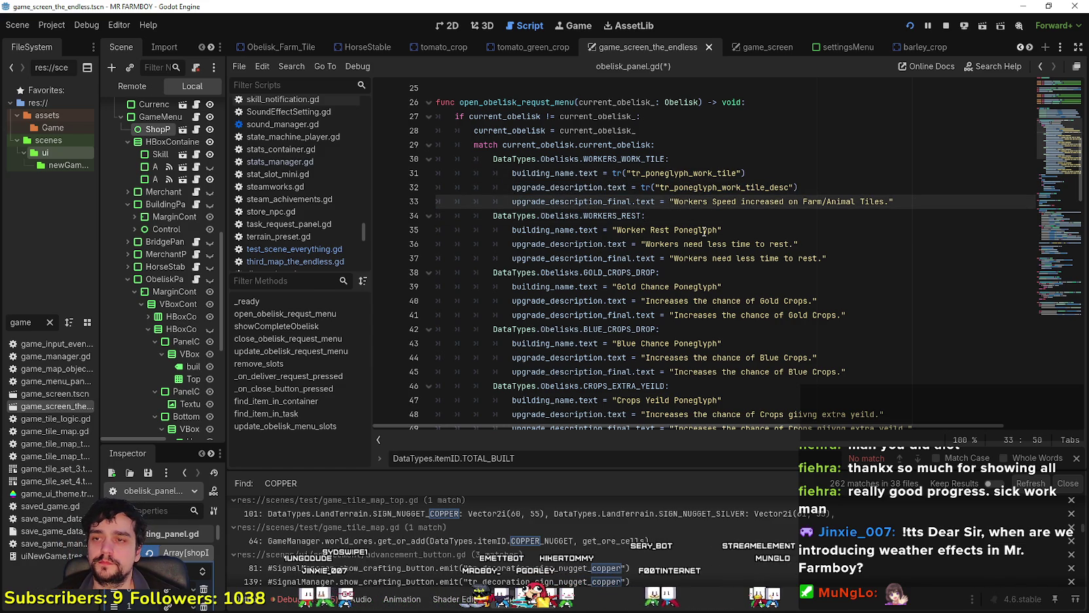
text(tr()
click(934, 203)
text())
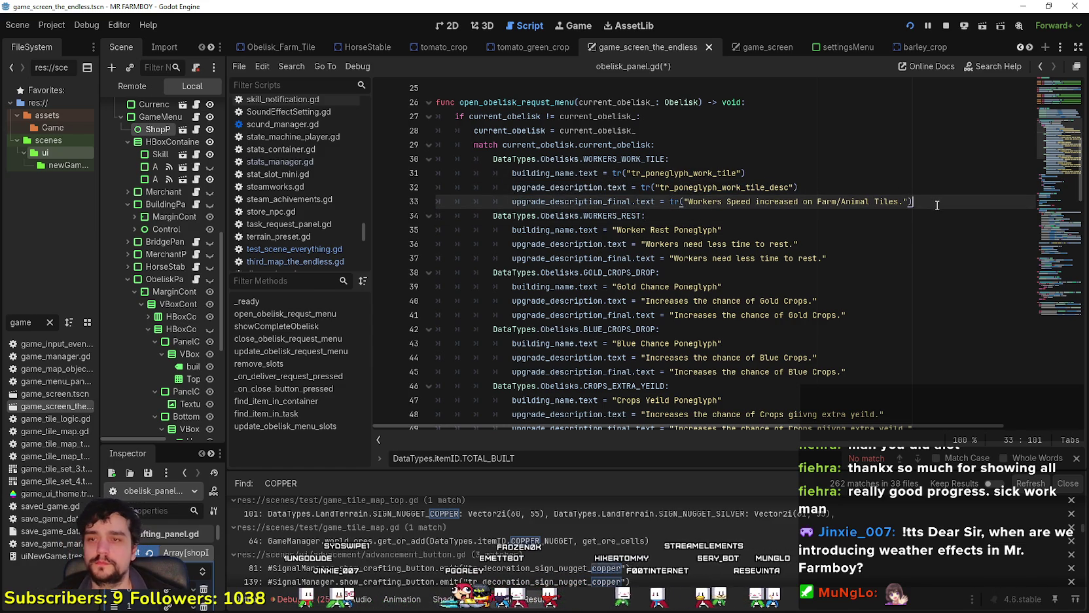
- Replace line 33's description with tr_poneglyph_work_tile_desc, then reselect the work tile key in the sheet
key(alt+Tab)
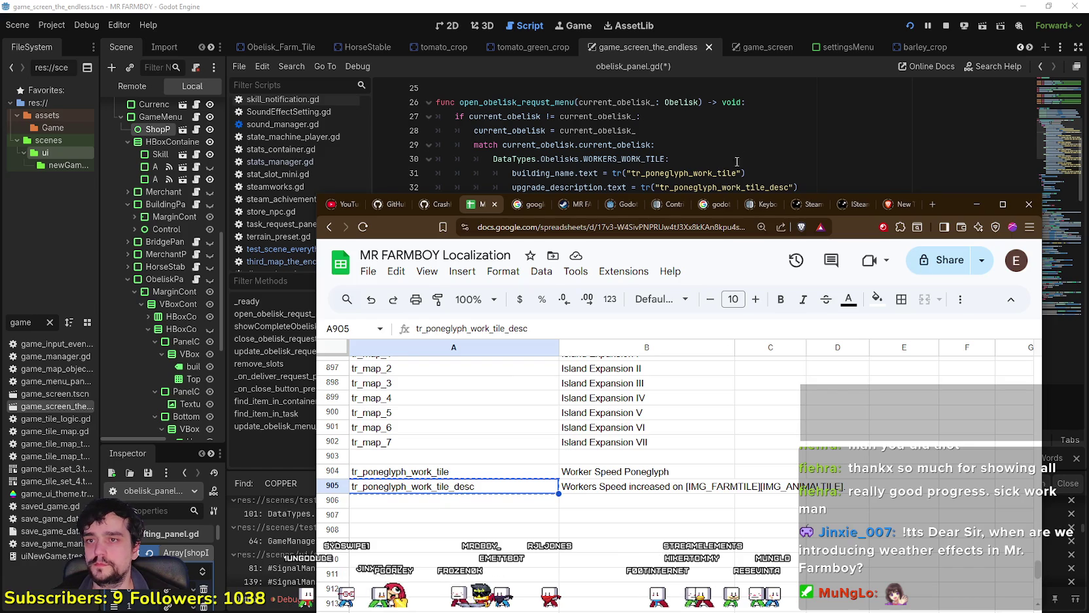
click(737, 161)
click(686, 201)
mouse_move(685, 201)
mouse_down()
mouse_move(902, 202)
mouse_move(687, 200)
mouse_up()
click(890, 202)
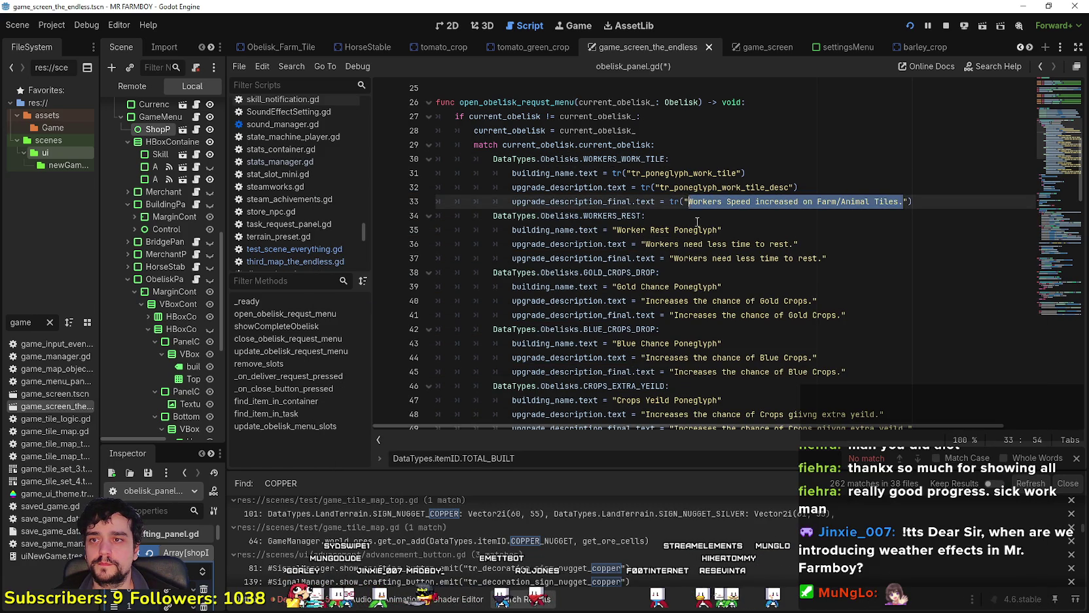
text(tr_poneglyph_work_tile_desc)
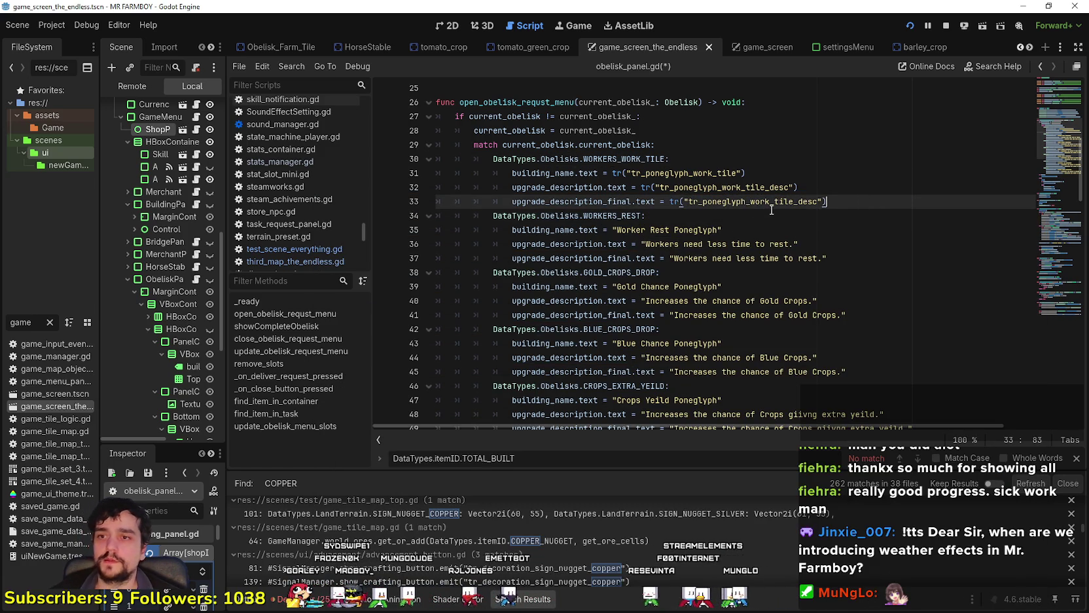
key(alt+Tab)
click(433, 471)
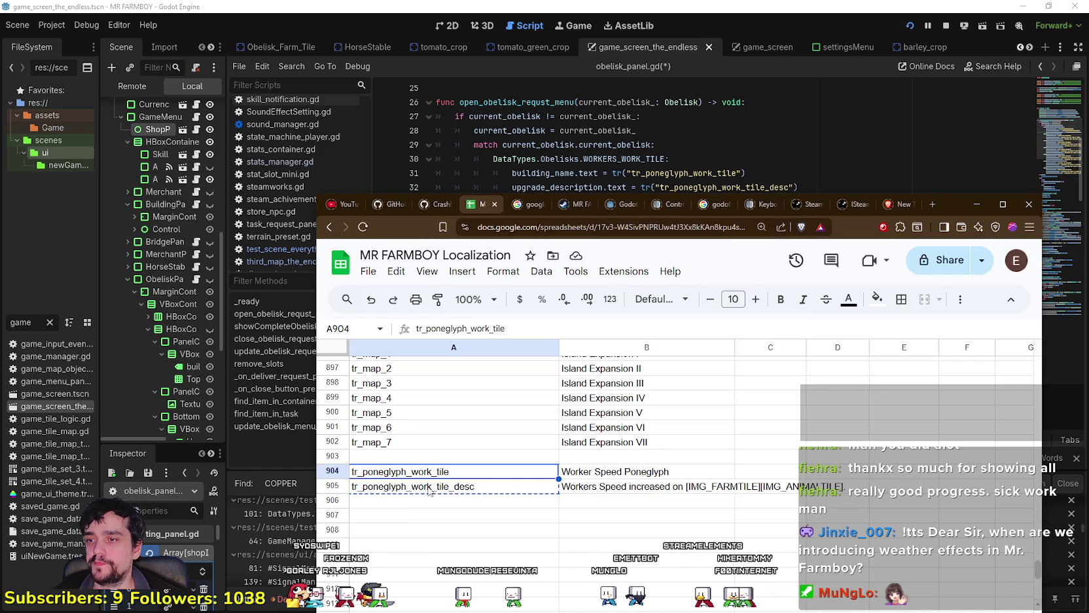
- Copy both poneglyph keys into rows 906–907 and rename them to tr_poneglyph_rest
key(ctrl+c)
shift+click(429, 492)
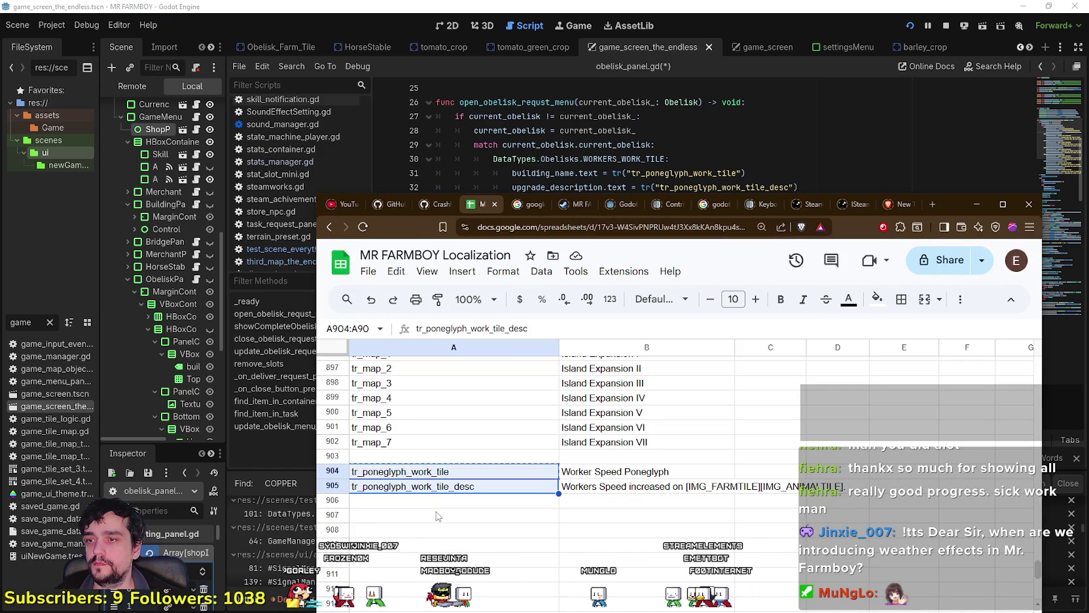
click(450, 500)
key(ctrl+v)
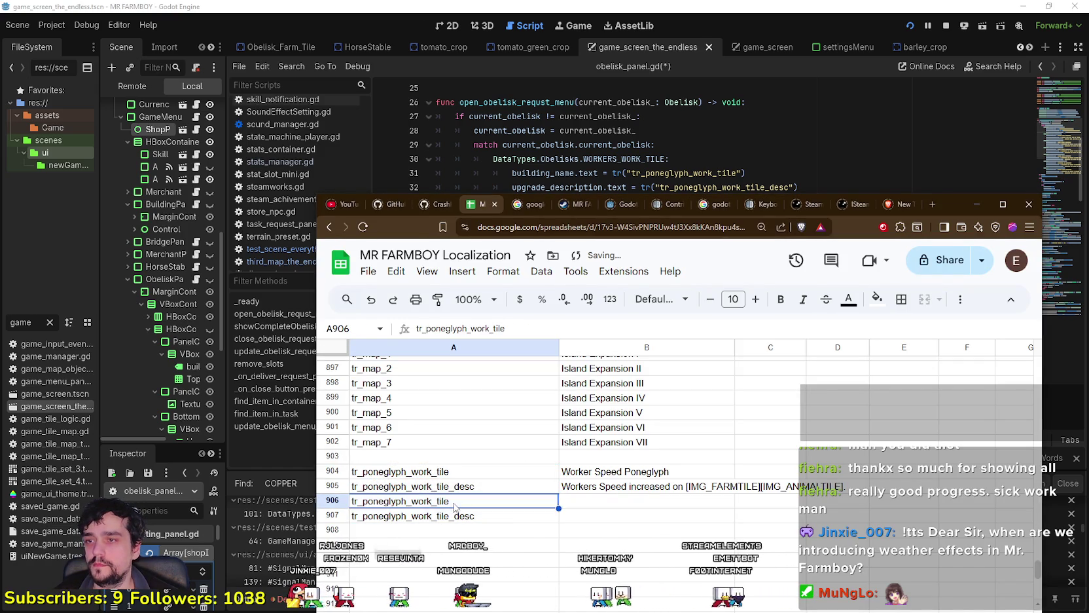
mouse_move(966, 196)
mouse_down()
mouse_move(984, 341)
mouse_move(984, 280)
mouse_up()
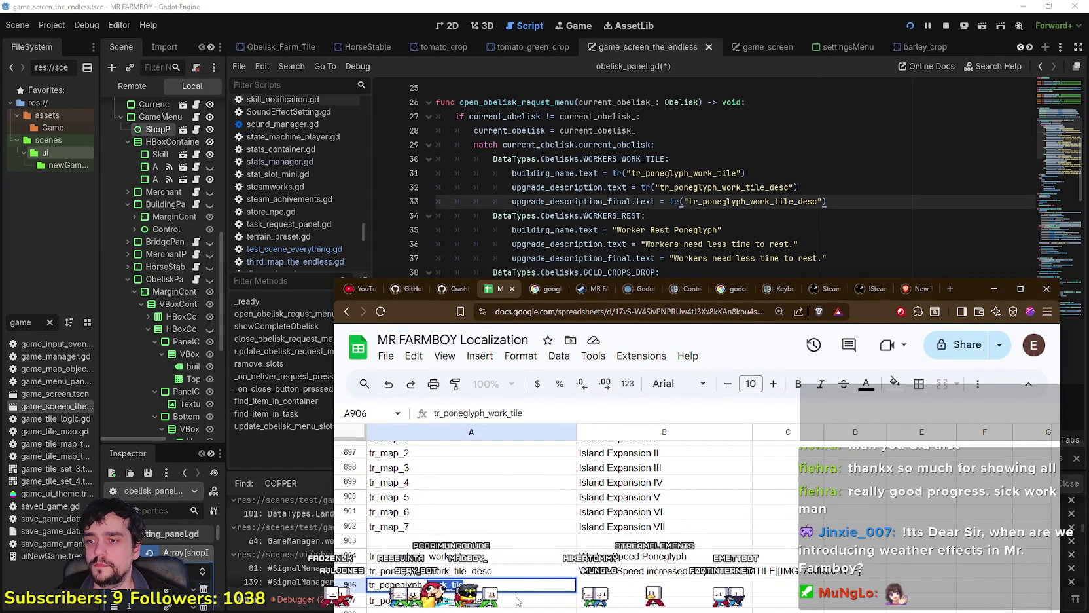
text(rest)
key(Return)
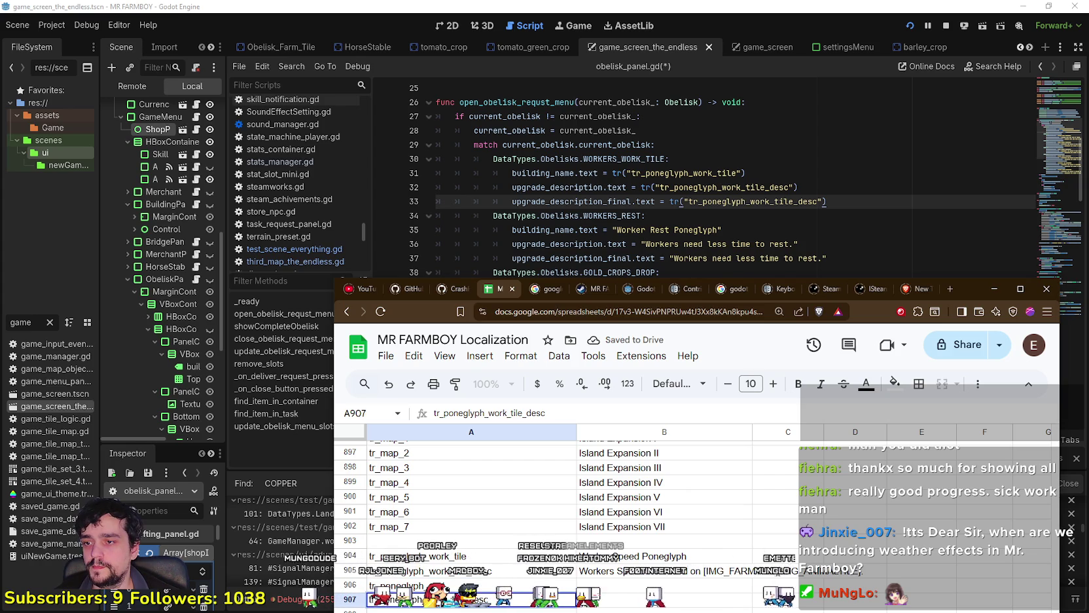
key(Tab)
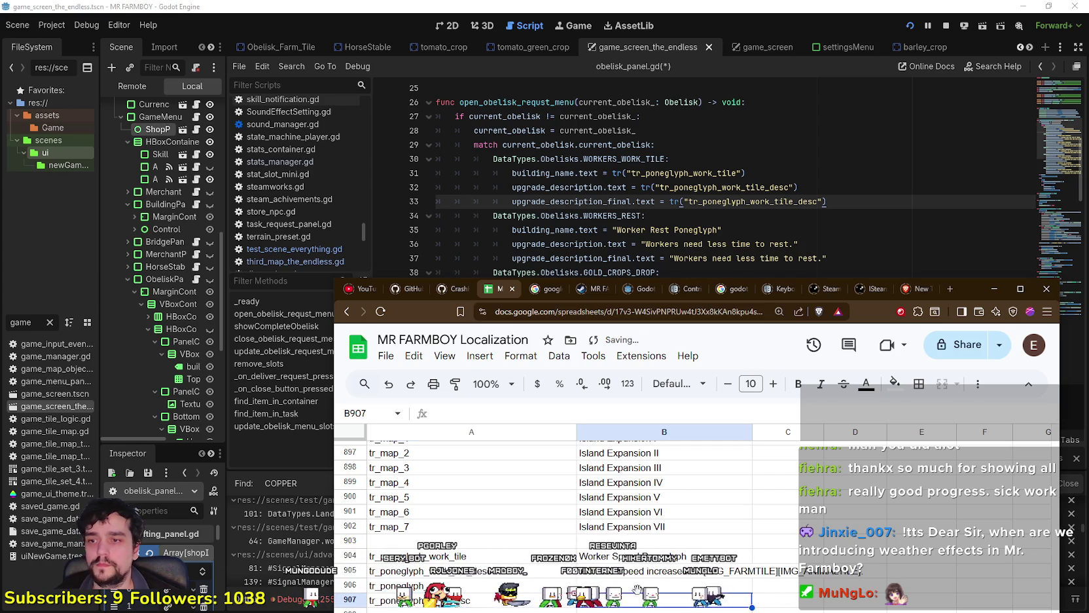
- Copy 'Worker Rest Poneglyph' from the script into B906
click(663, 230)
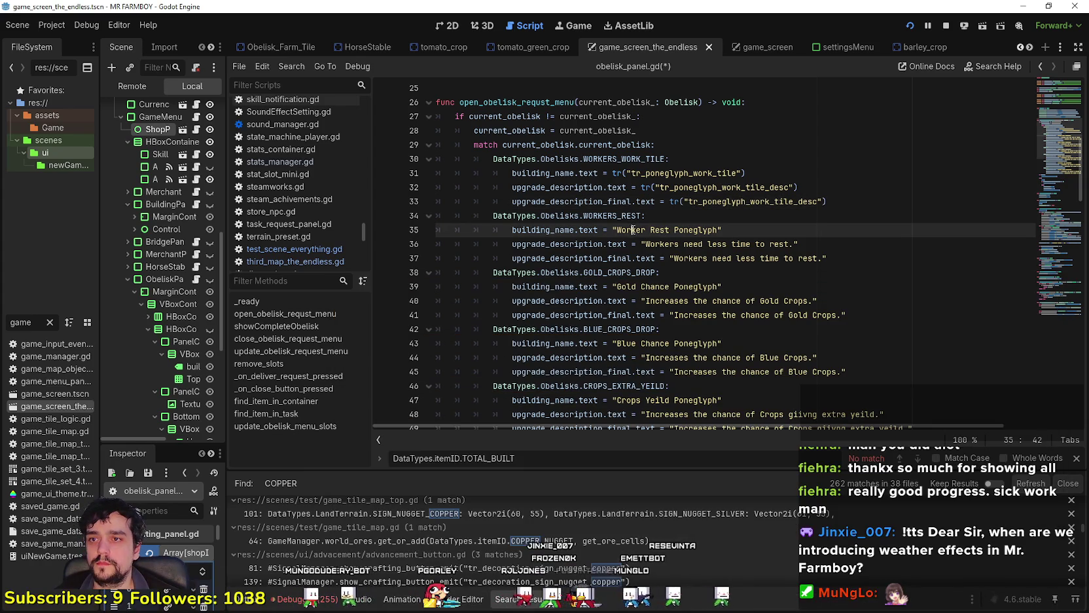
drag(616, 230, 718, 230)
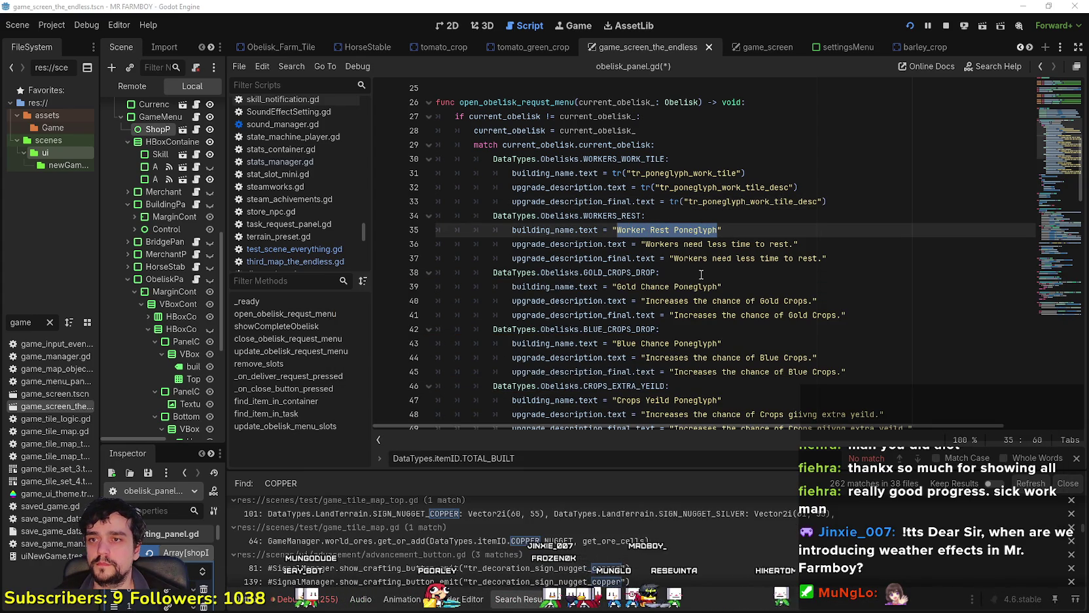
key(alt+Tab)
key(ctrl+v)
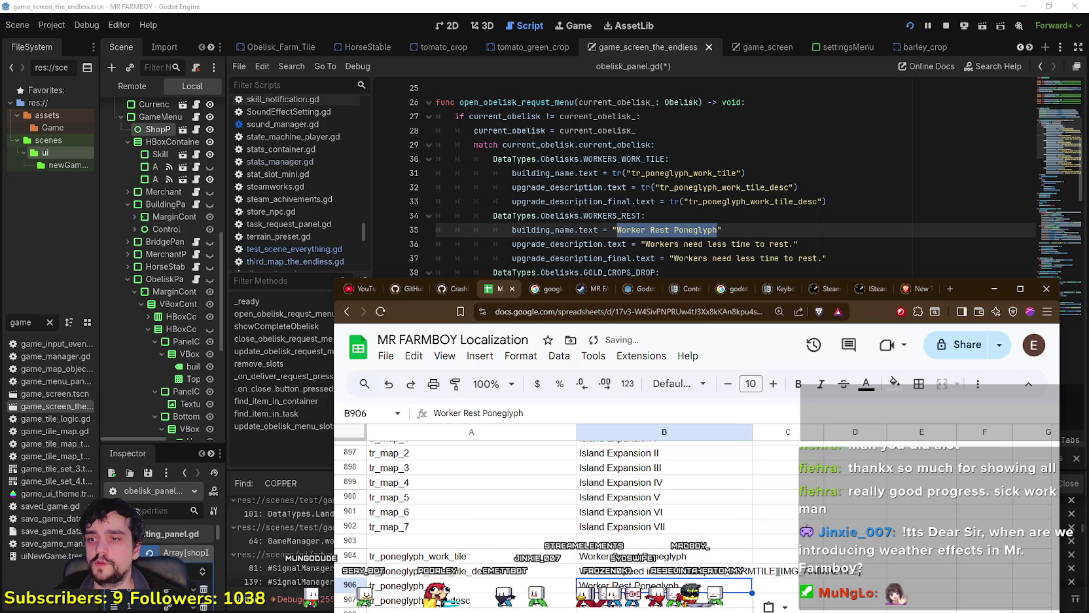
- Copy 'Workers need less time to rest.' into B907 and return to the Godot script
drag(644, 243, 793, 243)
key(ctrl+c)
key(alt+Tab)
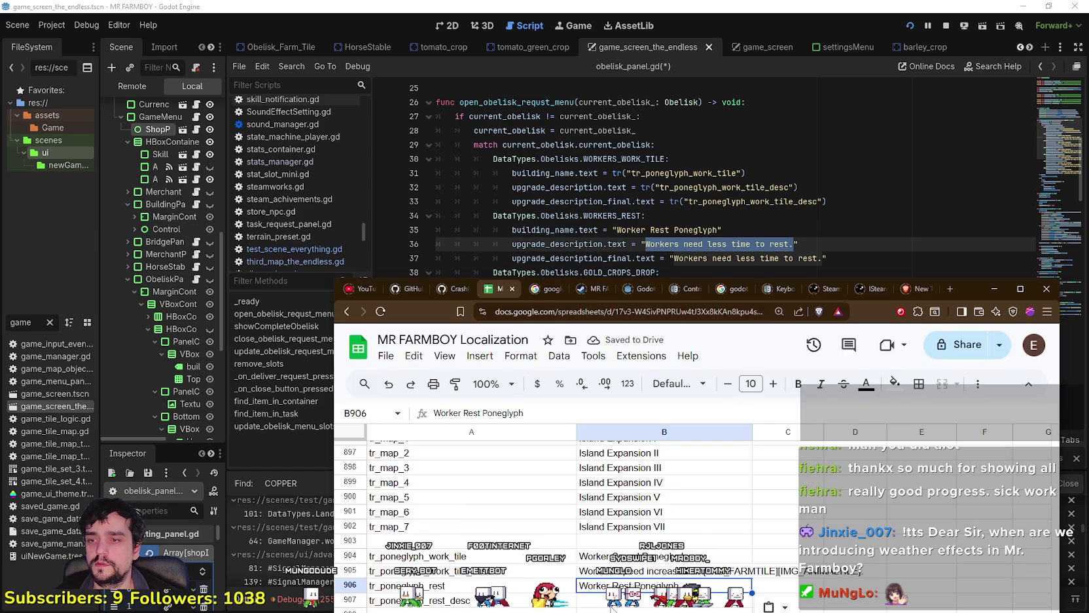
key(Down)
key(ctrl+v)
scroll(624, 579, down, 3)
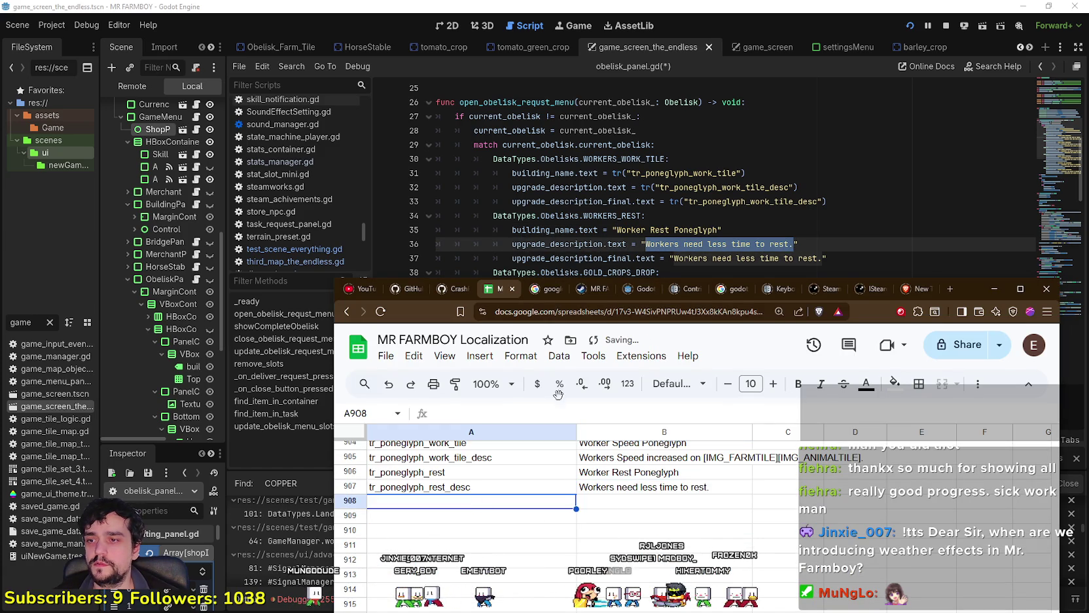
key(alt+Tab)
click(571, 257)
scroll(687, 216, down, 1)
scroll(808, 178, up, 1)
- Replace line 35's hardcoded 'Worker Rest Poneglyph' name with a copy of line 31's tr() call
drag(747, 172, 615, 176)
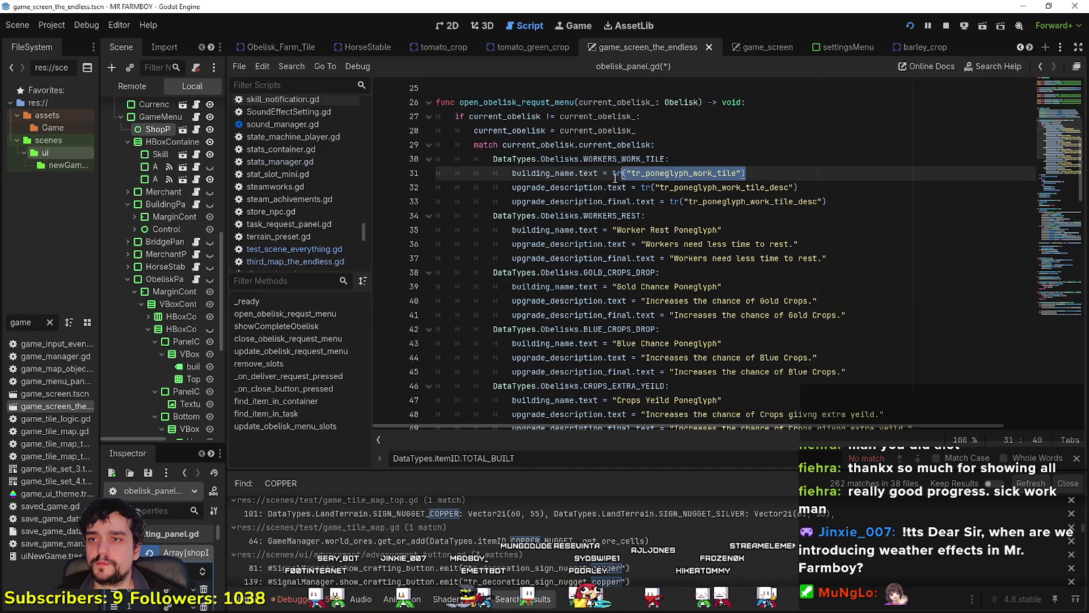
click(613, 230)
key(shift+End)
key(ctrl+v)
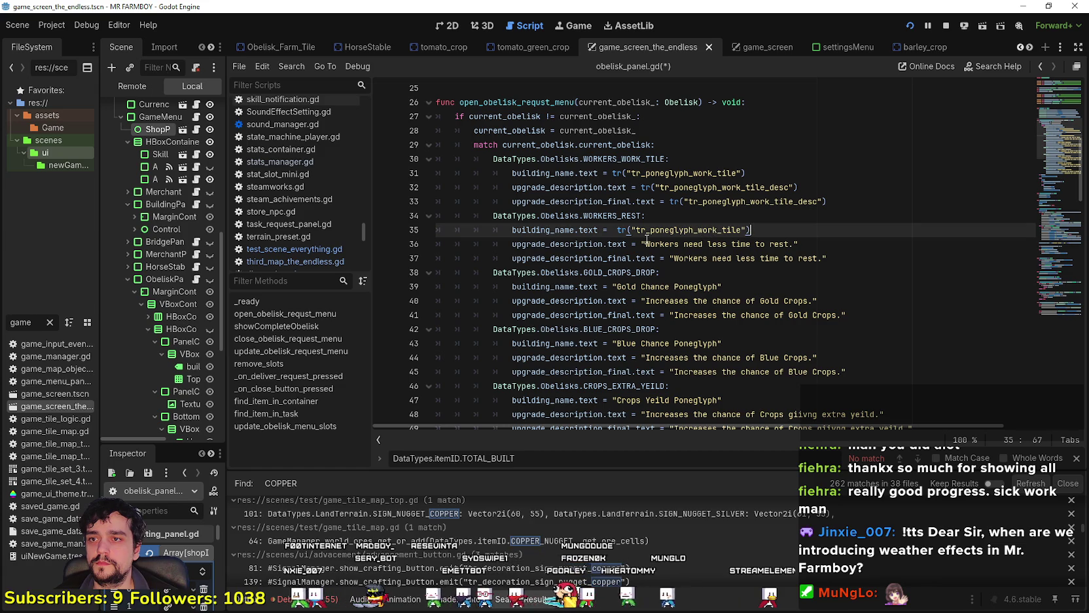
- Replace the hardcoded descriptions on lines 36 and 37 with the copied tr() description call
drag(643, 187, 834, 188)
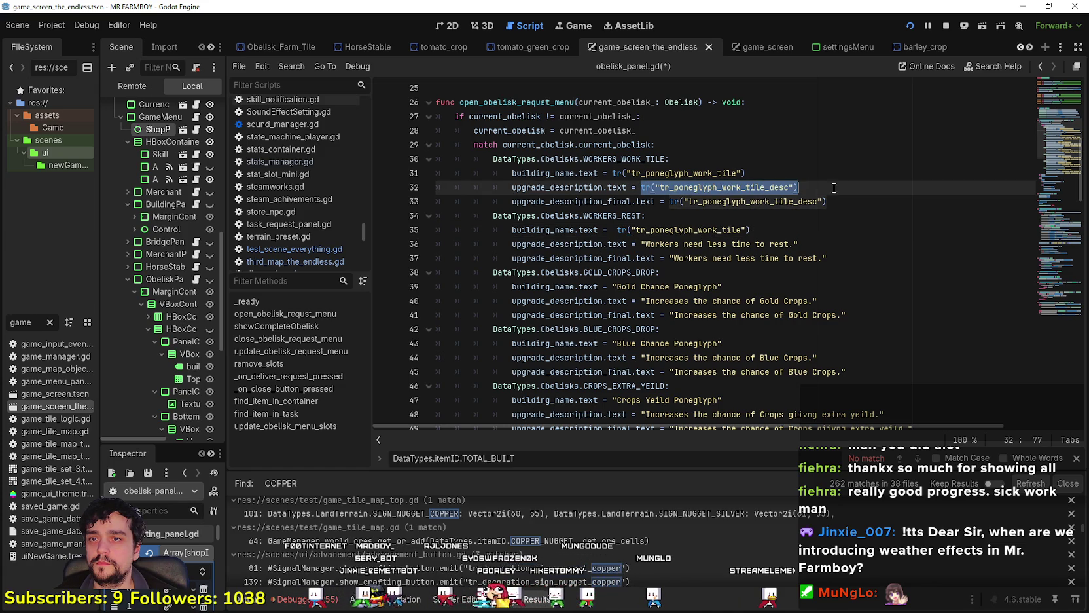
click(641, 246)
drag(799, 244, 642, 244)
key(ctrl+v)
drag(829, 258, 669, 258)
key(ctrl+v)
- Change line 35's key to tr_poneglyph_rest, copied from cell A906
key(alt+Tab)
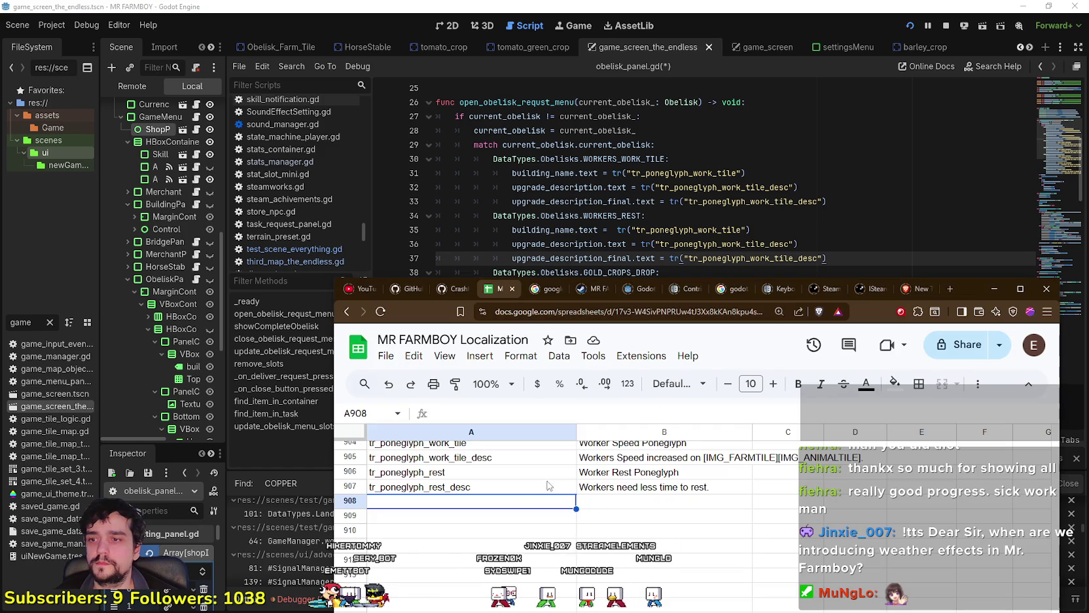
click(492, 472)
key(ctrl+c)
double_click(687, 231)
key(ctrl+v)
- Change the keys on lines 36 and 37 to tr_poneglyph_rest_desc, copied from A907
key(alt+Tab)
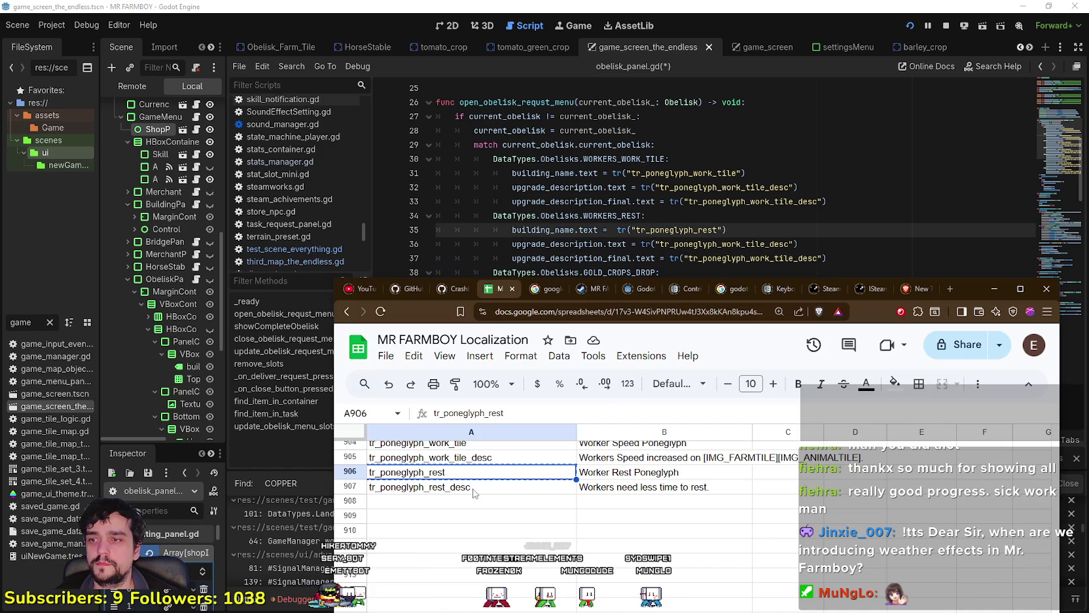
click(475, 492)
key(ctrl+c)
key(alt+Tab)
double_click(714, 244)
key(ctrl+v)
double_click(740, 259)
key(ctrl+v)
scroll(720, 280, down, 2)
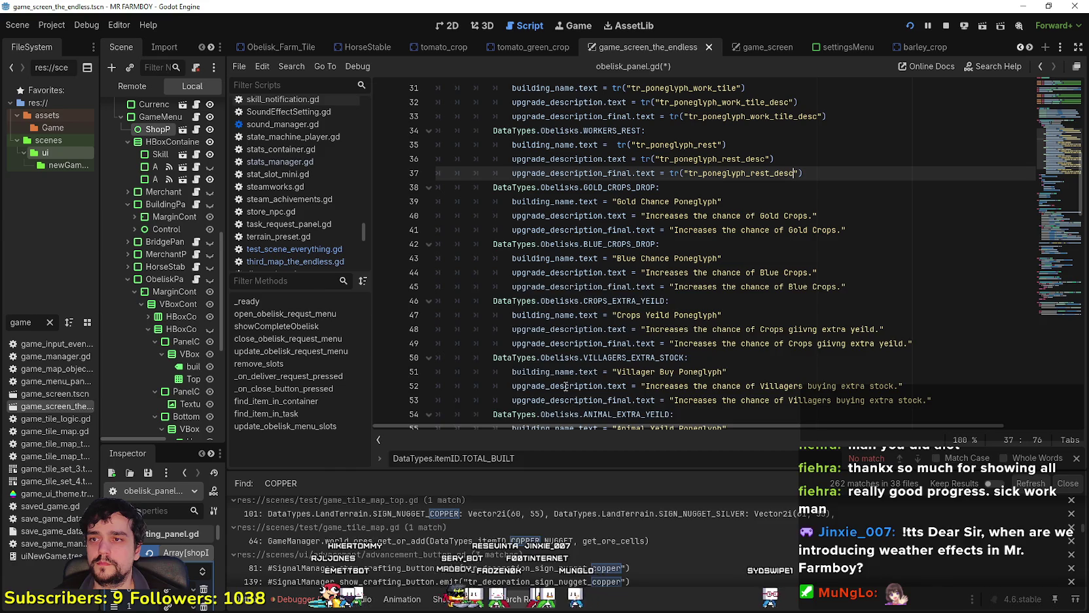
key(alt+Tab)
key(ctrl+c)
key(Down)
key(Down)
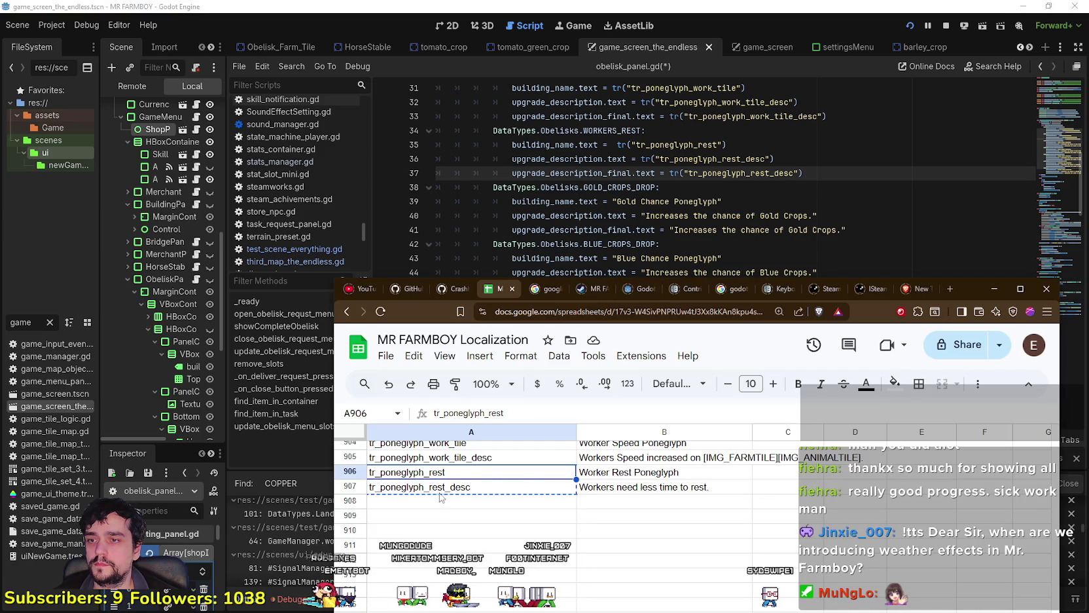
- Copy the Gold Chance Poneglyph name and its description from the script into B908 and B909
click(439, 491)
click(689, 228)
drag(617, 202, 717, 201)
key(ctrl+c)
key(alt+Tab)
key(ctrl+v)
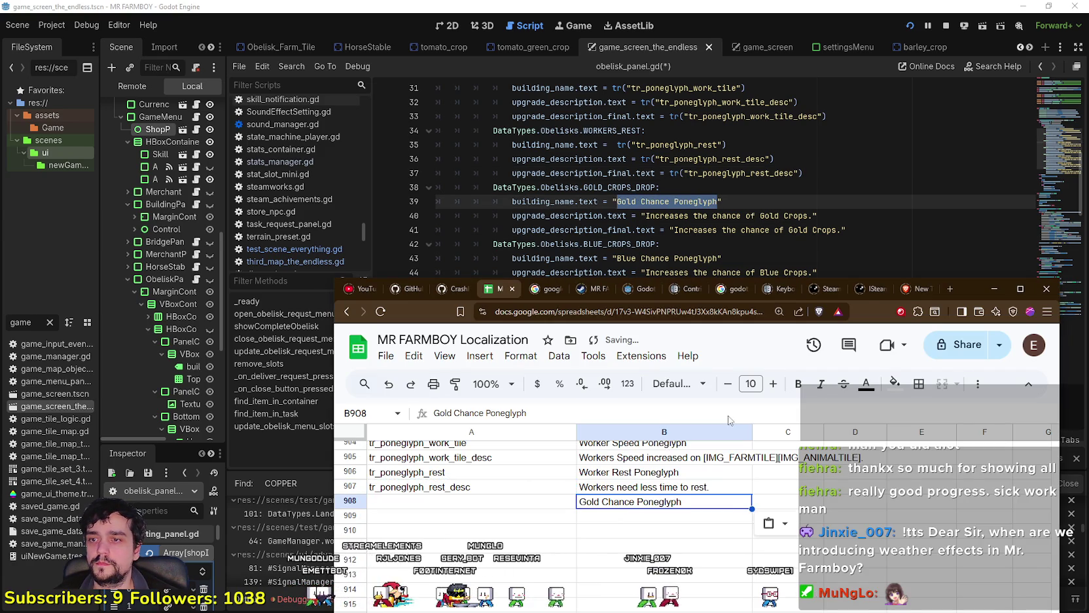
click(743, 226)
drag(646, 216, 817, 216)
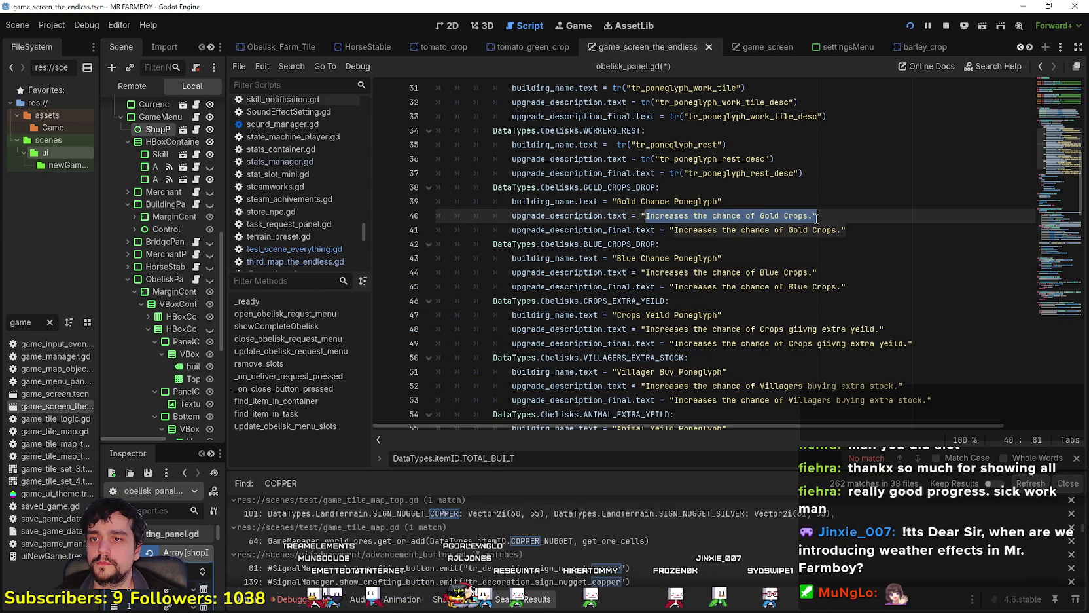
key(alt+Tab)
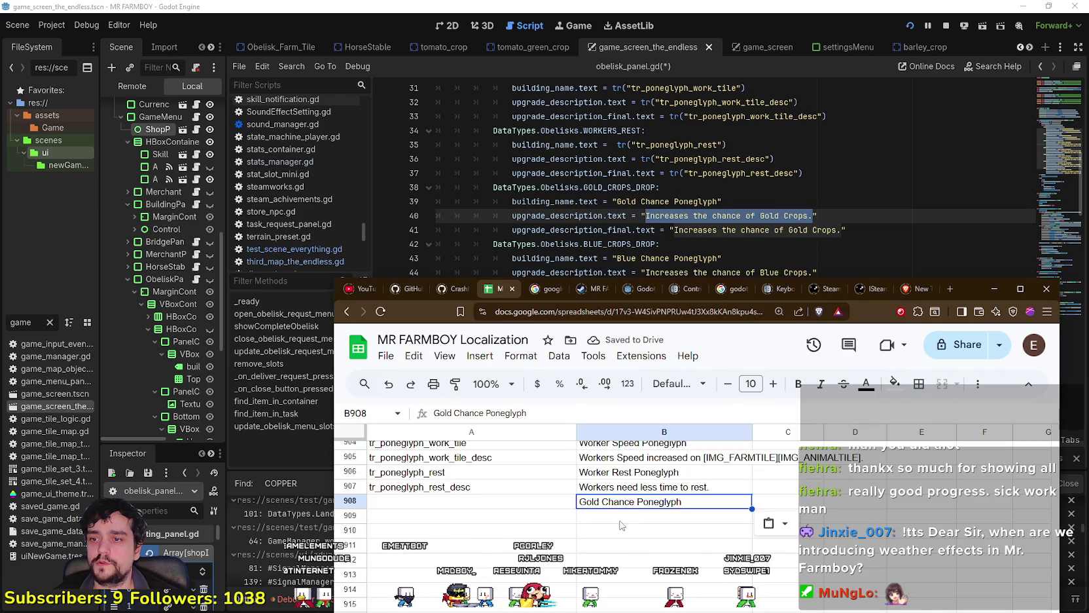
click(621, 520)
key(ctrl+v)
- Copy the Blue Chance Poneglyph name and its description into B910 and B911
click(778, 216)
scroll(729, 214, down, 1)
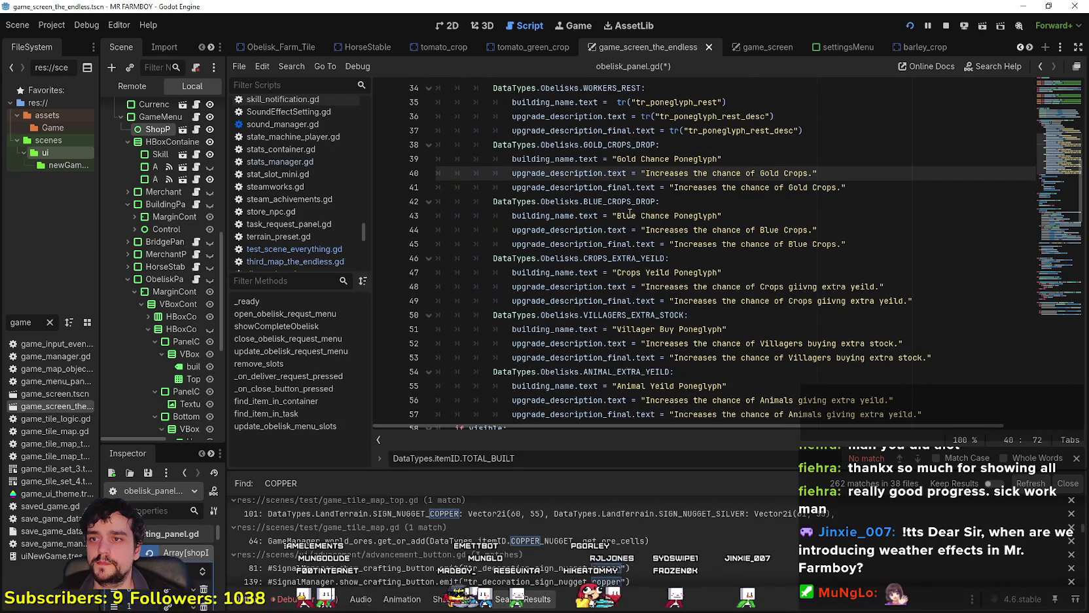
drag(630, 213, 699, 209)
key(ctrl+c)
key(alt+Tab)
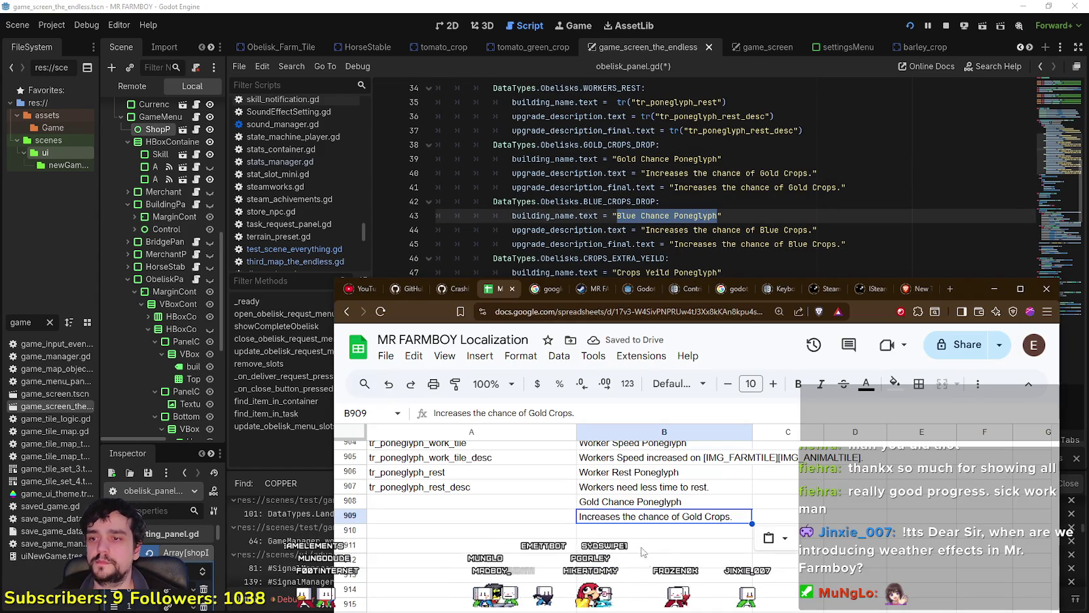
key(Down)
key(ctrl+v)
click(746, 243)
mouse_move(646, 230)
mouse_down()
mouse_move(788, 219)
mouse_move(812, 230)
mouse_move(589, 231)
mouse_move(646, 231)
mouse_up()
key(ctrl+c)
key(alt+Tab)
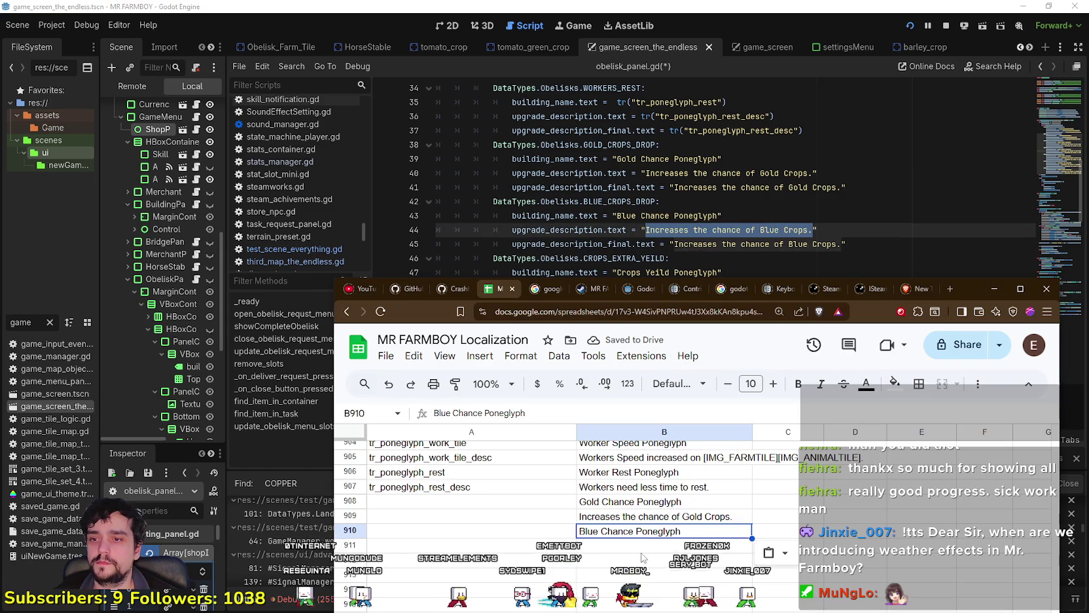
key(Down)
key(ctrl+v)
- Copy the Crops Yeild Poneglyph name and its description into B912 and B913
click(740, 215)
scroll(690, 231, down, 1)
drag(616, 230, 718, 230)
key(ctrl+c)
key(alt+Tab)
key(Down)
key(ctrl+v)
key(alt+Tab)
drag(646, 245, 876, 244)
key(ctrl+c)
key(alt+Tab)
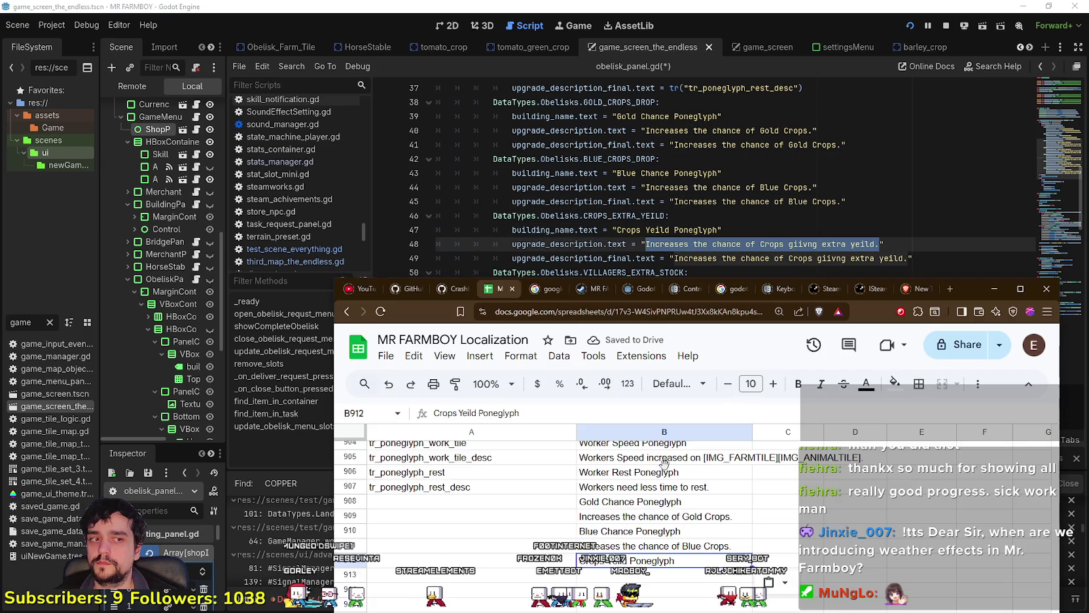
key(Down)
key(ctrl+v)
- Correct the 'giivng' typo in the B913 crop yield description
key(alt+Tab)
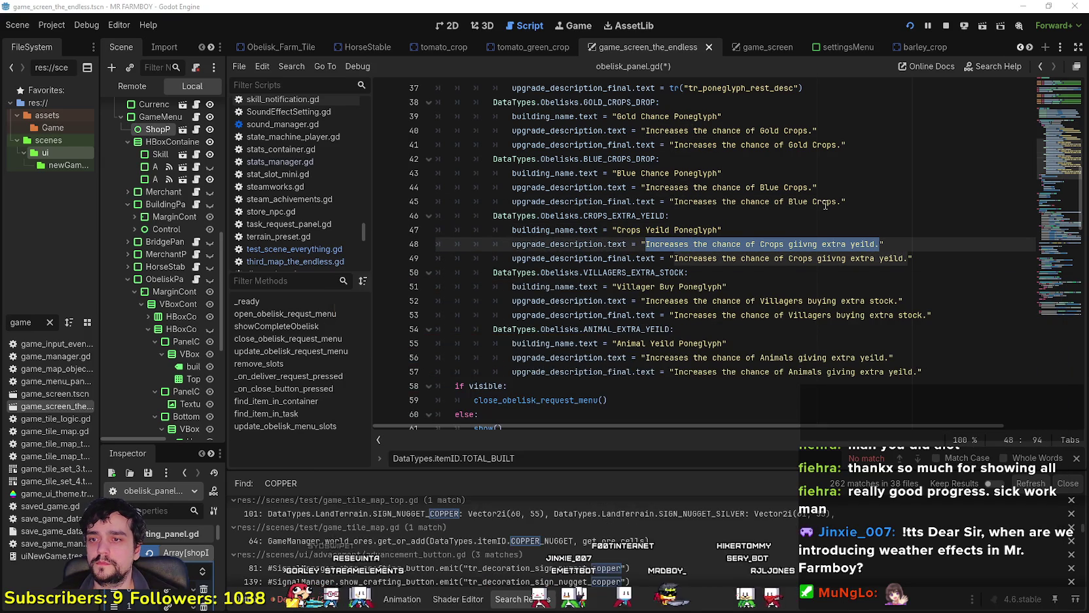
key(Up)
key(Up)
key(Up)
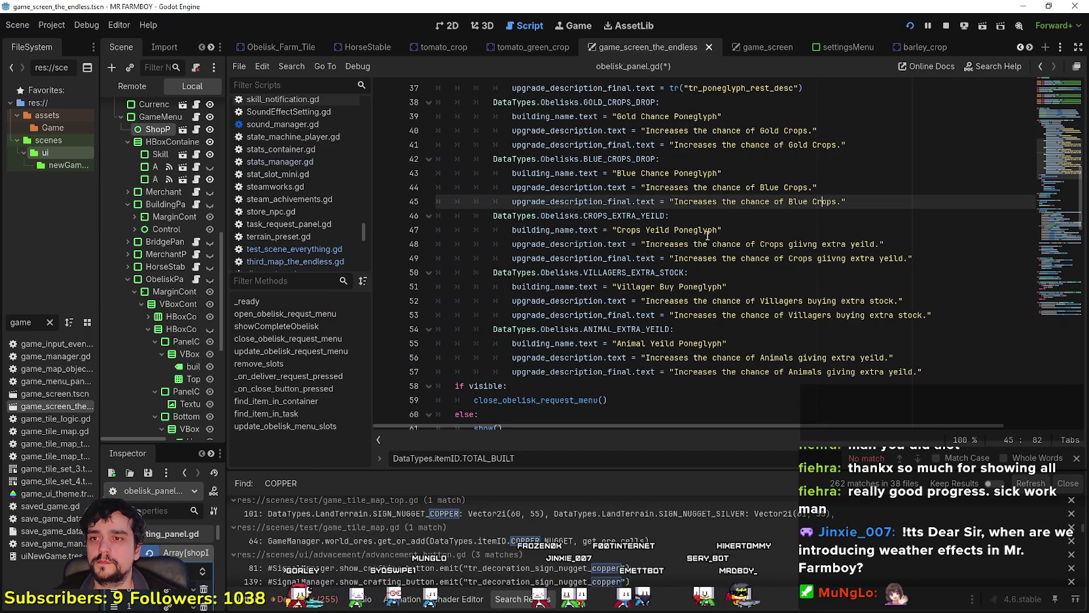
key(alt+Tab)
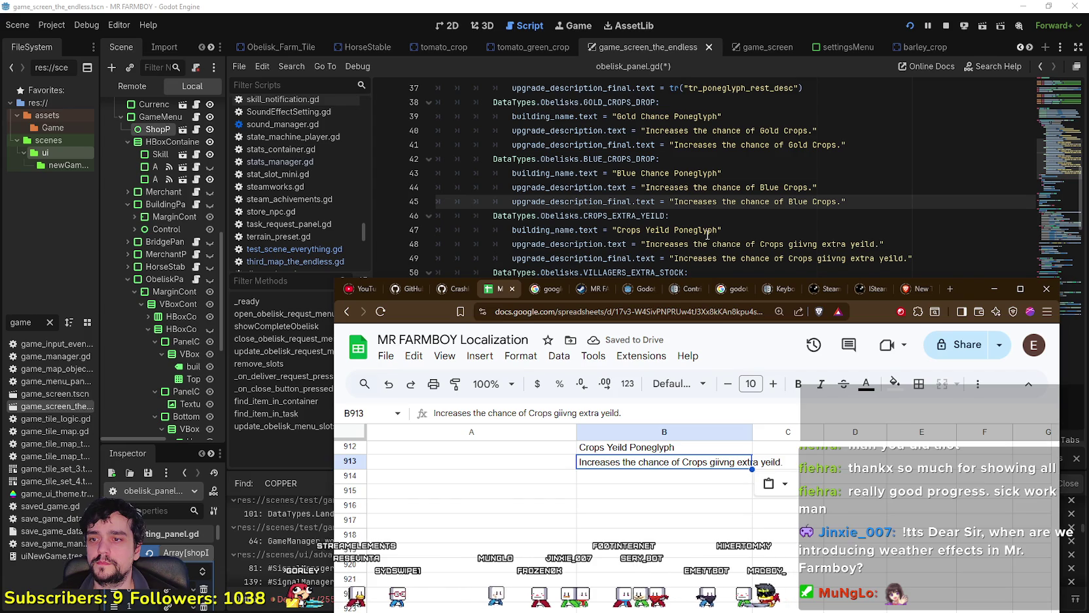
key(alt+Tab)
double_click(630, 230)
drag(629, 229, 693, 228)
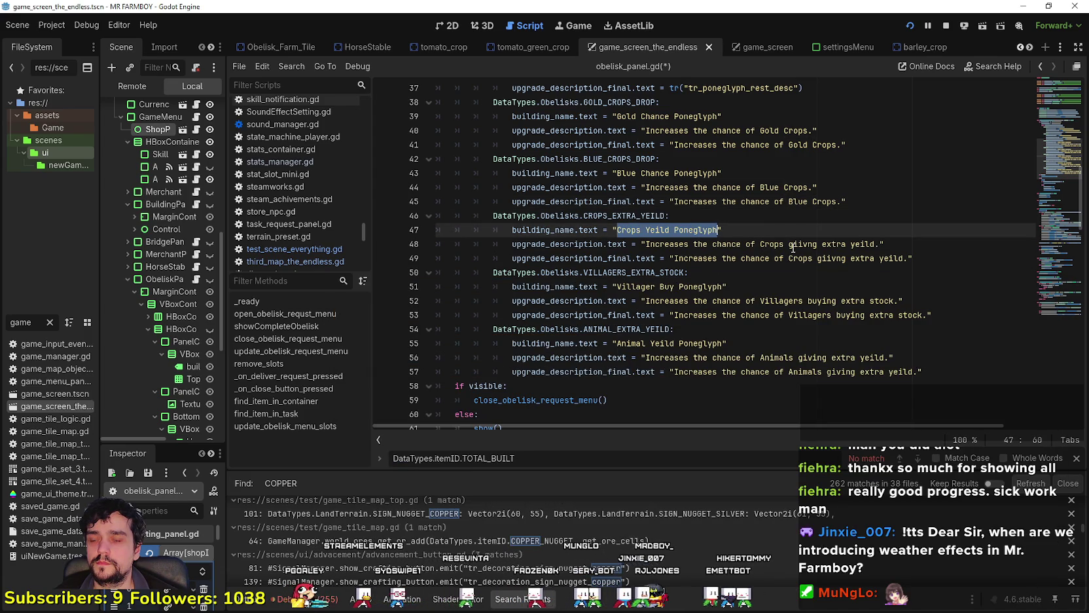
key(alt+Tab)
double_click(725, 466)
click(716, 460)
key(BackSpace)
key(Return)
- Copy the Villager Buy Poneglyph name and the Villagers description into B914 and B915
click(786, 266)
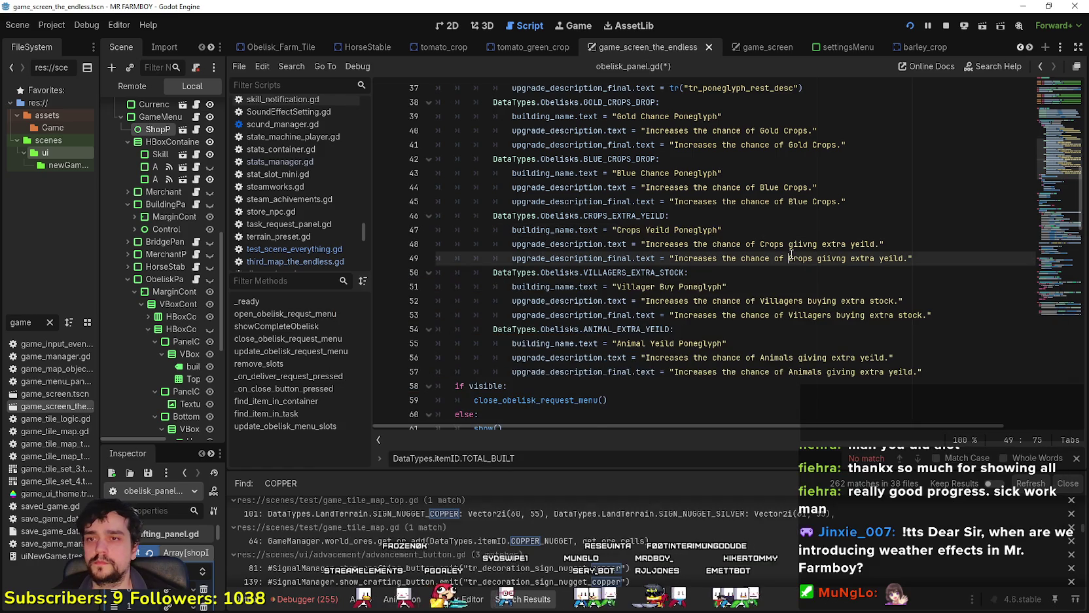
scroll(720, 255, down, 1)
drag(617, 244, 722, 245)
key(alt+Tab)
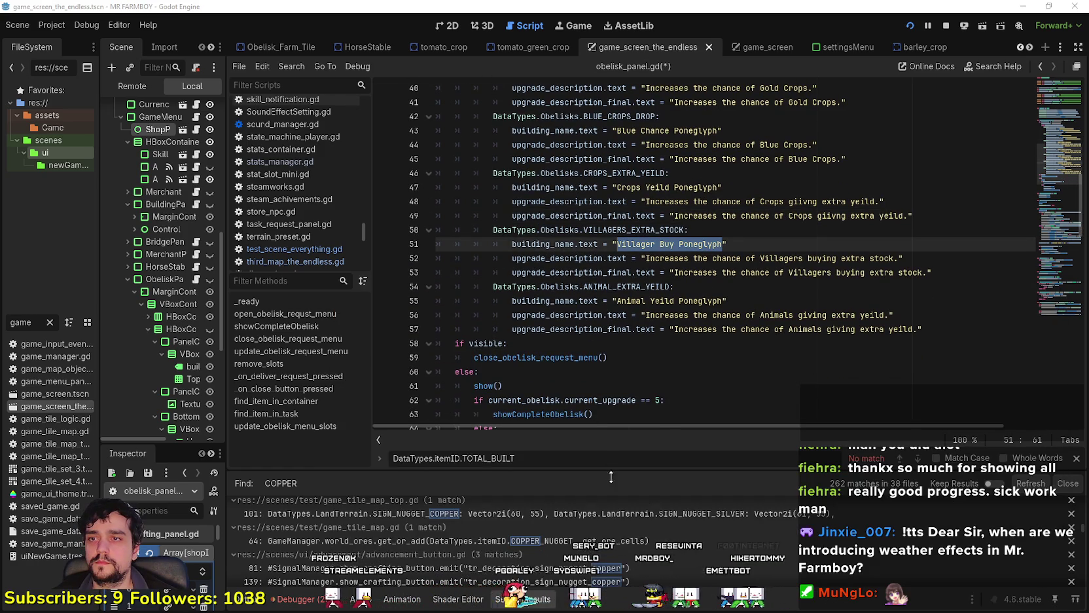
click(612, 478)
key(ctrl+v)
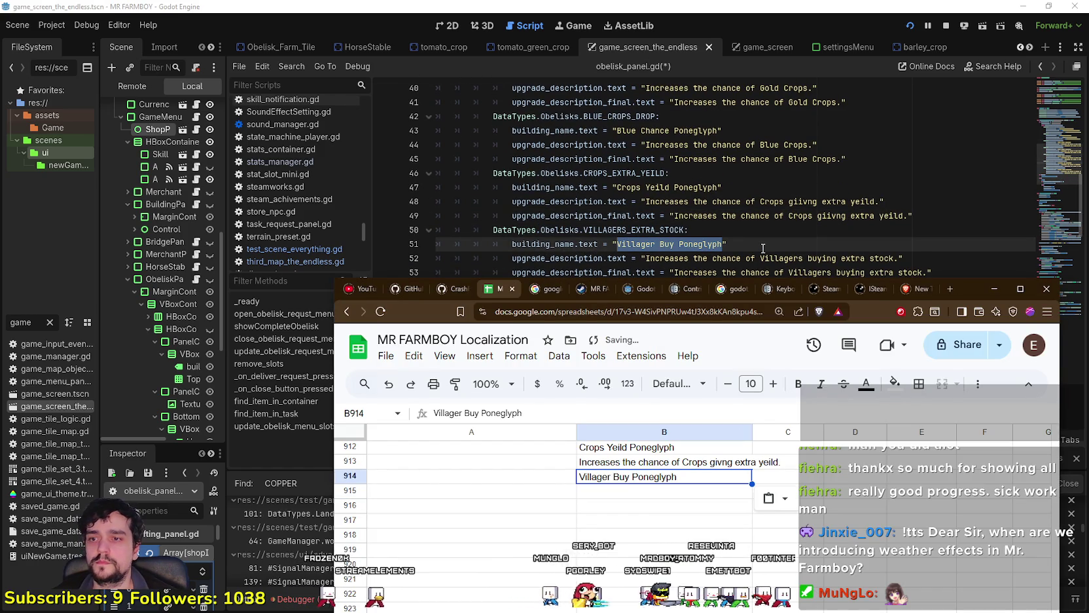
key(alt+Tab)
mouse_move(646, 257)
mouse_down()
mouse_move(901, 257)
mouse_move(870, 272)
mouse_move(899, 259)
mouse_up()
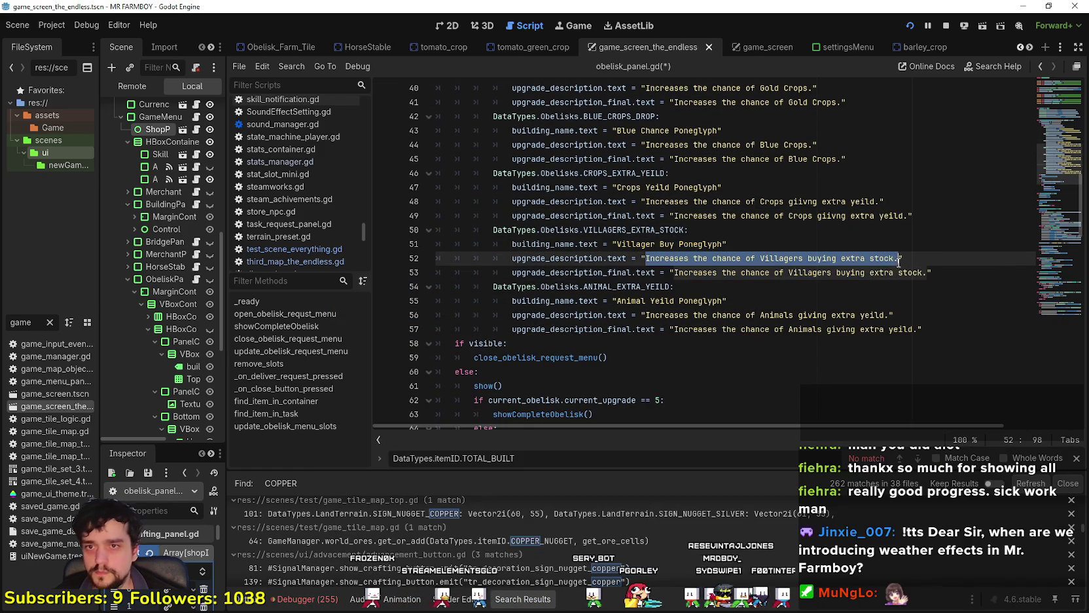
key(alt+Tab)
click(648, 491)
key(ctrl+v)
- Paste the Animal Yeild Poneglyph name into B916
key(alt+Tab)
click(726, 230)
drag(616, 300, 724, 301)
key(ctrl+c)
key(alt+Tab)
click(619, 506)
key(ctrl+v)
click(781, 290)
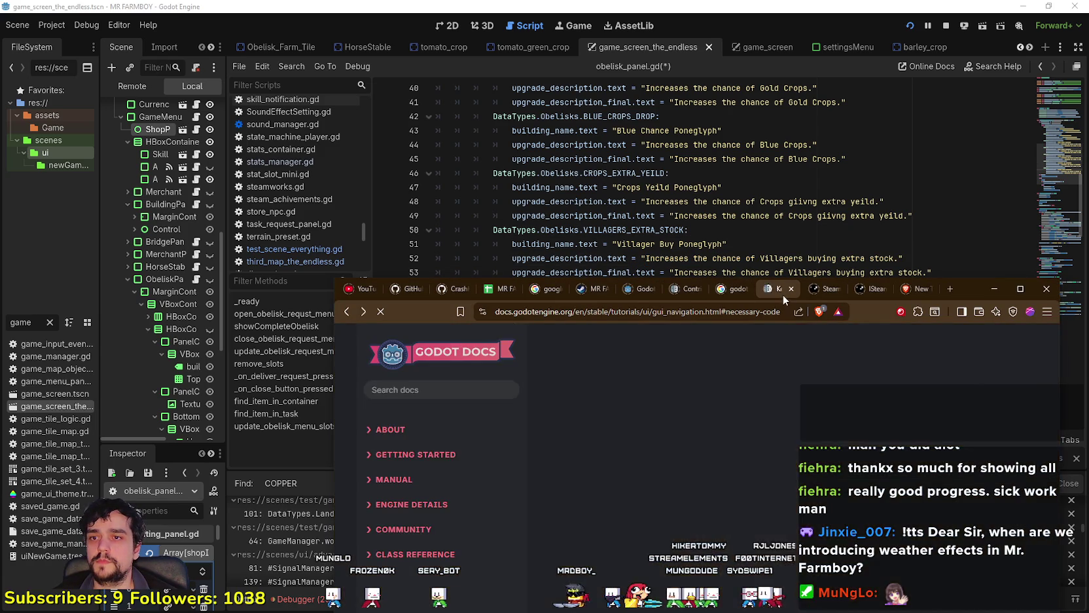
click(501, 289)
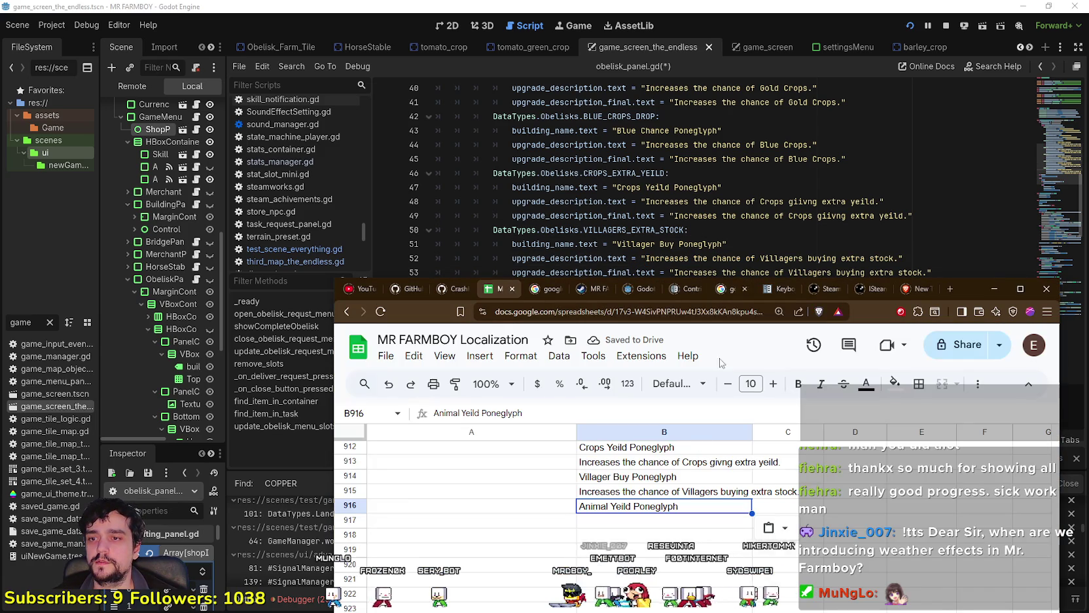
- Paste the Animals description from line 56 into B917
click(732, 258)
double_click(666, 315)
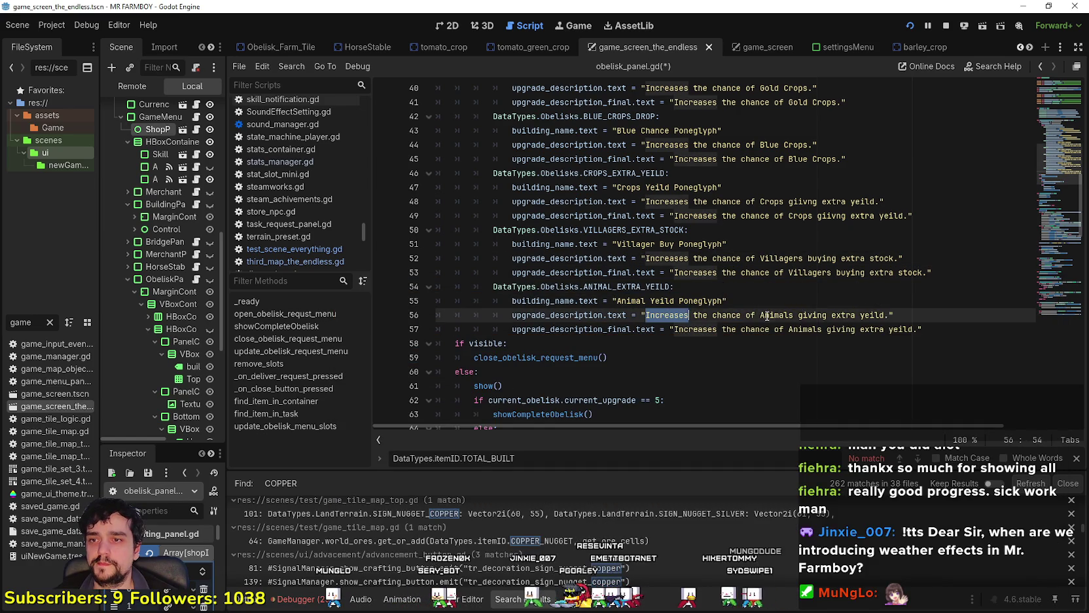
drag(666, 314, 885, 314)
key(ctrl+c)
key(alt+Tab)
key(ctrl+v)
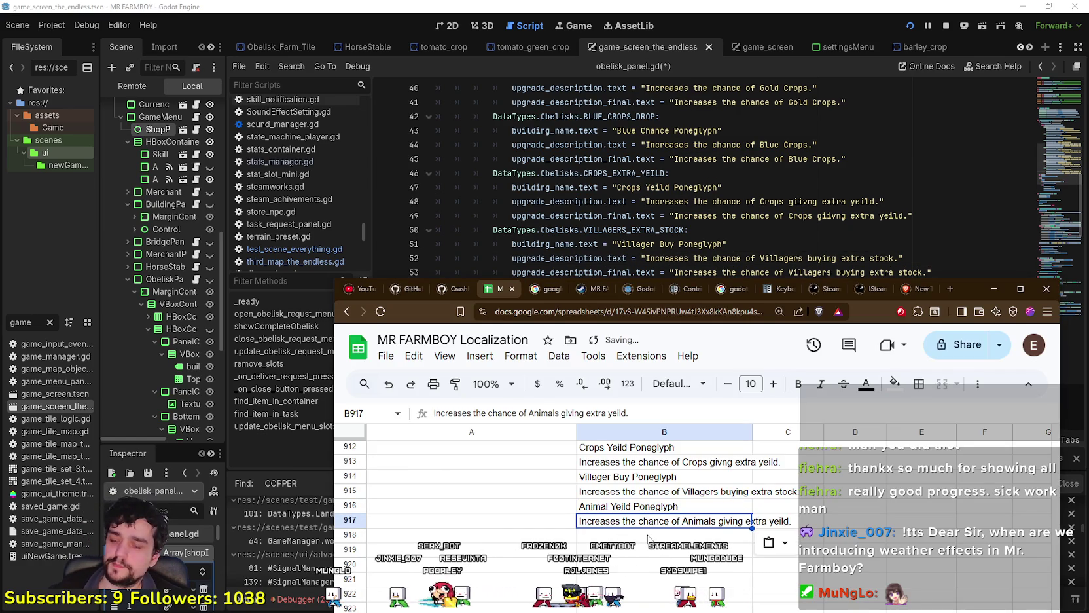
click(648, 537)
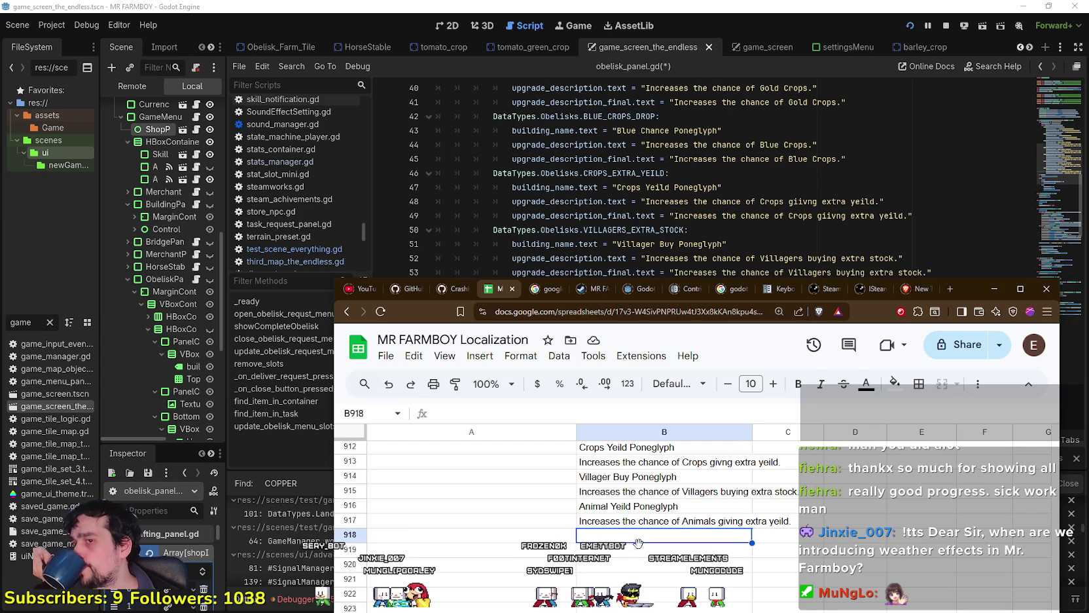
scroll(633, 538, up, 2)
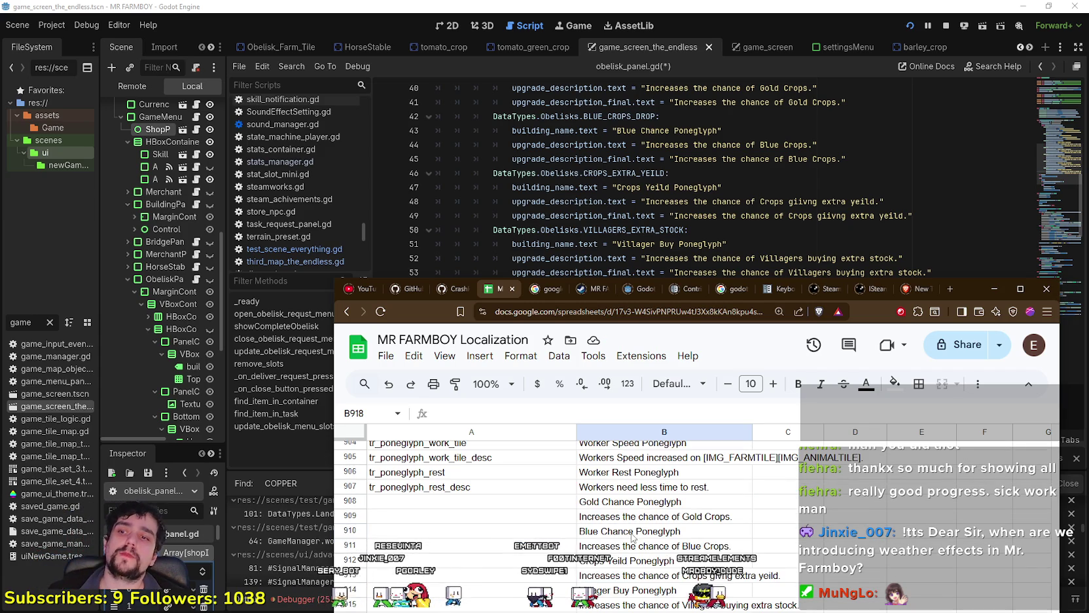
- Paste the rest key pair into A908–A909 and rename it to tr_poneglyph_gold and tr_poneglyph_gold_desc
drag(434, 472, 437, 488)
click(438, 504)
key(ctrl+v)
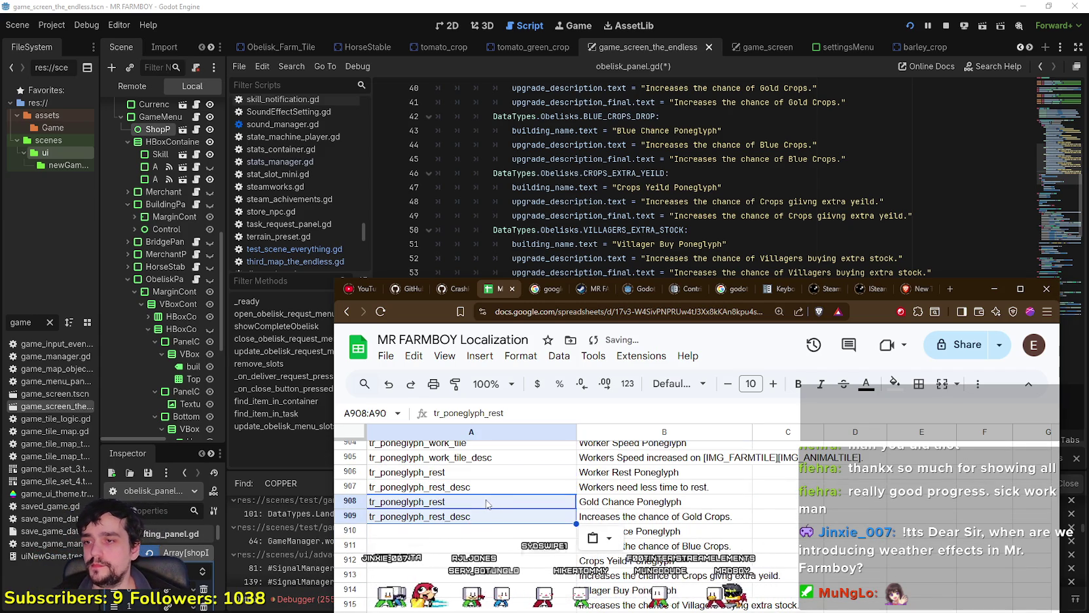
click(488, 504)
key(BackSpace)
key(BackSpace)
text(gold)
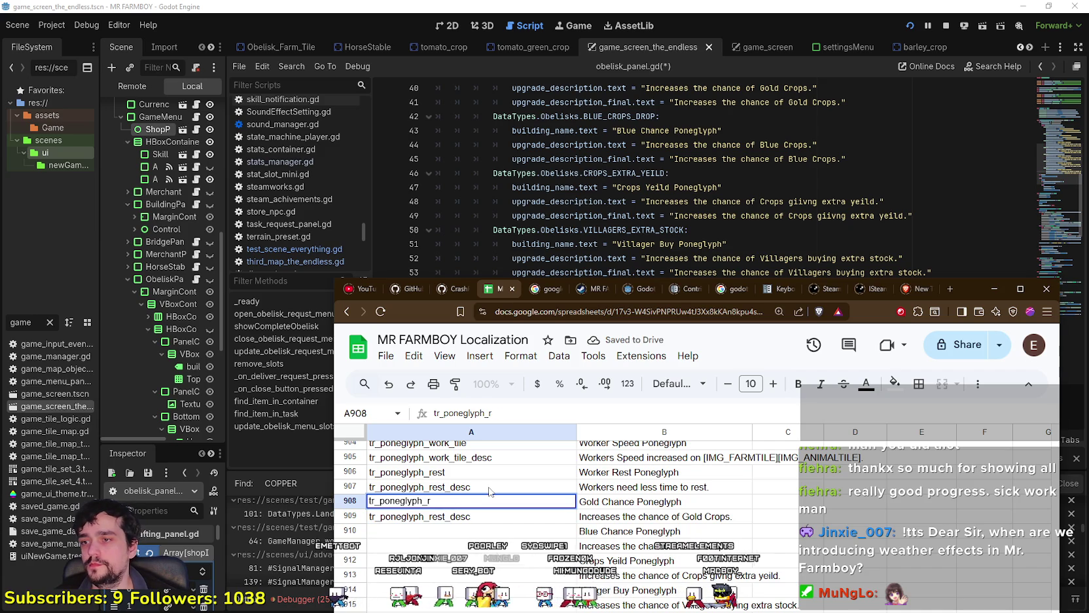
key(Return)
double_click(446, 516)
text(gold)
click(445, 539)
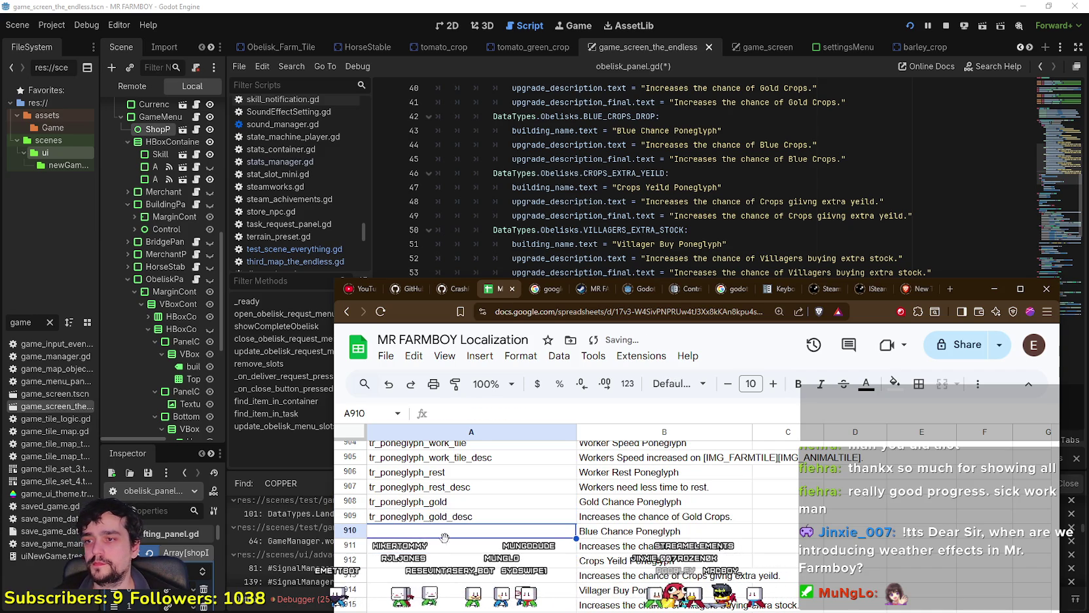
- Duplicate the gold keys into rows 910–911 as tr_poneglyph_blue and tr_poneglyph_blue_desc
key(Up)
key(Up)
key(shift+Down)
key(ctrl+c)
click(434, 531)
key(ctrl+v)
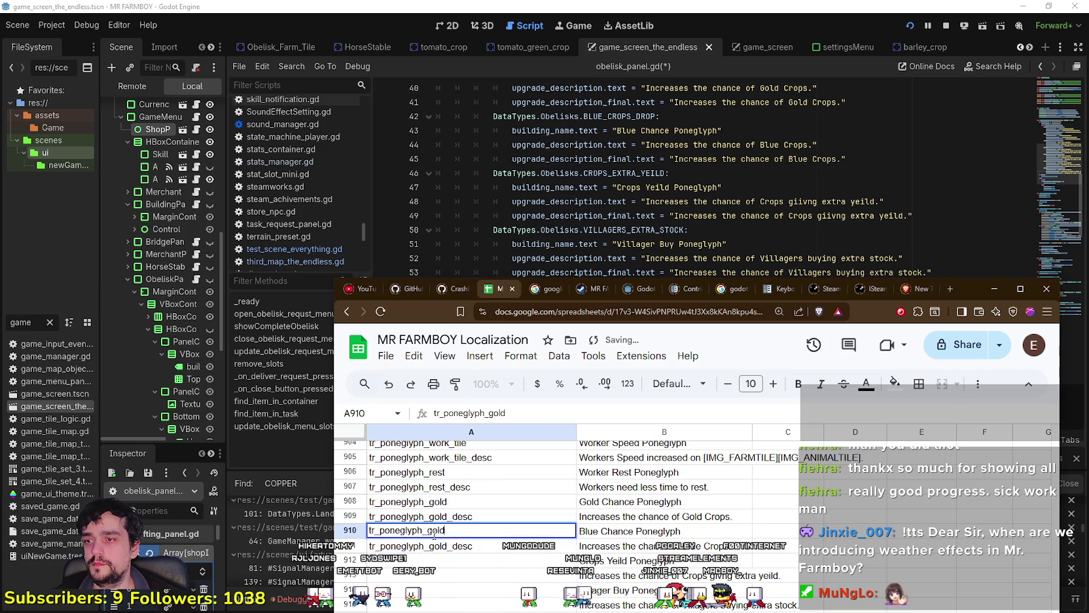
text(blue)
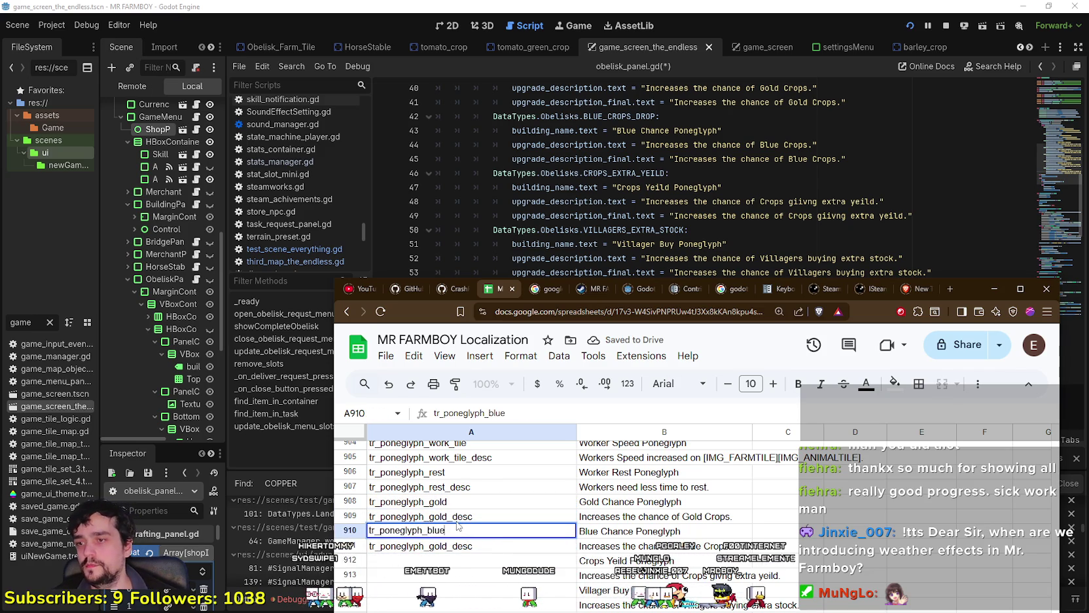
key(Return)
double_click(435, 544)
text(blue)
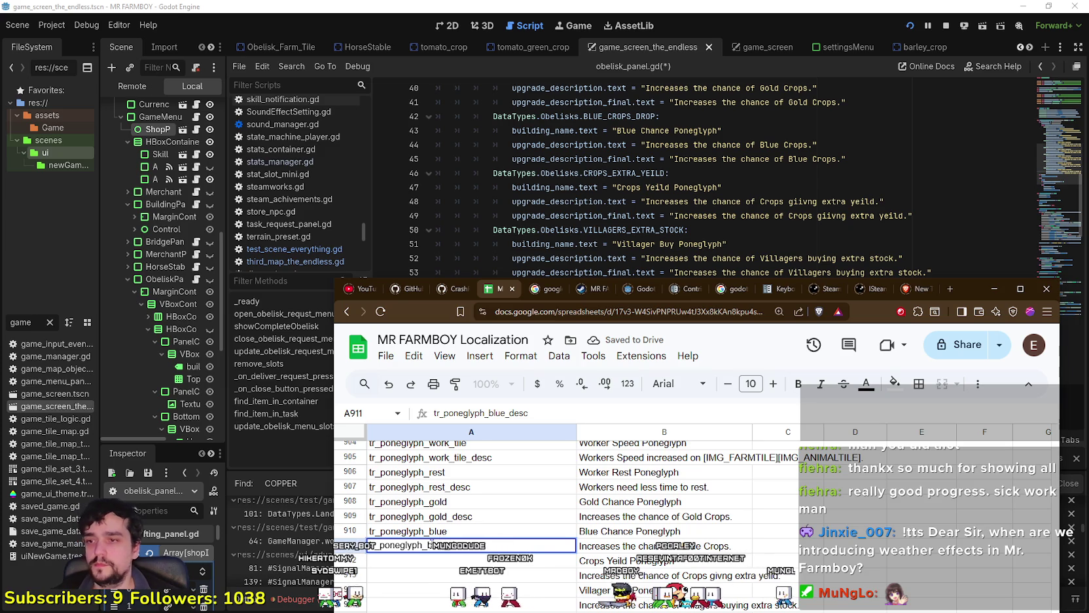
key(Return)
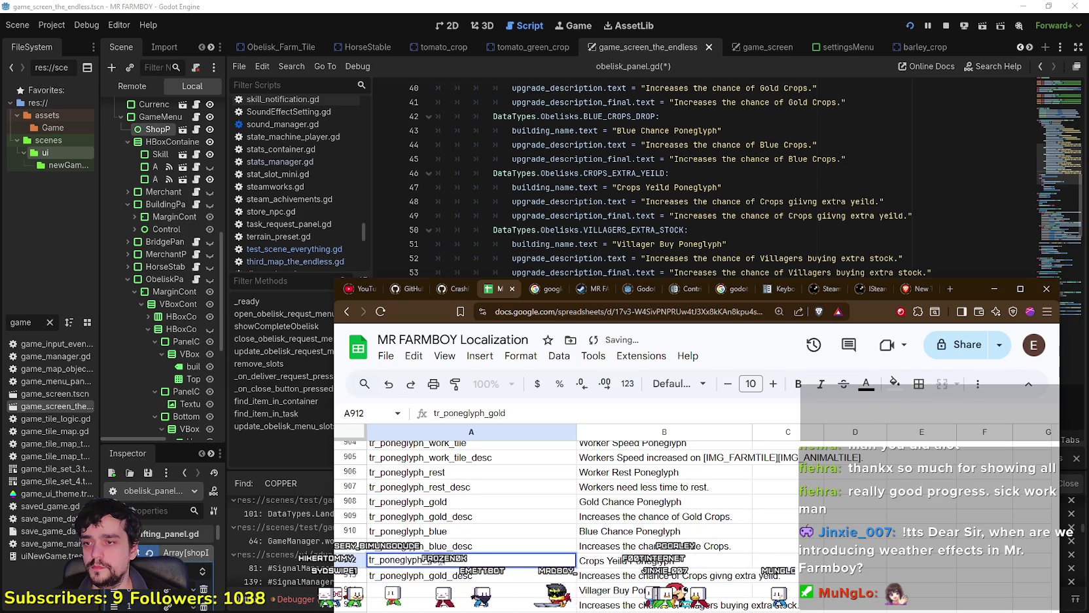
- Create the tr_poneglyph_crop_yeild key and its description key in rows 912–913
text(croppyed)
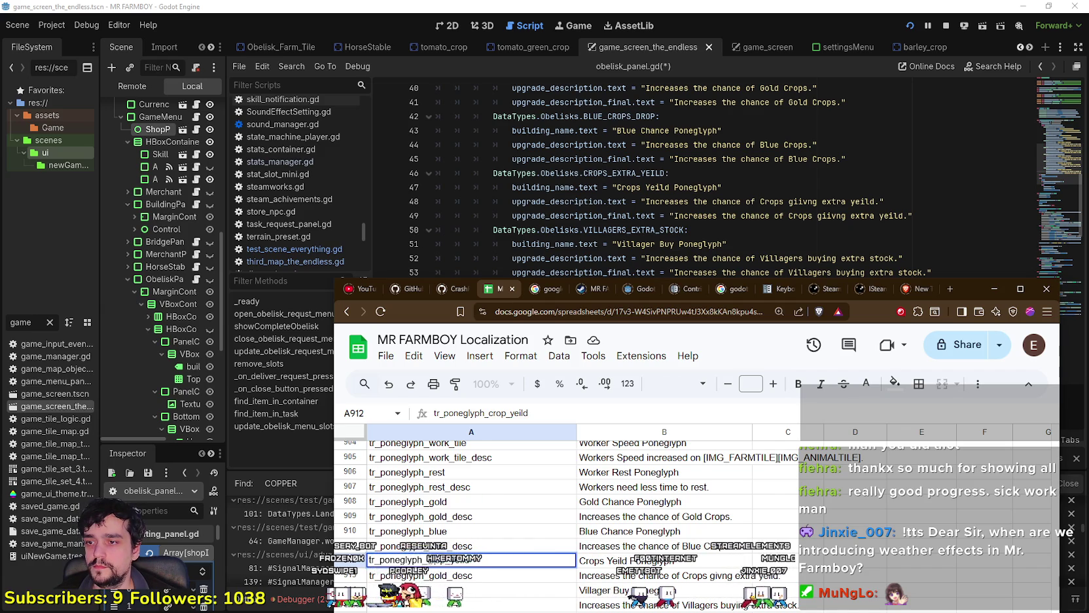
key(Return)
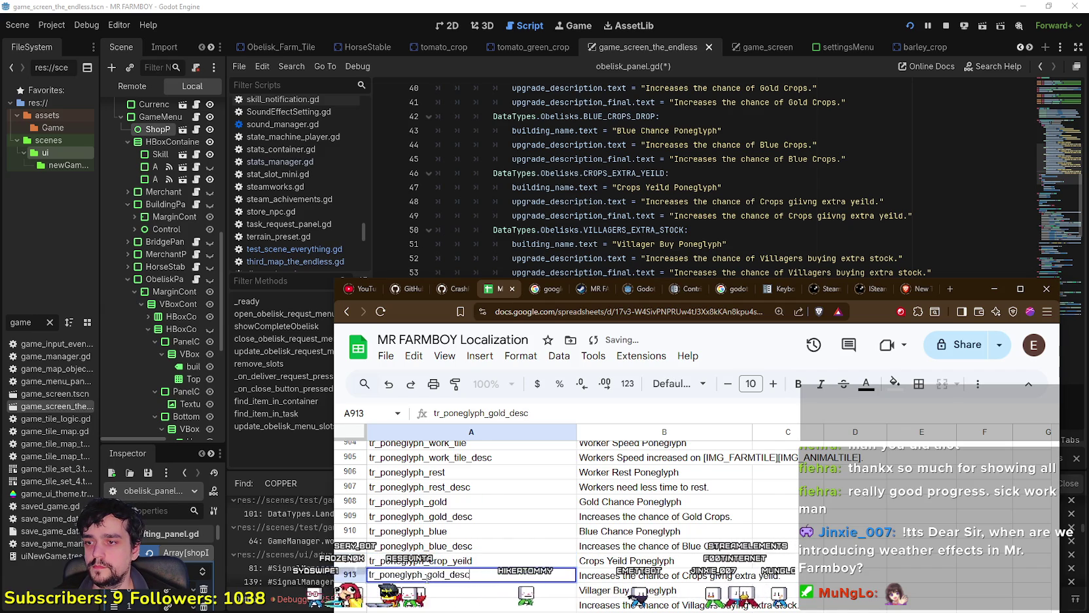
key(ctrl+v)
key(Return)
scroll(434, 501, down, 2)
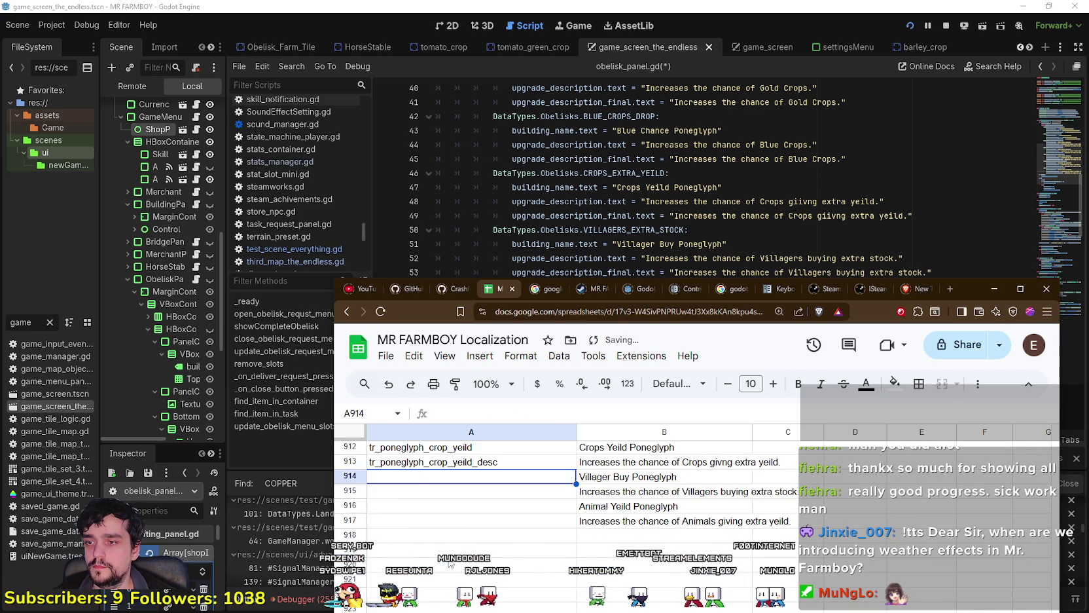
scroll(434, 500, up, 1)
- Duplicate the crop yield keys into rows 914–915 as tr_poneglyph_villager and tr_poneglyph_villager_desc
click(434, 490)
drag(434, 501, 438, 518)
key(ctrl+c)
click(445, 533)
key(ctrl+v)
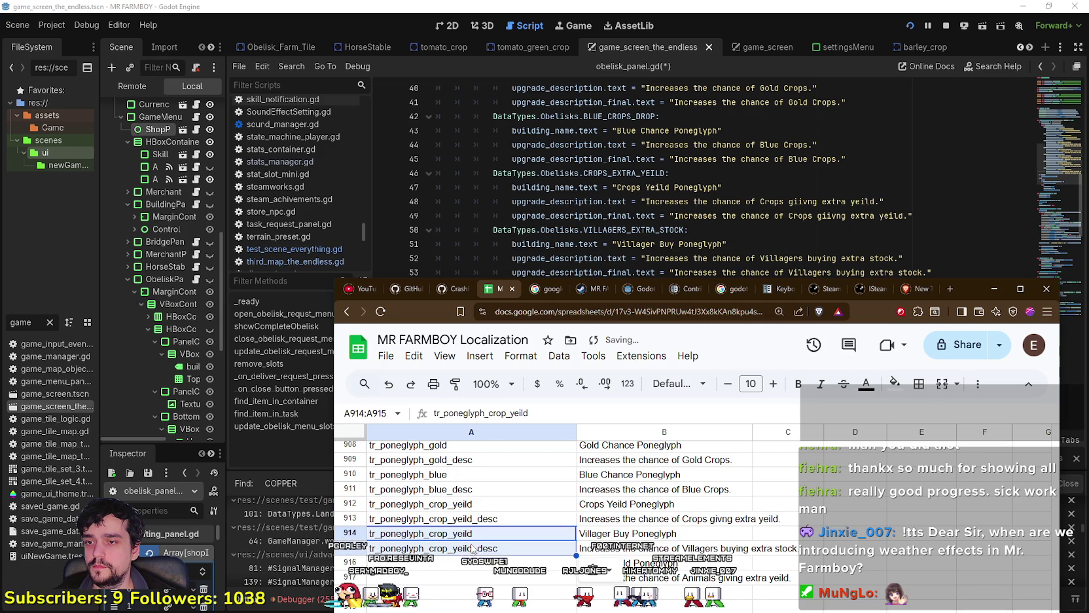
text(villager)
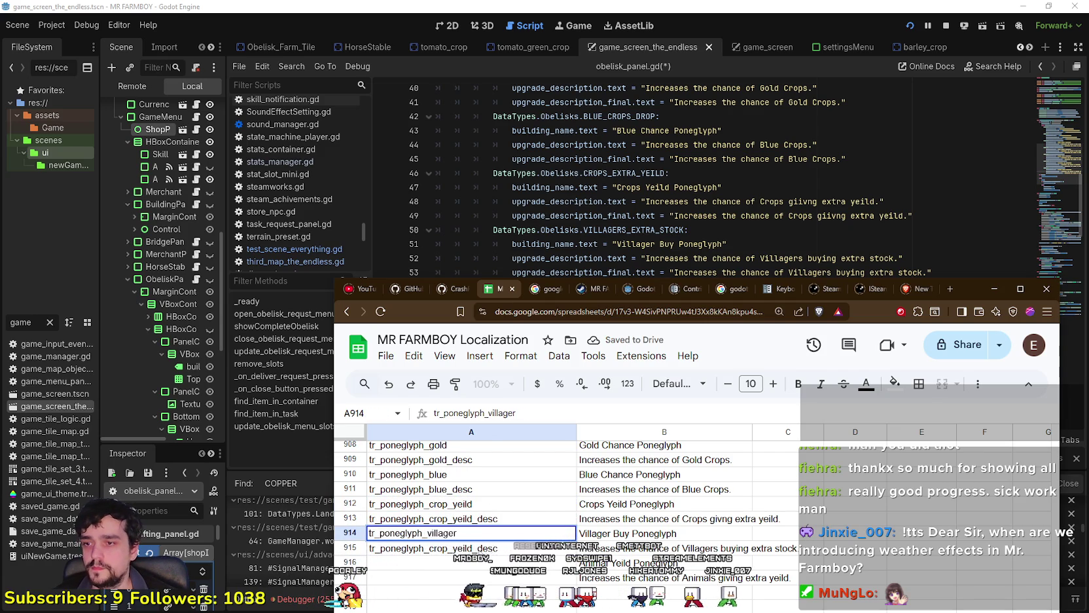
double_click(472, 548)
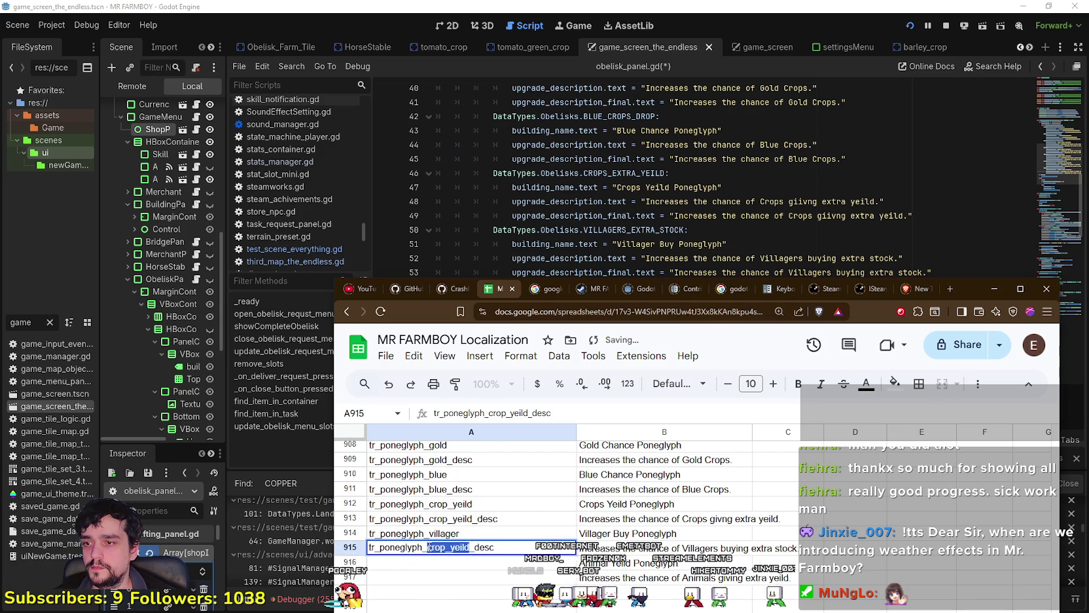
text(villager)
key(Return)
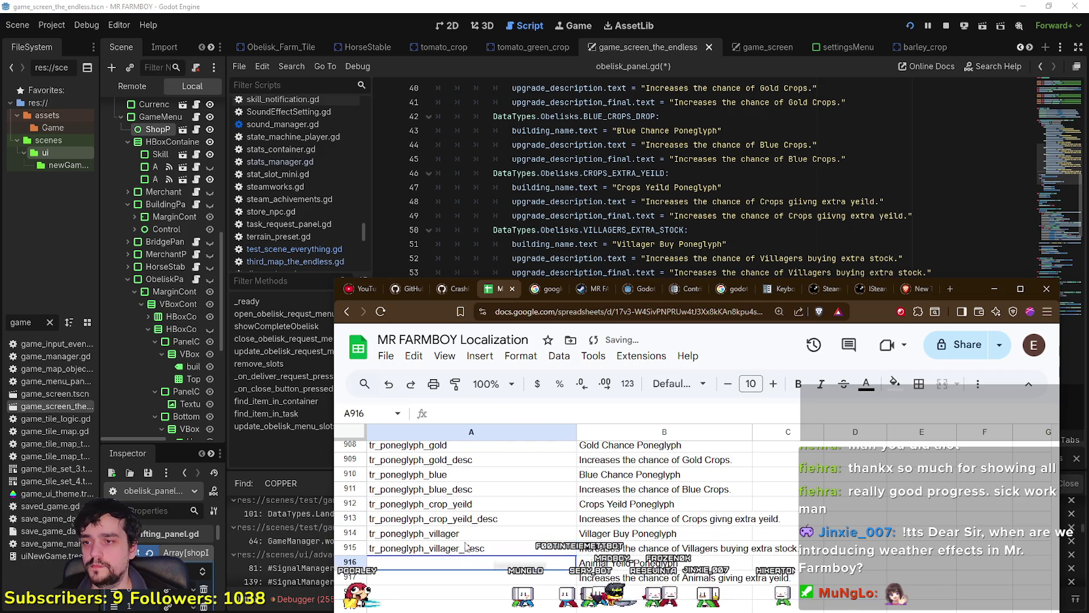
- Paste the keys into rows 916–917 and rename them to the animal_yeild key and its description key
key(ctrl+v)
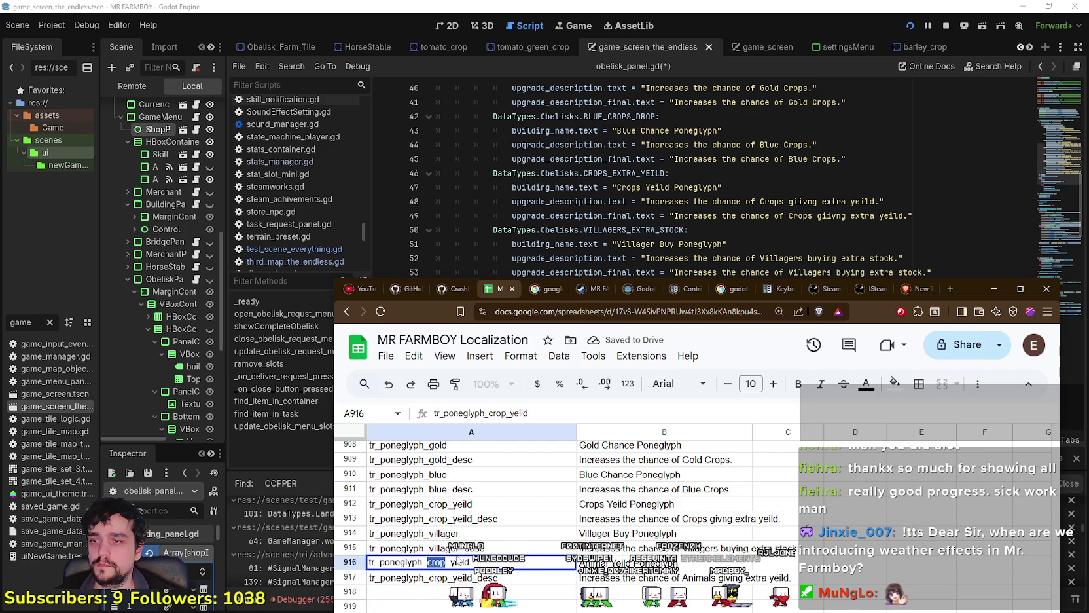
text(mal)
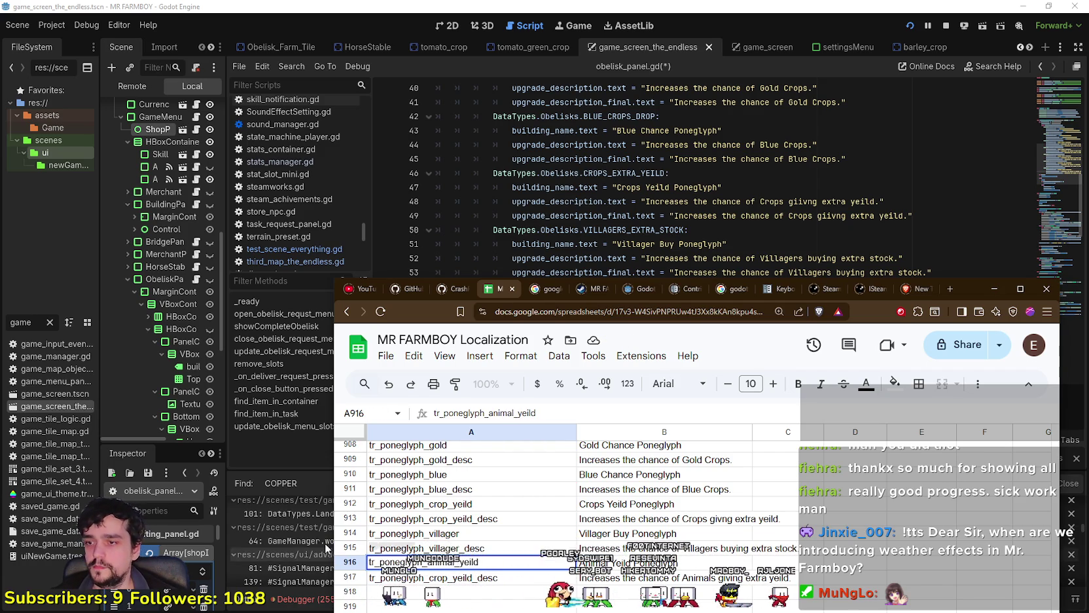
double_click(443, 578)
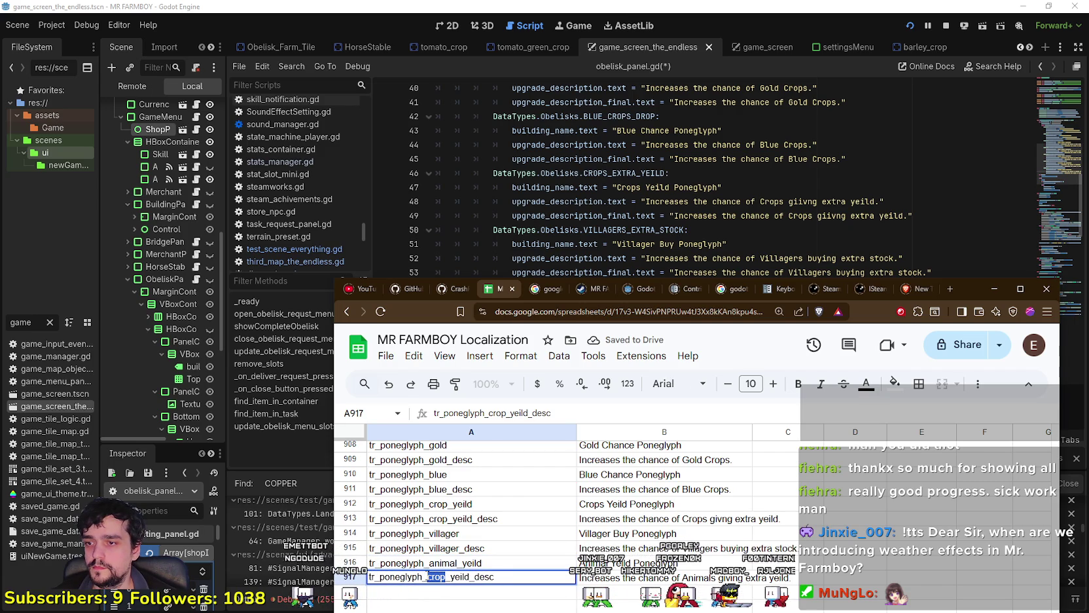
text(animal)
key(Return)
scroll(453, 563, up, 1)
scroll(454, 562, up, 5)
scroll(453, 563, down, 5)
click(808, 130)
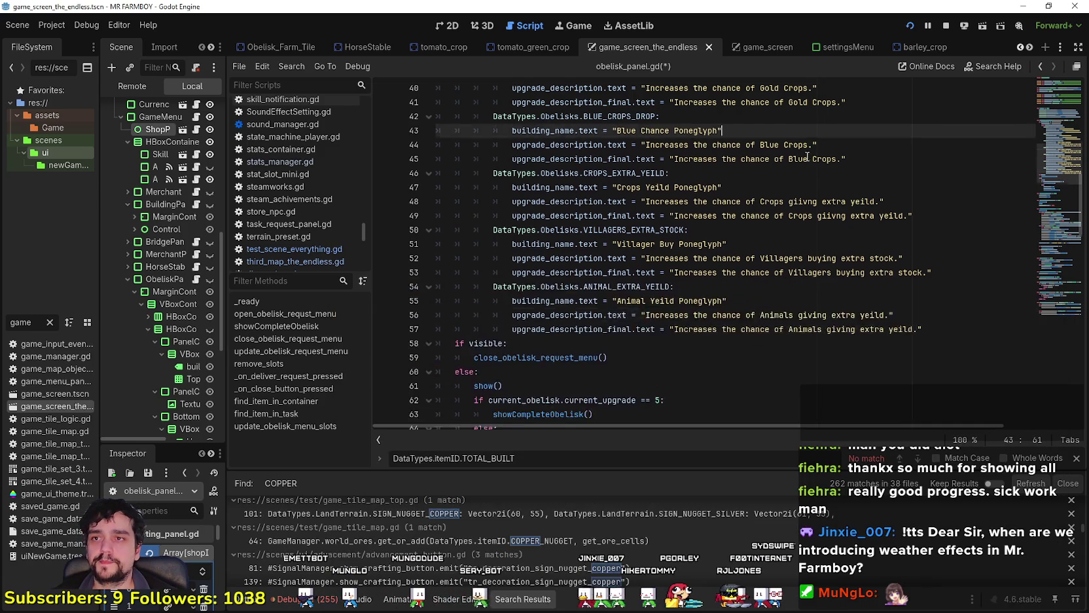
- Replace the gold and blue cases' hardcoded text with the copied tr() lines
scroll(808, 157, up, 5)
drag(804, 258, 401, 227)
mouse_move(842, 314)
mouse_down()
mouse_move(589, 300)
mouse_move(845, 315)
mouse_move(524, 314)
mouse_move(335, 287)
mouse_up()
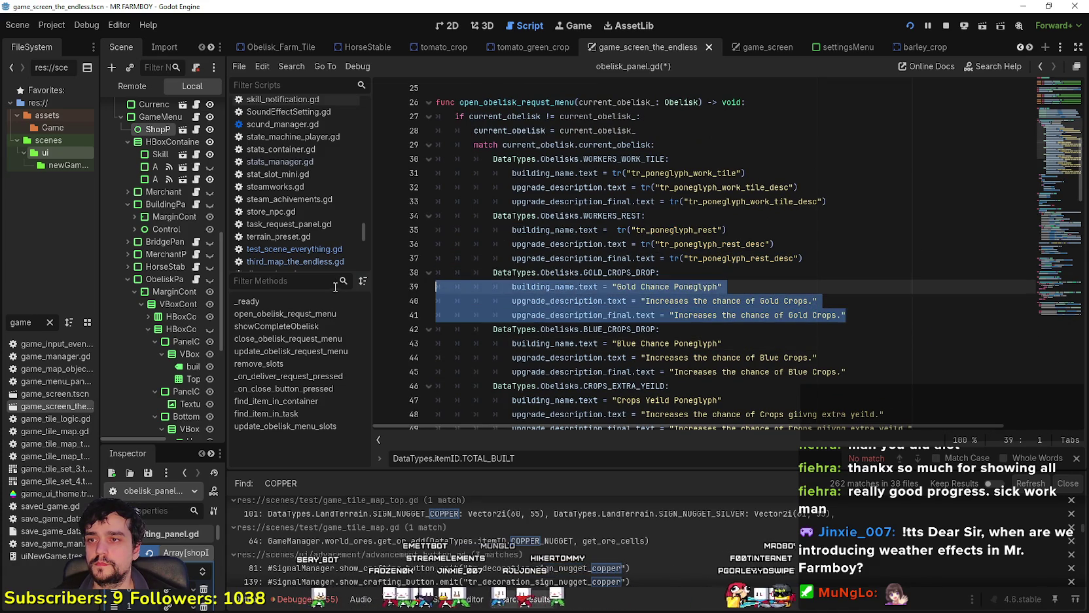
key(ctrl+v)
scroll(680, 354, down, 2)
mouse_move(847, 286)
mouse_down()
mouse_move(669, 301)
mouse_move(458, 258)
mouse_up()
key(ctrl+v)
- Replace the crops yield, villager and animal cases' hardcoded text with tr() lines
click(923, 343)
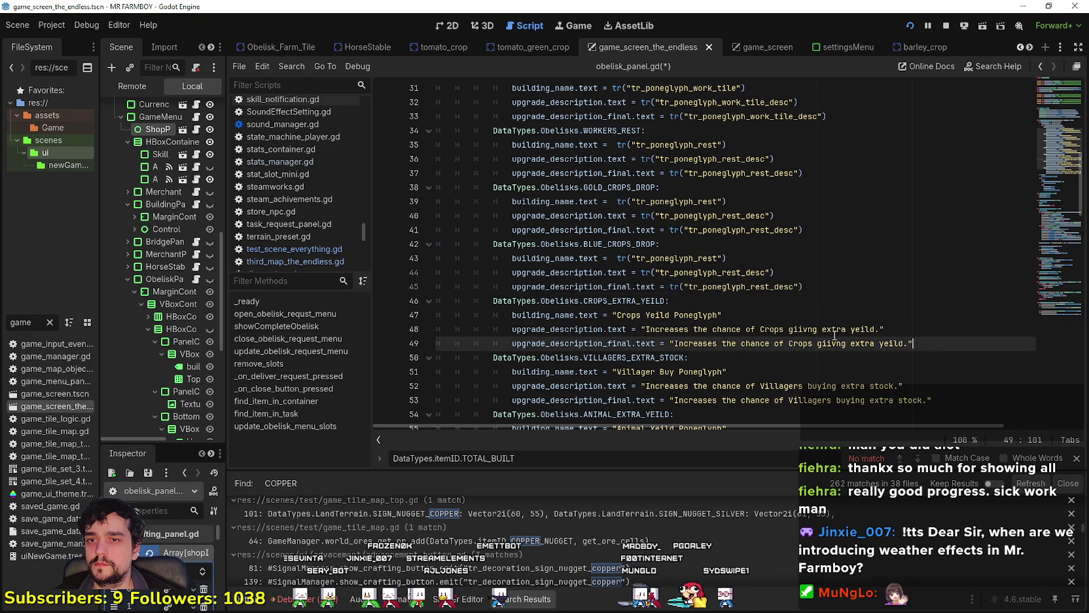
shift+click(468, 315)
key(ctrl+v)
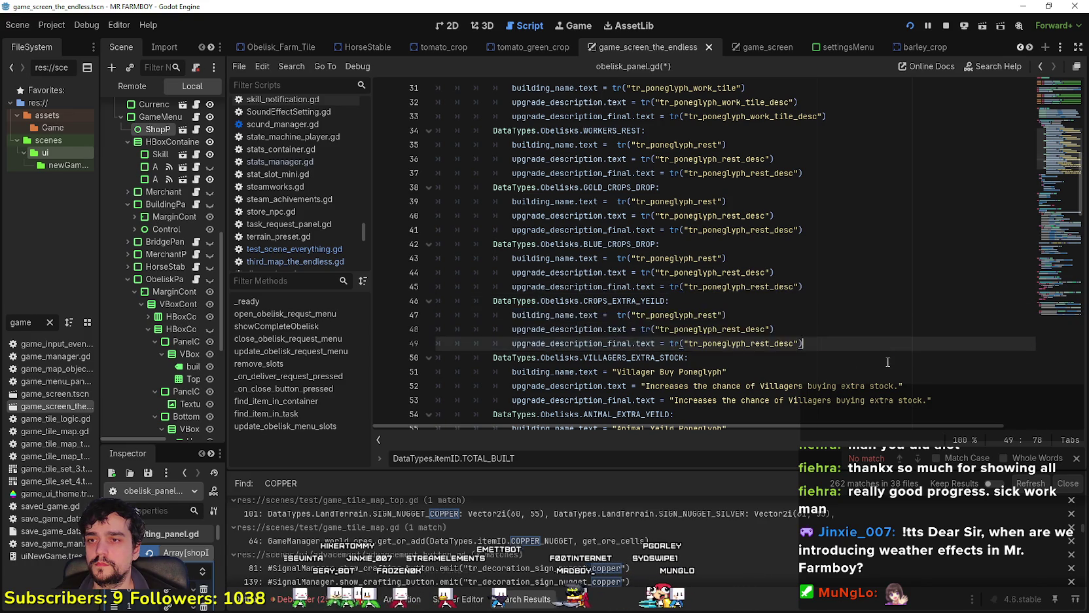
scroll(459, 307, down, 2)
mouse_move(936, 314)
mouse_down()
mouse_move(498, 308)
mouse_move(458, 286)
mouse_up()
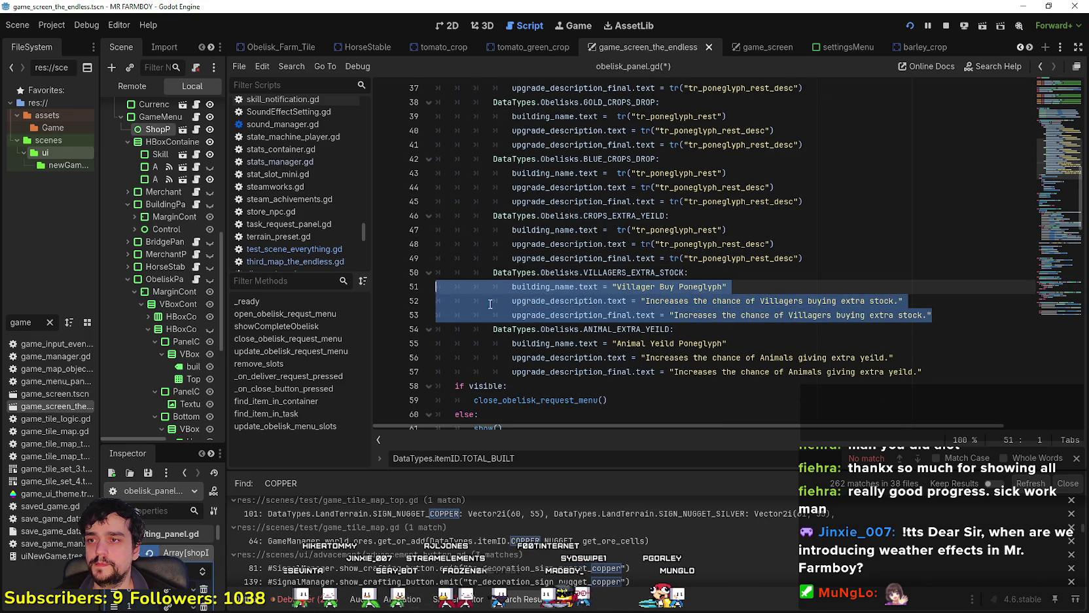
key(ctrl+v)
drag(924, 372, 405, 349)
key(ctrl+v)
- Copy the tr_poneglyph_gold key from the sheet and paste it into the script
scroll(589, 262, up, 4)
click(697, 244)
click(692, 275)
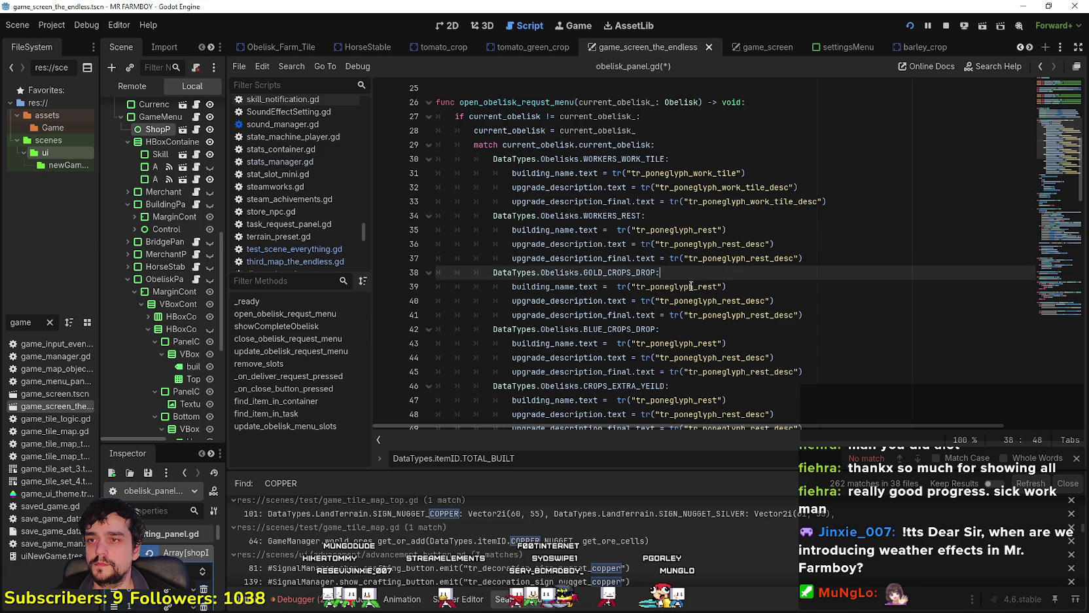
click(699, 300)
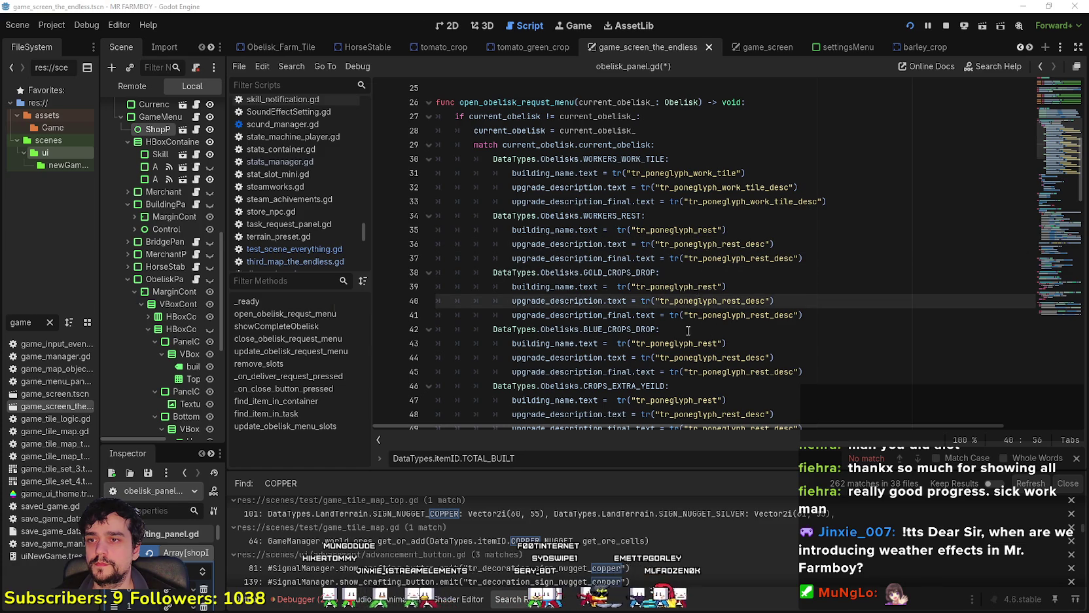
key(alt+Tab)
key(Down)
click(694, 230)
double_click(694, 230)
key(ctrl+v)
- Undo the misplaced paste and put tr_poneglyph_gold in the gold case instead
key(alt+Tab)
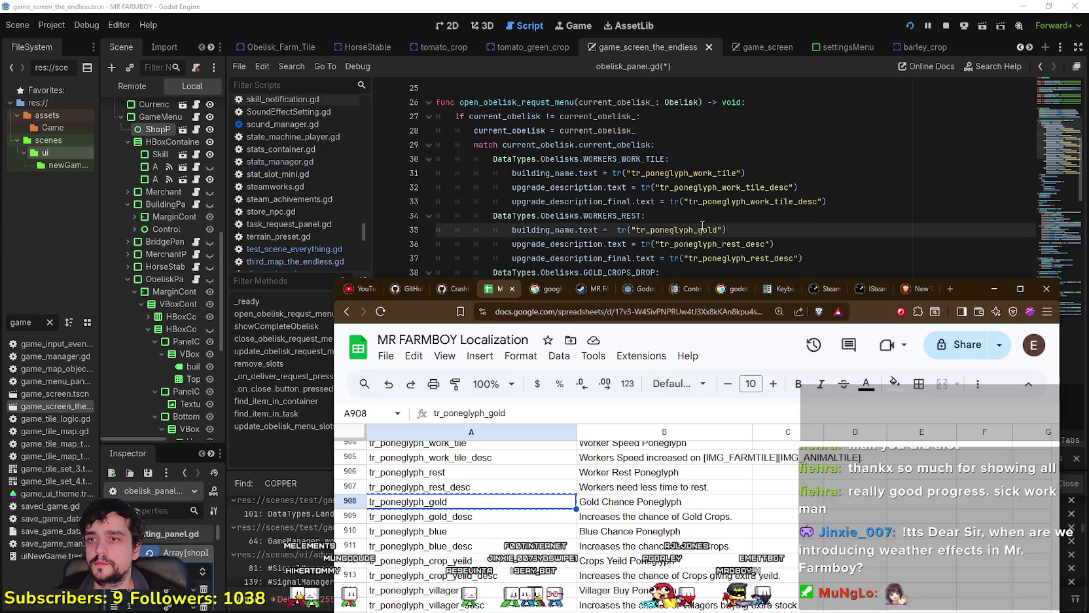
key(alt+Tab)
key(ctrl+z)
click(684, 287)
double_click(685, 287)
key(ctrl+v)
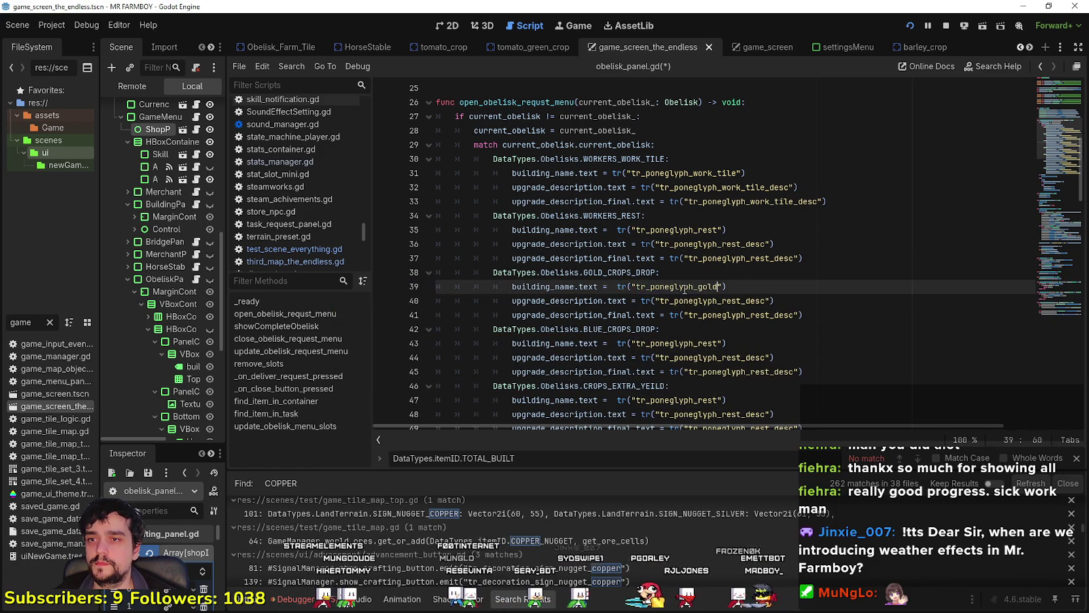
key(alt+Tab)
- Replace the rest description keys on lines 40 and 41 with tr_poneglyph_gold_desc
click(452, 522)
key(ctrl+c)
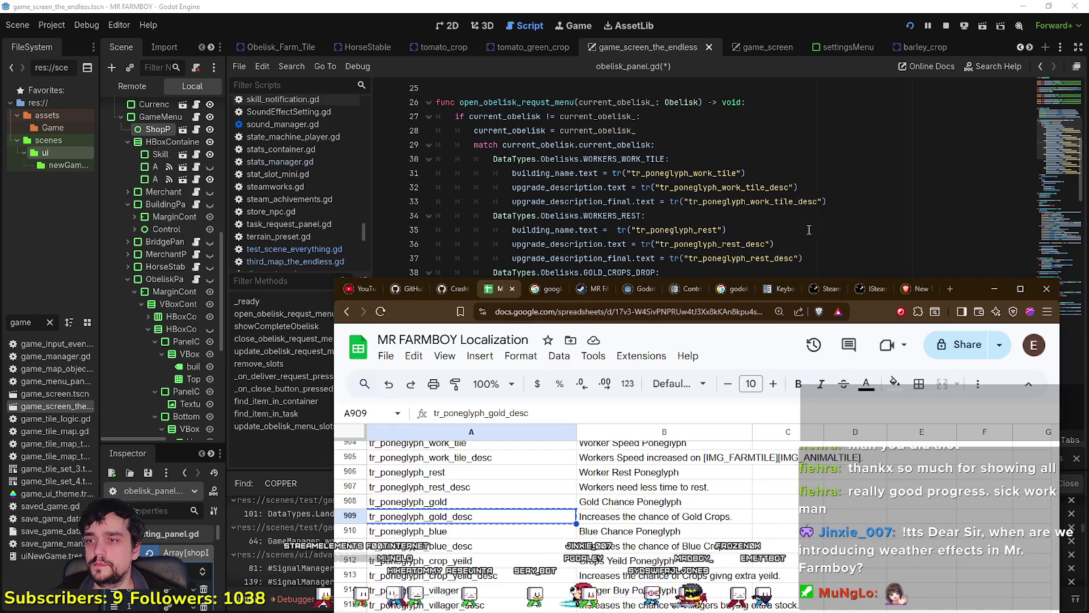
key(alt+Tab)
double_click(742, 245)
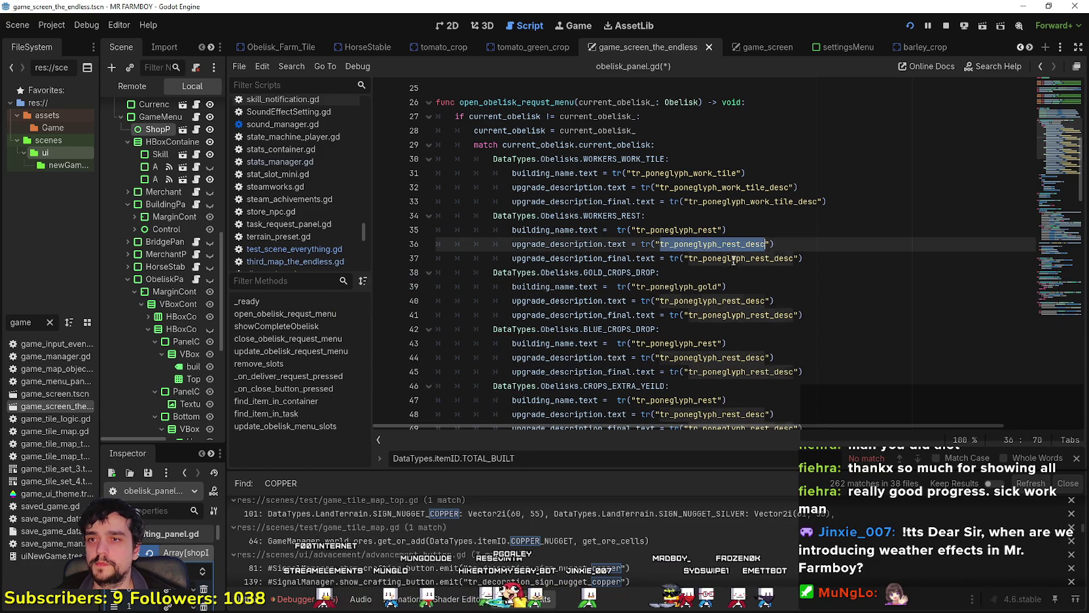
click(731, 305)
scroll(732, 275, down, 1)
double_click(720, 259)
key(ctrl+v)
double_click(747, 275)
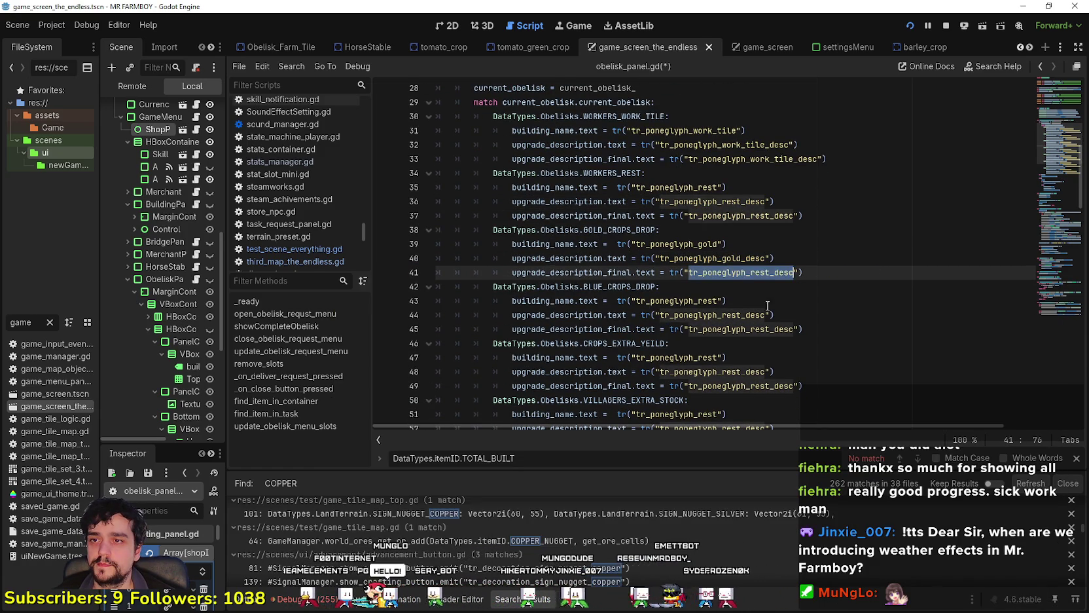
key(ctrl+v)
scroll(768, 305, down, 1)
- Set the blue case to tr_poneglyph_blue on line 43 and tr_poneglyph_blue_desc on lines 44–45
key(alt+Tab)
key(Down)
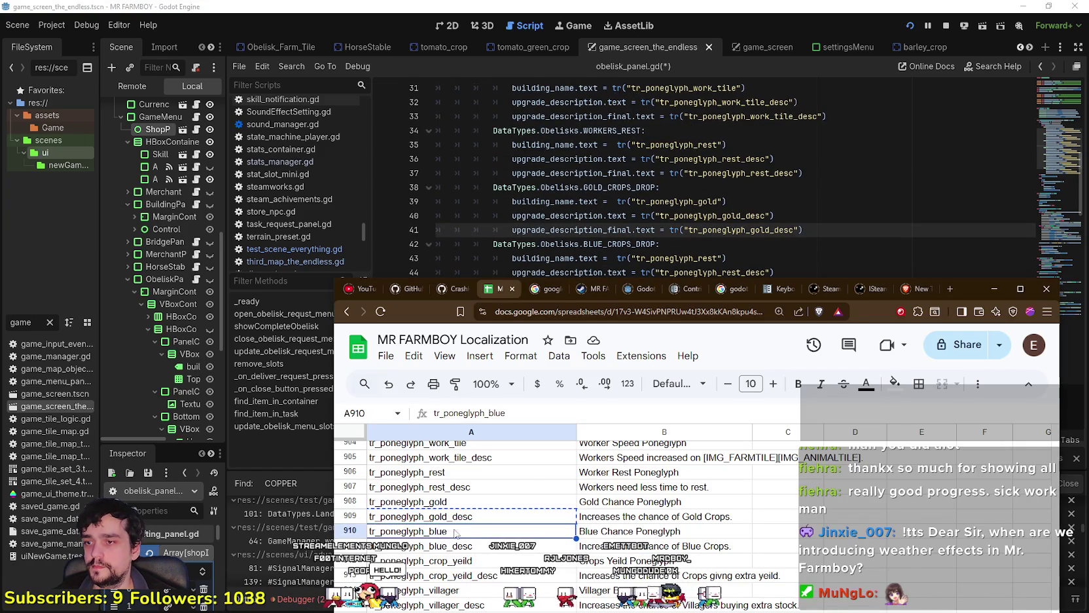
key(alt+Tab)
double_click(702, 258)
key(ctrl+v)
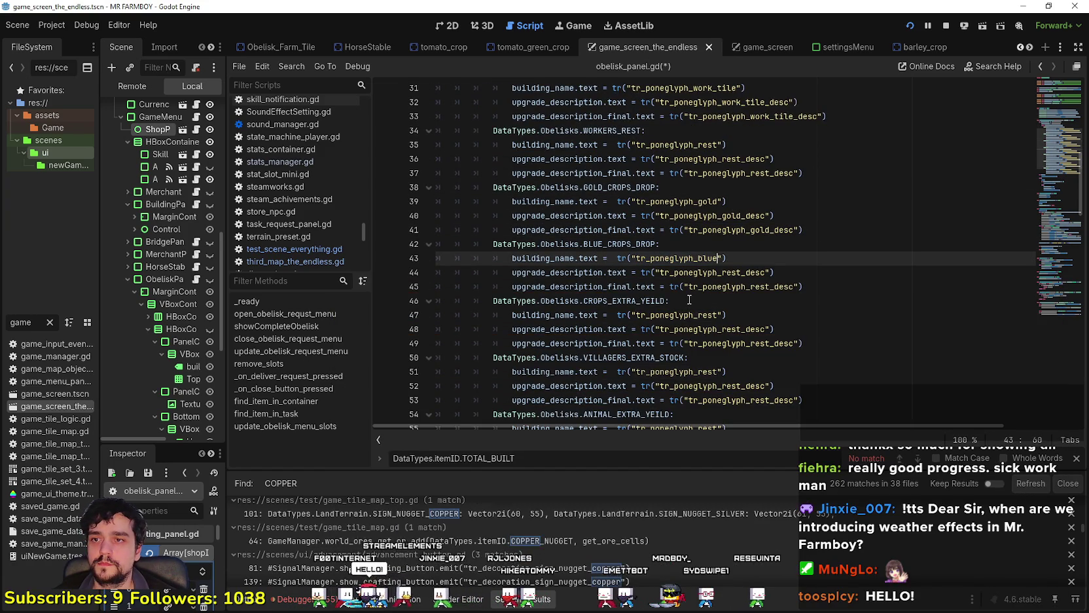
key(alt+Tab)
click(741, 241)
double_click(728, 273)
key(ctrl+v)
double_click(738, 286)
key(ctrl+v)
click(722, 315)
scroll(722, 314, down, 2)
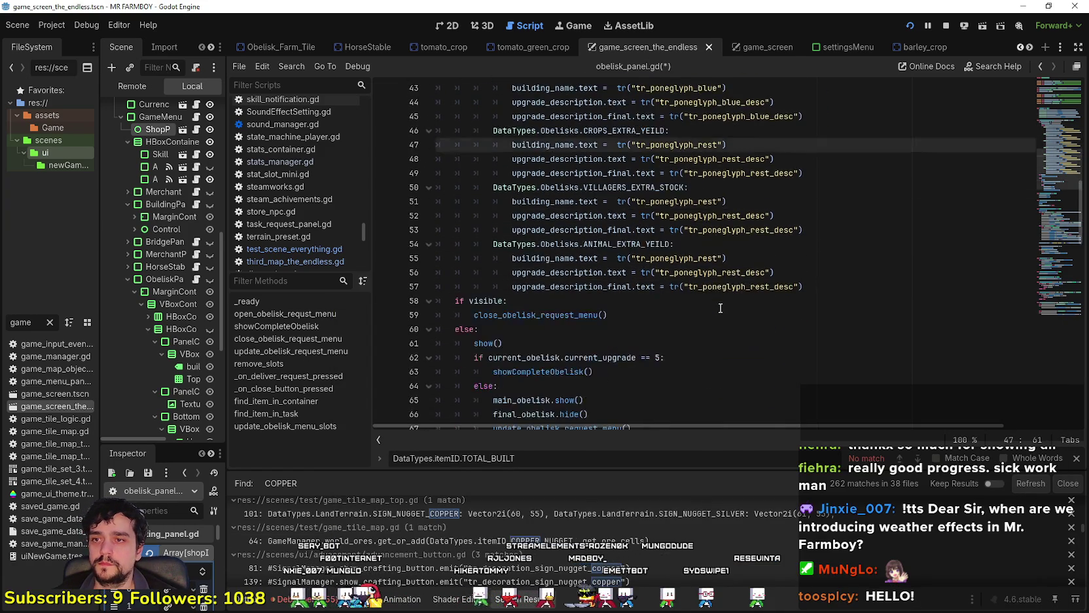
- Put tr_poneglyph_crop_yeild on line 47 and its description key on lines 48–49
key(alt+Tab)
scroll(449, 483, up, 3)
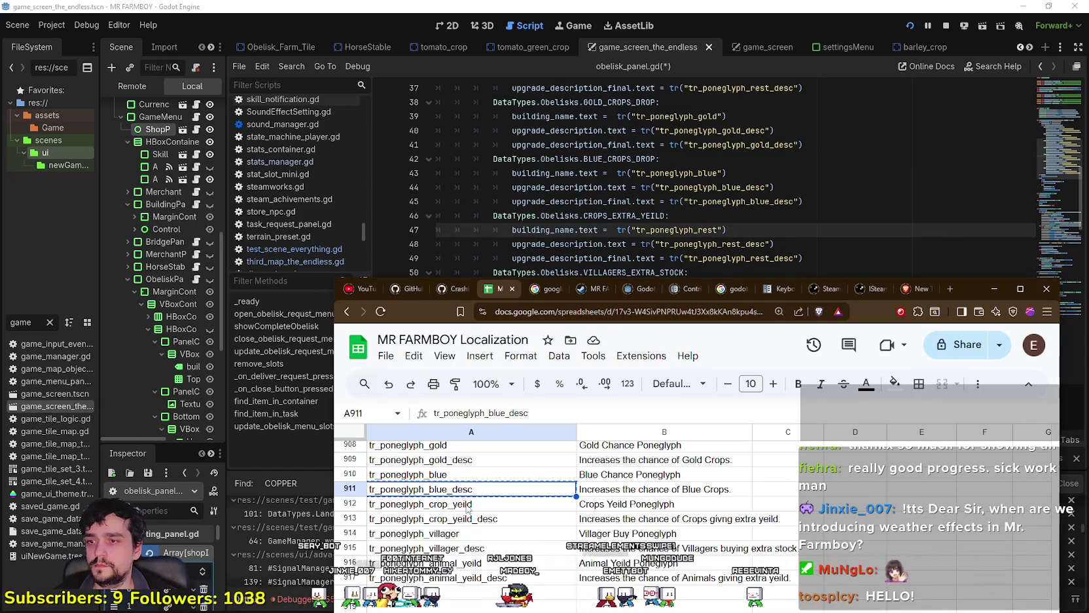
click(468, 505)
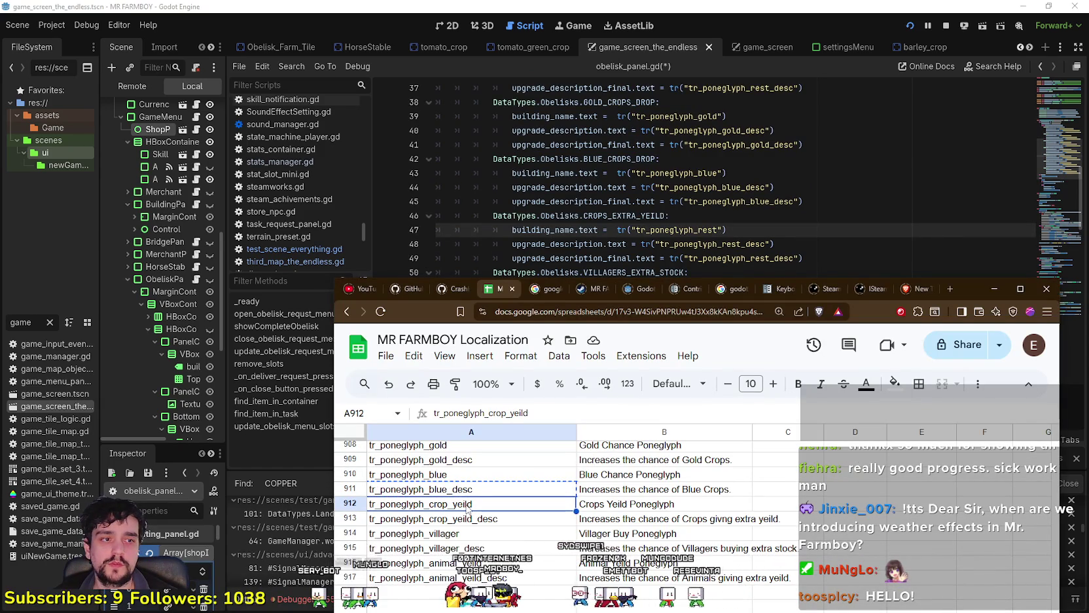
click(716, 242)
double_click(690, 229)
key(ctrl+v)
key(alt+Tab)
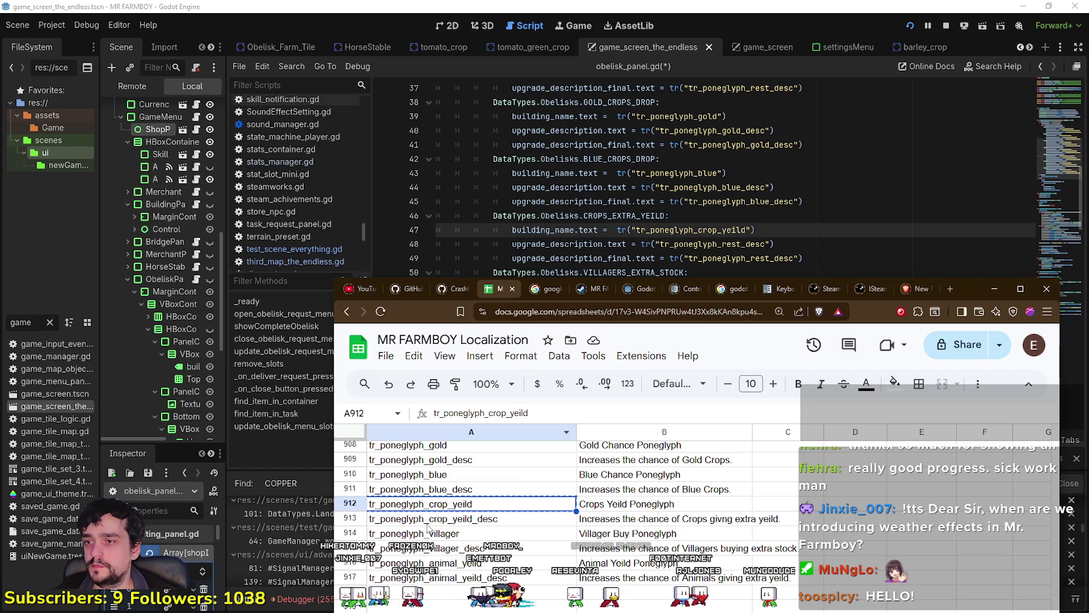
key(Down)
key(ctrl+c)
key(alt+Tab)
double_click(727, 244)
key(ctrl+v)
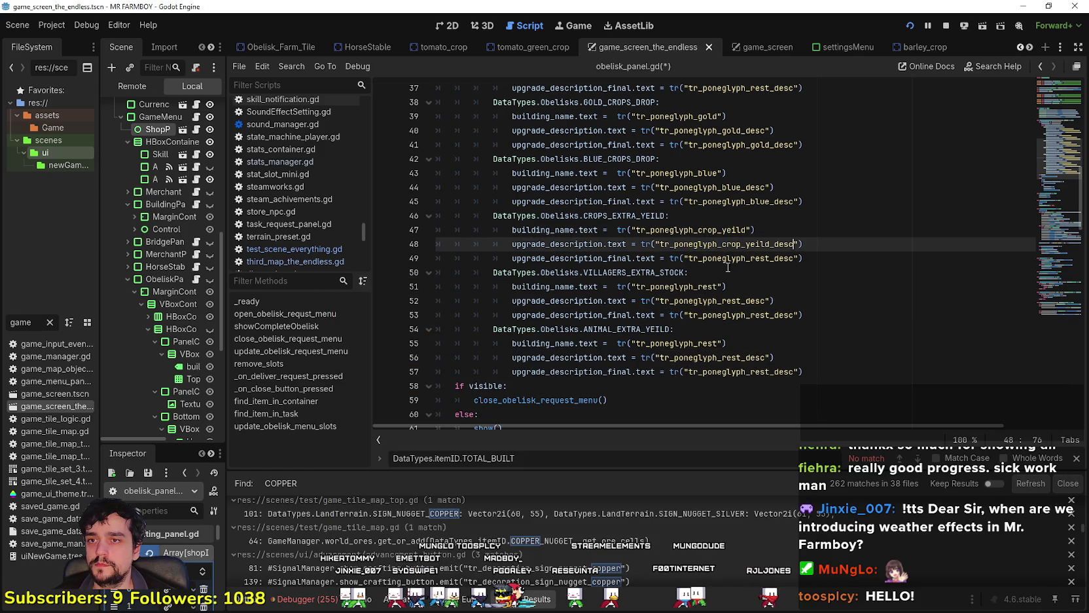
double_click(733, 258)
key(ctrl+v)
- Put the villager key on line 51 and the villager description key on lines 52–53
key(alt+Tab)
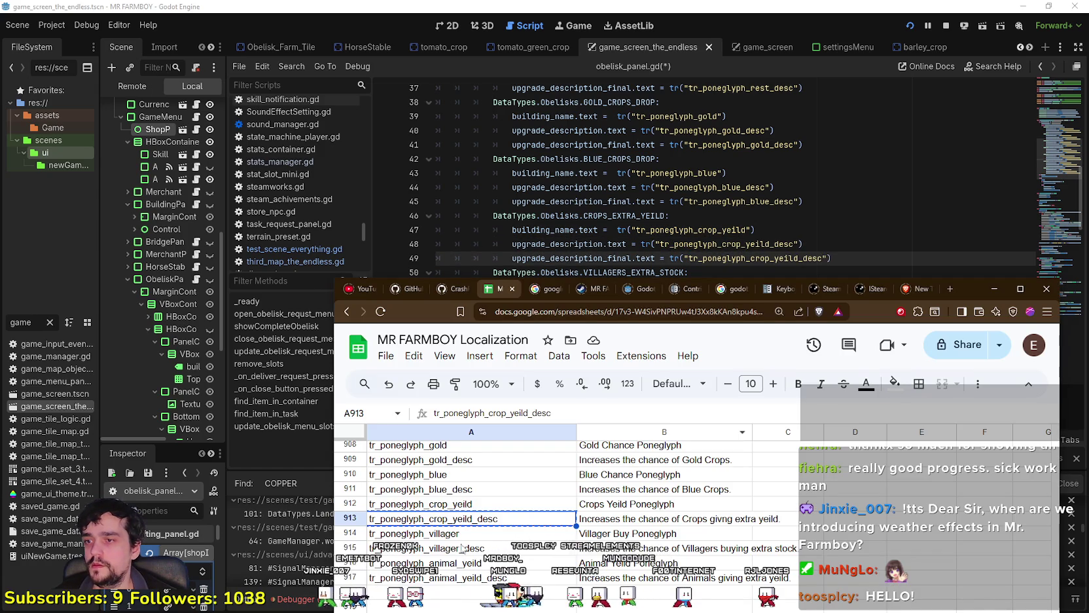
key(Down)
key(alt+Tab)
scroll(763, 208, down, 1)
click(696, 243)
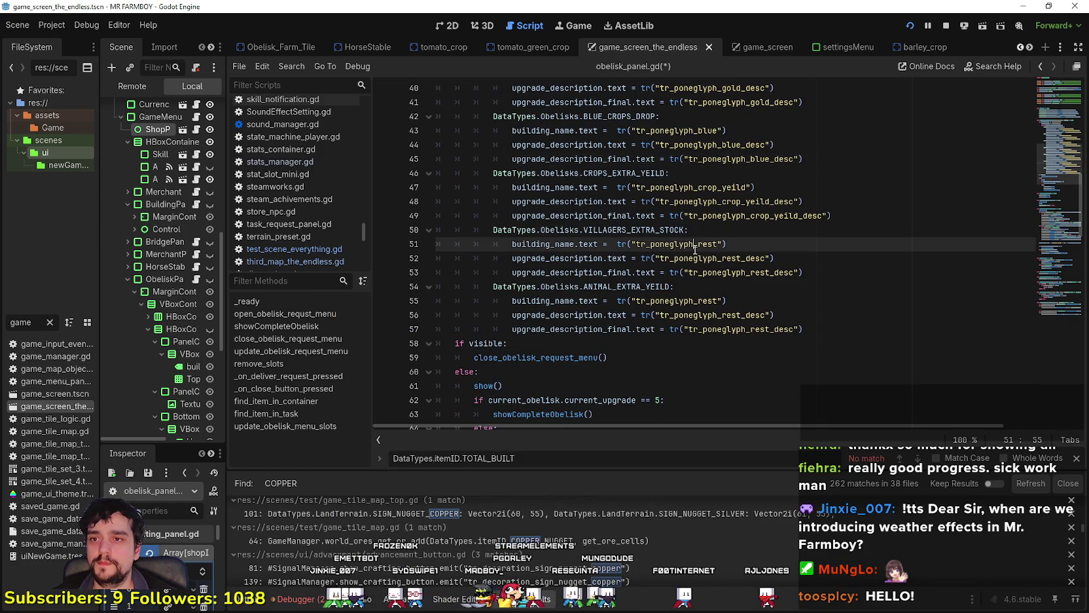
double_click(695, 243)
key(ctrl+v)
key(alt+Tab)
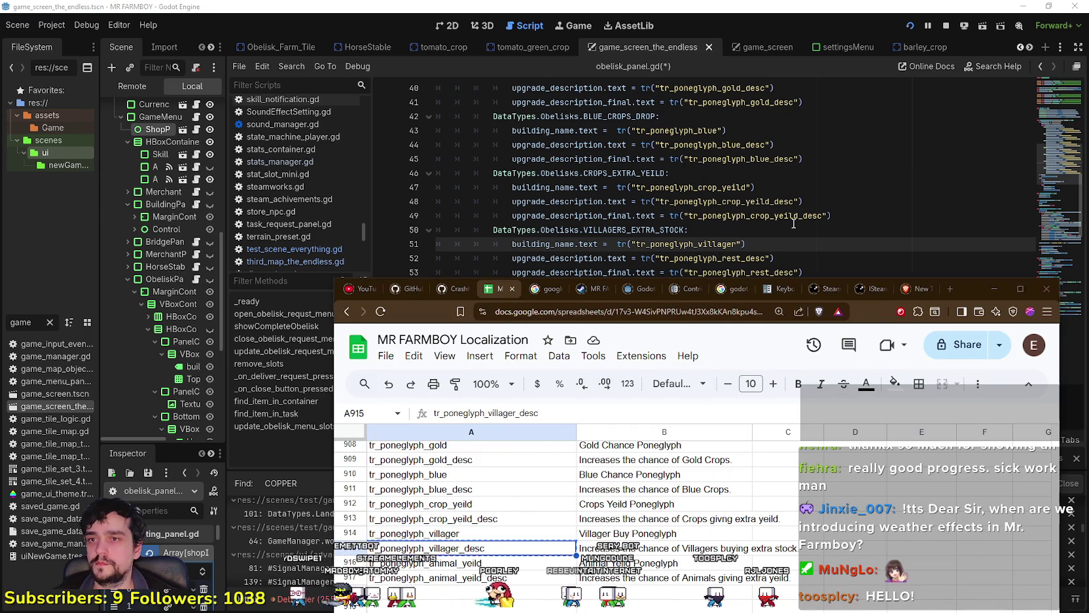
key(alt+Tab)
double_click(739, 258)
key(ctrl+v)
double_click(740, 272)
key(ctrl+v)
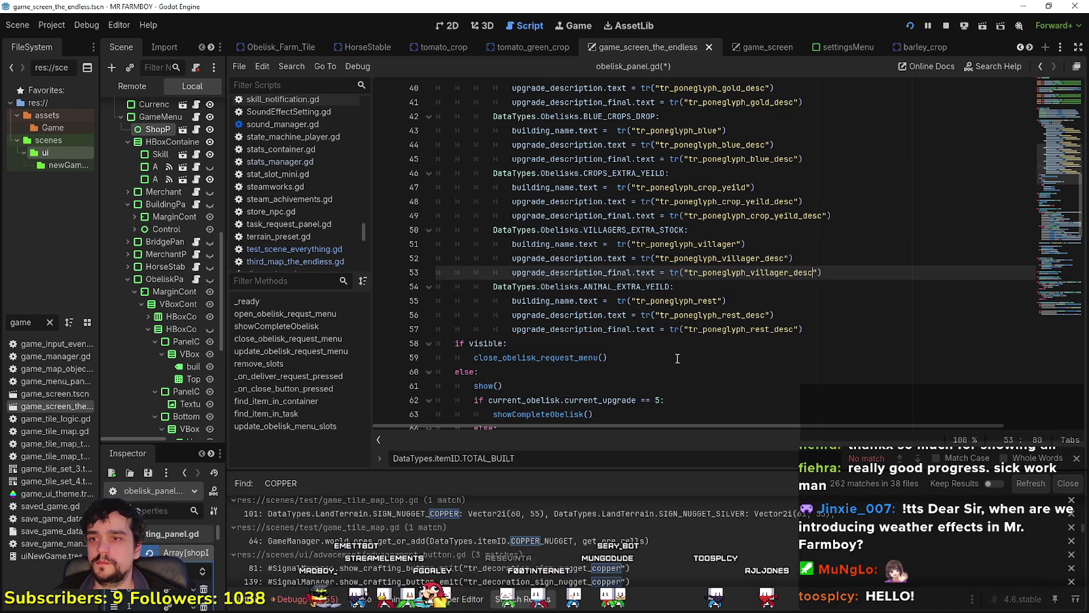
- Replace the old rest keys on lines 55–57 with the animal yield keys
key(alt+Tab)
key(ctrl+c)
key(alt+Tab)
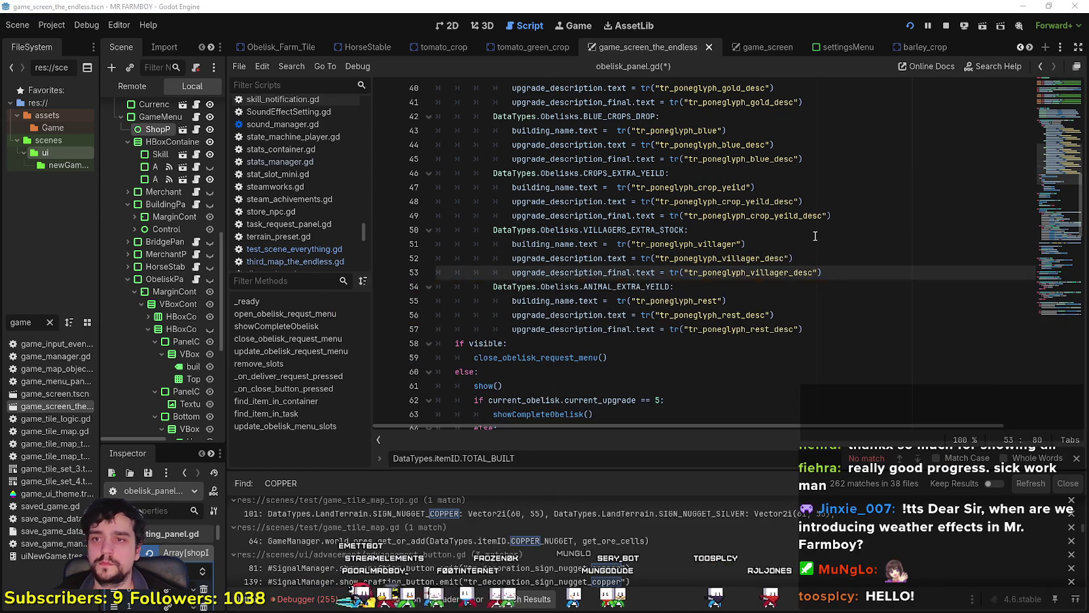
double_click(681, 300)
key(ctrl+v)
double_click(704, 315)
key(ctrl+v)
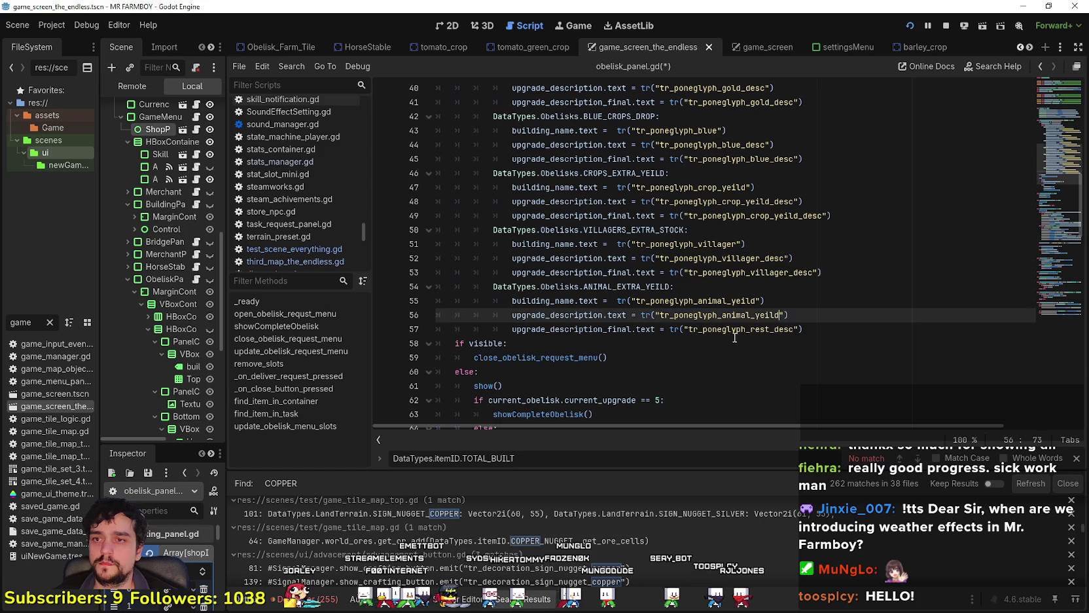
double_click(733, 330)
key(ctrl+v)
click(750, 358)
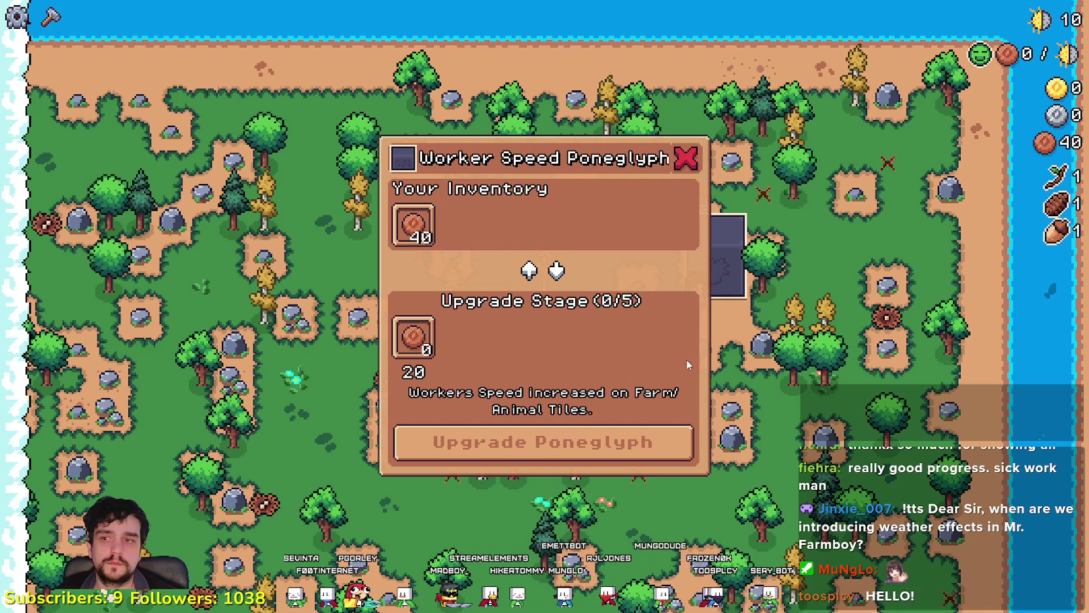
- Close the Worker Speed Poneglyph panel, quit the running game and return to the sheet
click(685, 158)
key(Escape)
click(573, 445)
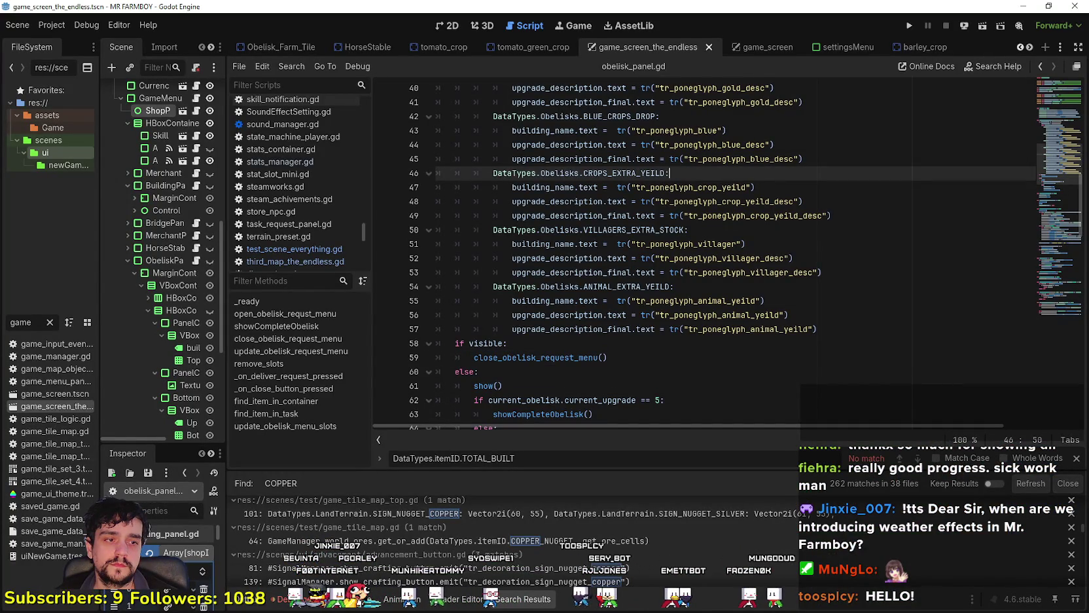
key(alt+Tab)
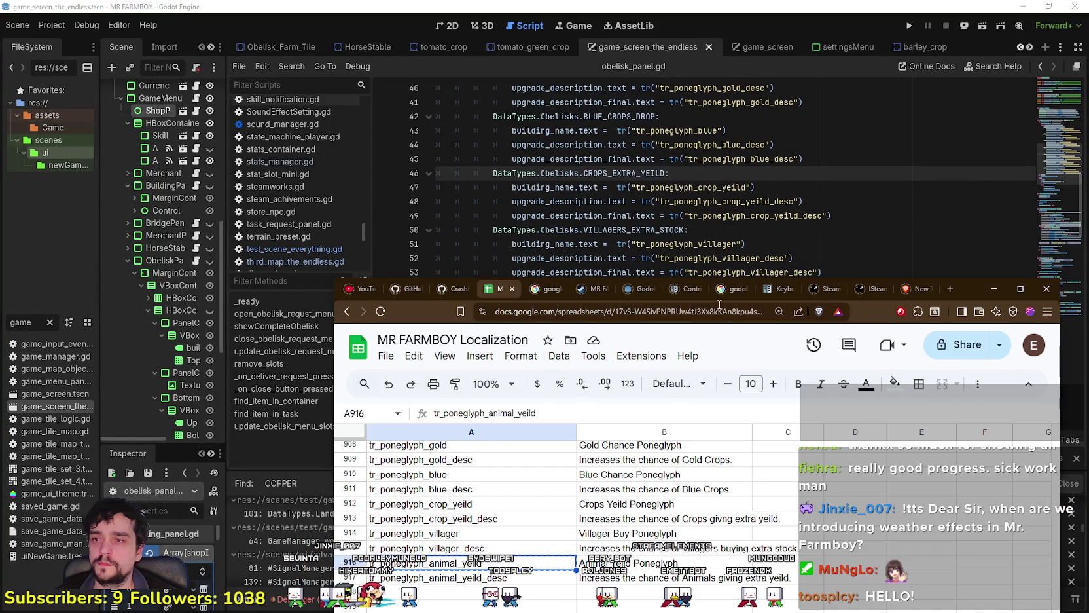
- Download the localization sheet as Comma Separated Values
click(390, 359)
mouse_move(484, 528)
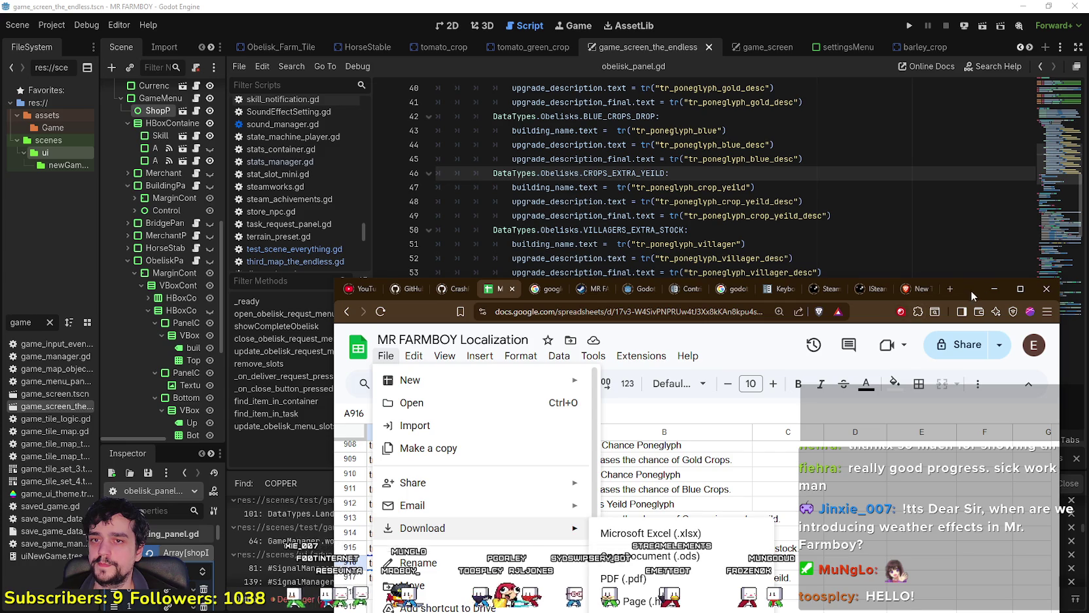
drag(970, 290, 955, 31)
click(678, 370)
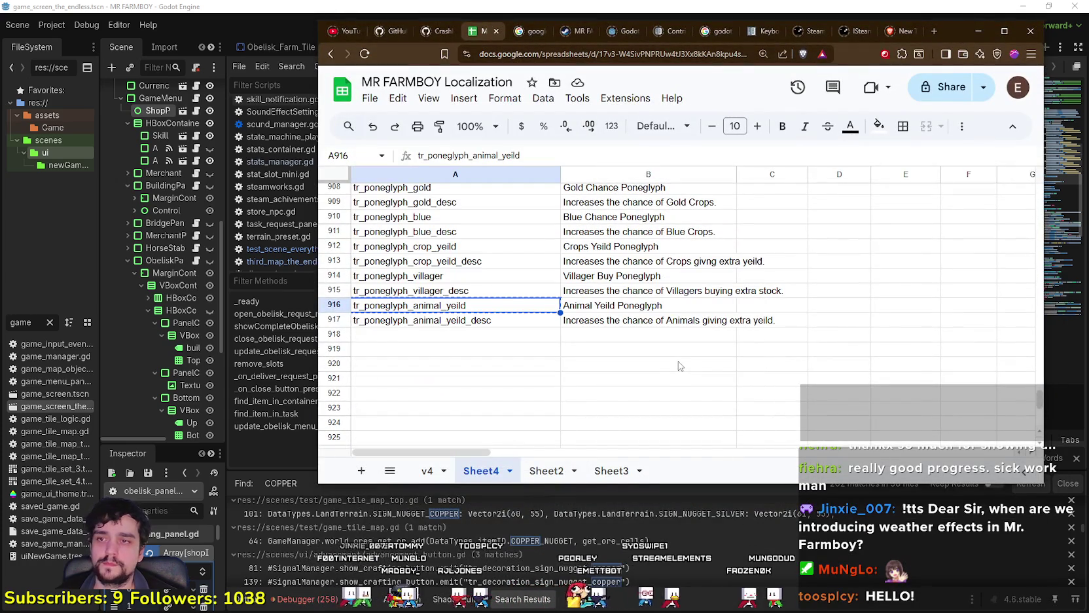
- Save the CSV over translations.csv in data/translations, confirm replacing it, and return to Godot
click(495, 100)
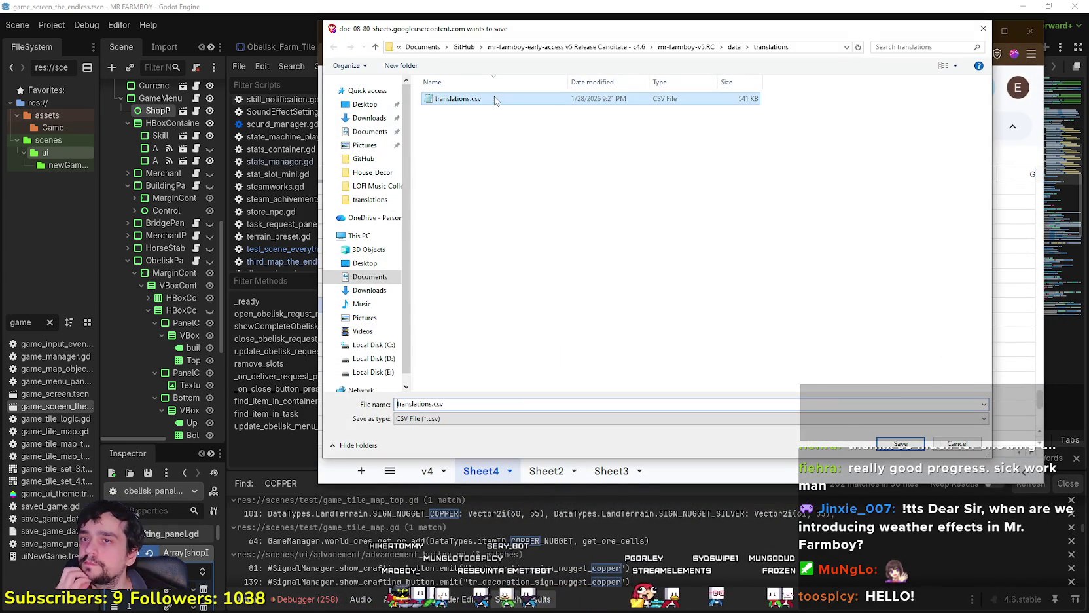
click(913, 445)
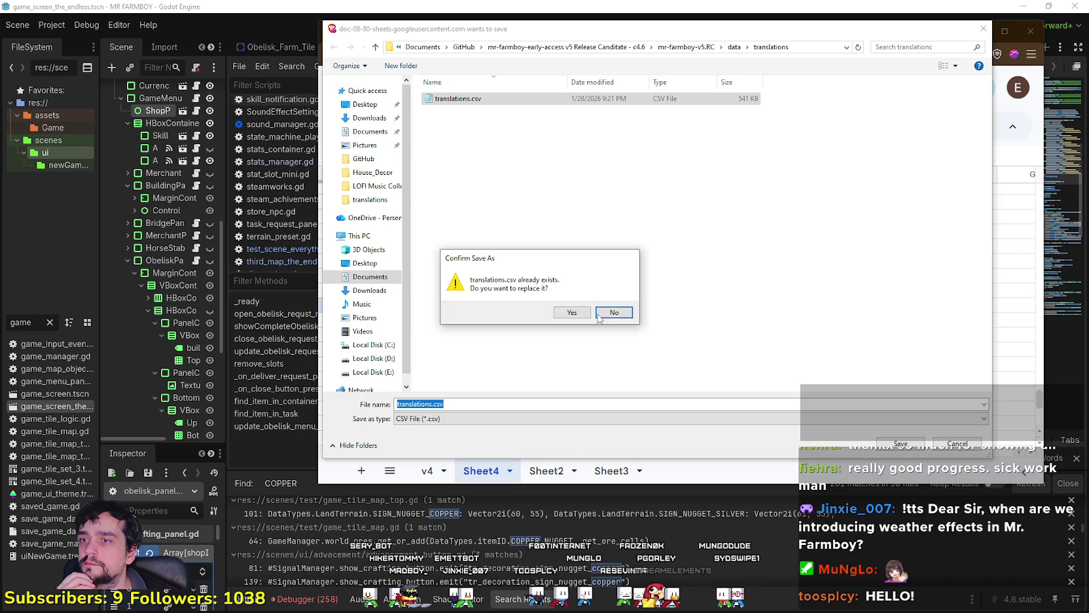
click(598, 314)
key(Return)
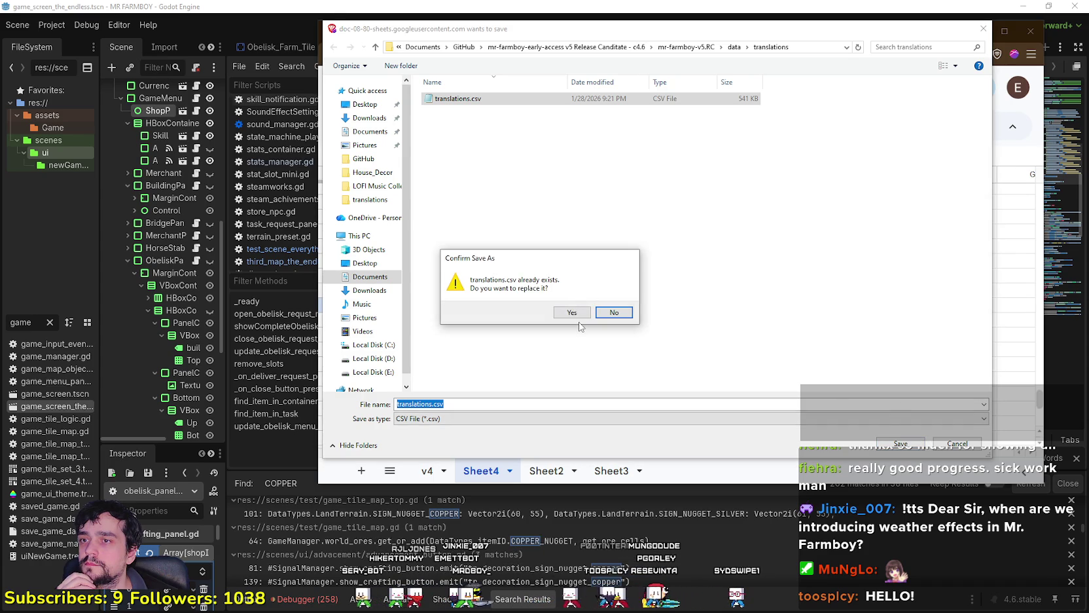
click(572, 313)
click(648, 363)
shift+click(648, 378)
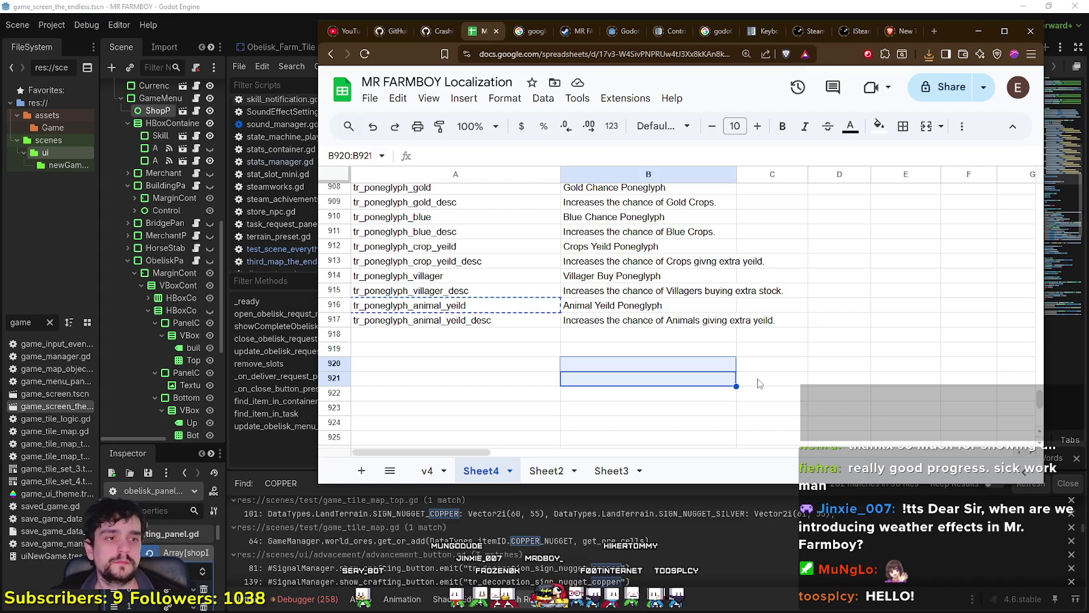
key(alt+Tab)
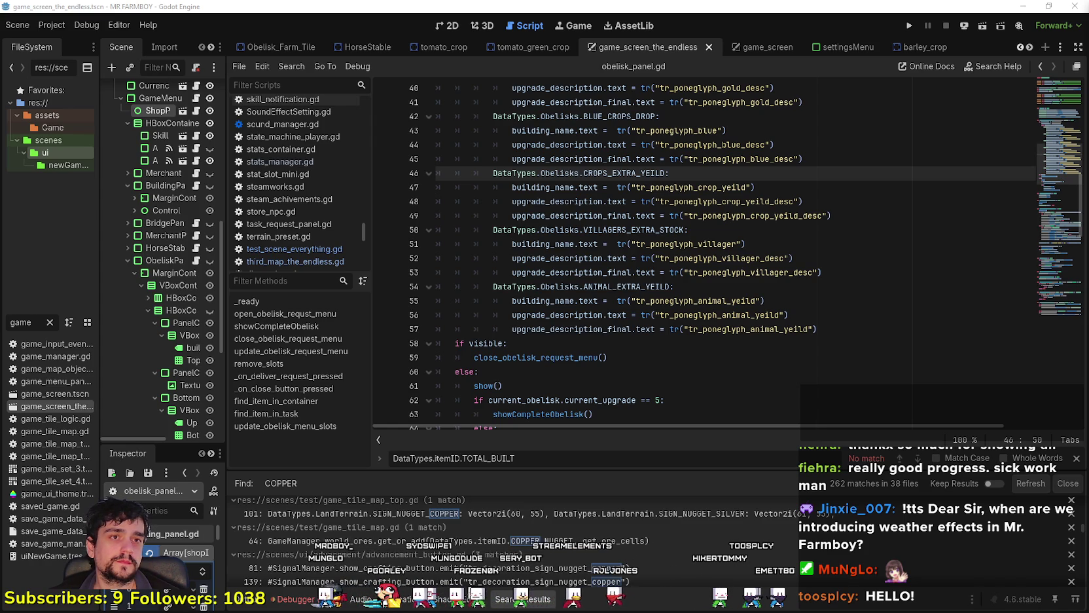
click(593, 414)
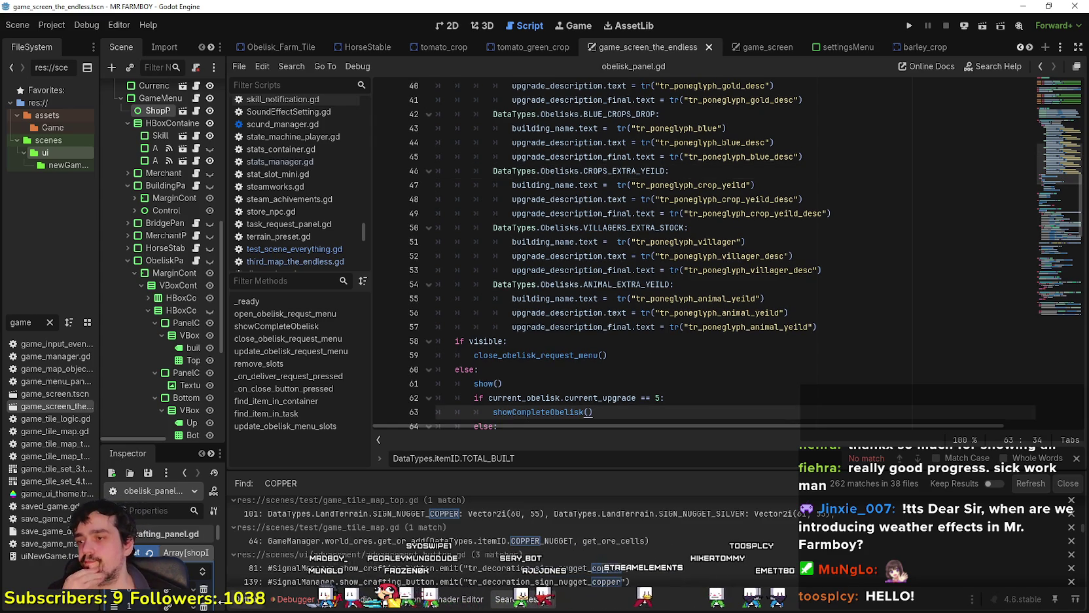
- Close the search bar, run the project and load Save 4
click(1076, 458)
click(908, 26)
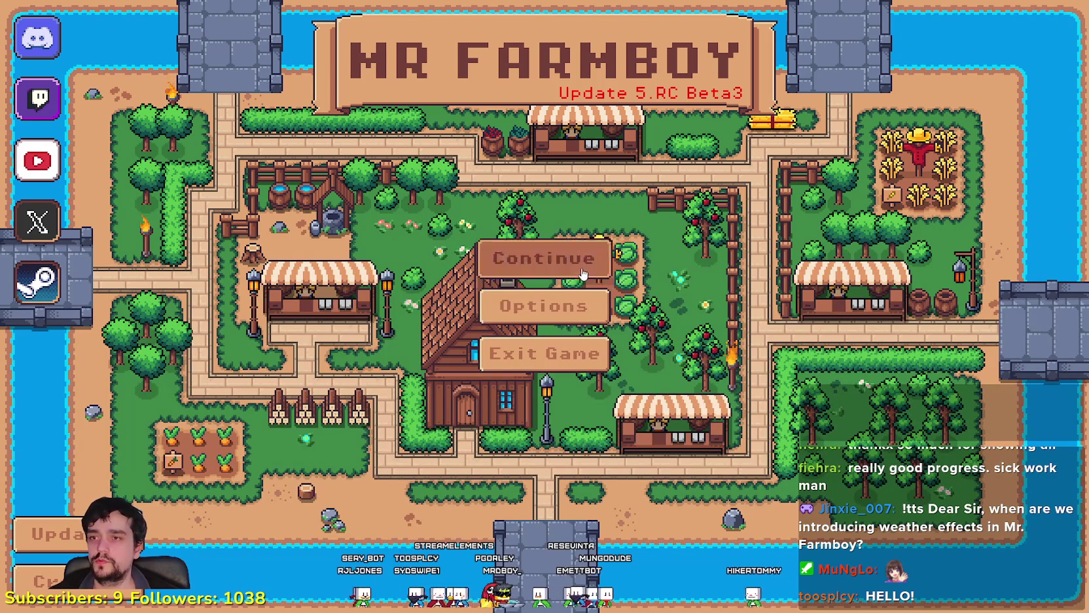
click(543, 258)
click(579, 338)
click(486, 346)
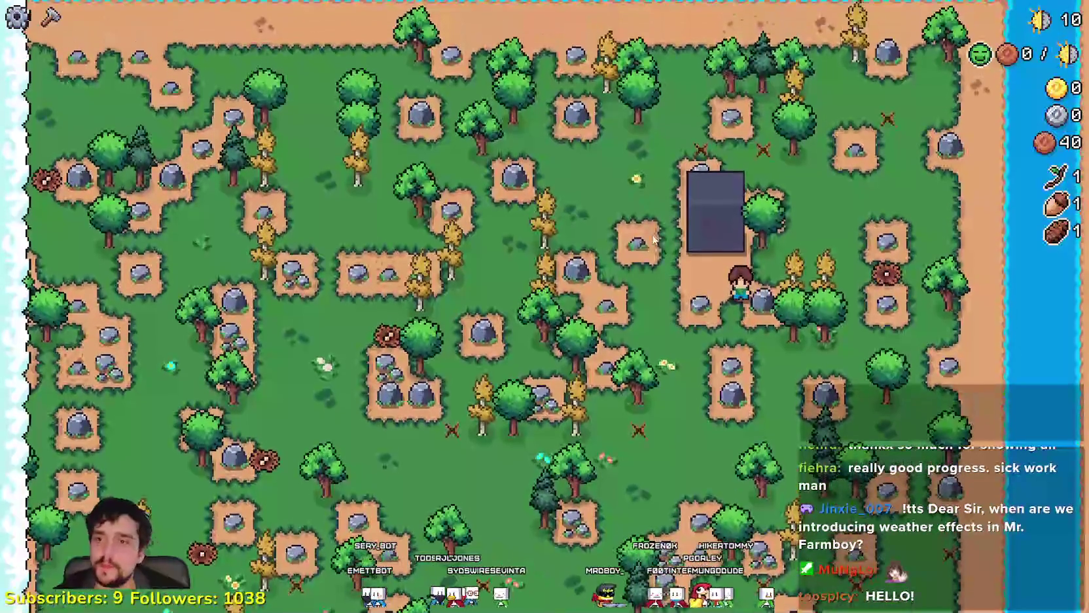
- Open the Worker Speed Poneglyph panel to check its text, then return to the WORKERS_REST case in the editor
click(715, 216)
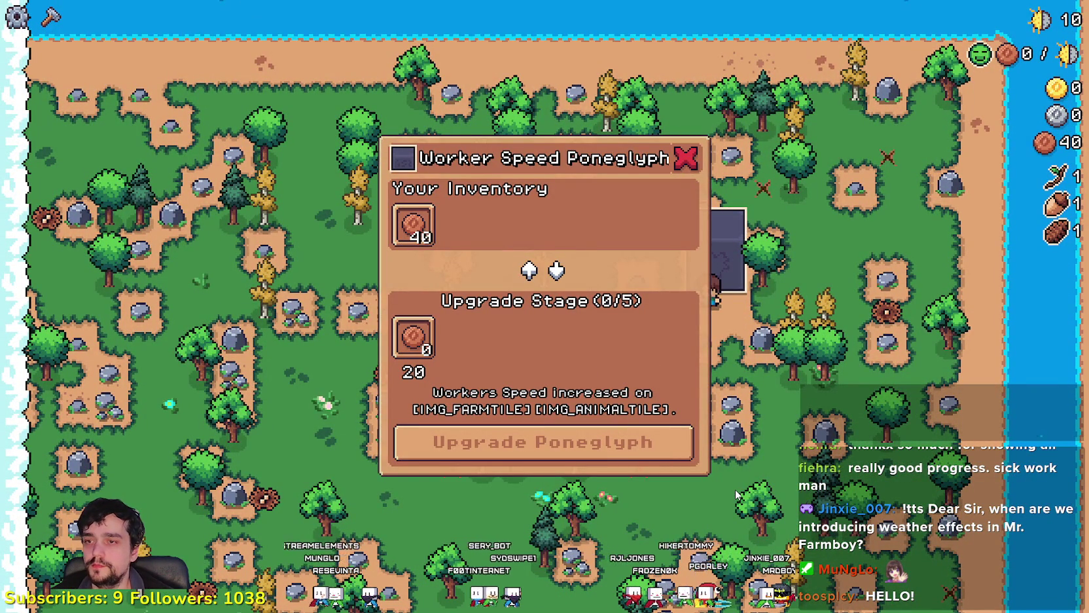
key(alt+Tab)
scroll(775, 275, up, 4)
scroll(766, 262, down, 2)
click(765, 258)
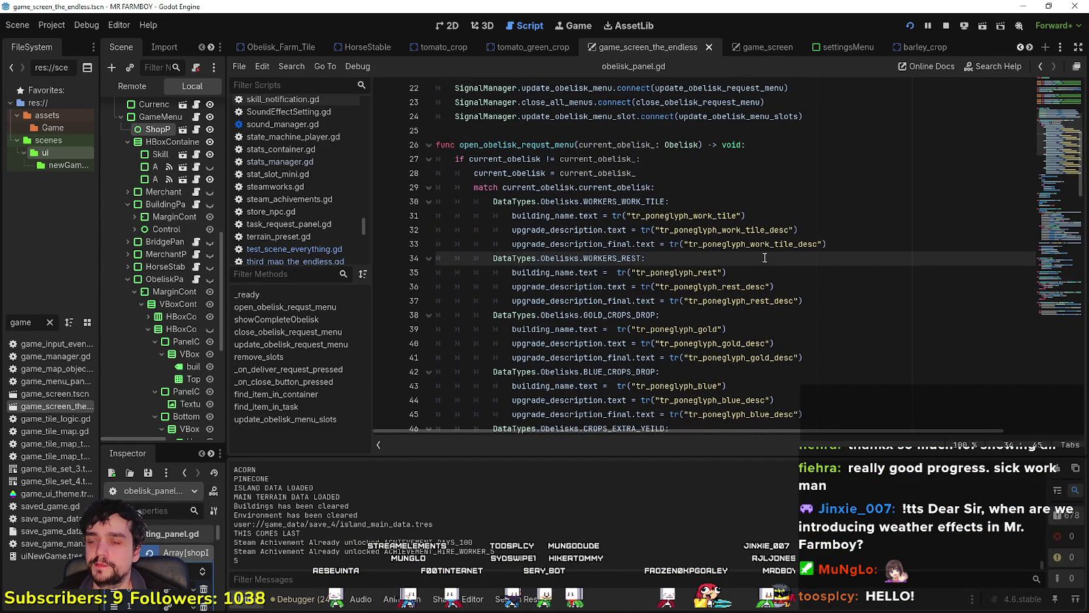
- Inspect the tr() name and description calls on lines 31 and 32
double_click(616, 216)
click(632, 232)
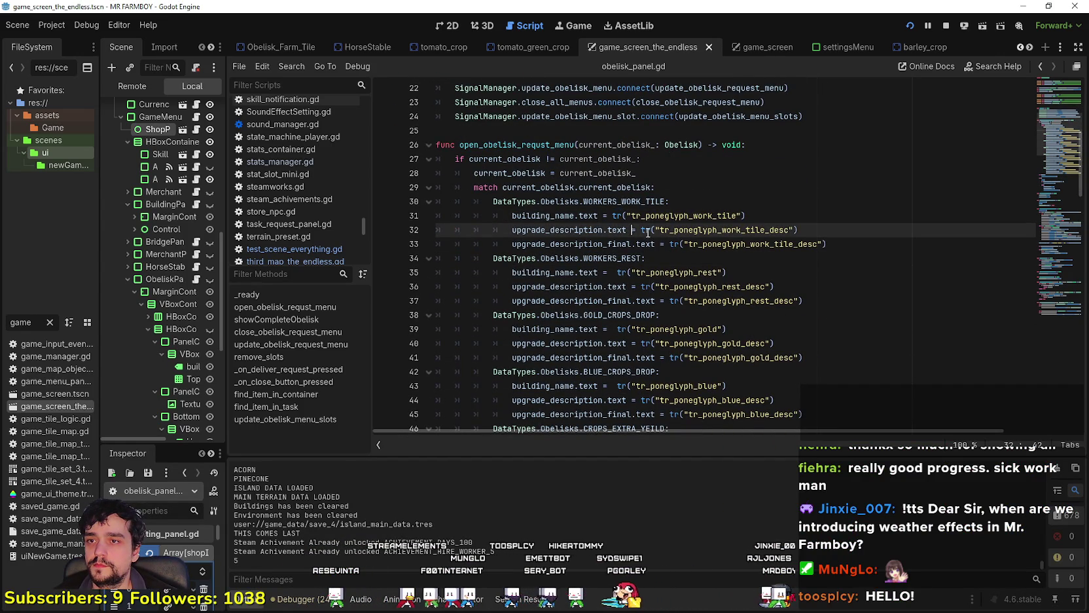
drag(641, 229, 797, 231)
scroll(812, 280, down, 6)
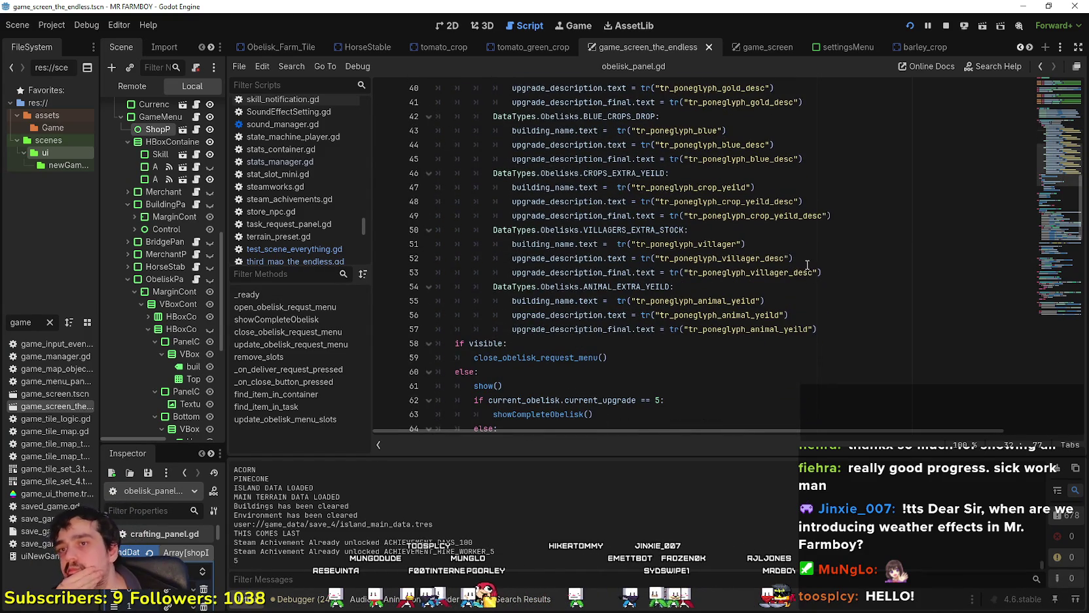
scroll(807, 265, up, 3)
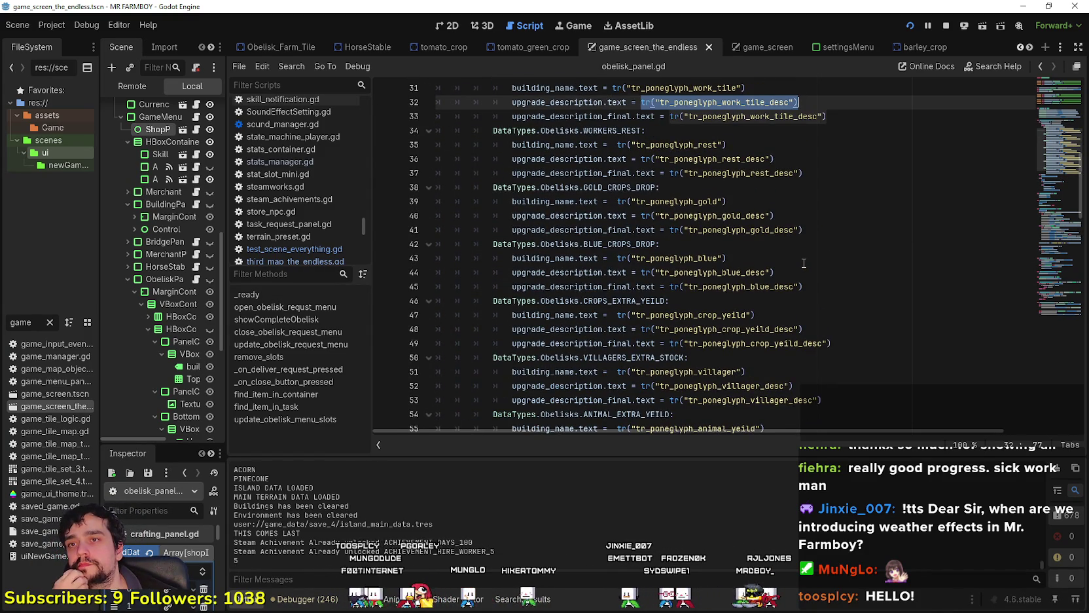
scroll(803, 263, up, 3)
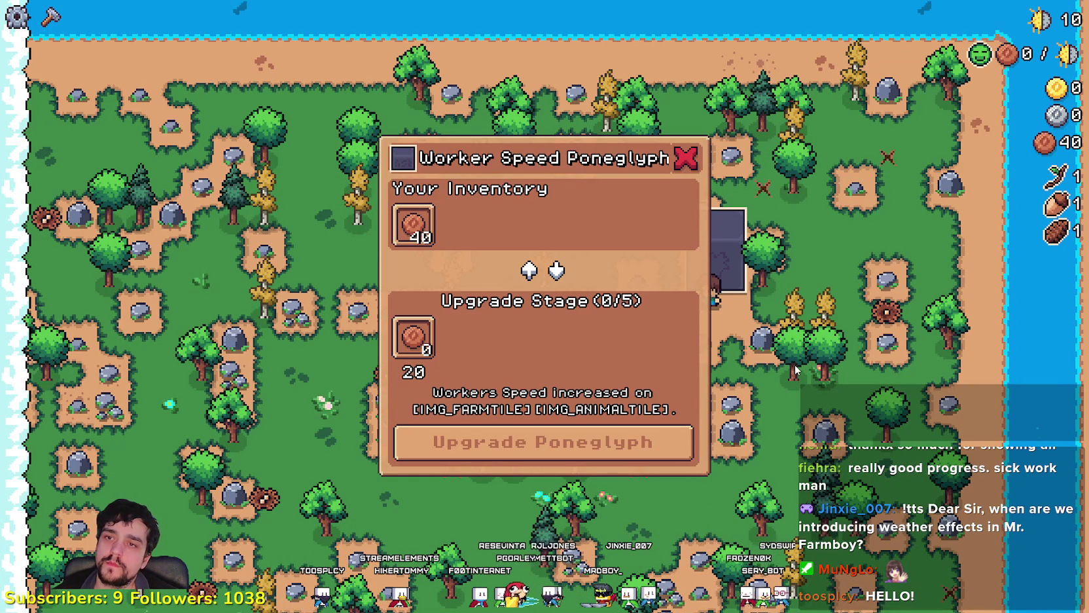
- Deselect the tr_poneglyph_work_tile_desc key and bring up the MR FARMBOY Localization spreadsheet
key(alt+Tab)
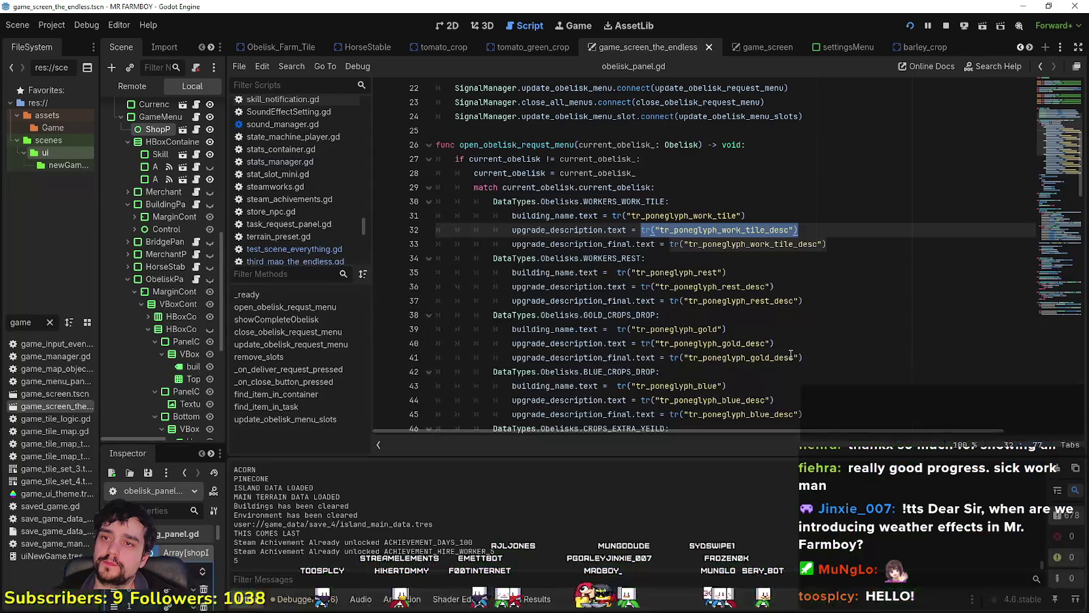
key(alt+Tab)
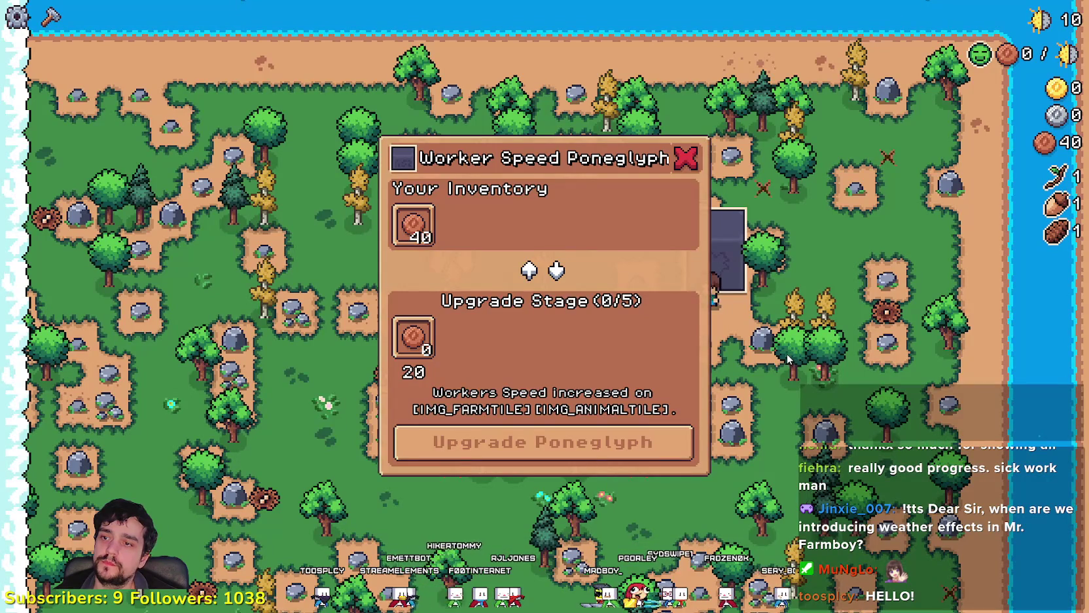
key(alt+Tab)
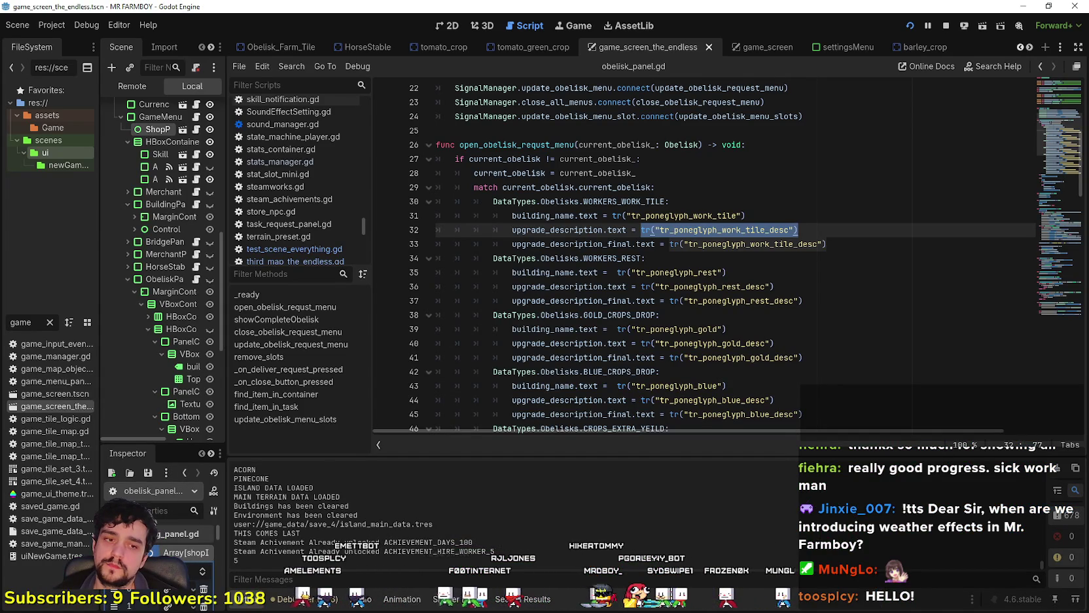
click(729, 300)
click(766, 217)
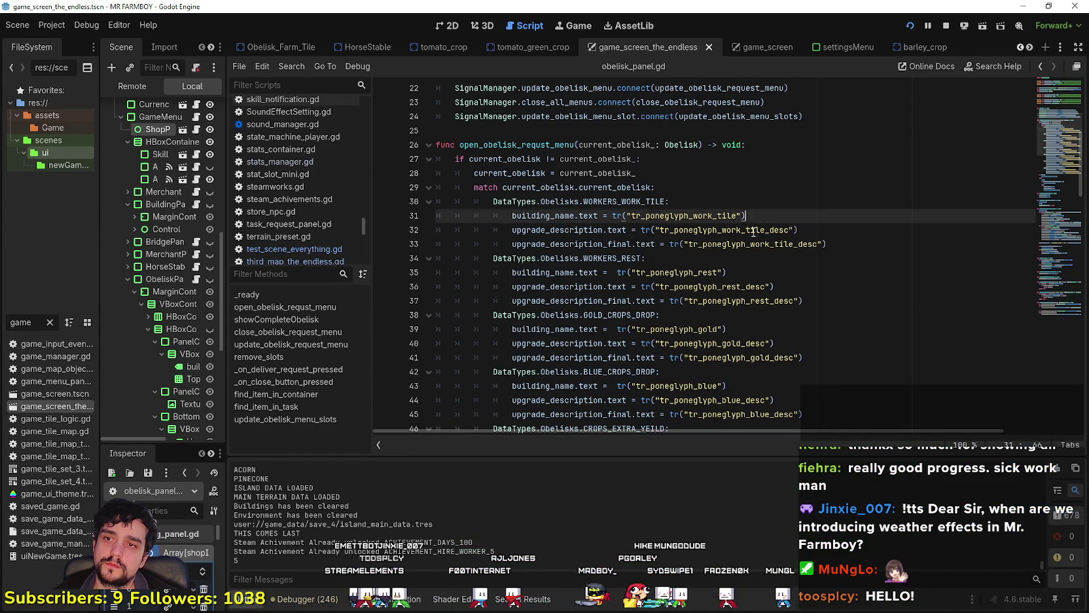
click(751, 230)
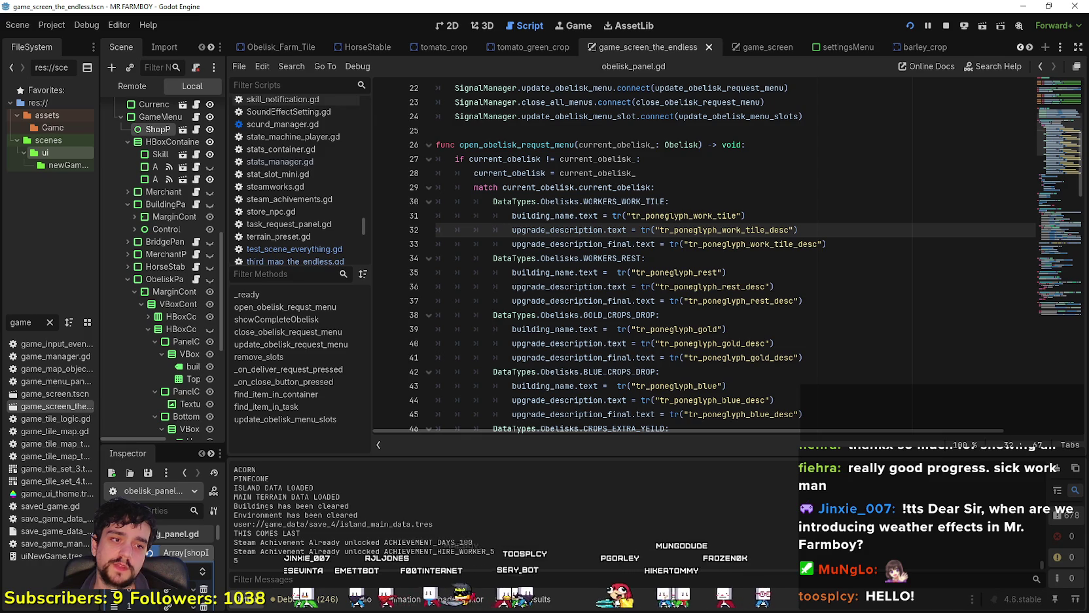
key(alt+Tab)
key(Up)
key(Up)
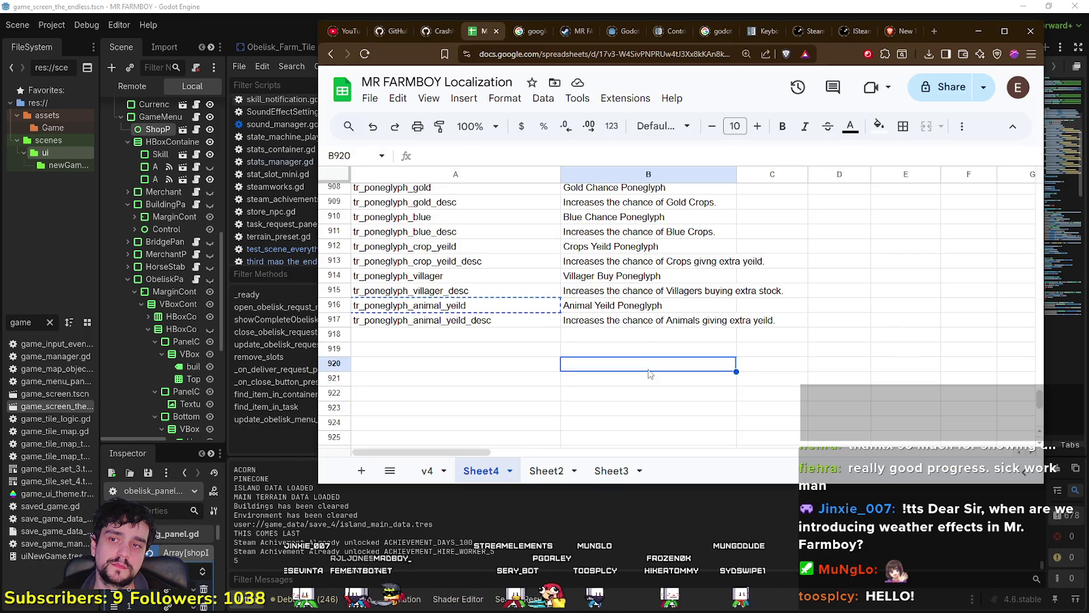
- Replace the image tags in B905 so it reads 'Workers Speed increased on Farm Tile and Animal Tile.'
scroll(646, 359, up, 3)
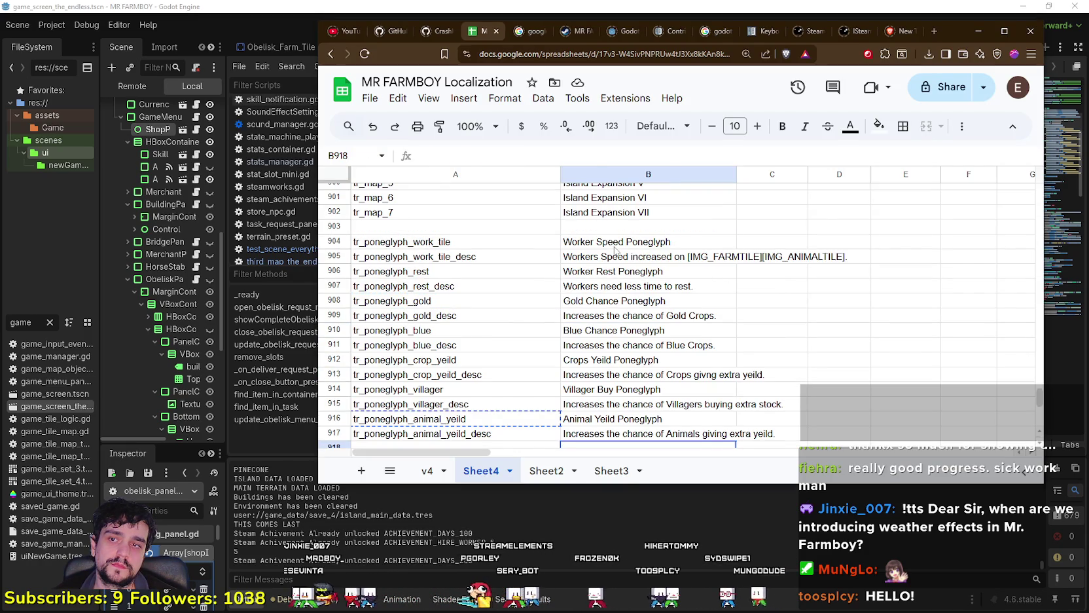
click(716, 257)
key(Return)
drag(684, 255, 864, 256)
text(A)
key(BackSpace)
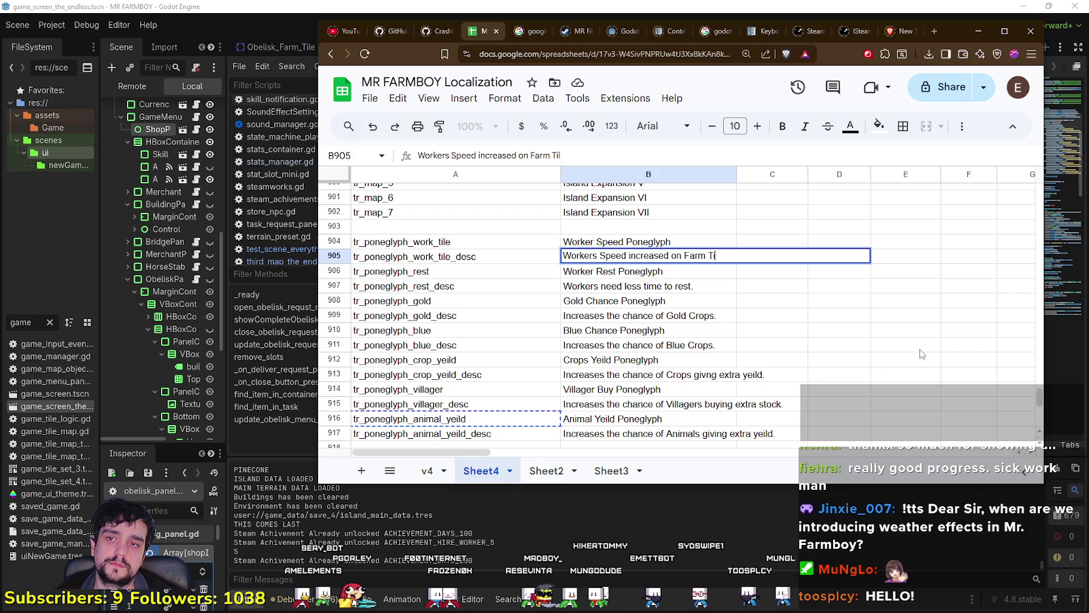
text(, )
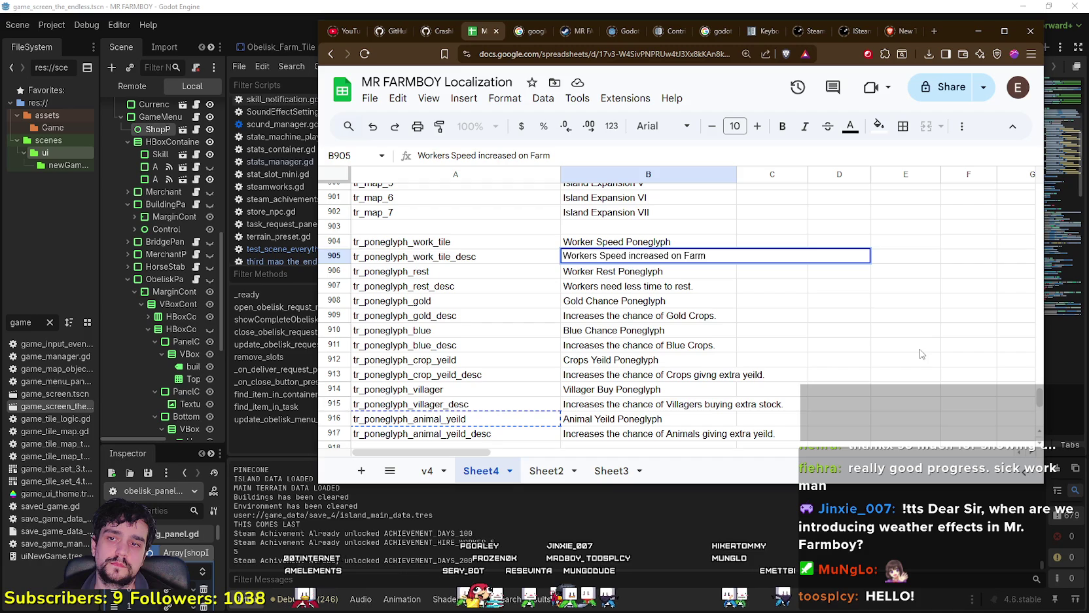
text(d AN)
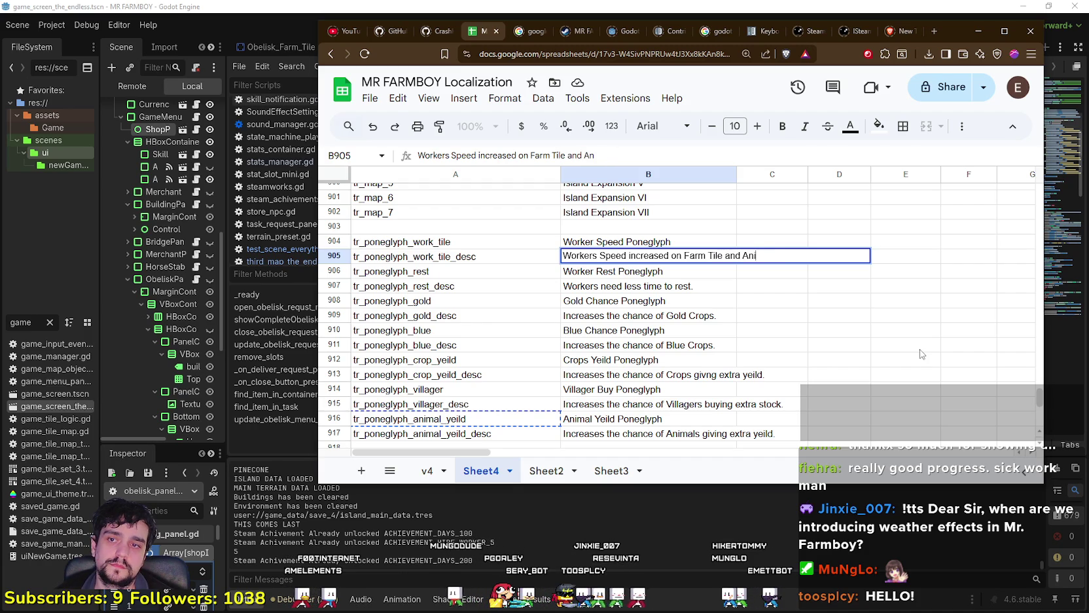
key(BackSpace)
text(Tile.)
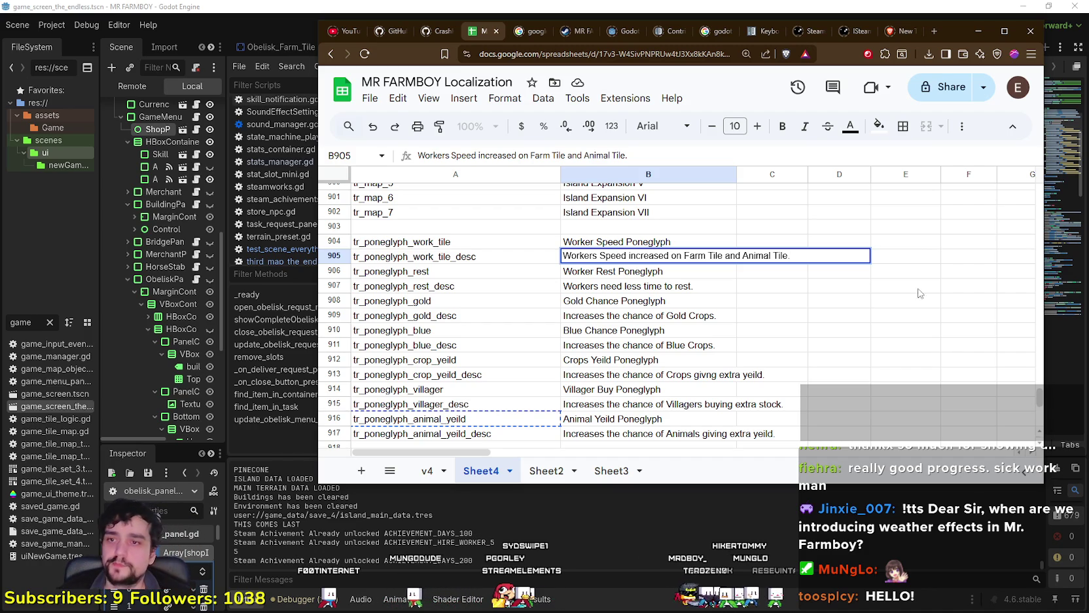
click(841, 316)
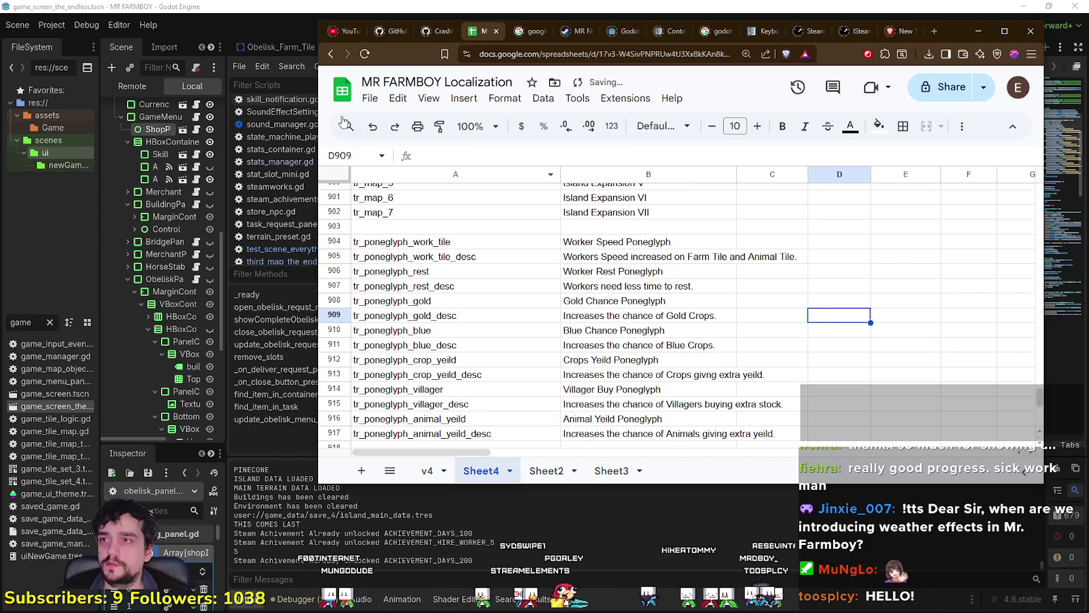
- Download the sheet as CSV, replacing translations.csv in the data/translations folder
click(370, 98)
mouse_move(452, 271)
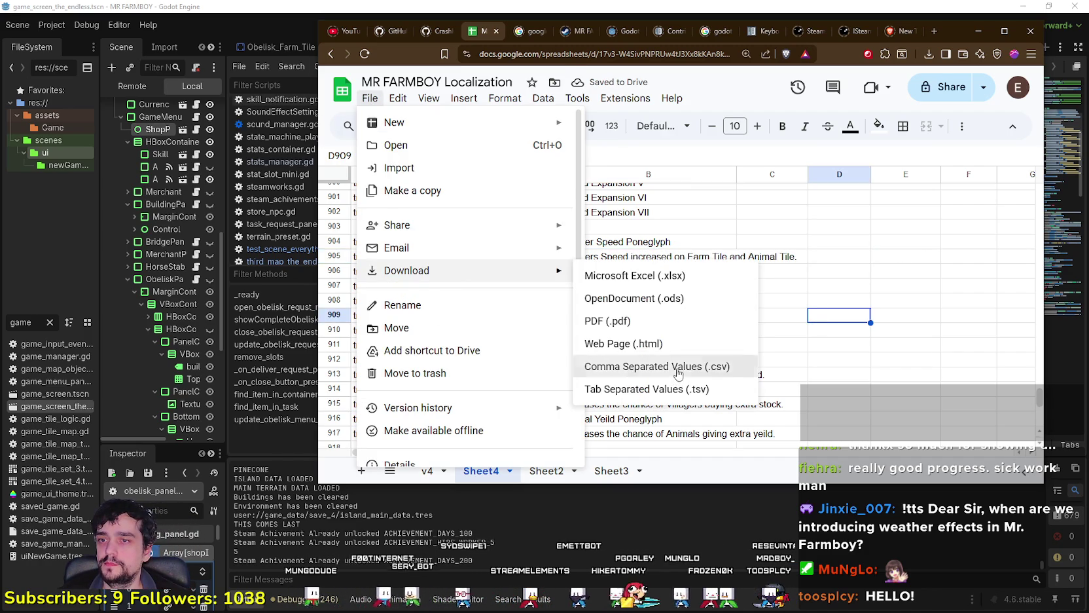
click(679, 371)
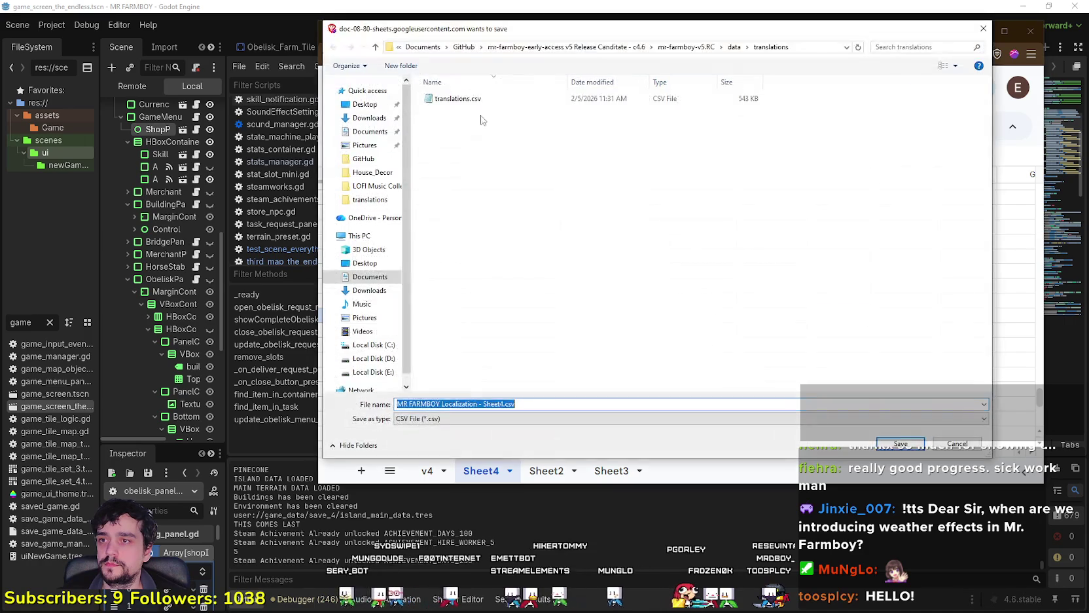
click(475, 99)
click(903, 450)
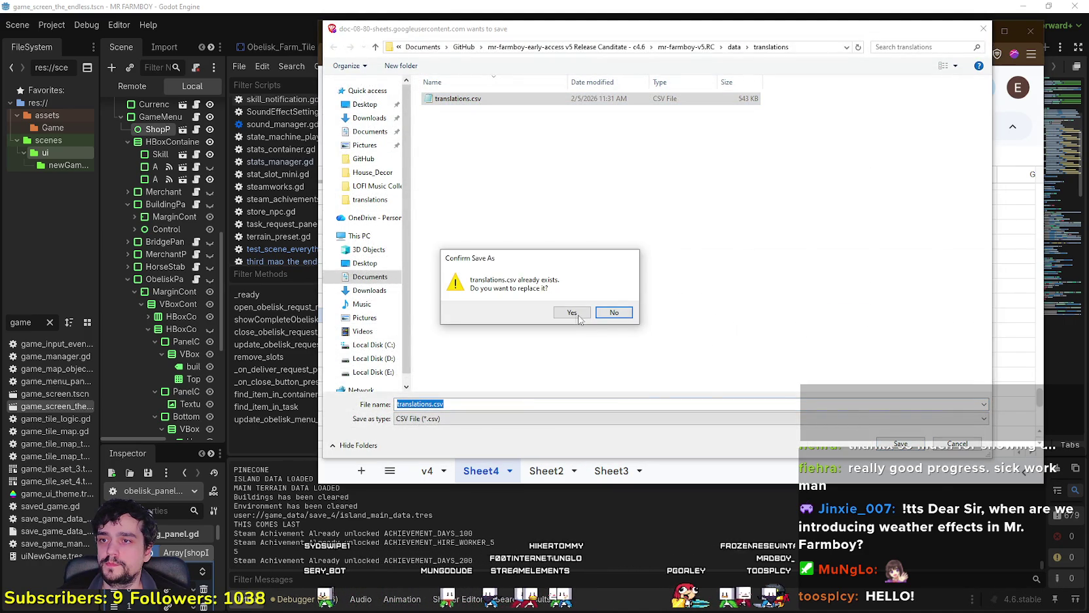
click(573, 314)
key(alt+Tab)
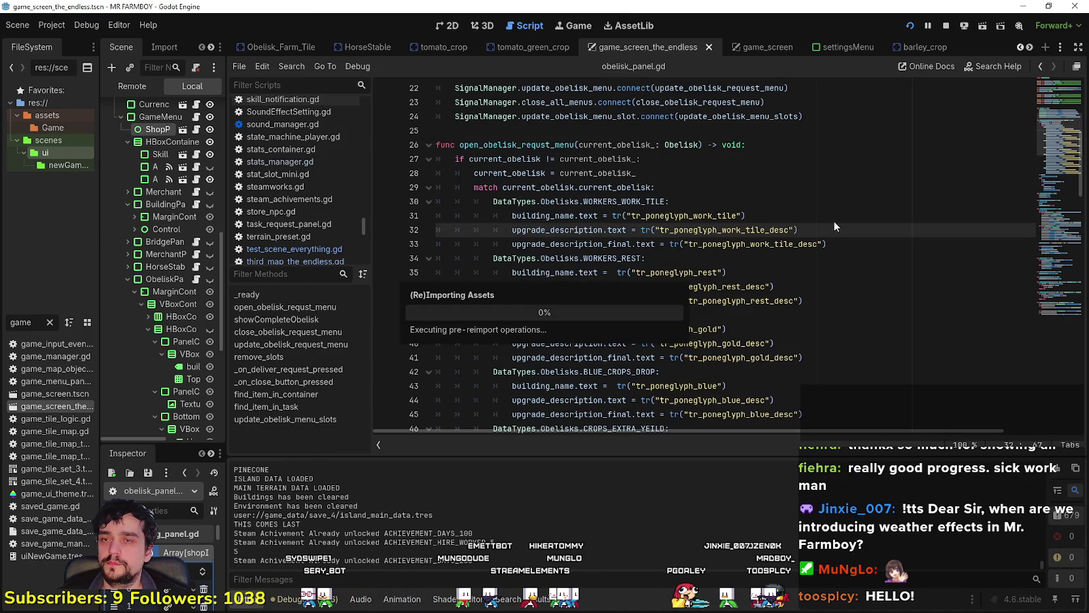
- Stop the game and make ObeliskPanel and HBoxContainer4 visible in the 2D view
click(944, 27)
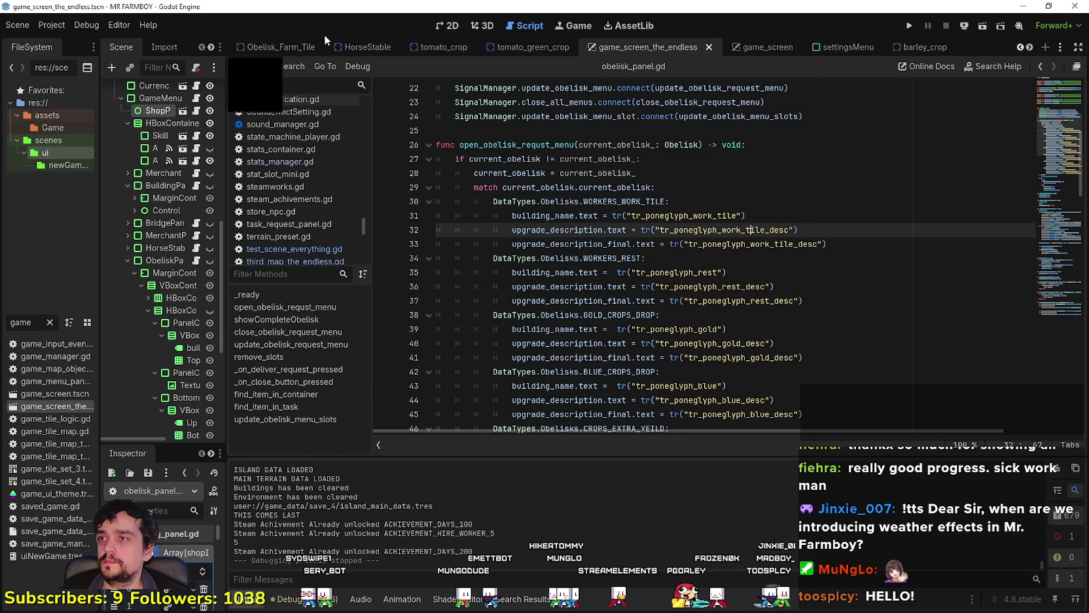
click(447, 25)
scroll(189, 368, down, 5)
drag(227, 342, 398, 340)
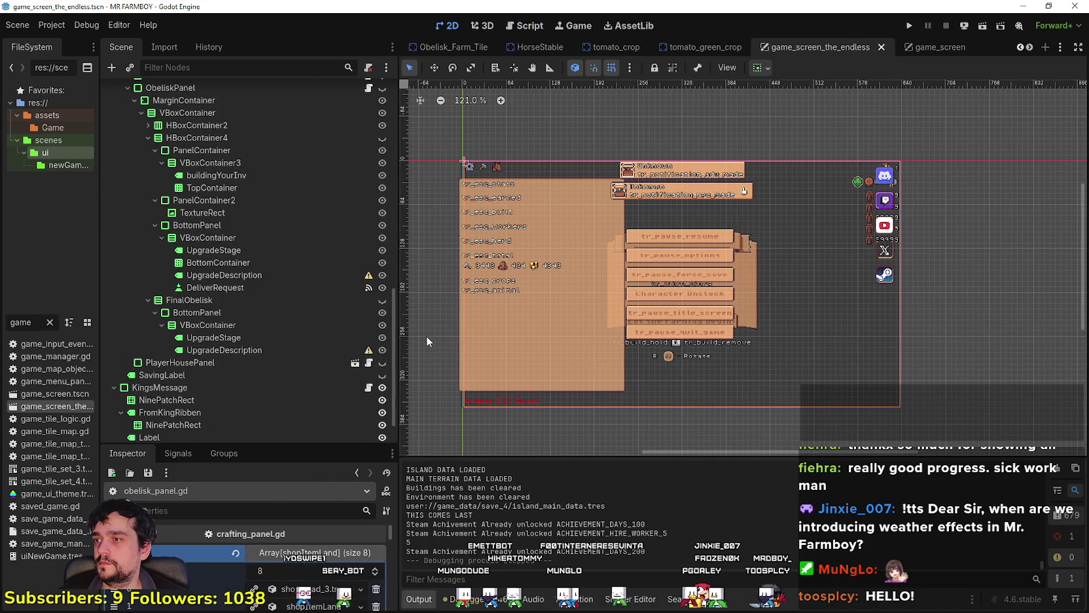
scroll(313, 323, up, 5)
click(383, 265)
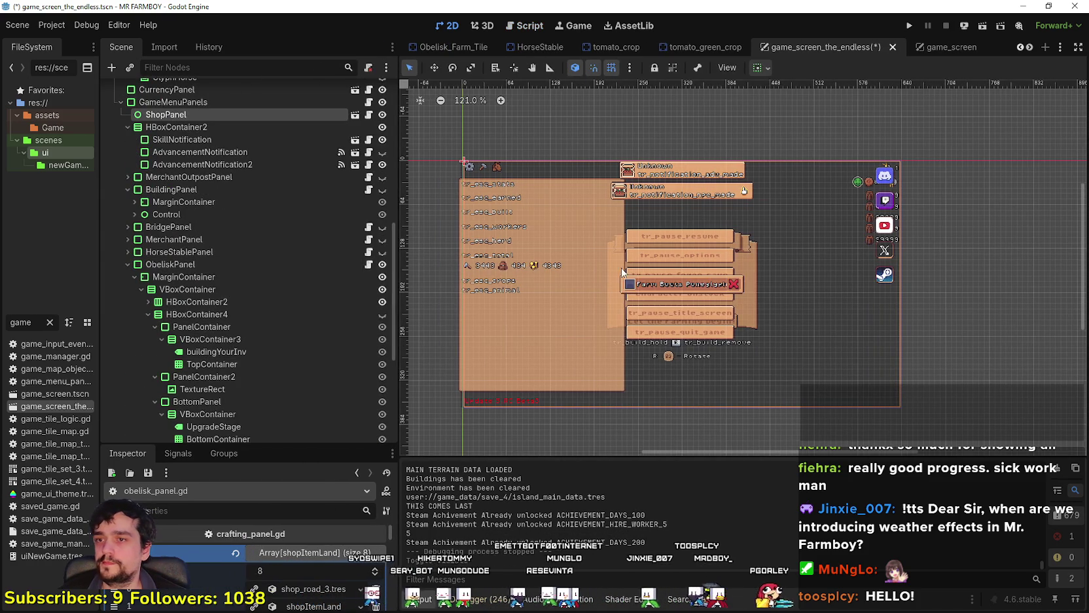
scroll(660, 288, up, 2)
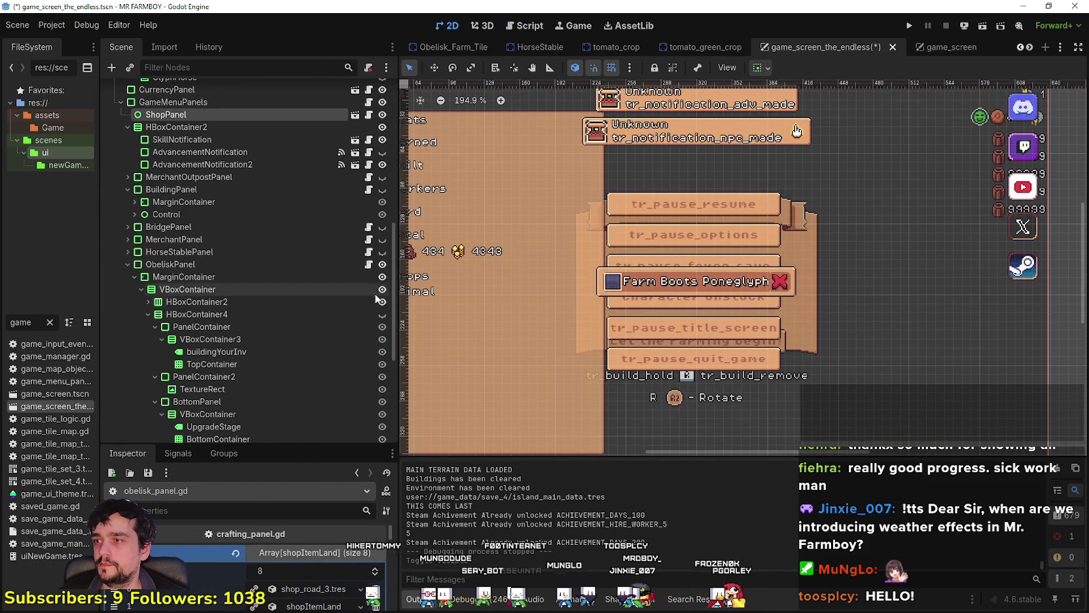
scroll(382, 323, down, 3)
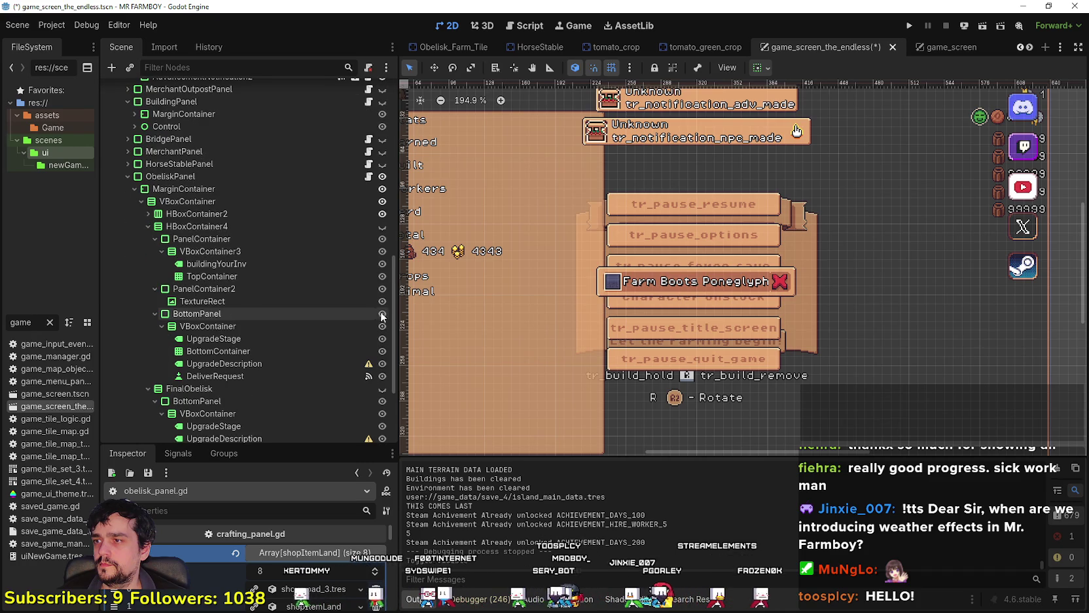
click(382, 227)
scroll(723, 438, up, 3)
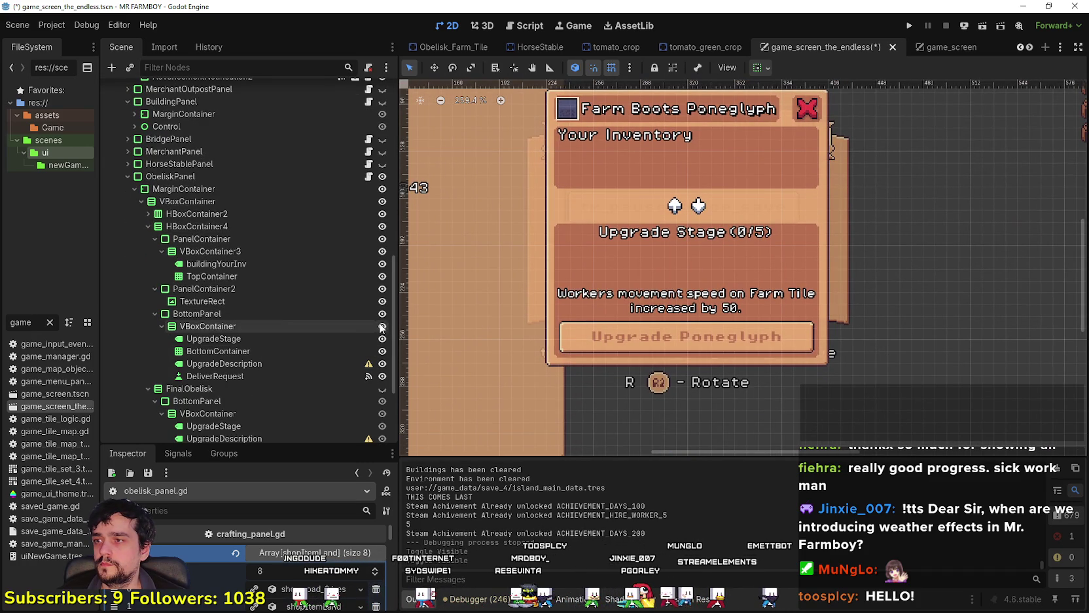
- Duplicate the UpgradeDescription label with Ctrl+D
click(253, 363)
scroll(672, 300, up, 1)
click(248, 352)
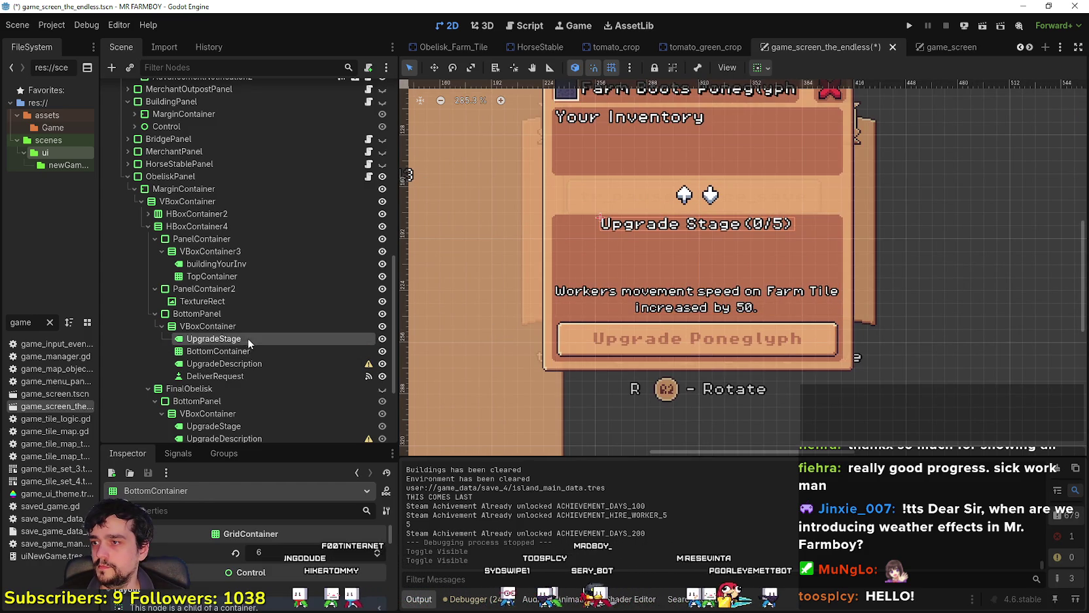
click(248, 339)
click(242, 361)
click(236, 374)
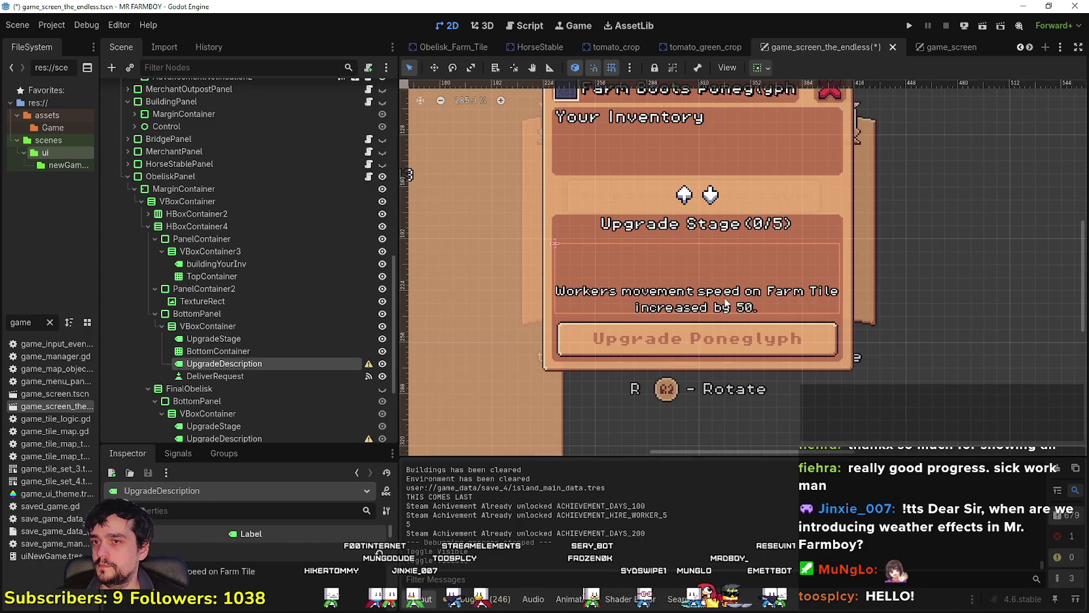
scroll(722, 298, up, 1)
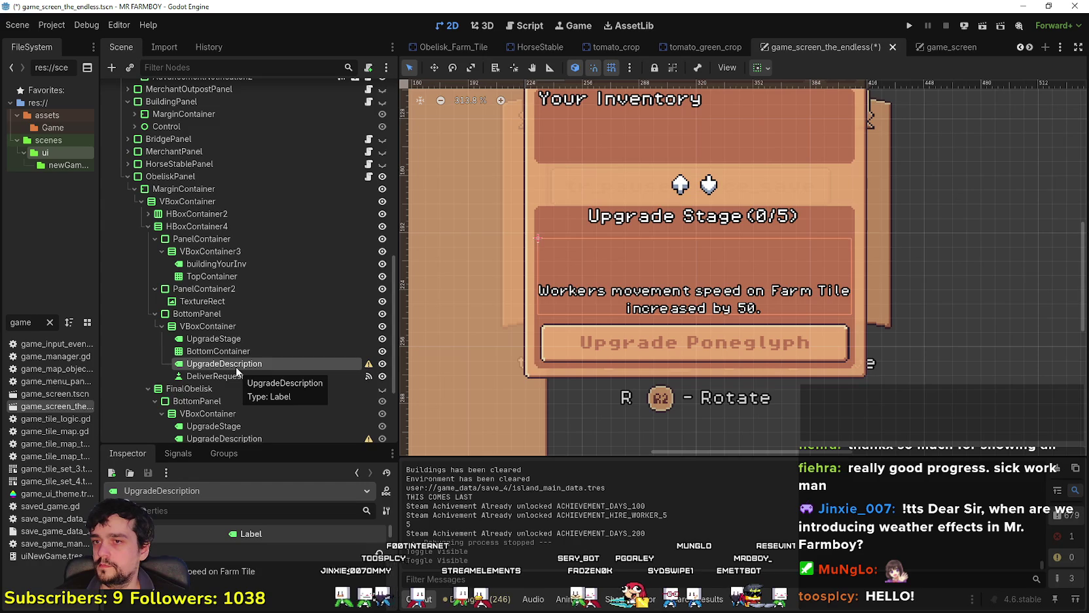
key(ctrl+d)
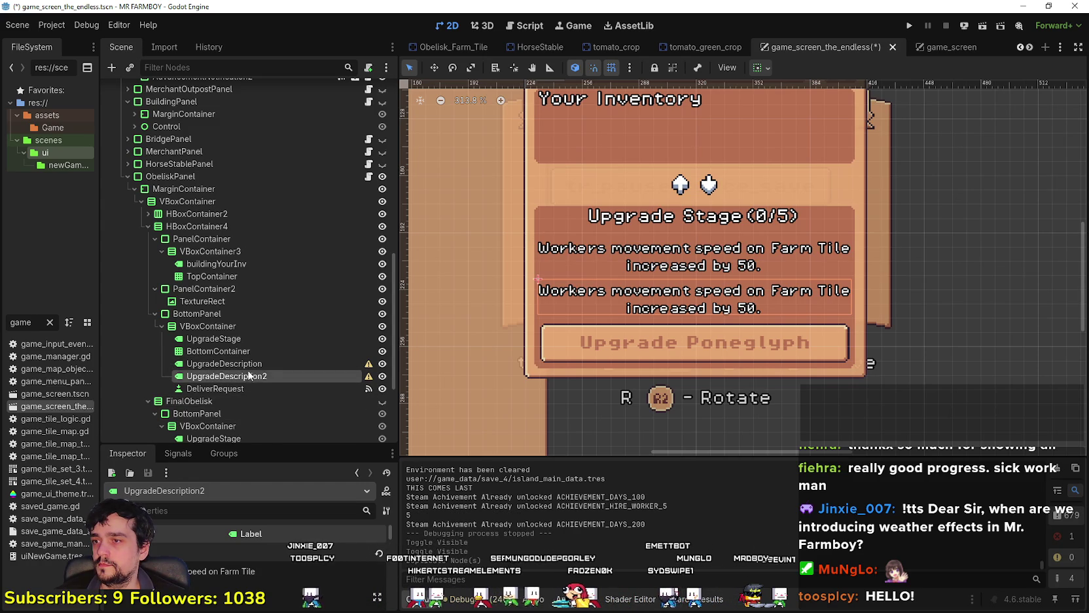
- Select the new UpgradeDescription2 label and enlarge the node properties area
click(251, 363)
click(251, 351)
click(249, 365)
click(251, 375)
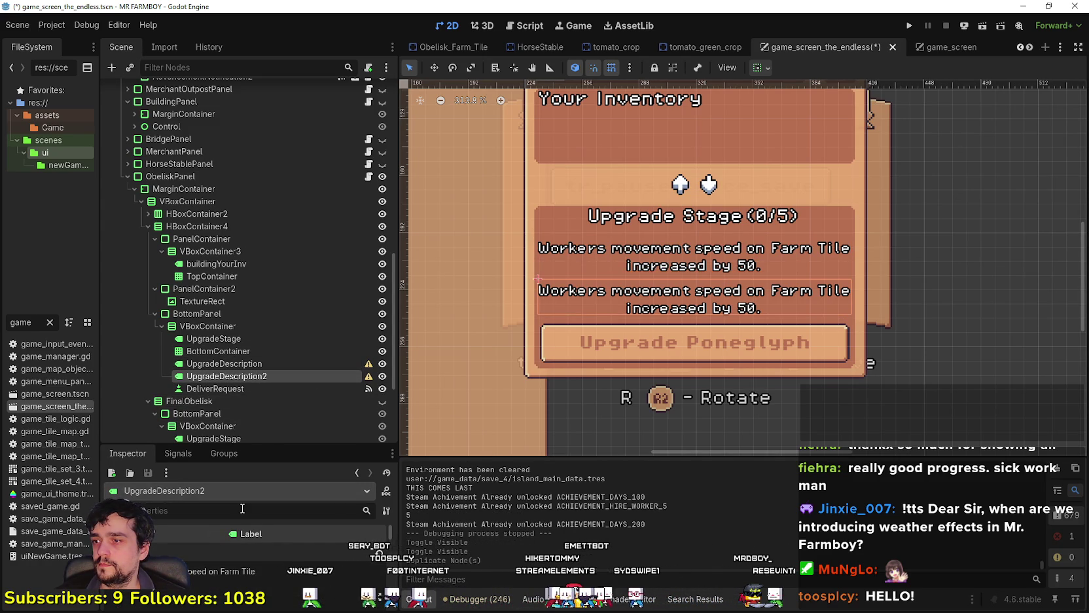
scroll(196, 566, down, 1)
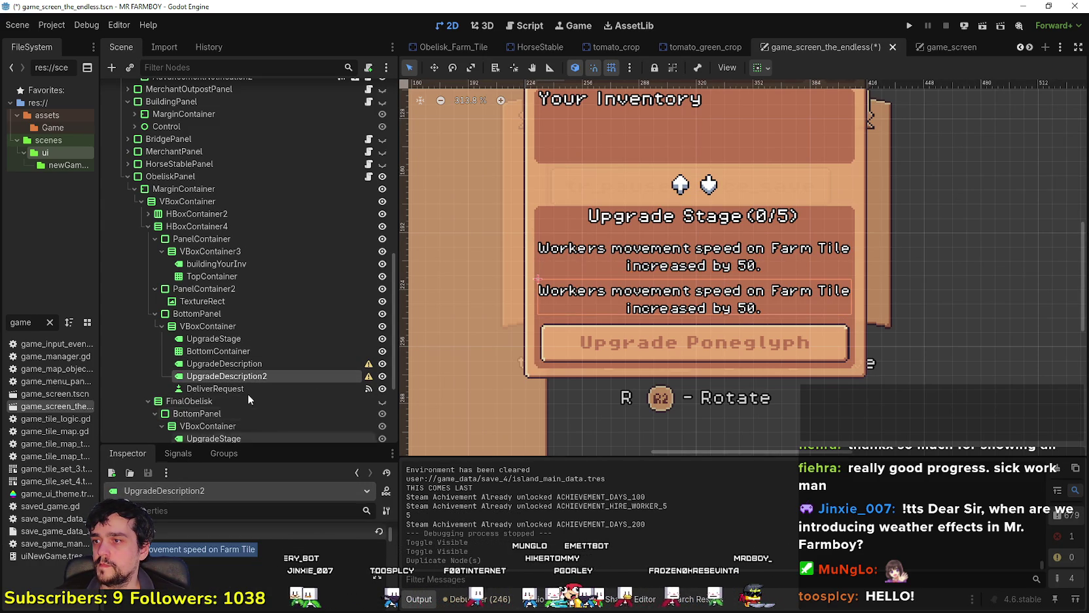
scroll(247, 394, down, 2)
drag(252, 444, 252, 411)
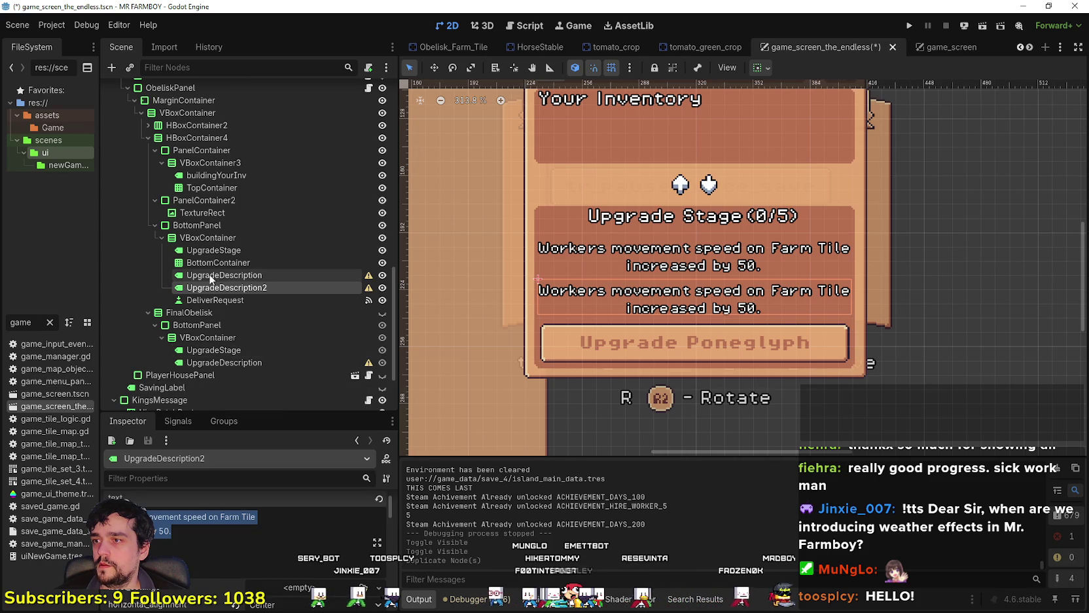
- Add an HBoxContainer child to the bottom VBoxContainer and move it among the description labels
right_click(222, 238)
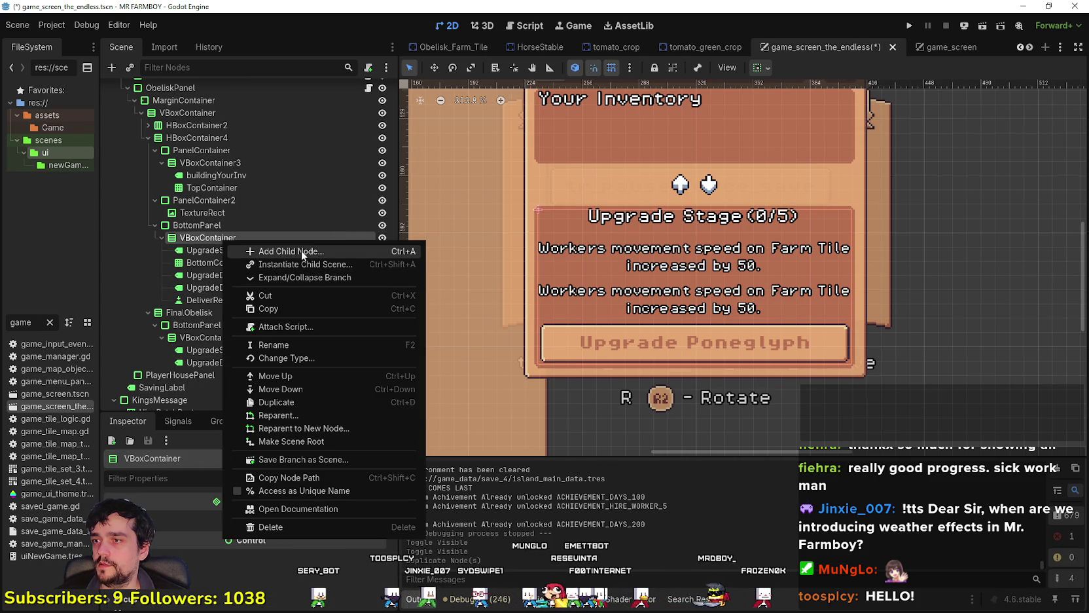
click(301, 251)
text(hb)
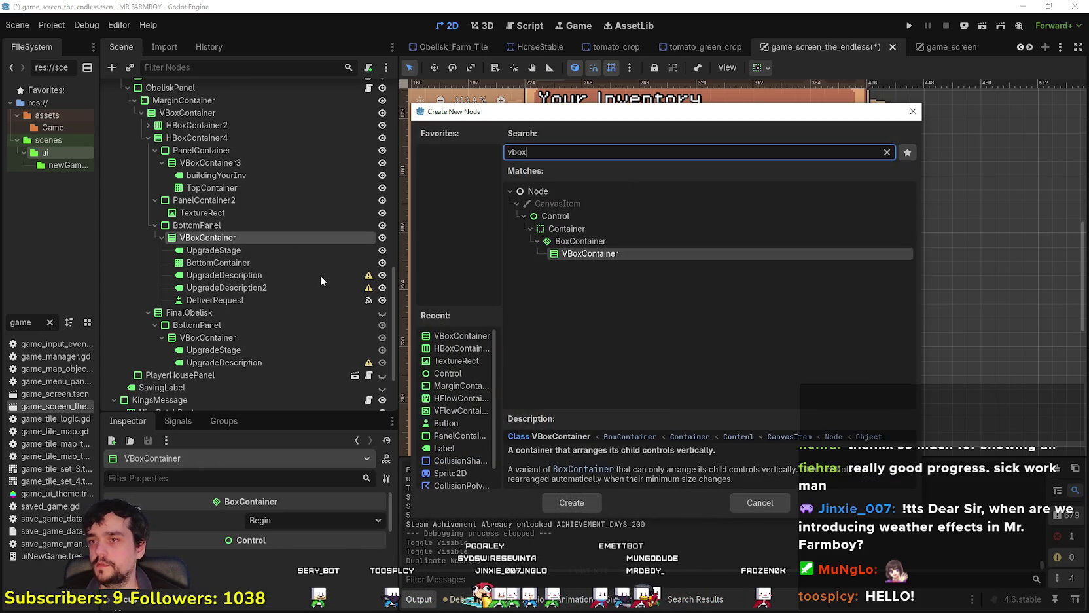
text(ox)
key(Return)
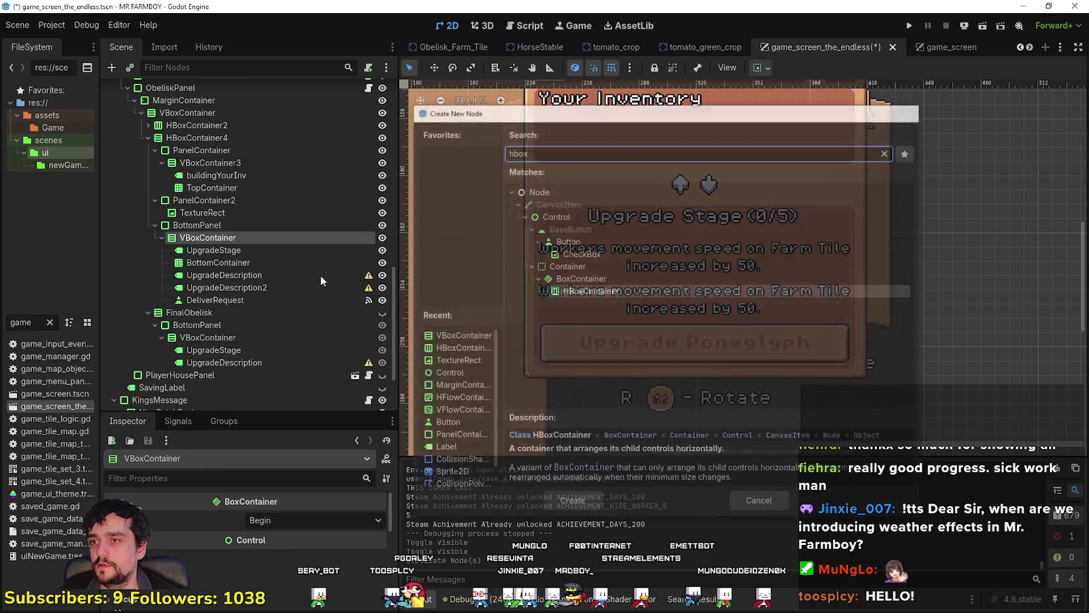
mouse_move(279, 286)
mouse_down()
mouse_move(279, 275)
mouse_move(242, 305)
mouse_move(230, 289)
mouse_up()
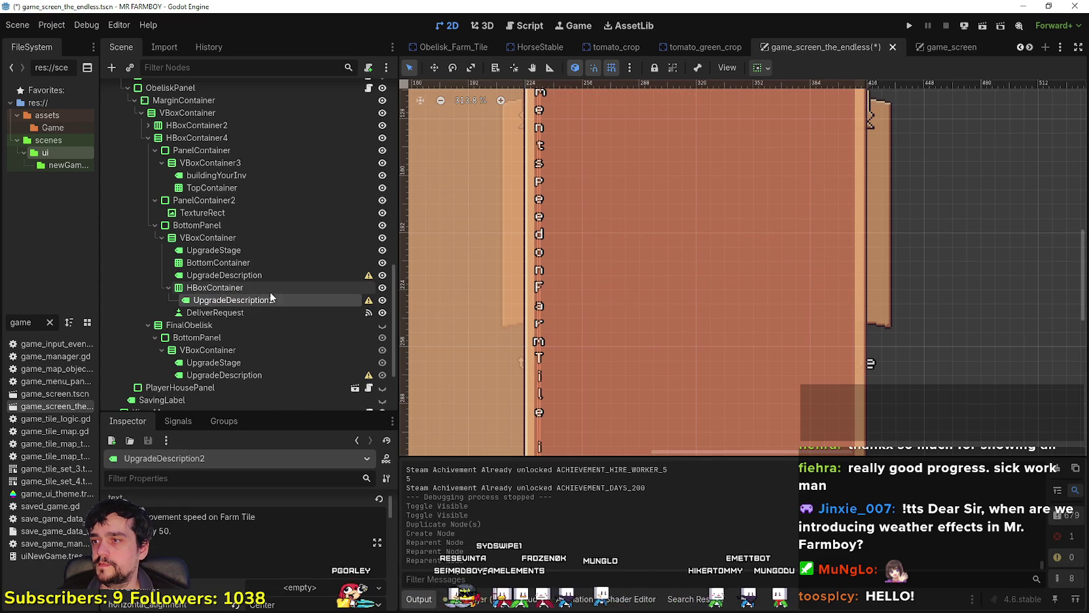
- Turn on autowrap for UpgradeDescription2 and set its text to 'from'
click(227, 536)
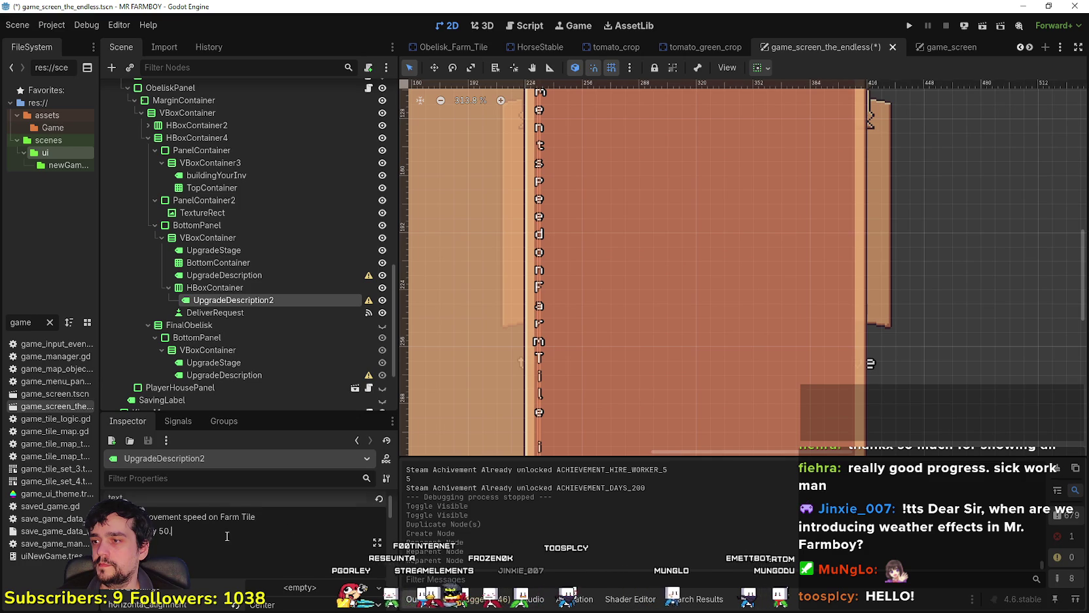
key(BackSpace)
scroll(272, 494, down, 3)
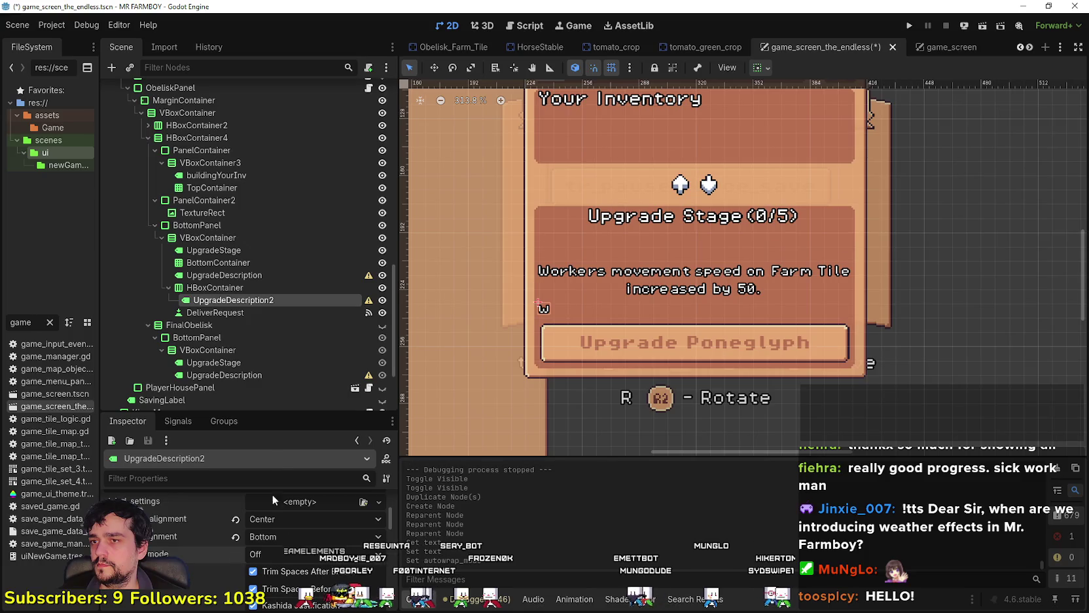
click(239, 546)
scroll(185, 561, up, 3)
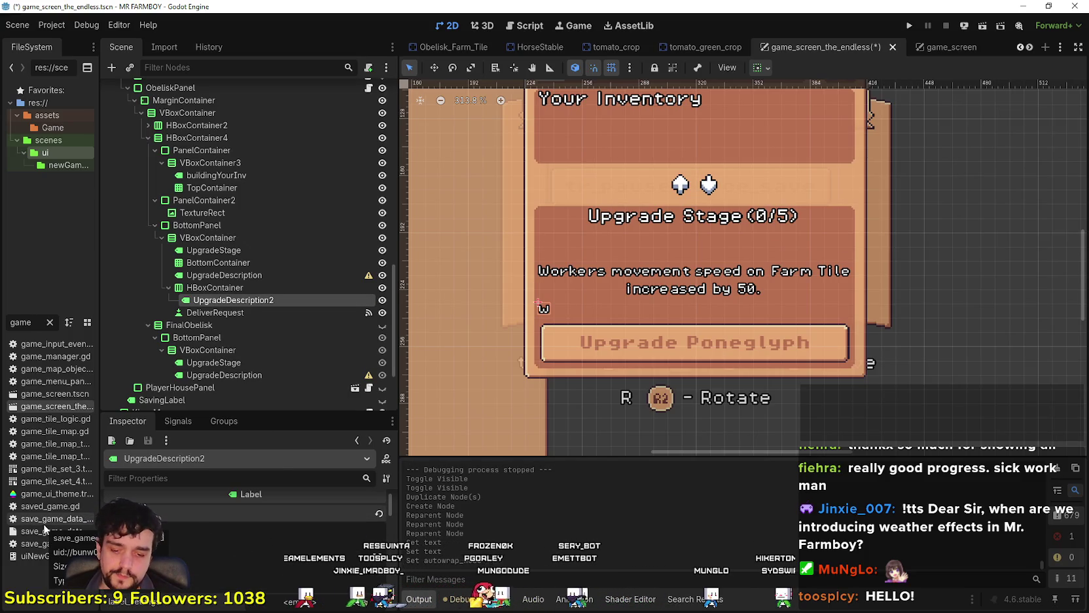
text(from)
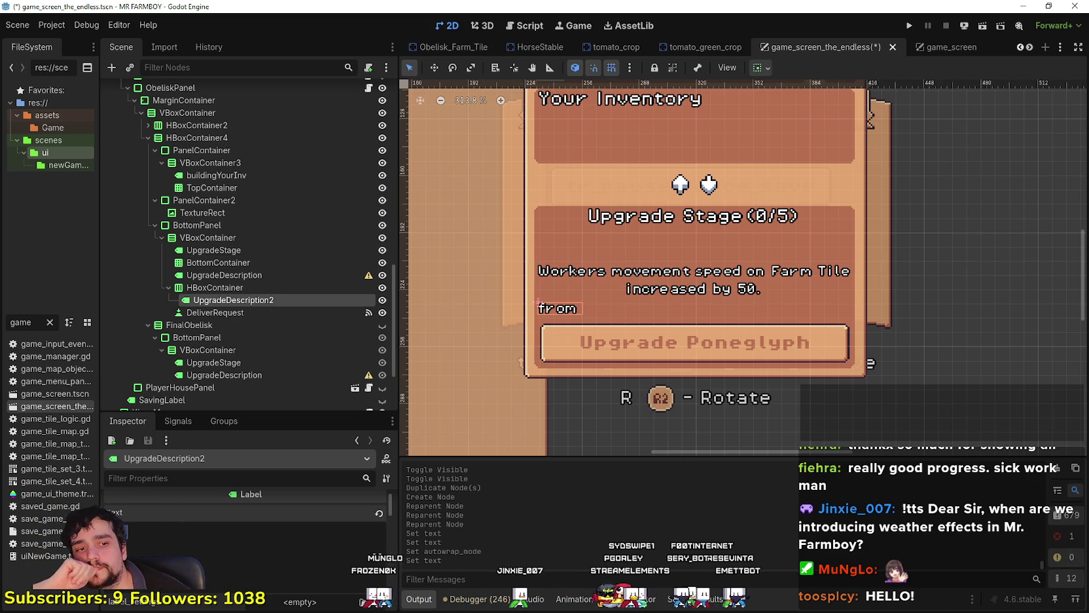
key(alt+Tab)
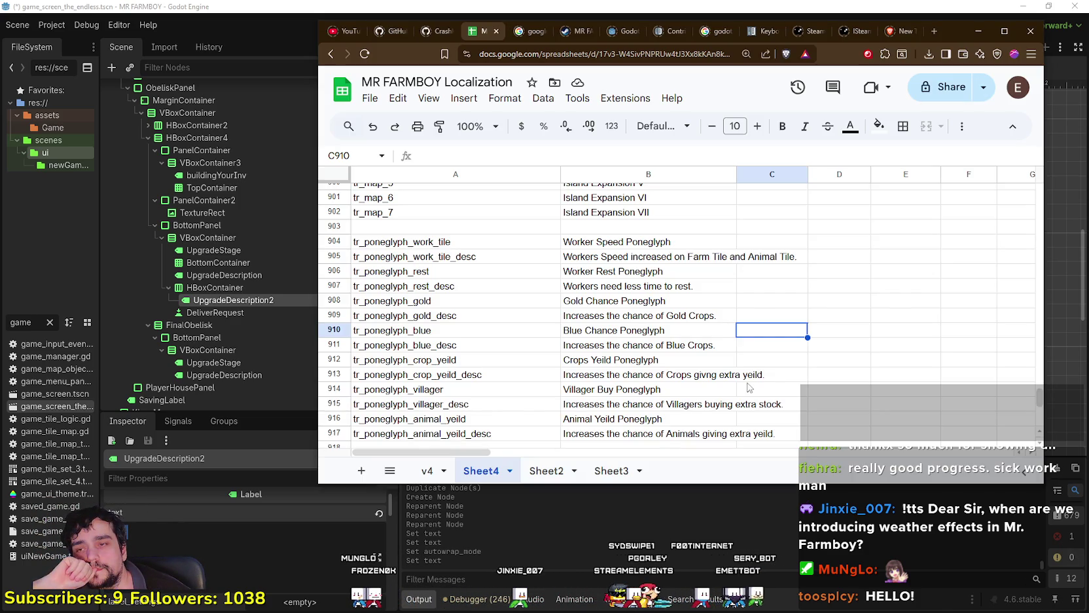
- Read the worker speed description in B905, then switch back to Godot
click(646, 261)
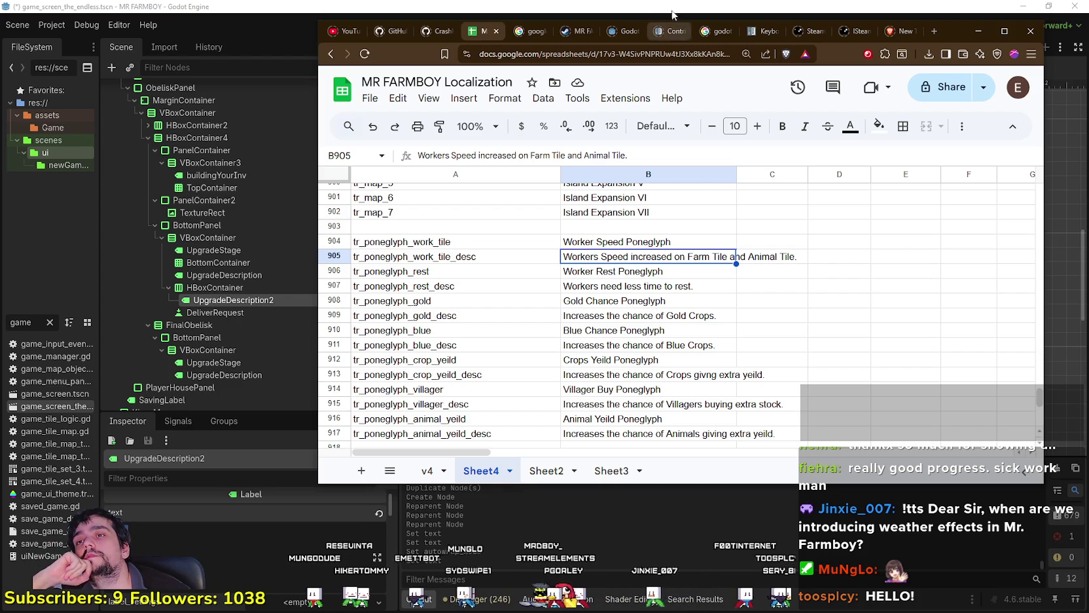
click(672, 9)
text(Between)
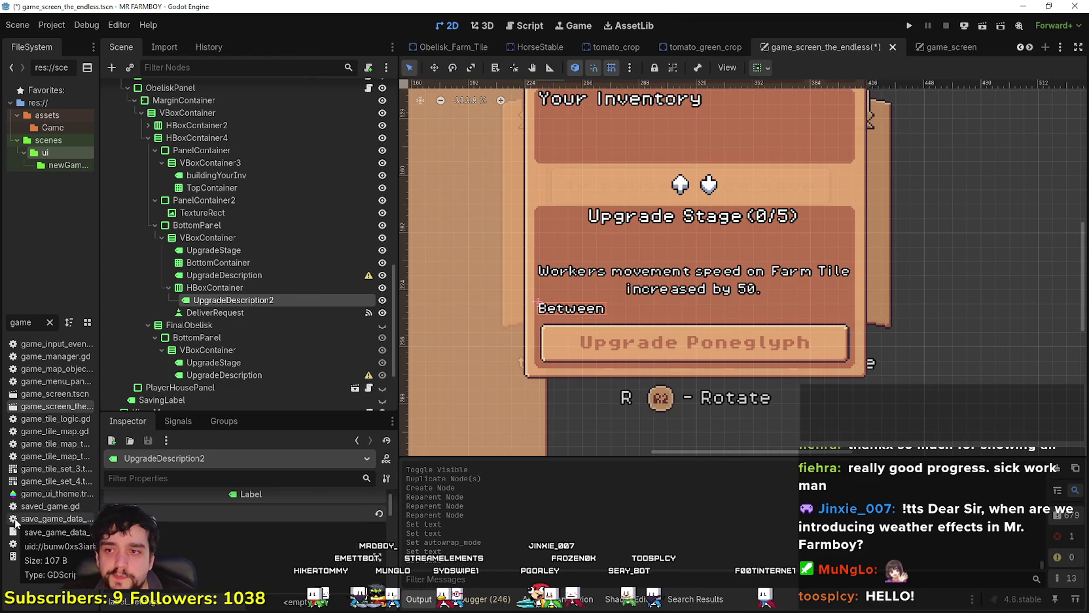
- Finish the label text as 'Between 5 to 10' and select its row container
text(5 to 10)
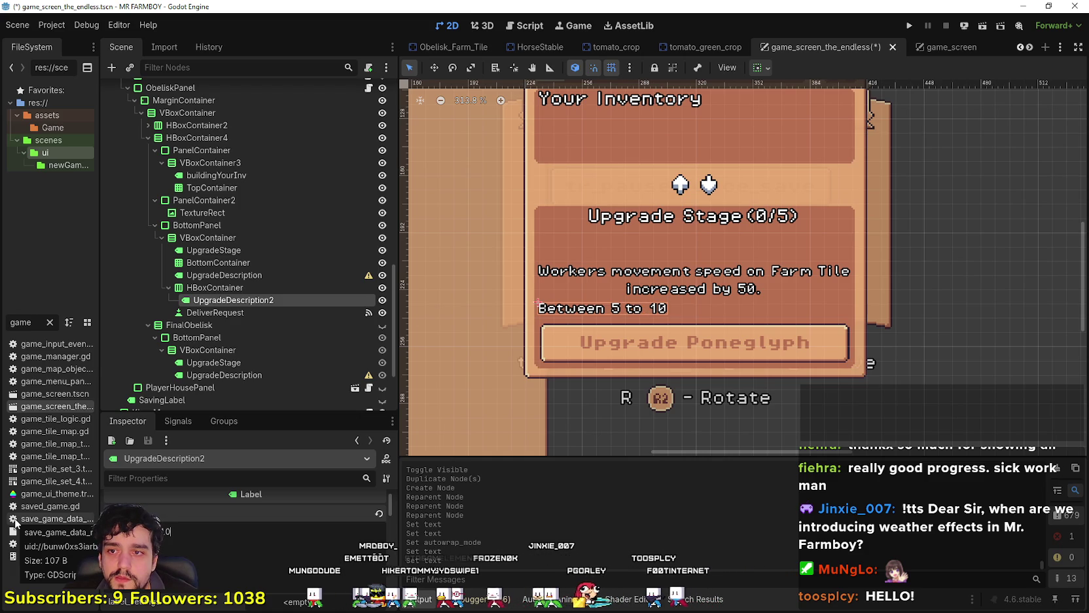
click(231, 316)
click(236, 289)
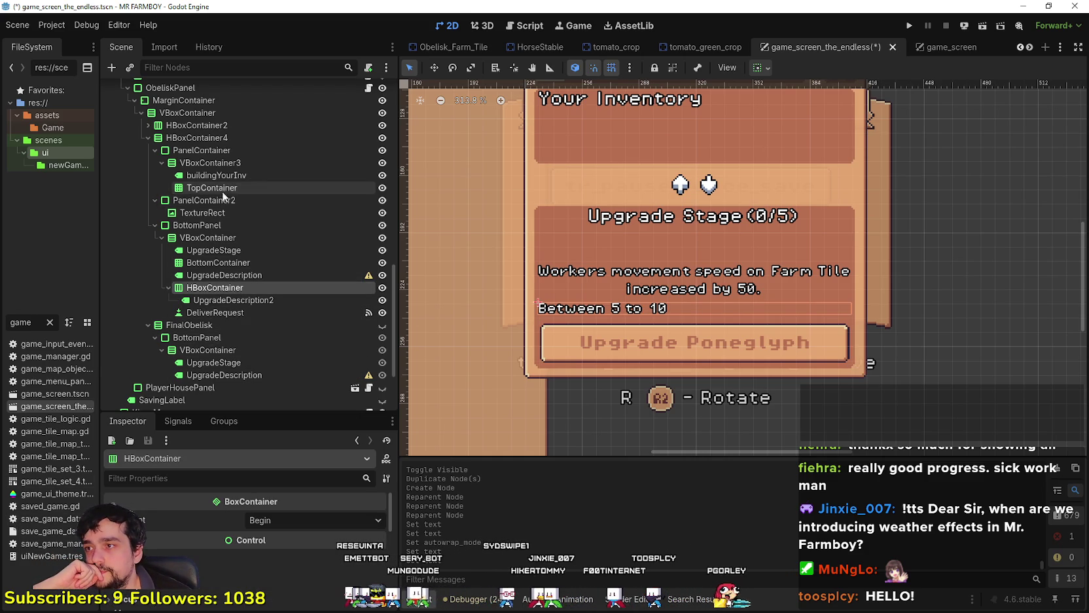
click(235, 177)
scroll(220, 269, up, 1)
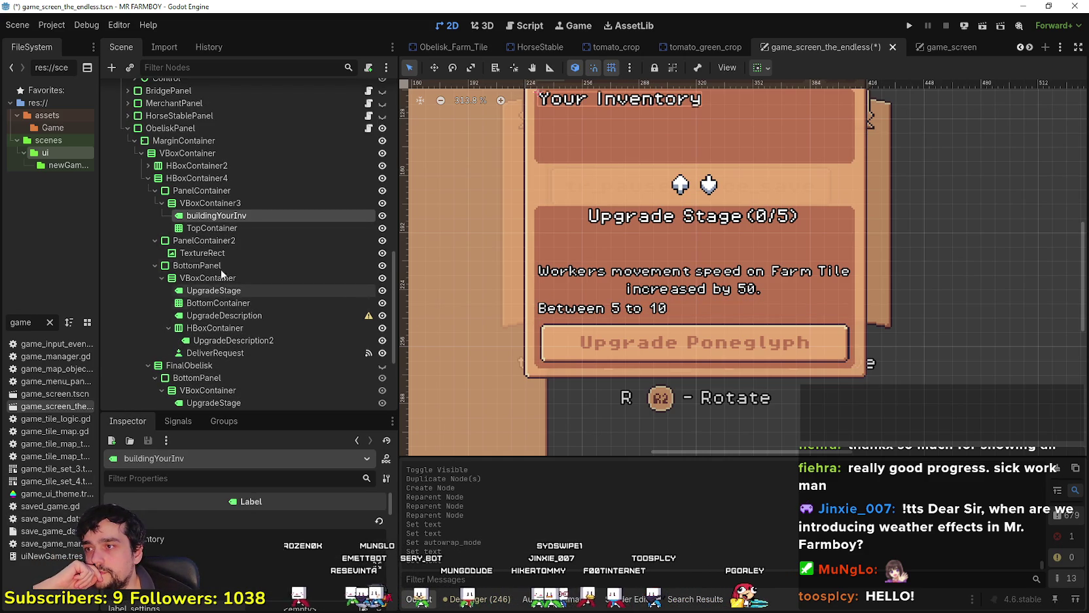
- Copy the arrows TextureRect and paste it into the HBoxContainer row
click(185, 254)
right_click(191, 254)
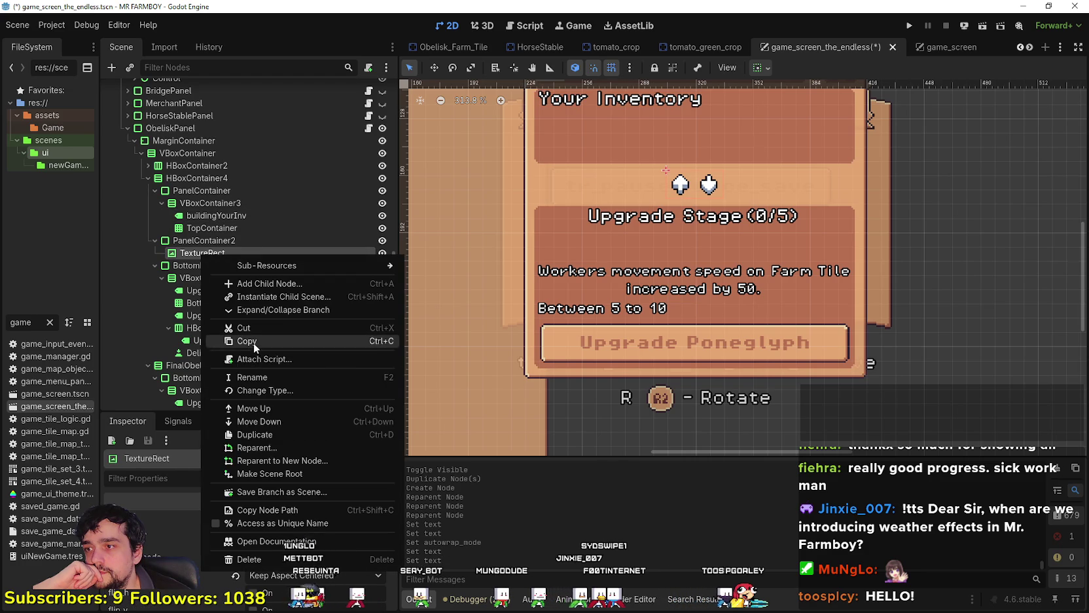
click(253, 341)
right_click(224, 329)
right_click(217, 327)
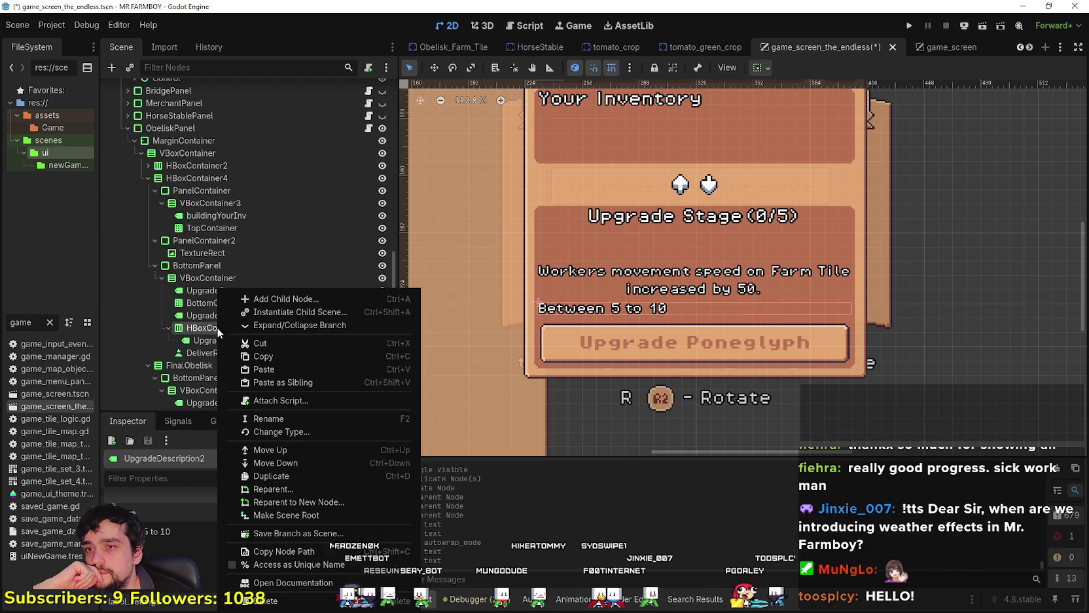
click(292, 368)
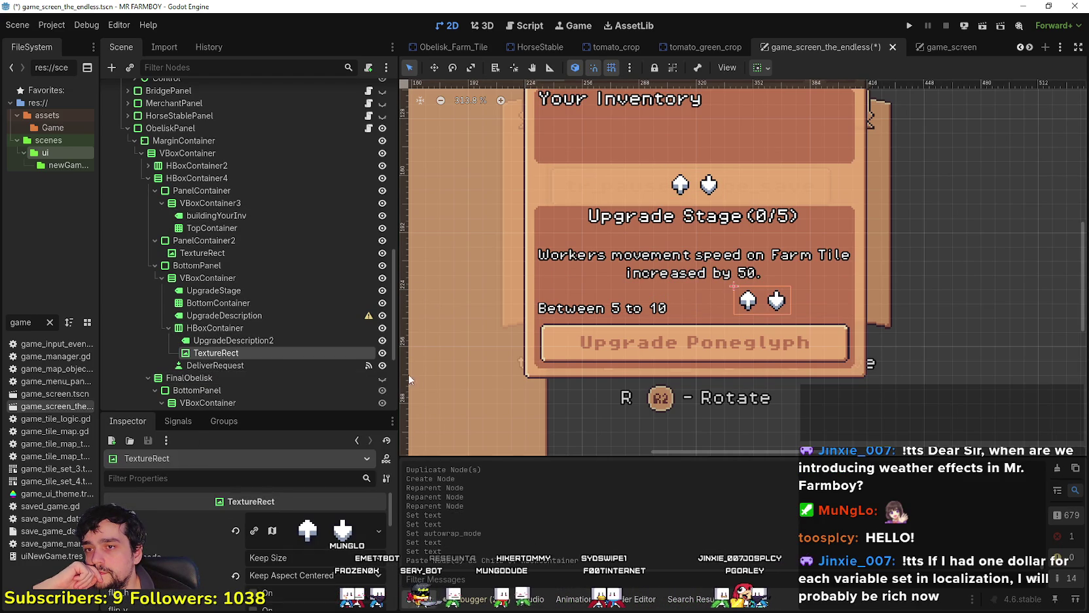
- Clear the Texture property of the pasted TextureRect
click(320, 533)
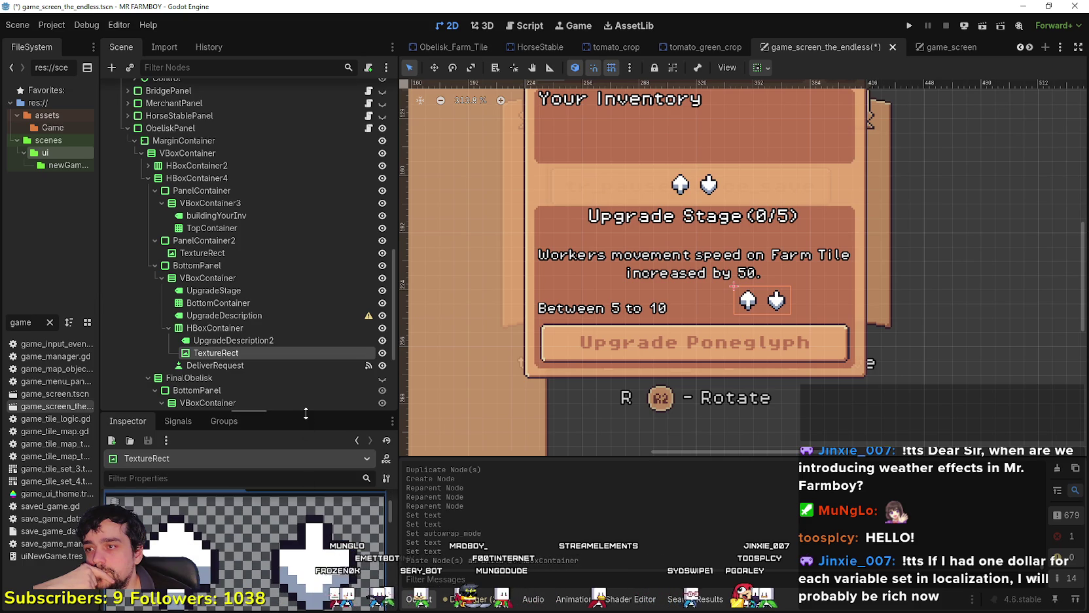
drag(305, 413, 305, 376)
scroll(297, 293, down, 3)
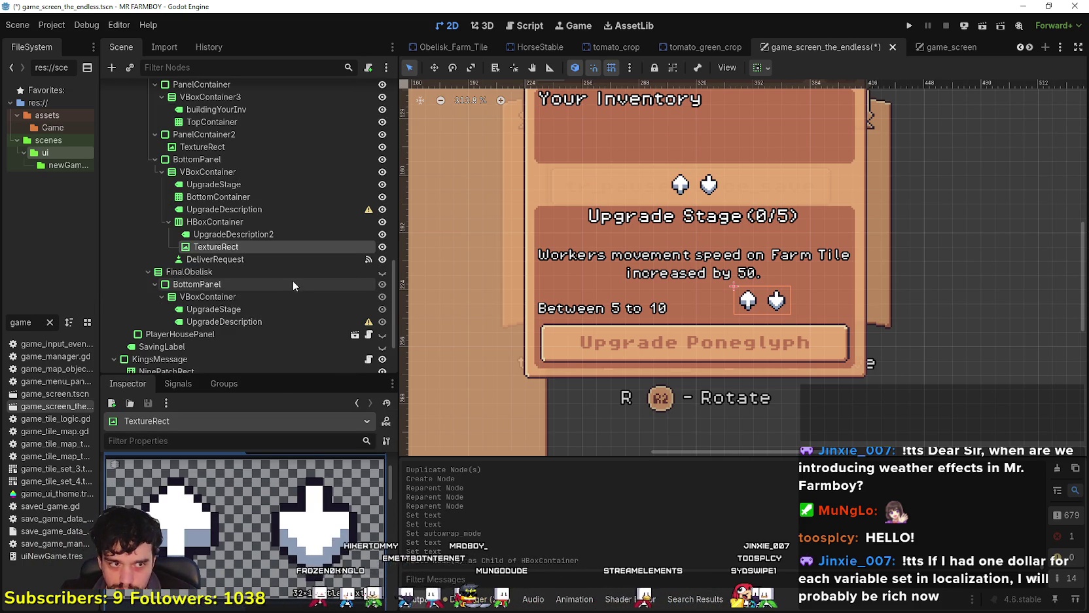
scroll(279, 258, down, 2)
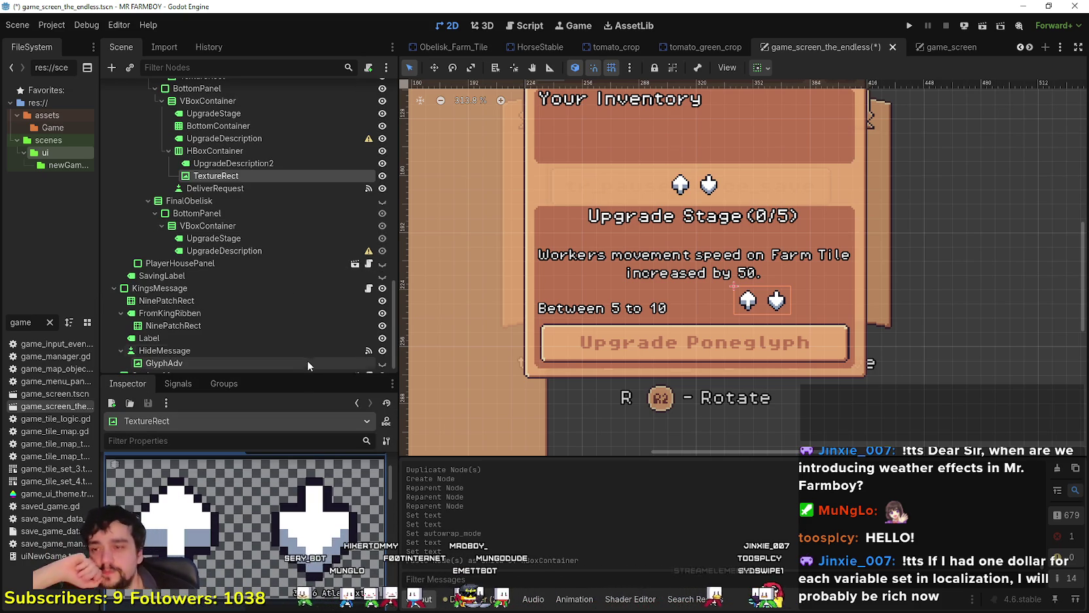
scroll(288, 497, down, 3)
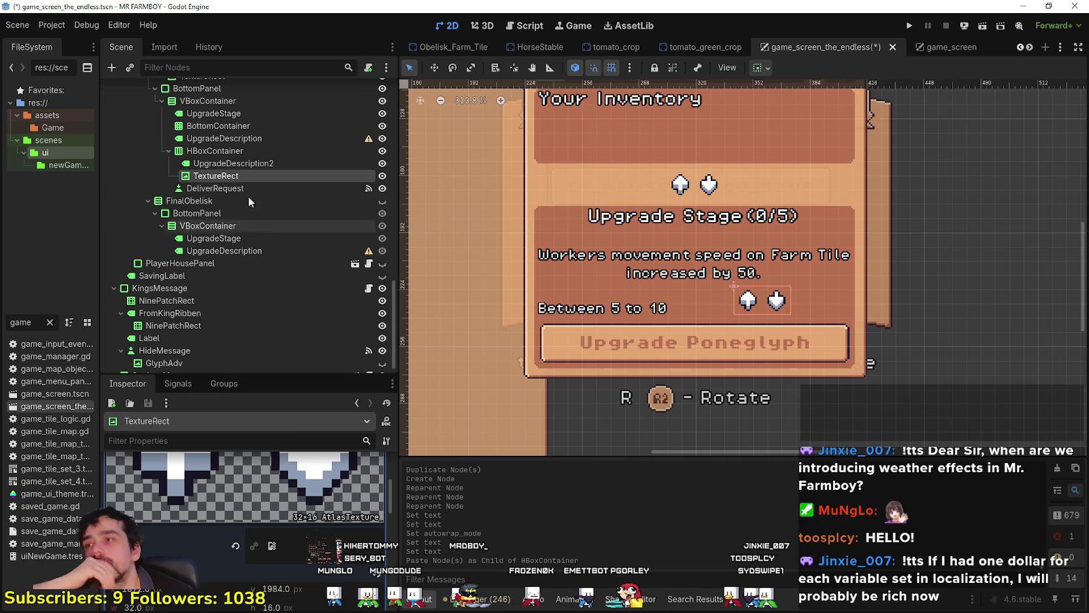
scroll(251, 506, down, 2)
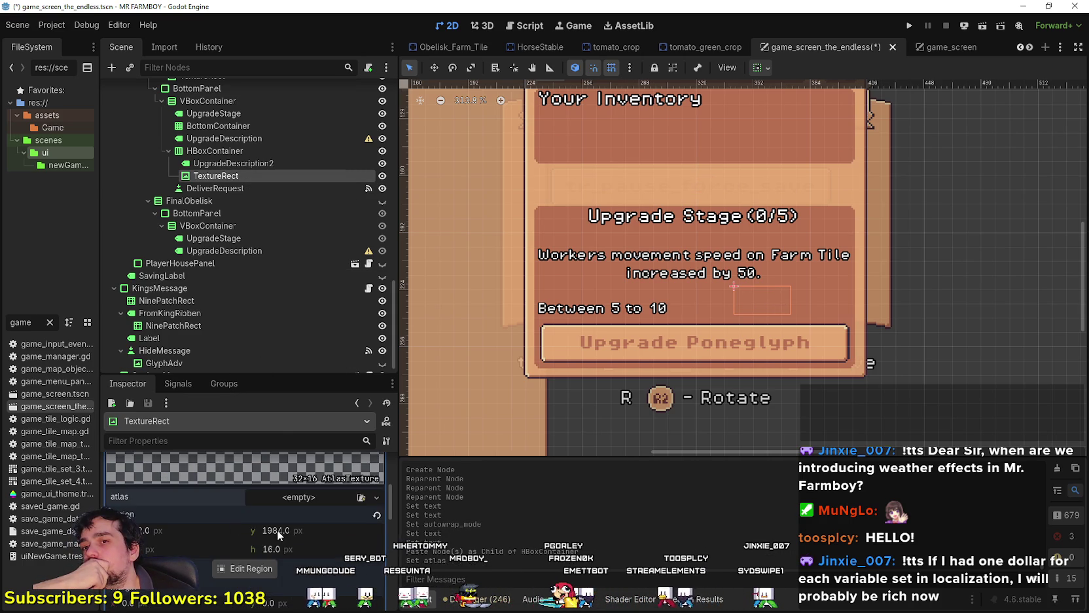
scroll(276, 529, up, 3)
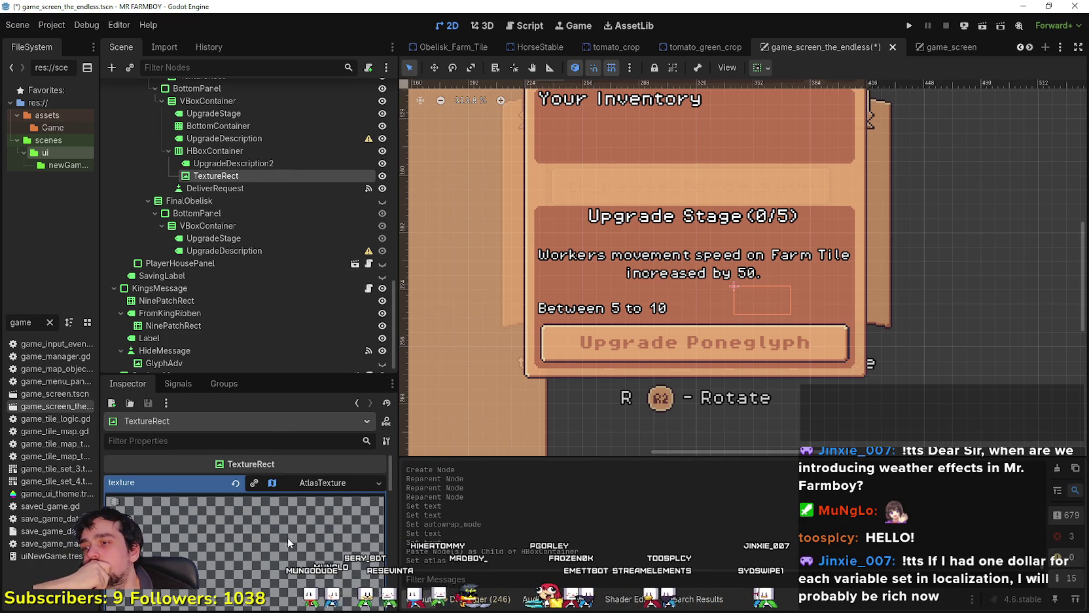
click(235, 482)
scroll(290, 221, up, 2)
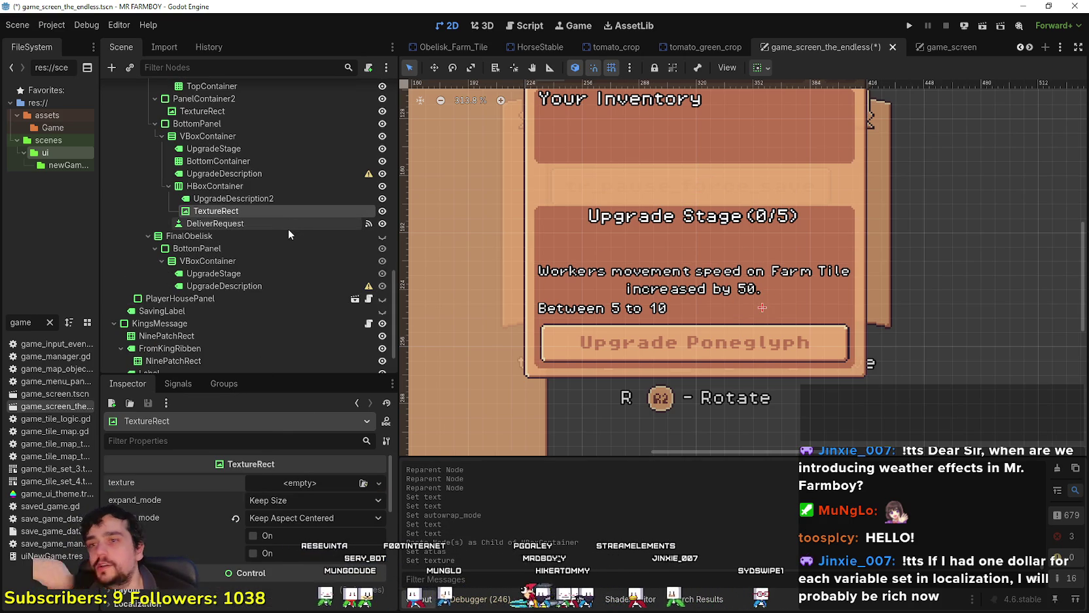
key(ctrl+z)
key(ctrl+z)
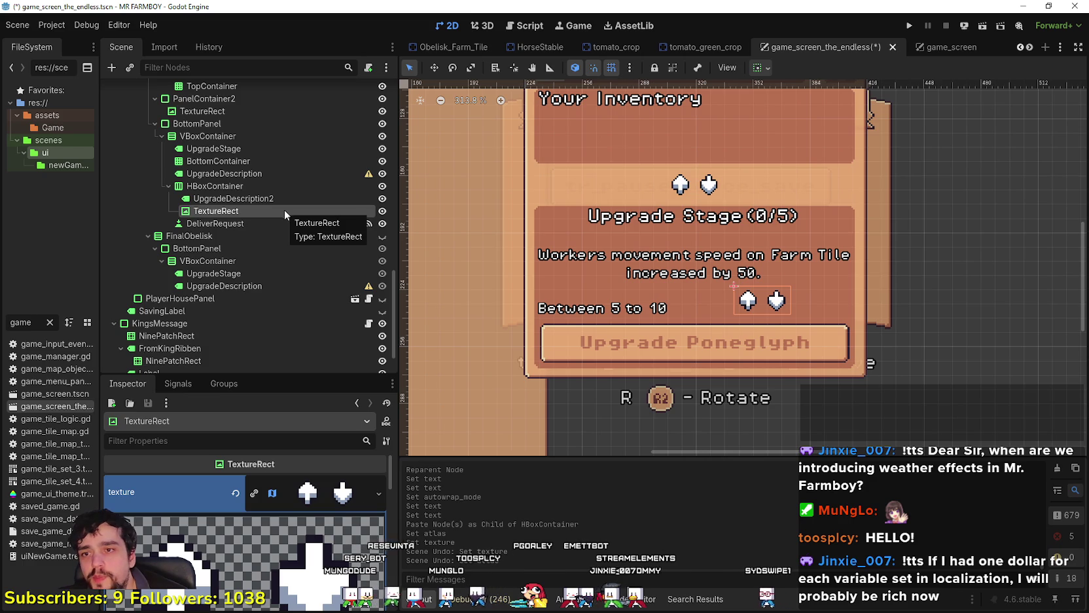
click(235, 494)
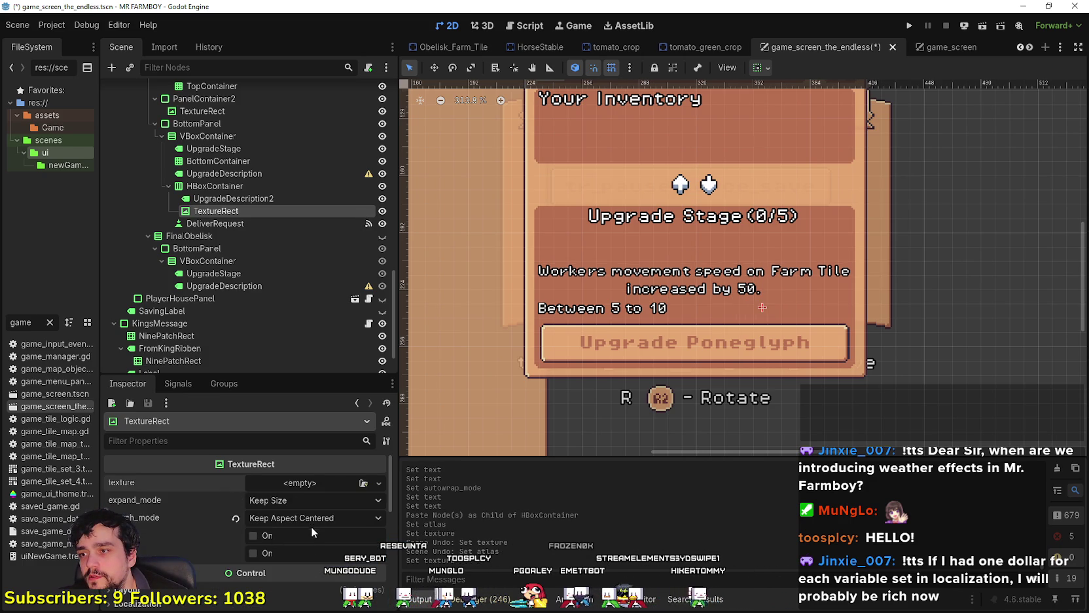
- Give the new TextureRect a new AtlasTexture using Player.png as its atlas
click(300, 485)
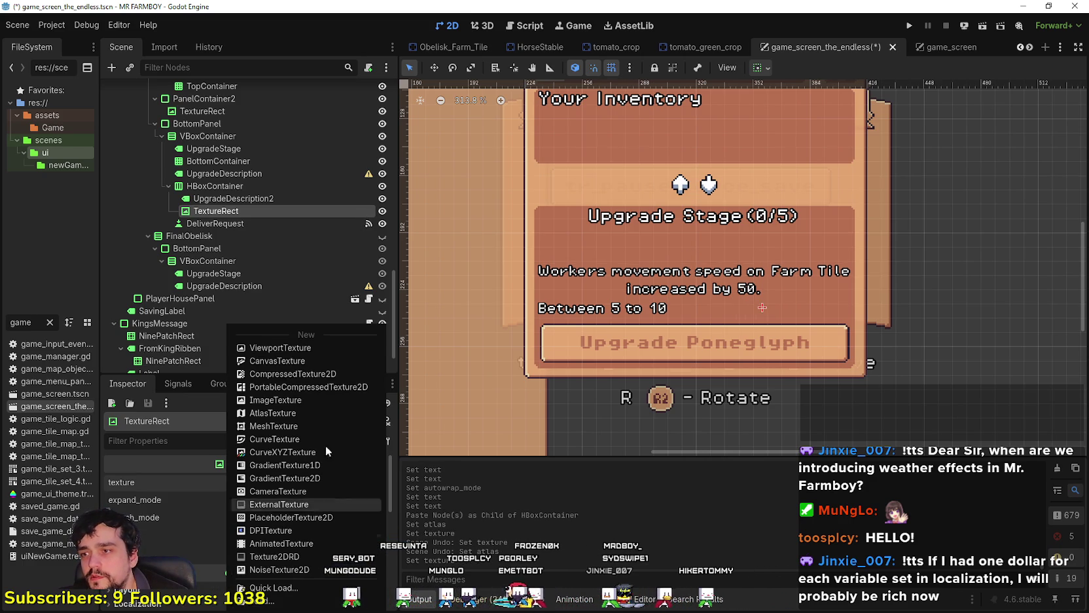
click(281, 415)
click(276, 480)
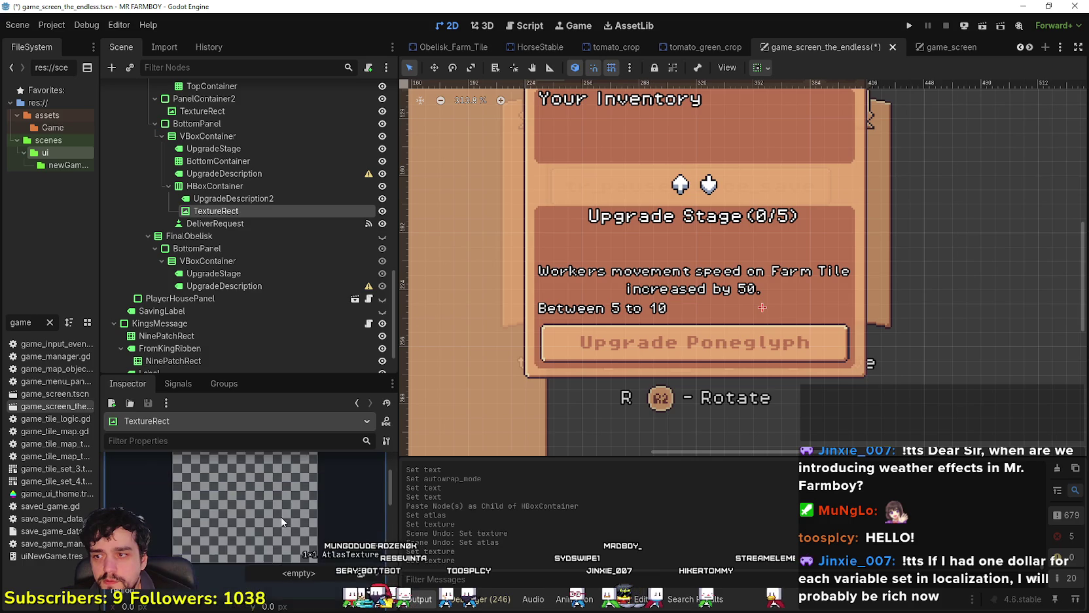
click(278, 500)
click(288, 582)
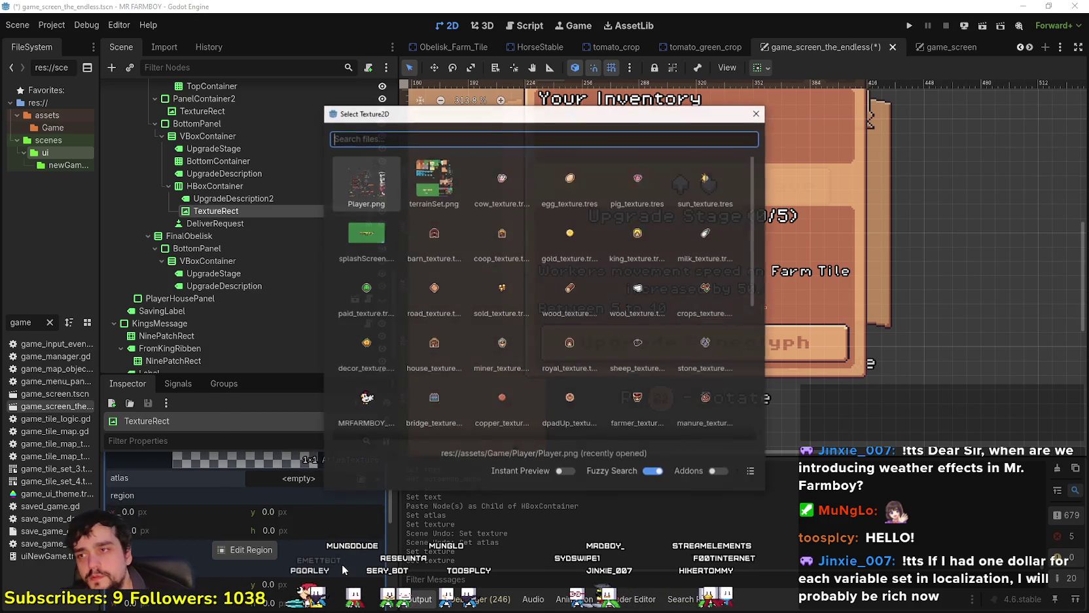
text(player)
key(Return)
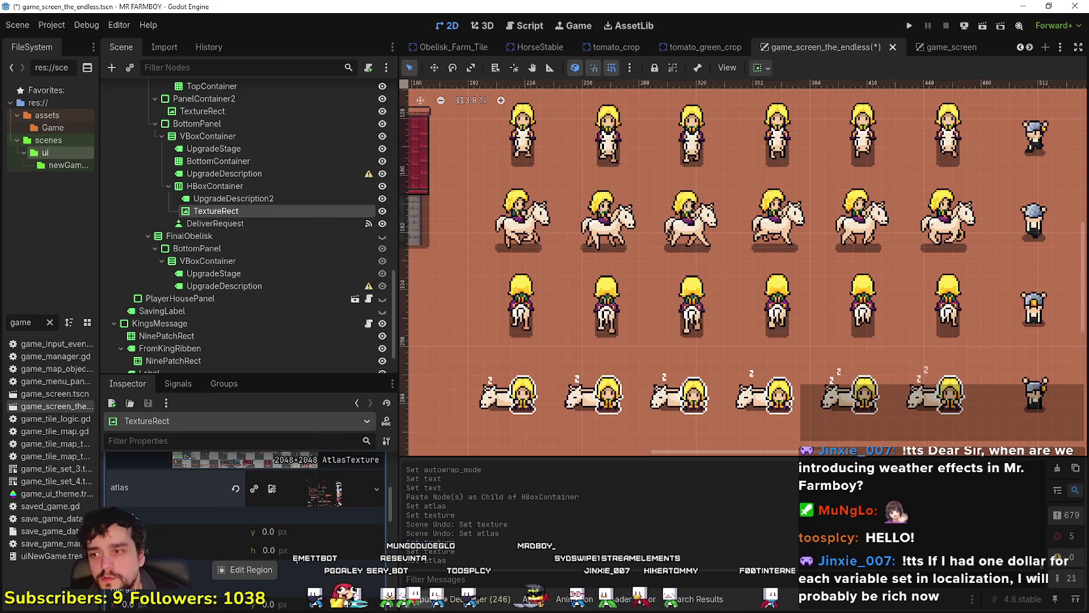
- Open the atlas region editor, browse the sprite sheet, then bring YouTube Music forward
click(246, 569)
scroll(592, 348, down, 4)
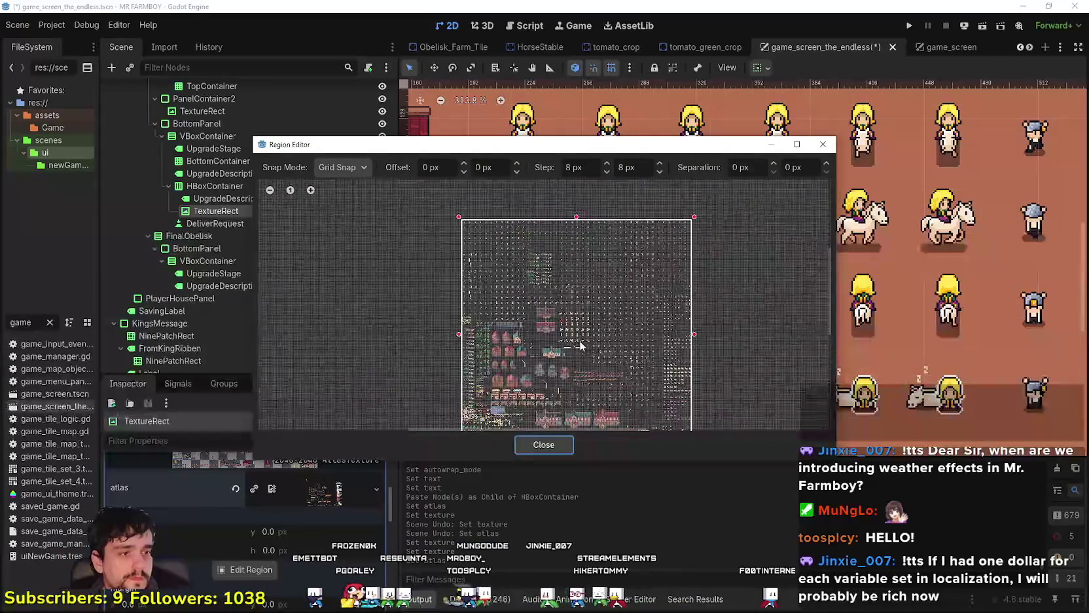
scroll(579, 345, down, 1)
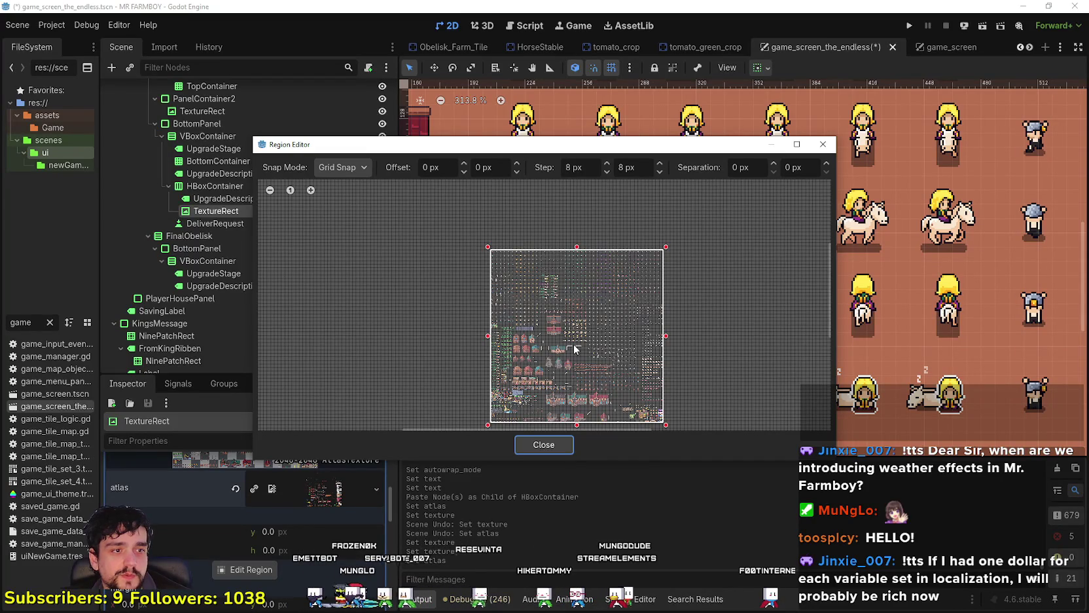
scroll(563, 370, down, 1)
scroll(532, 396, up, 8)
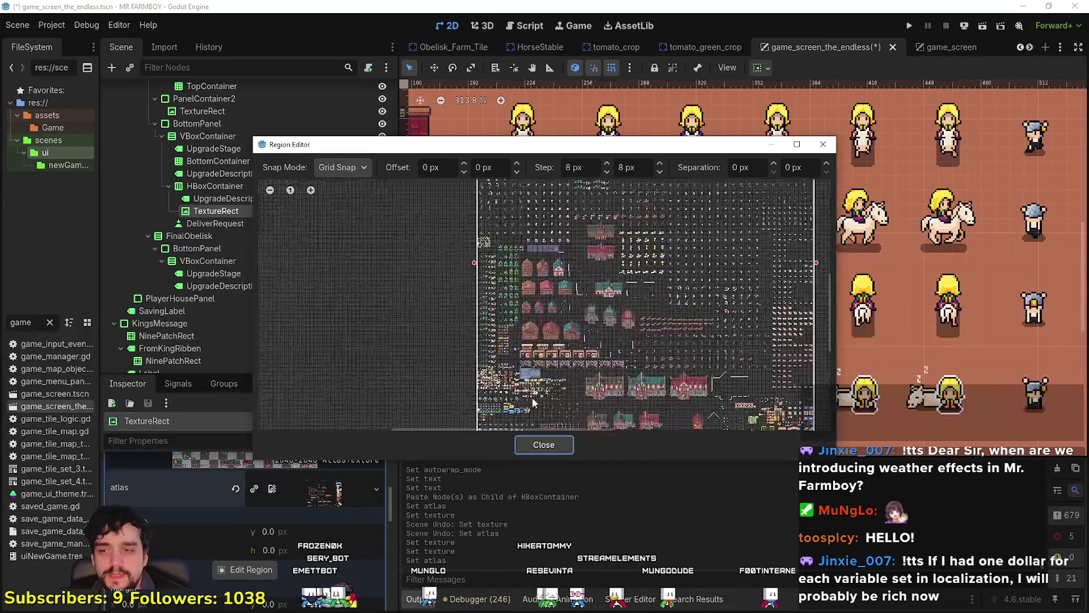
scroll(534, 410, up, 3)
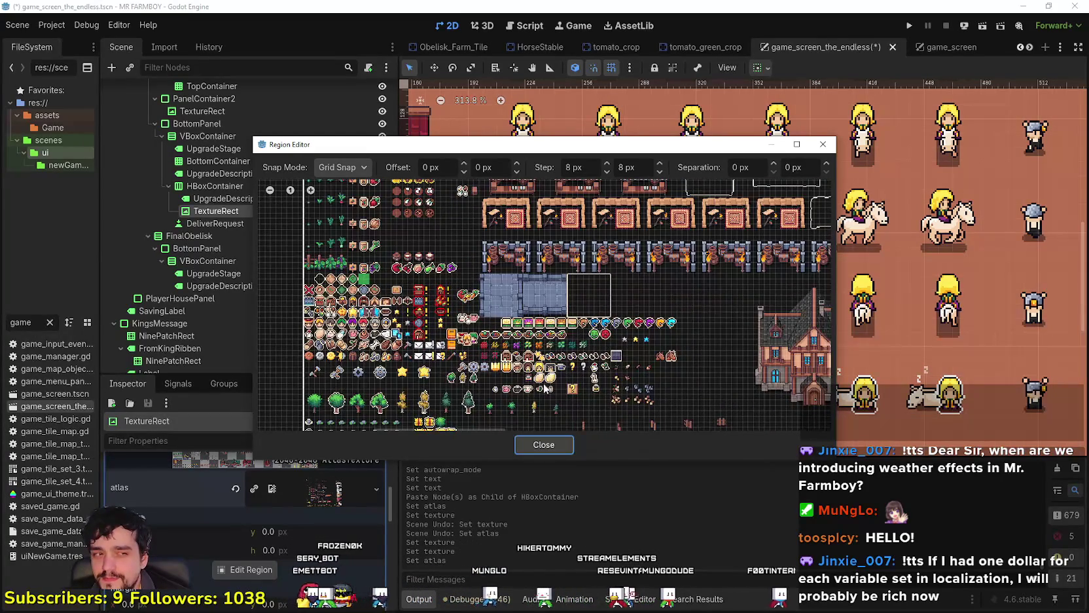
scroll(549, 375, down, 4)
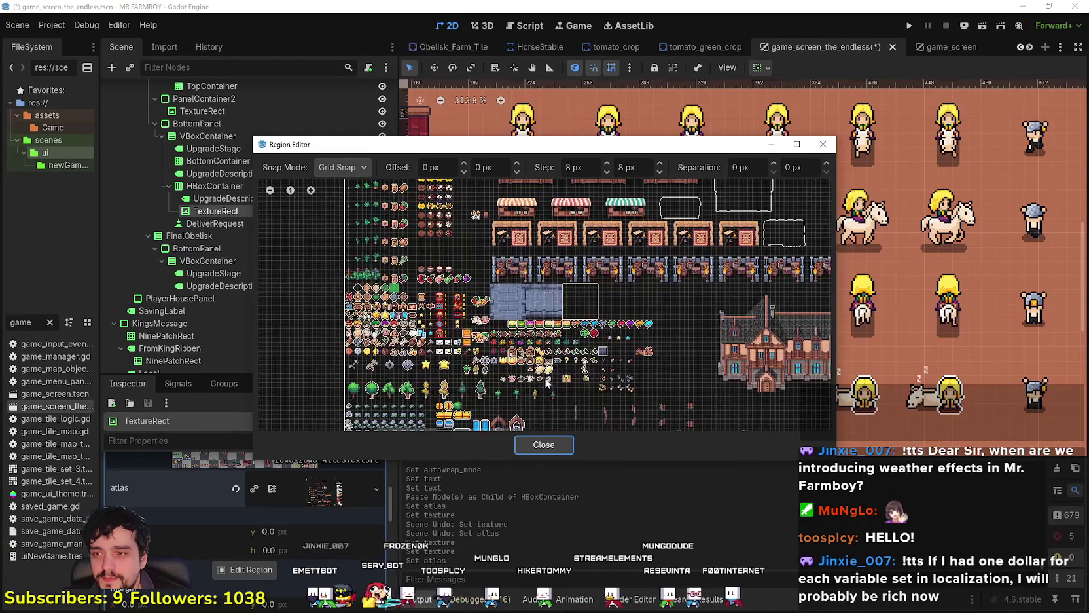
scroll(522, 378, down, 2)
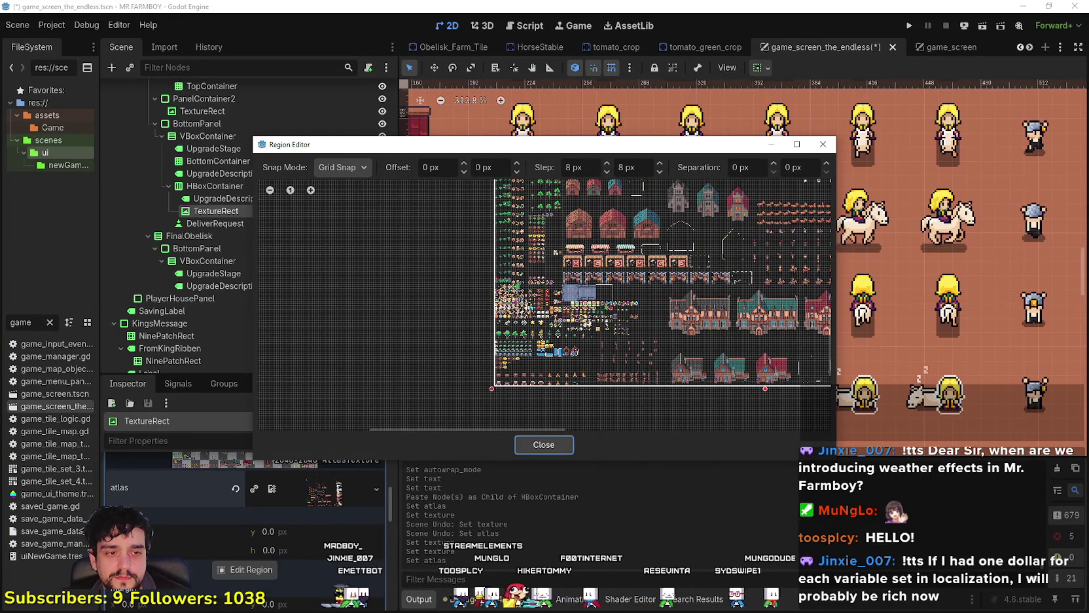
key(alt+Tab)
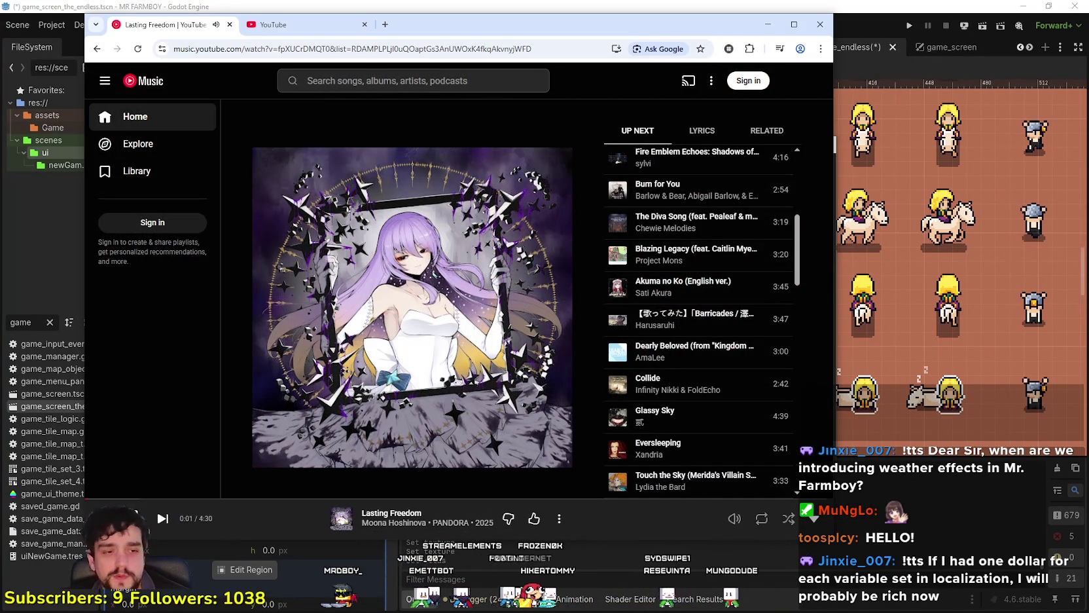
- Check the poneglyph description around row 905, then minimize the browser
key(alt+Tab)
key(alt+Tab)
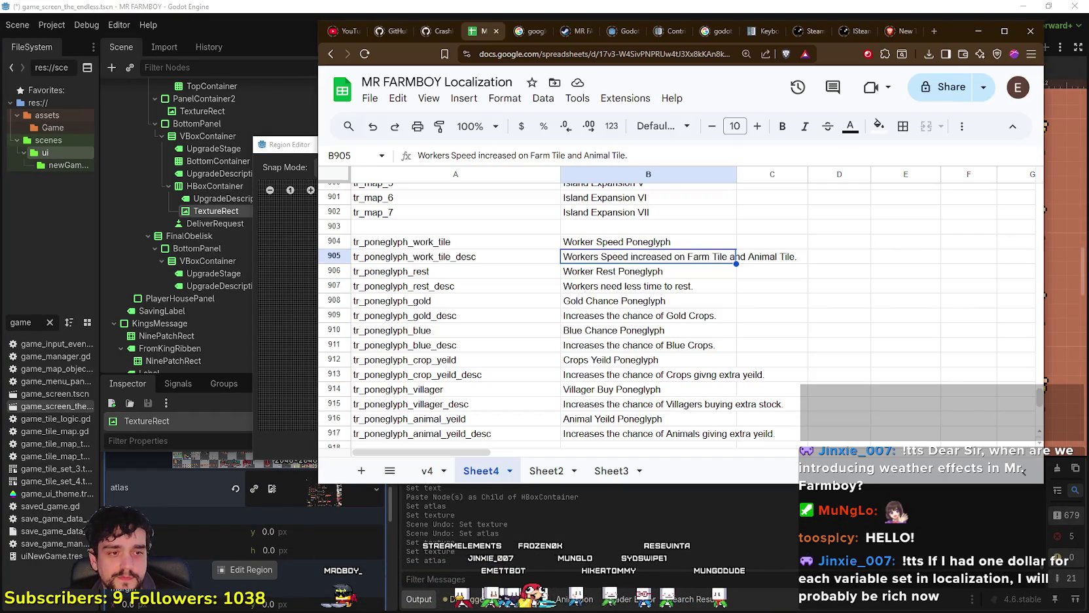
scroll(572, 348, down, 5)
scroll(571, 343, up, 7)
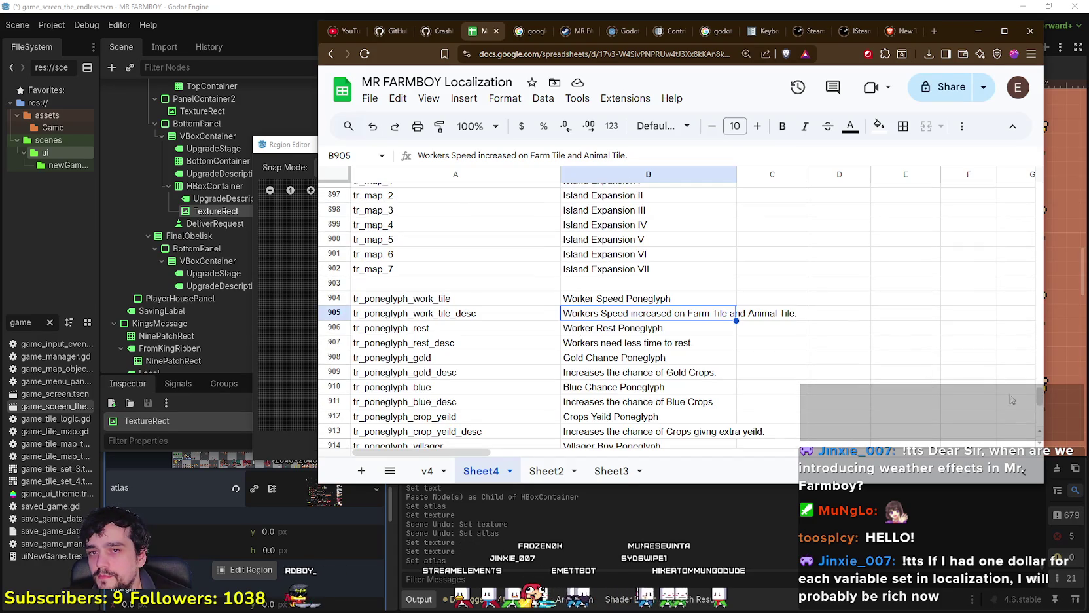
mouse_move(1037, 401)
mouse_down()
mouse_move(1034, 257)
mouse_move(1055, 412)
mouse_move(1054, 385)
mouse_move(1054, 394)
mouse_up()
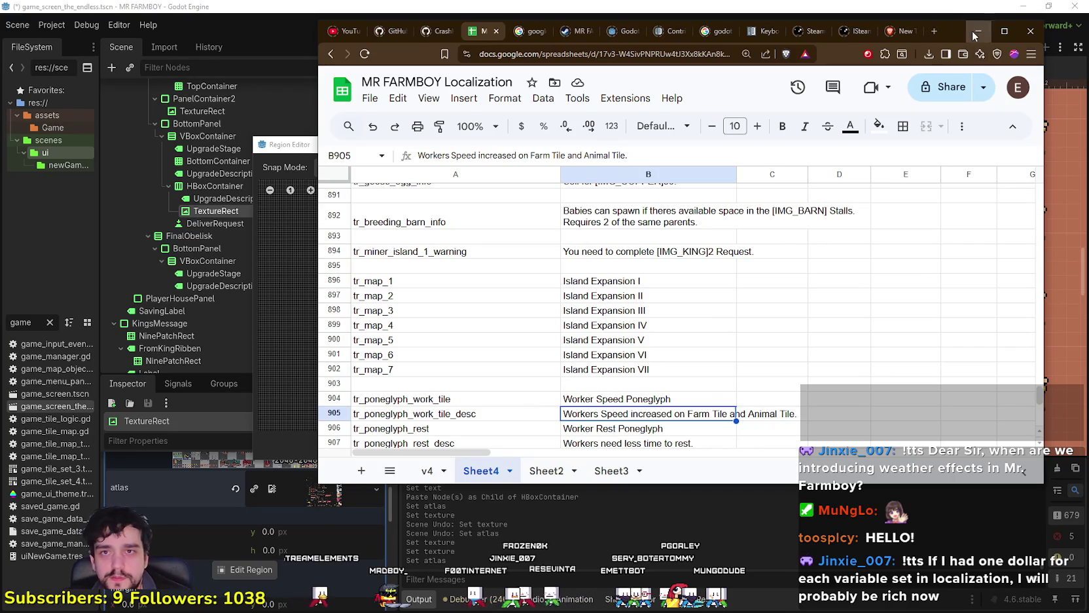
click(977, 31)
- Set the atlas region to the 16x16 white right arrow and close the Region Editor
scroll(527, 382, up, 3)
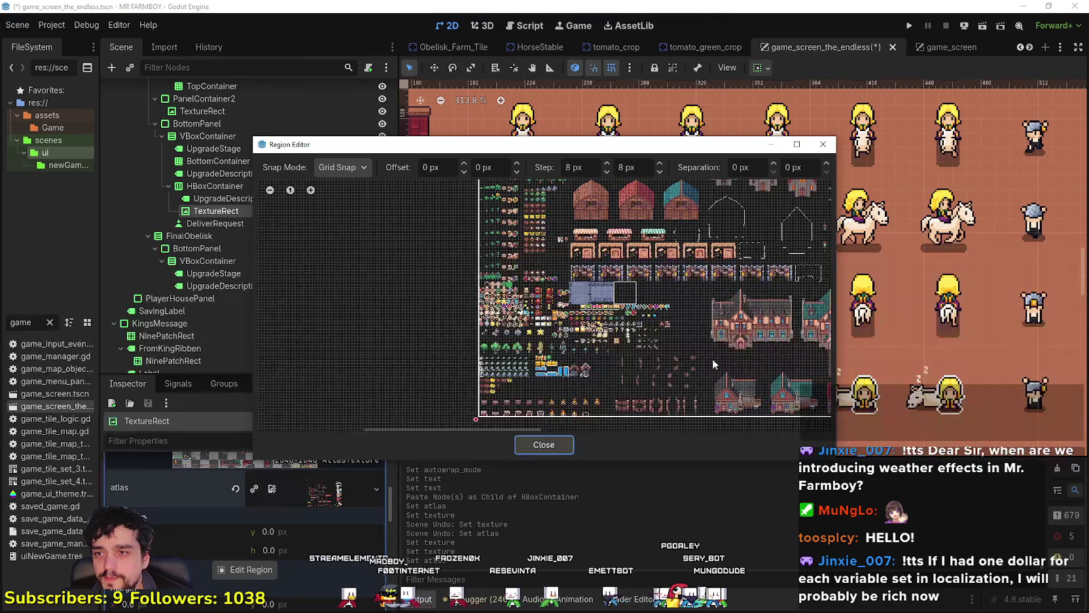
scroll(715, 318, right, 6)
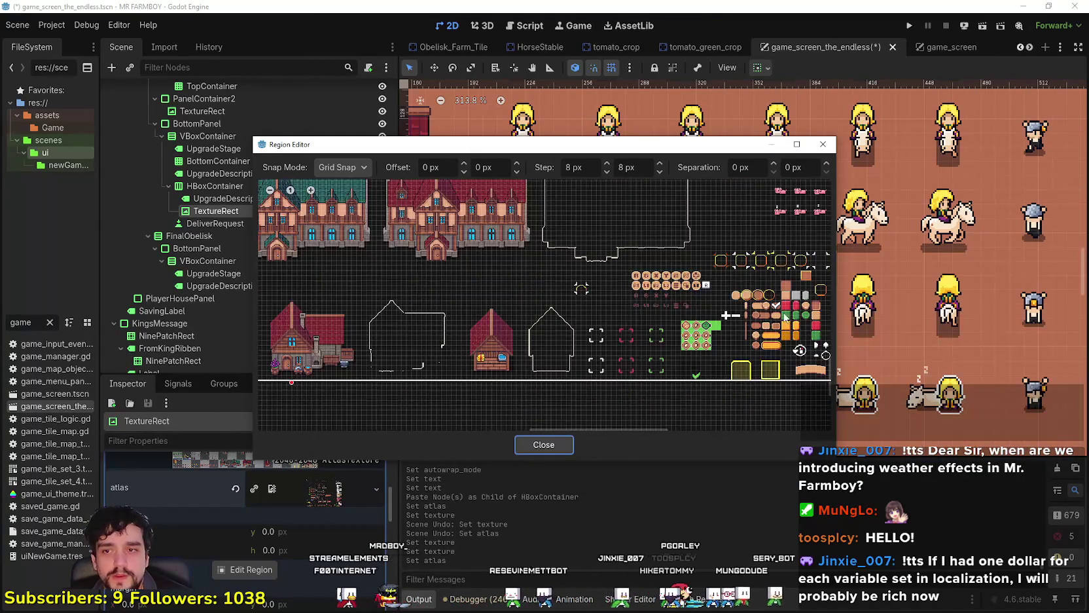
scroll(591, 294, up, 3)
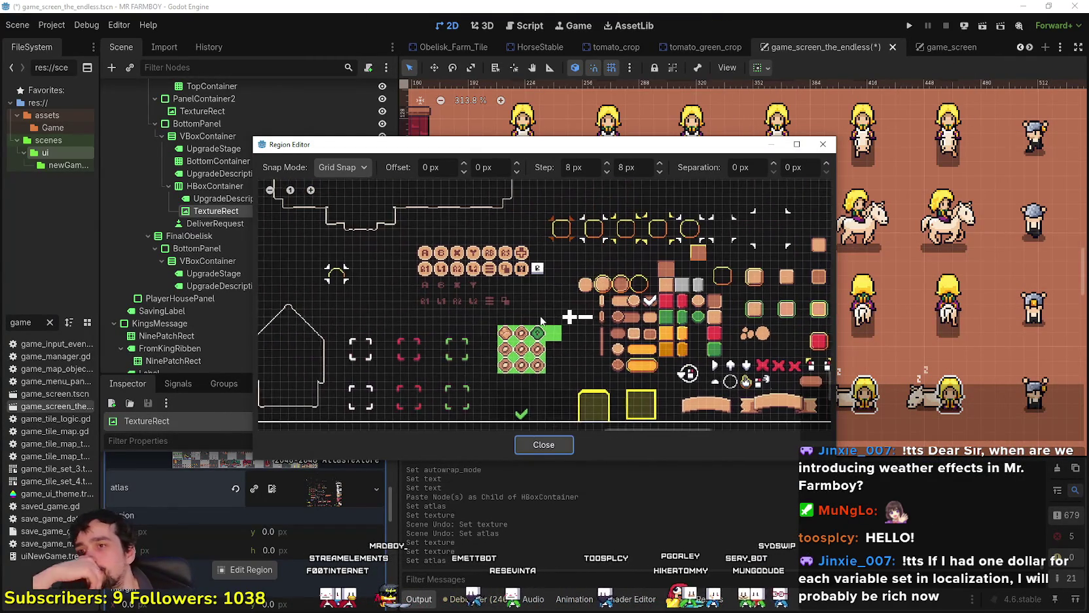
scroll(603, 302, up, 5)
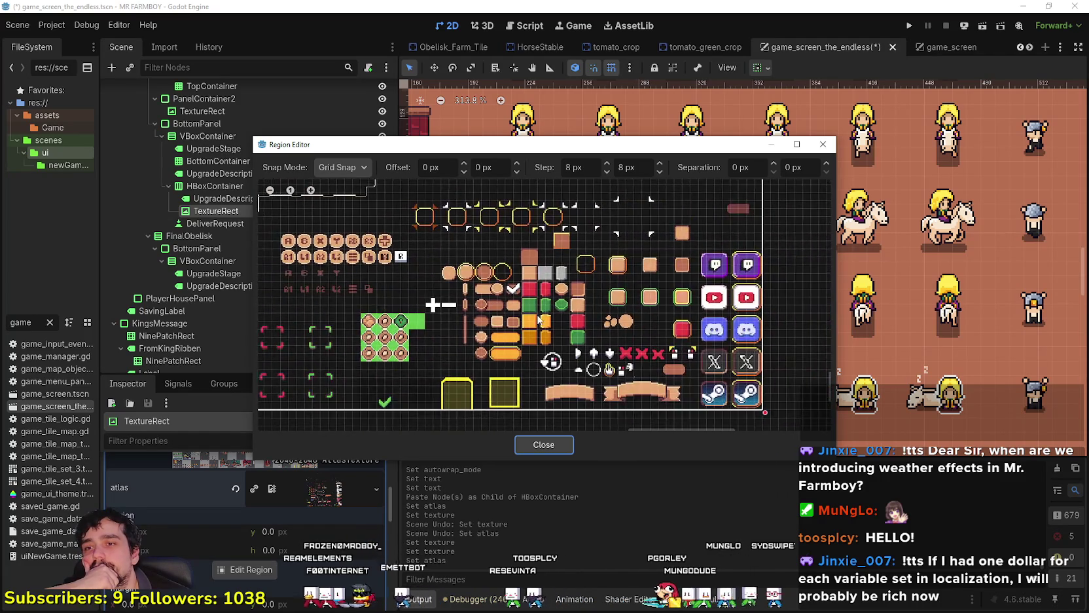
drag(580, 346, 601, 368)
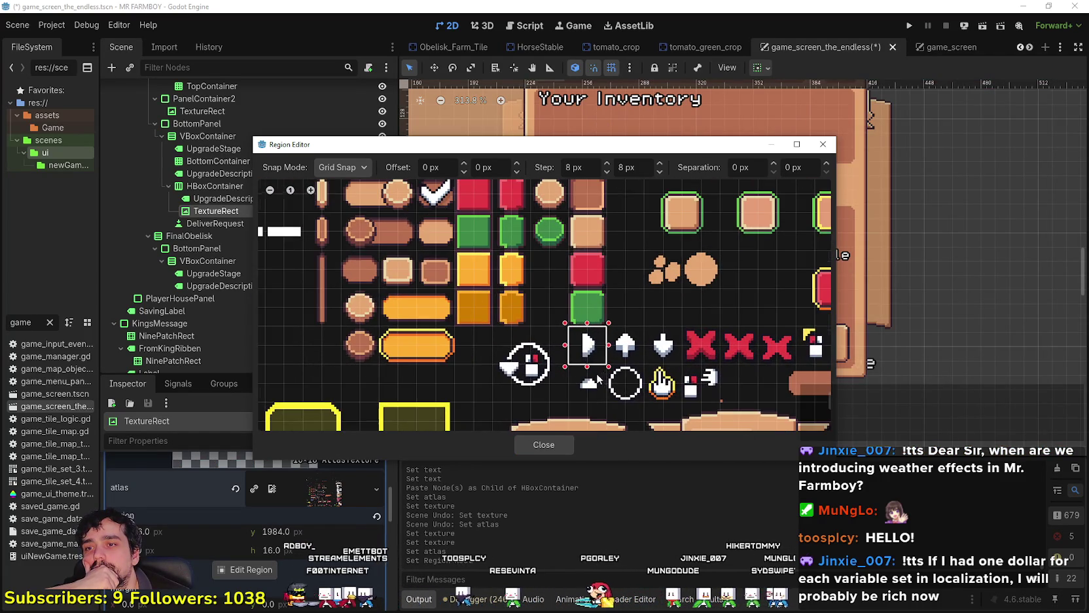
click(544, 444)
scroll(746, 303, up, 2)
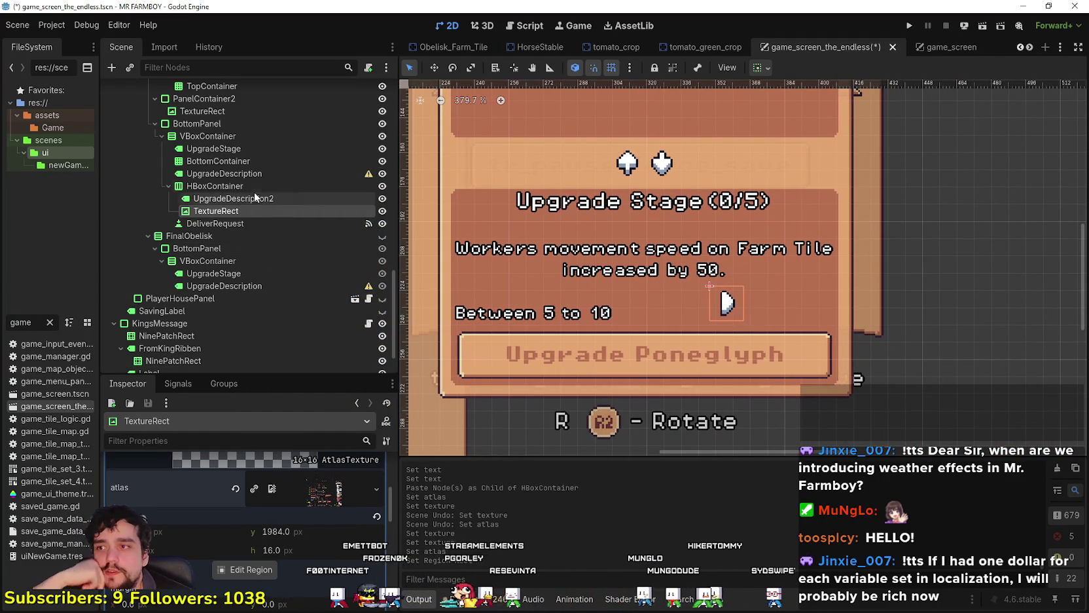
- Centre the 'Between 5 to 10' label's text vertically
click(233, 199)
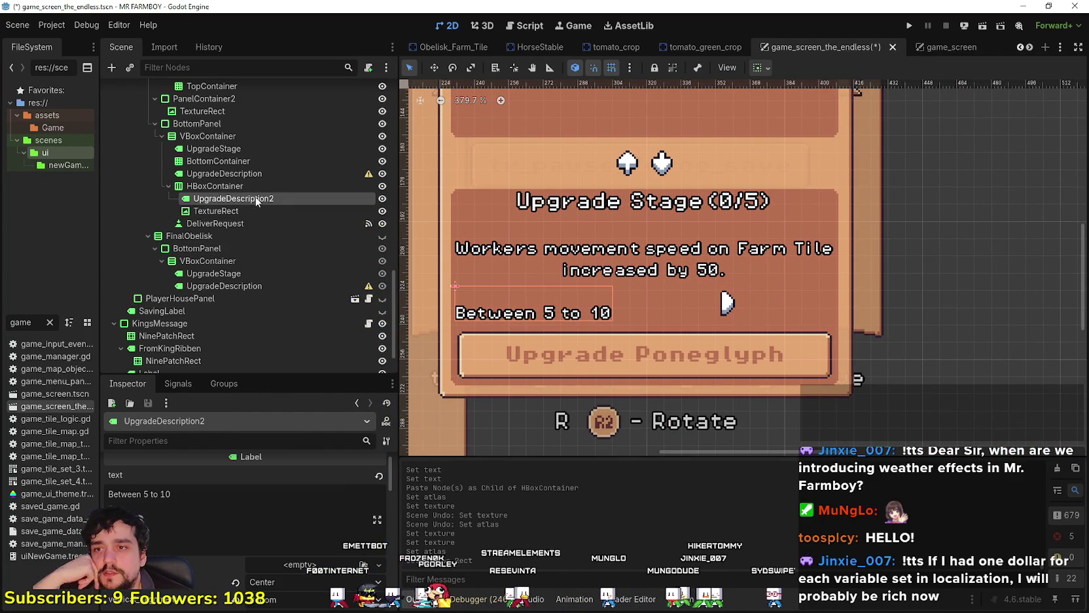
scroll(295, 576, down, 1)
click(290, 579)
click(281, 574)
scroll(706, 295, up, 4)
scroll(703, 299, down, 3)
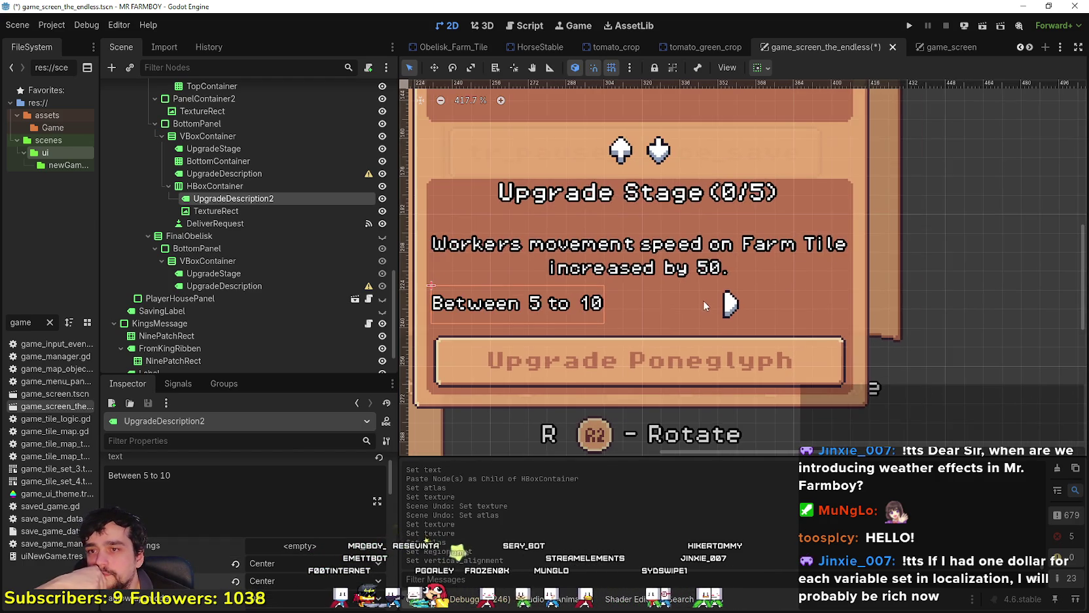
- Make the row container shrink horizontally and duplicate the 'Between 5 to 10' label
click(240, 185)
click(760, 67)
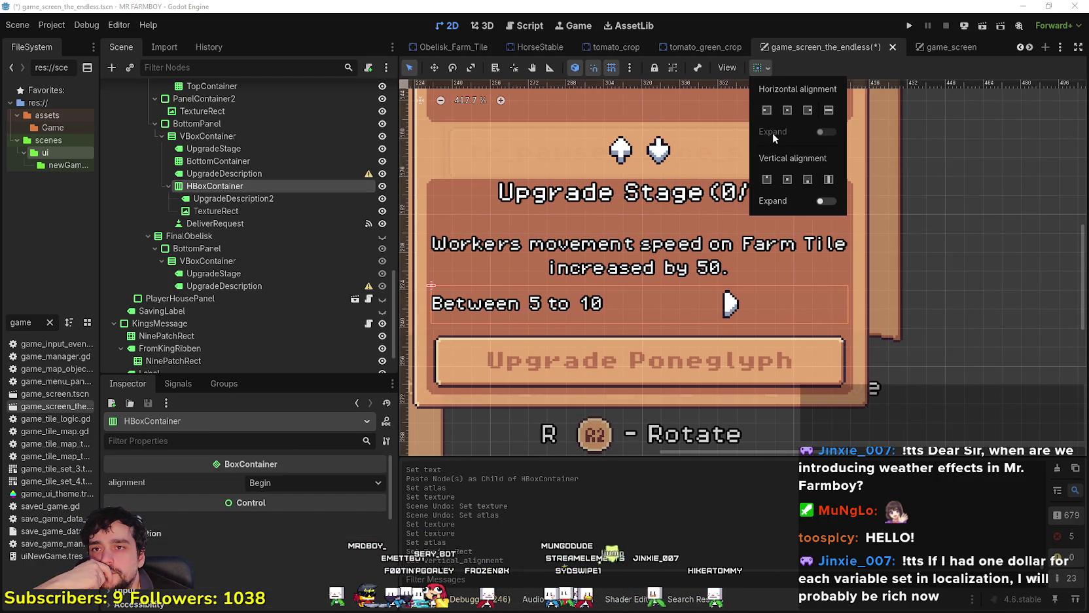
click(769, 110)
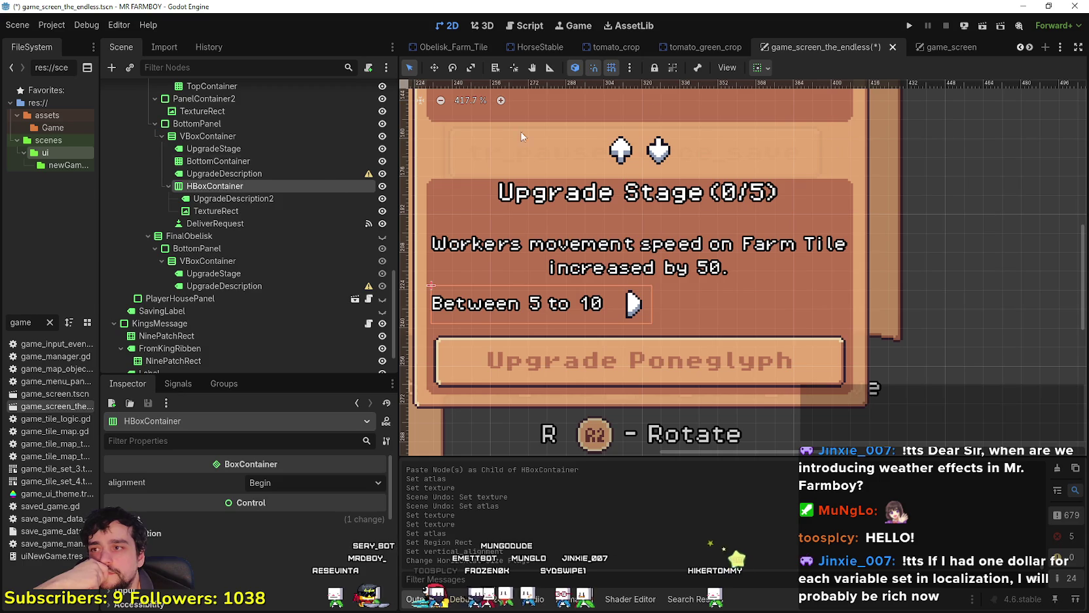
click(298, 200)
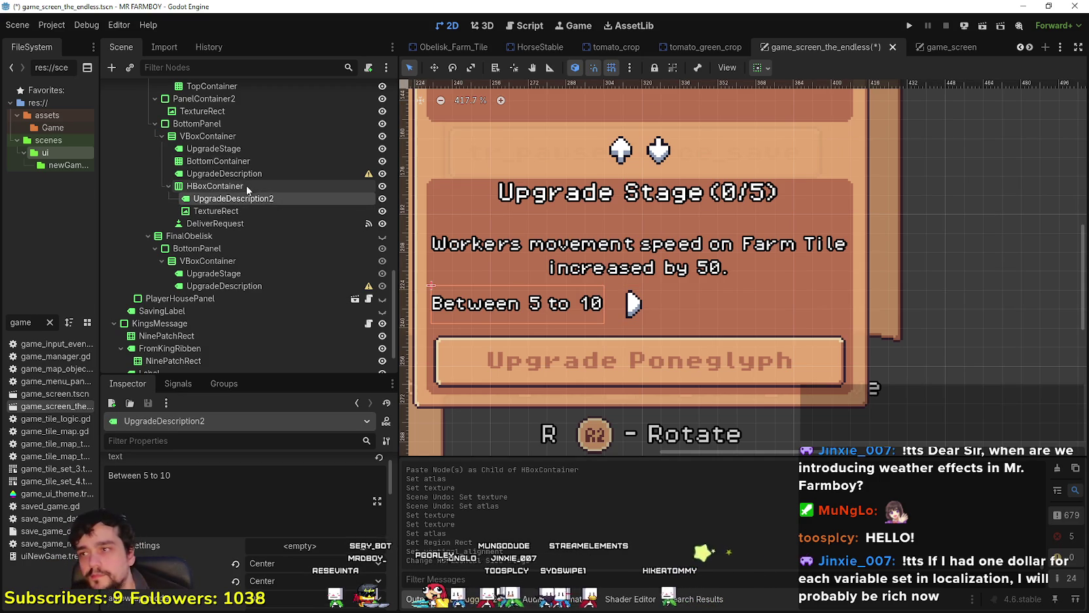
click(252, 209)
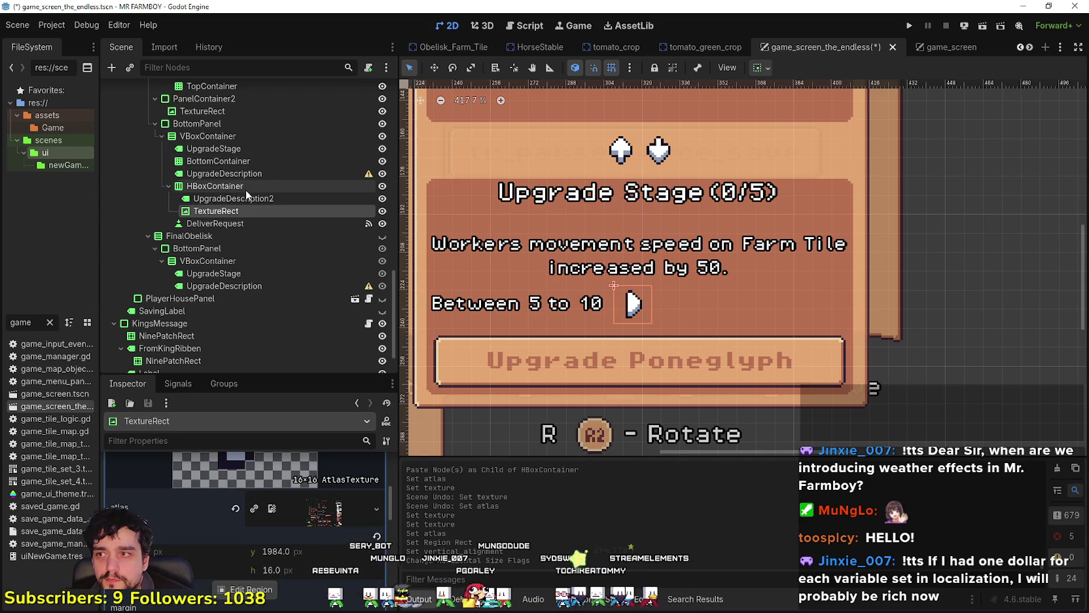
click(245, 199)
key(ctrl+d)
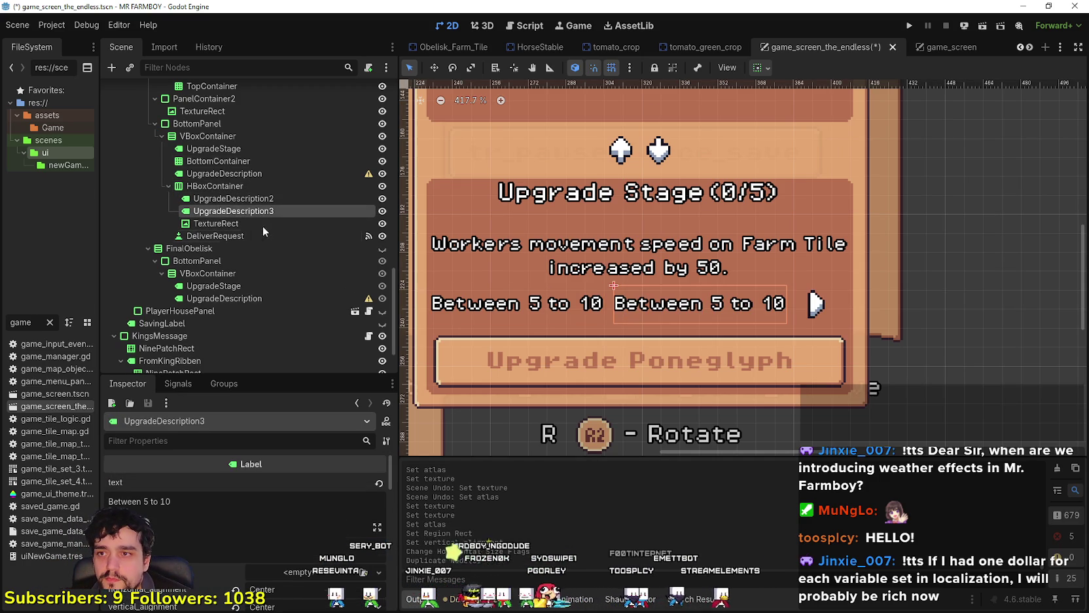
- Move UpgradeDescription3 below TextureRect so the row reads label, arrow, label
drag(230, 211, 226, 234)
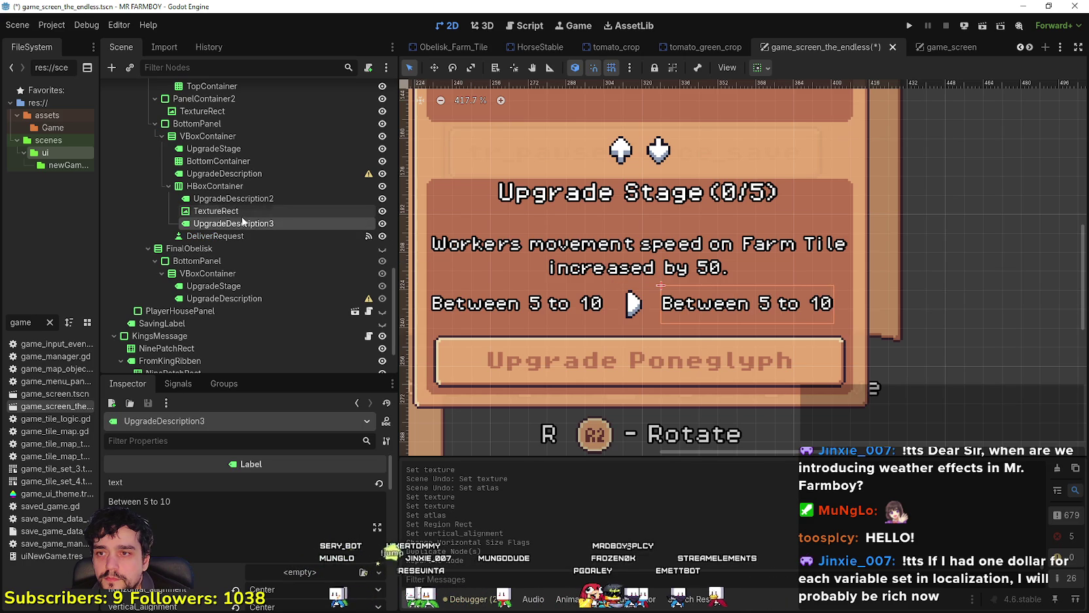
scroll(921, 328, down, 2)
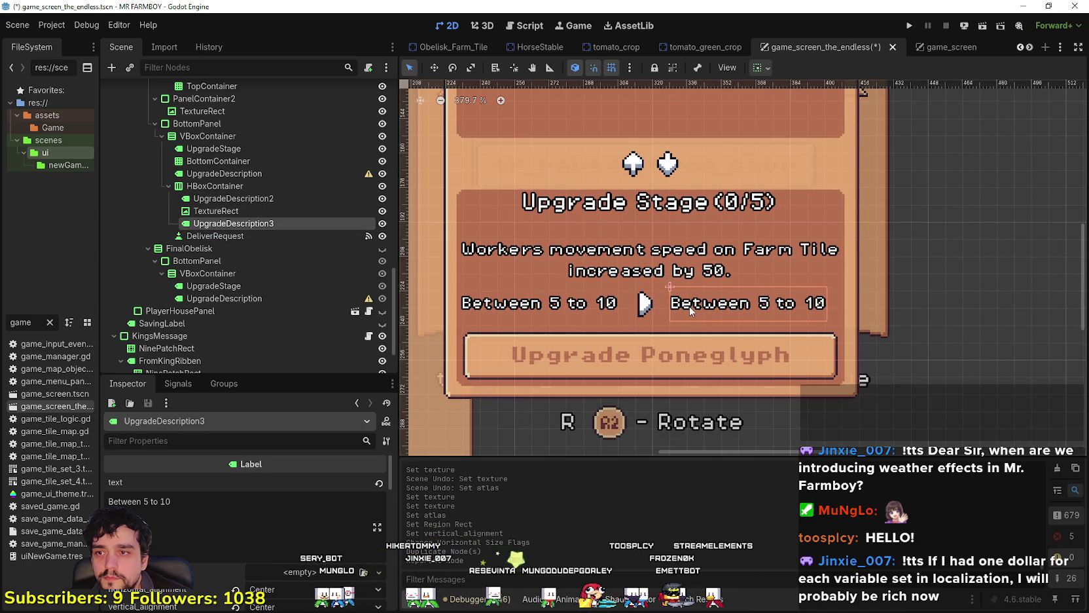
scroll(724, 296, left, 2)
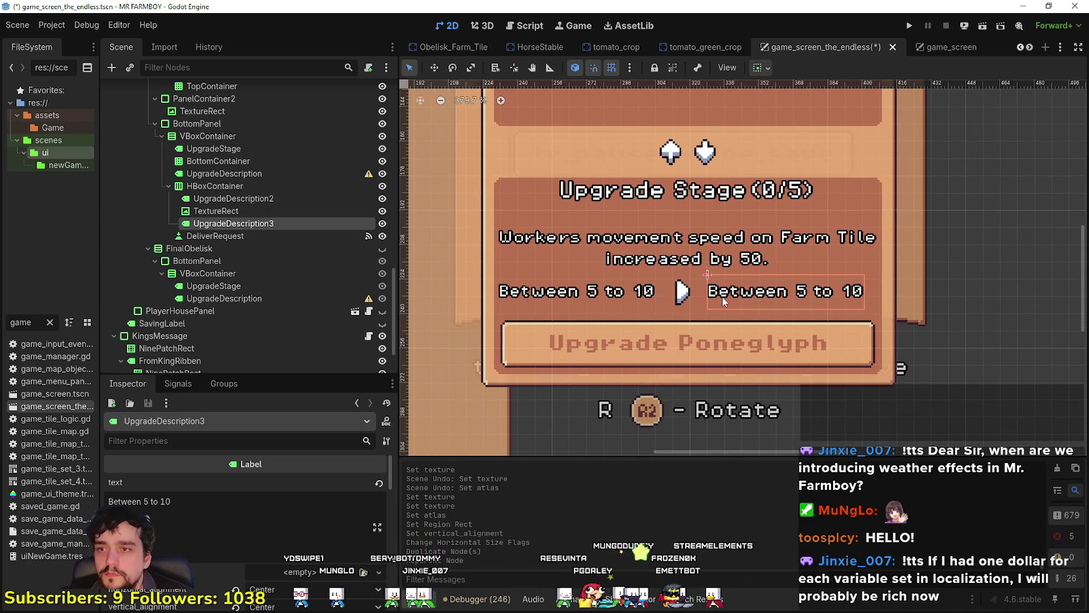
scroll(721, 296, left, 3)
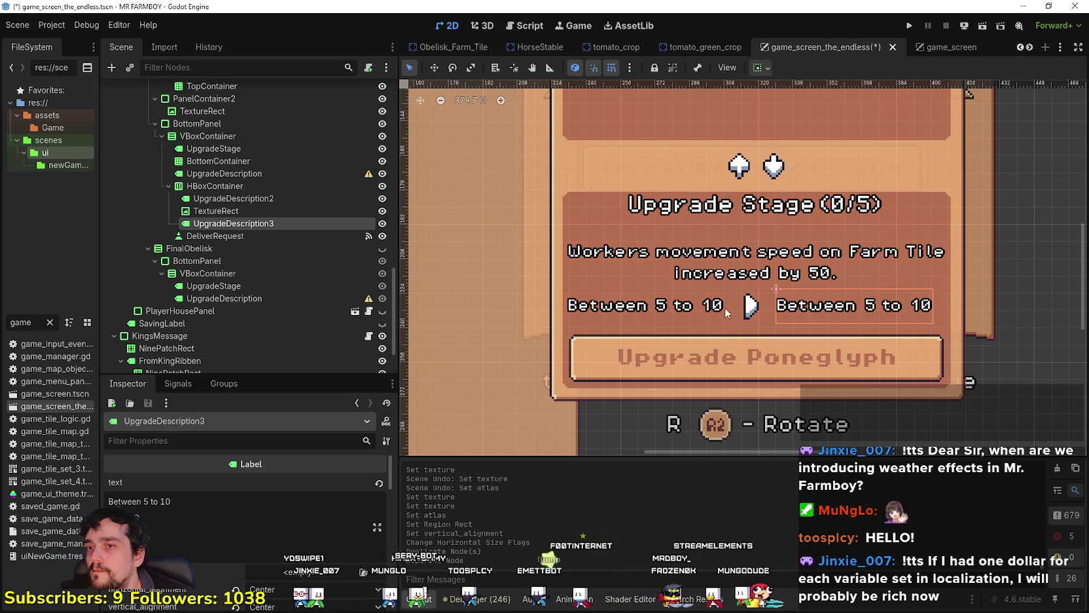
scroll(728, 308, down, 2)
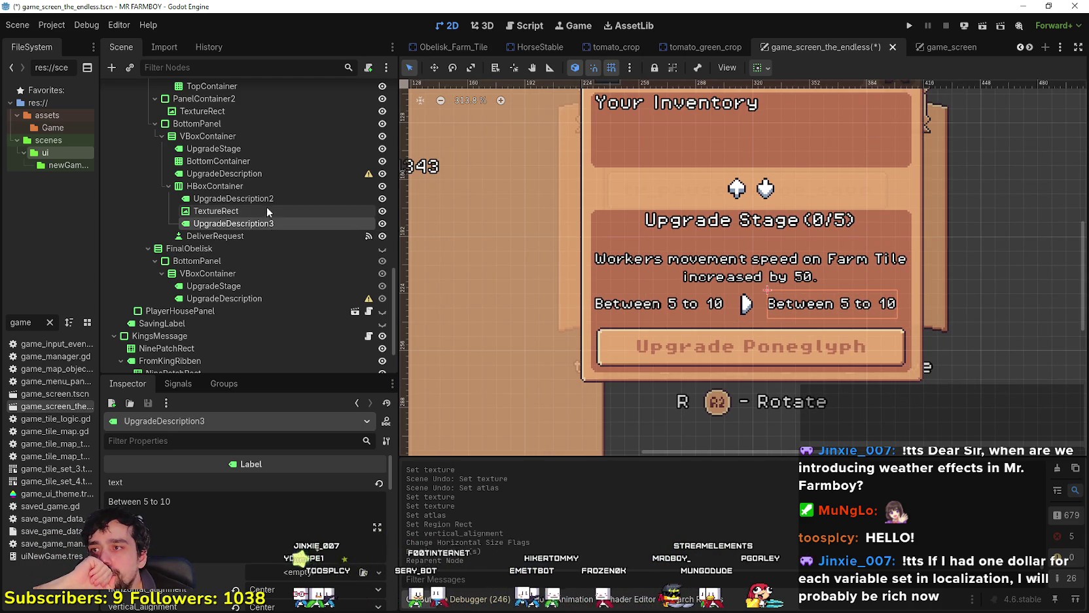
click(226, 174)
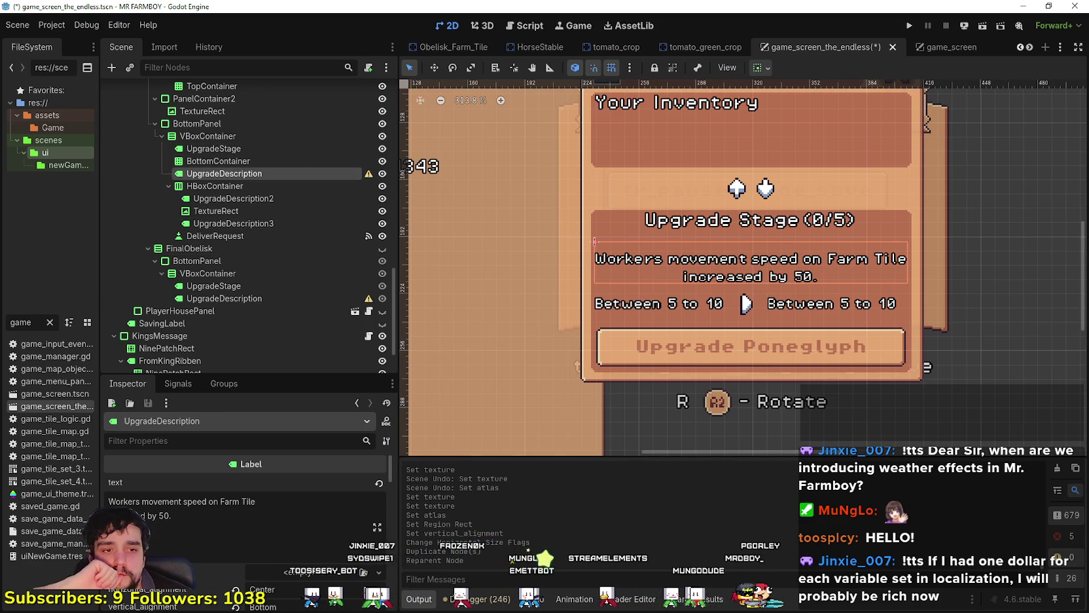
- Replace UpgradeDescription's text with the Workers Speed wording copied from sheet cell B905
key(alt+Tab)
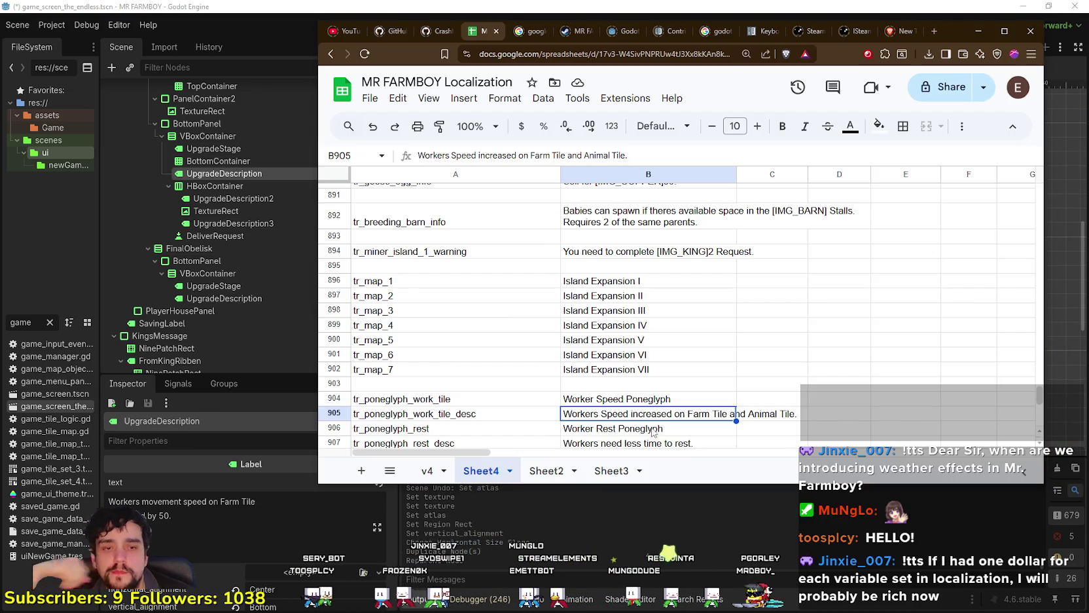
scroll(596, 386, down, 1)
click(618, 384)
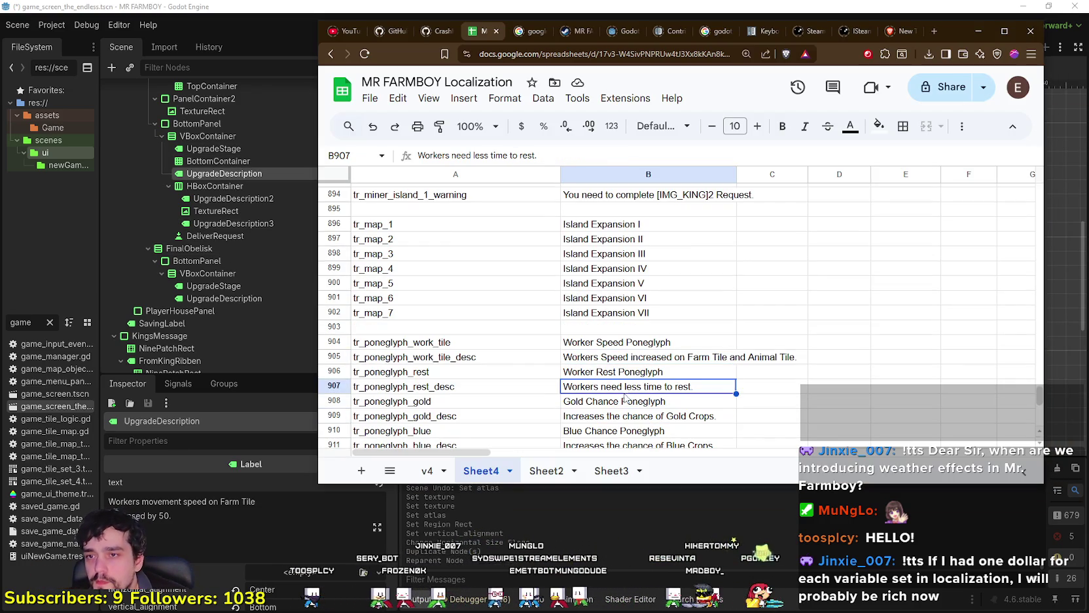
click(600, 358)
key(alt+Tab)
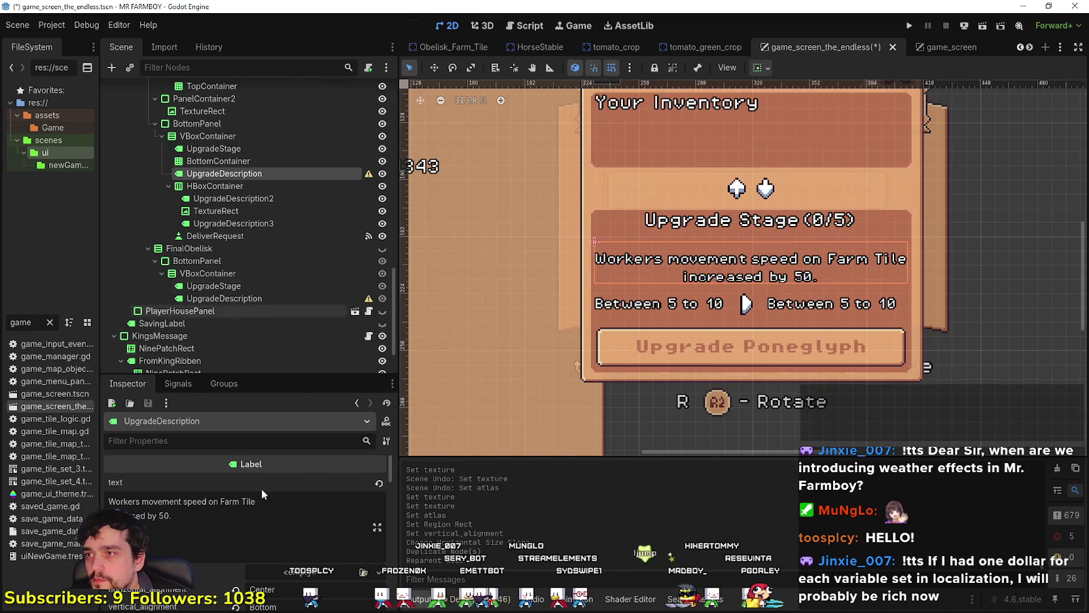
drag(171, 515, 66, 508)
text(Workers Speed increased on Farm Tile and Animal Tile.)
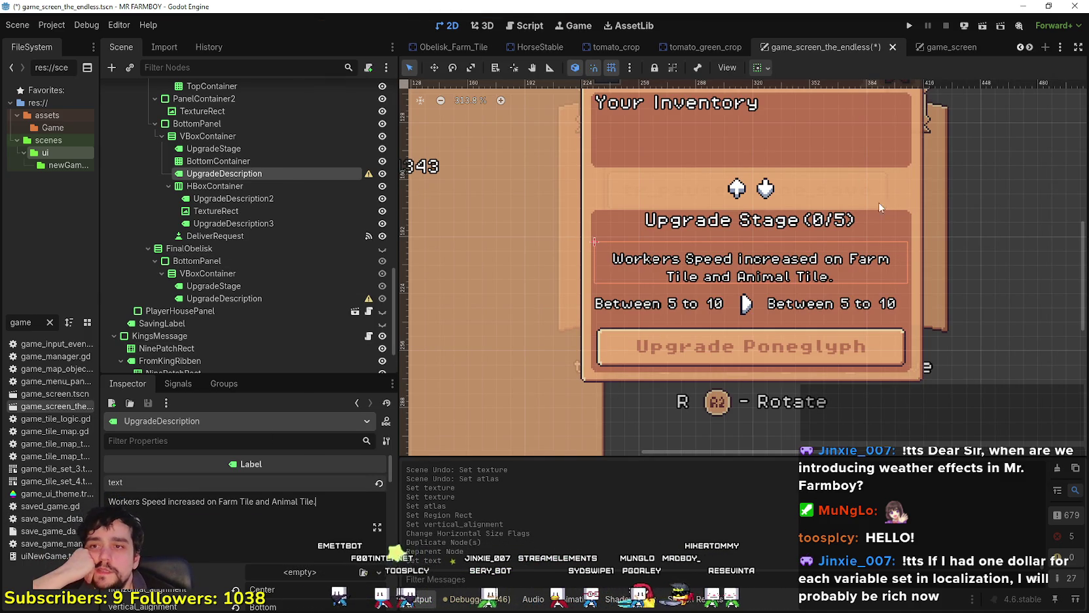
scroll(756, 313, up, 2)
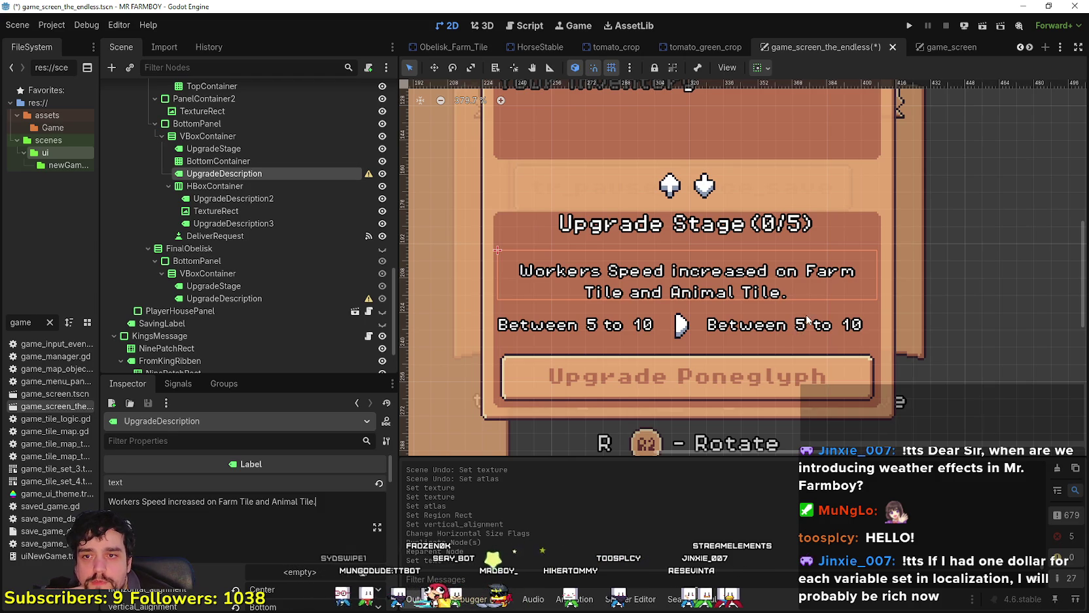
click(262, 223)
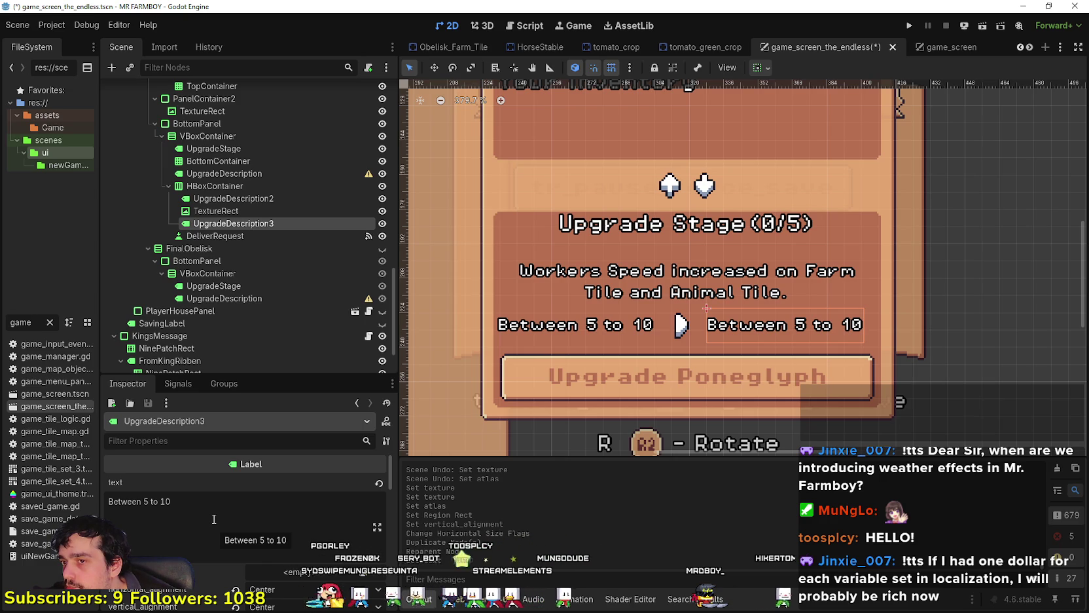
- Change UpgradeDescription3's Text property to 'Between 12 to 15'
click(178, 513)
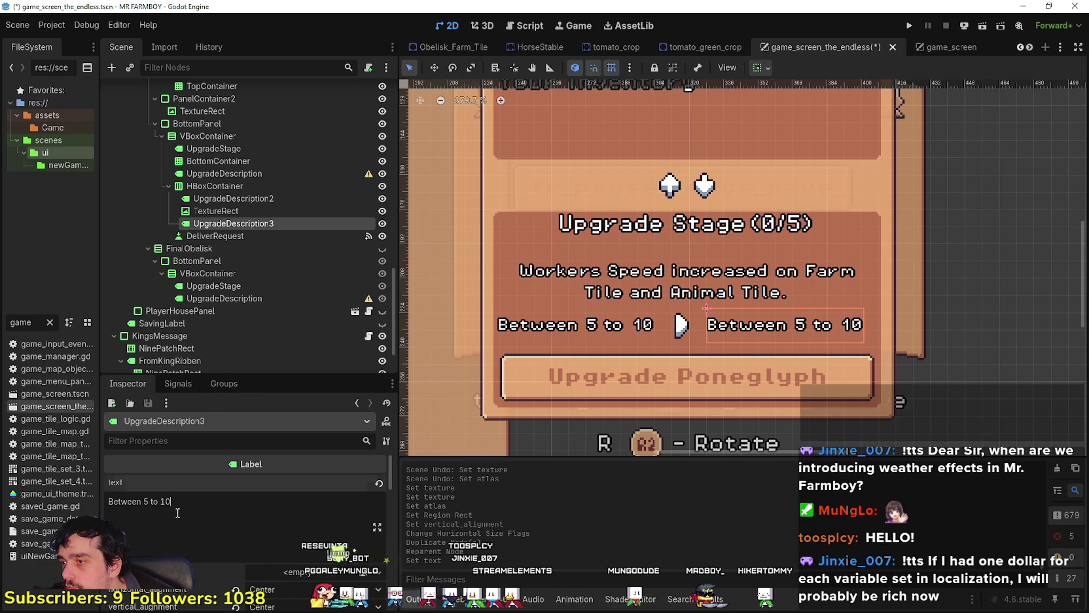
double_click(145, 501)
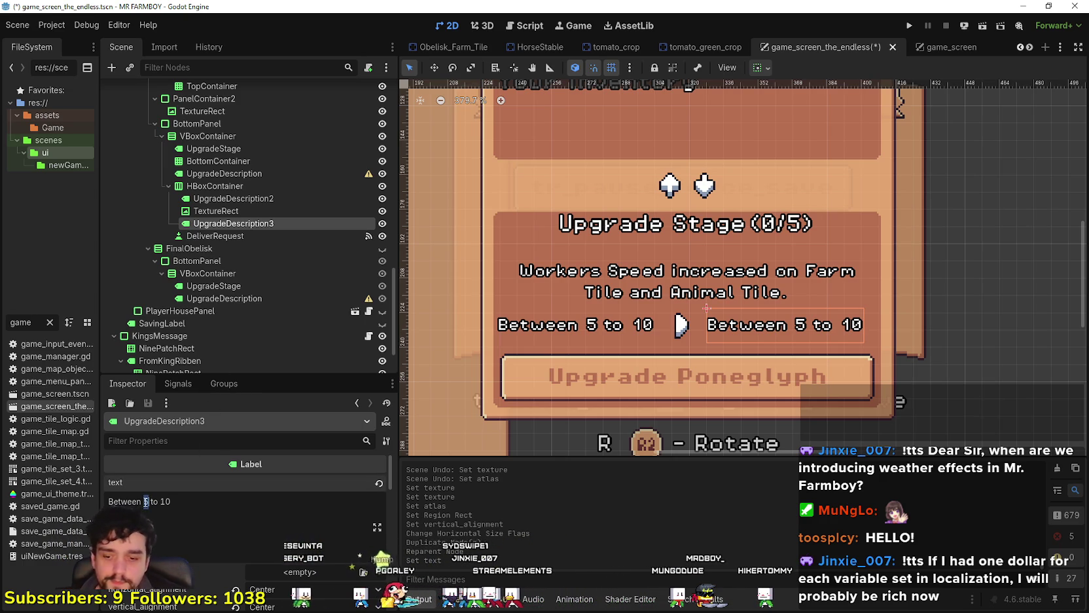
text(12)
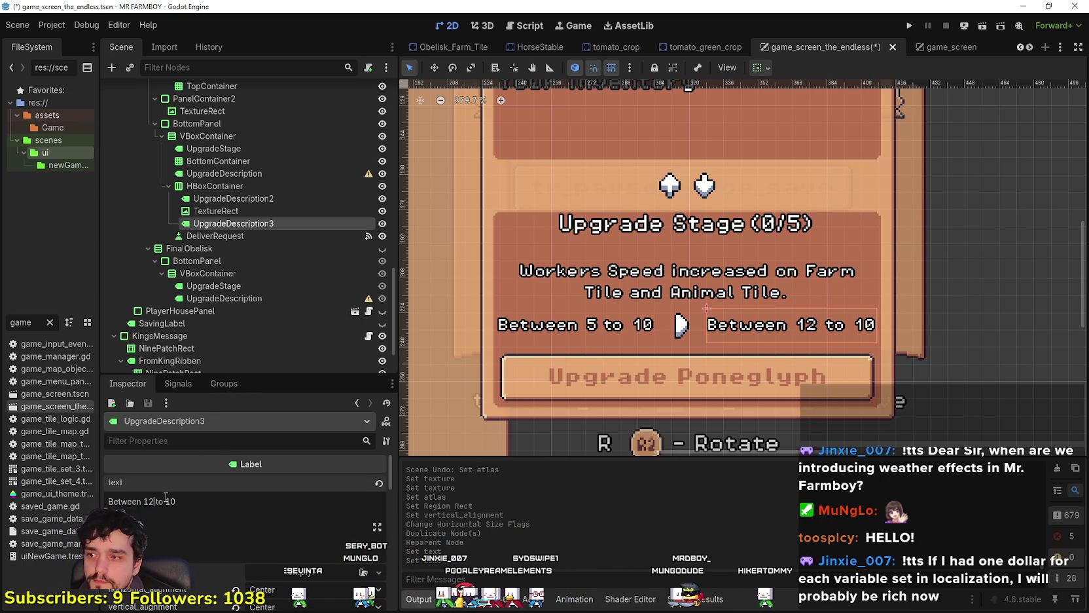
key(BackSpace)
text(5)
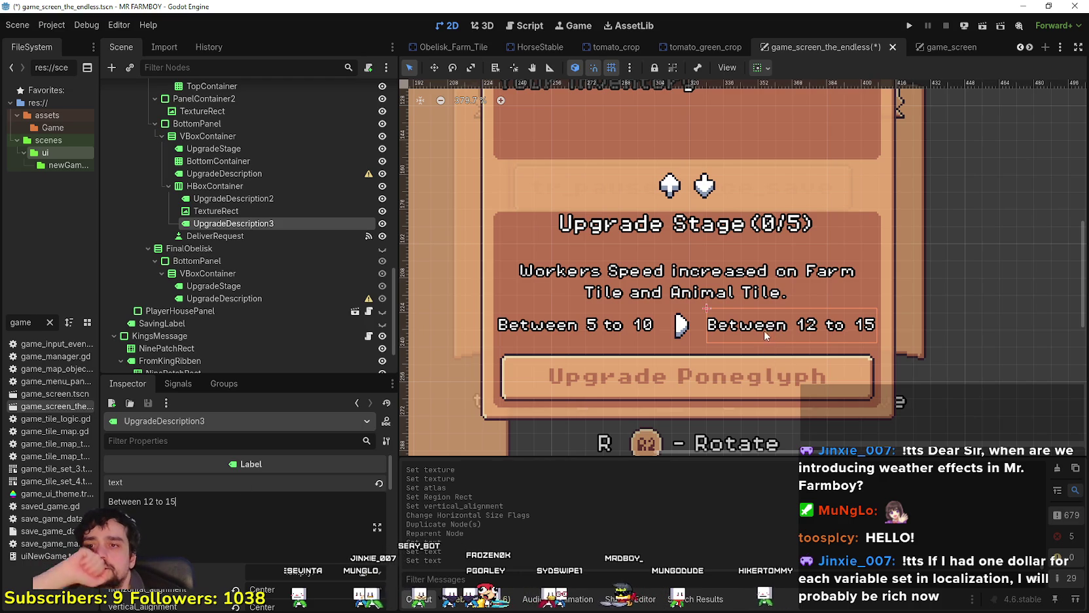
drag(763, 330, 670, 327)
scroll(670, 327, down, 2)
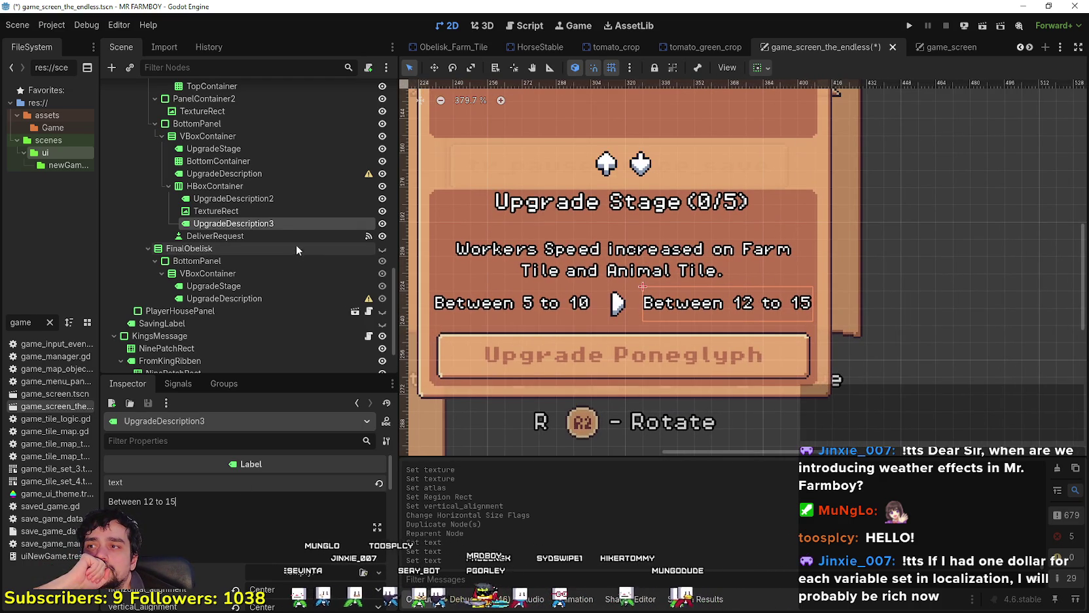
- Set the Between row HBoxContainer's separation constant to 0
click(219, 186)
scroll(240, 512, down, 5)
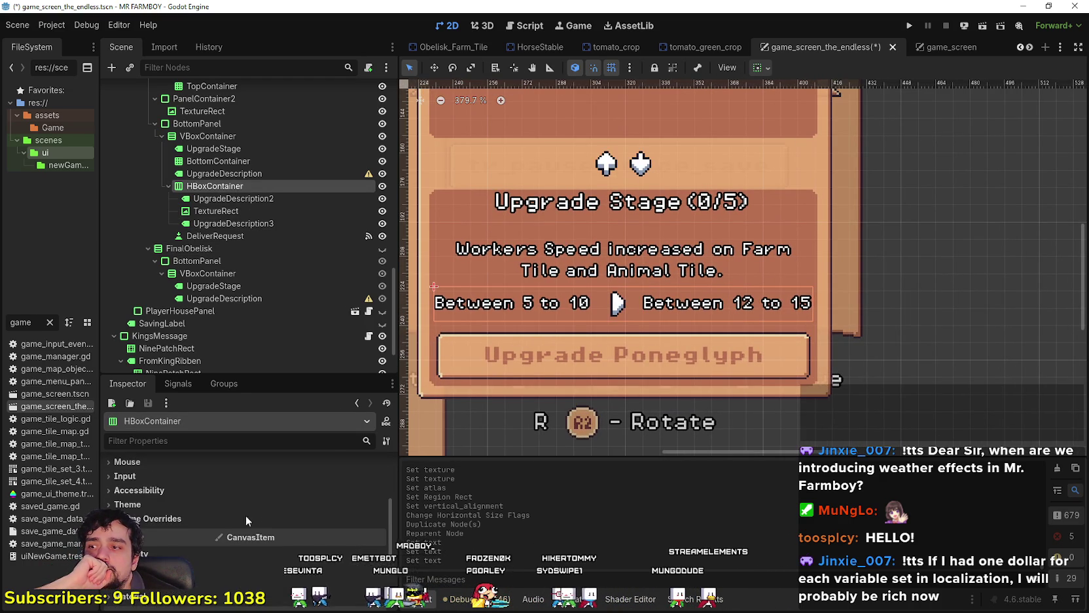
drag(266, 546, 250, 545)
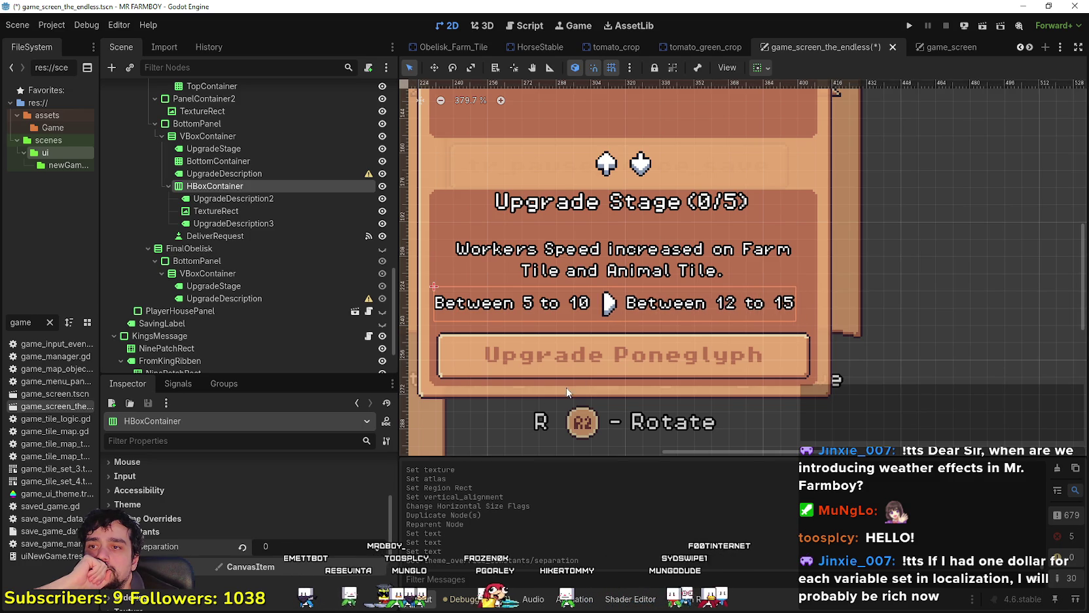
scroll(730, 295, up, 1)
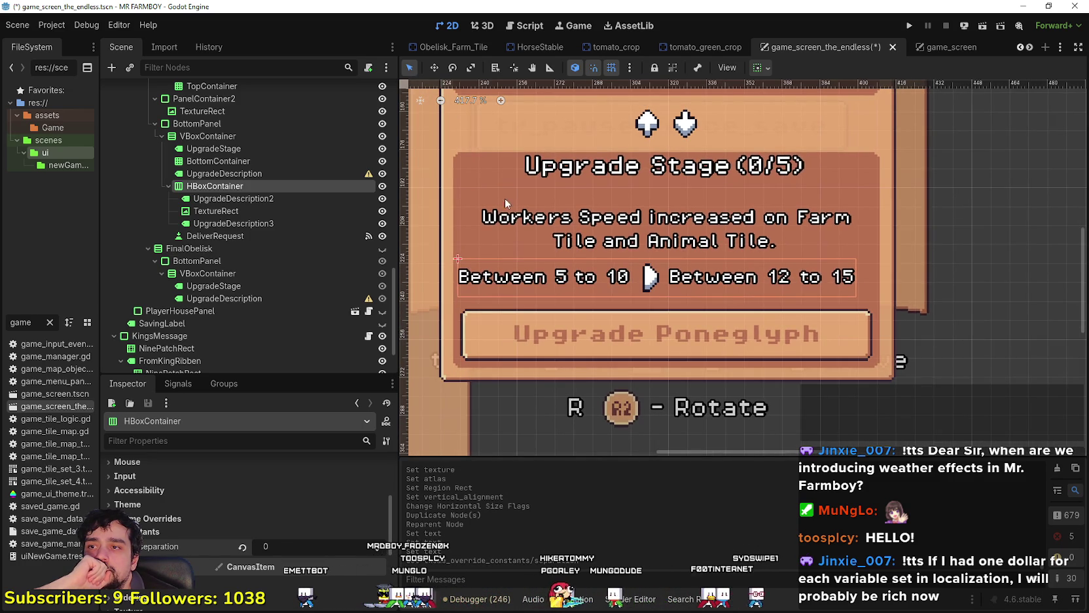
- Try centring the bottom panel's vertical container, then undo the change
click(223, 134)
click(317, 479)
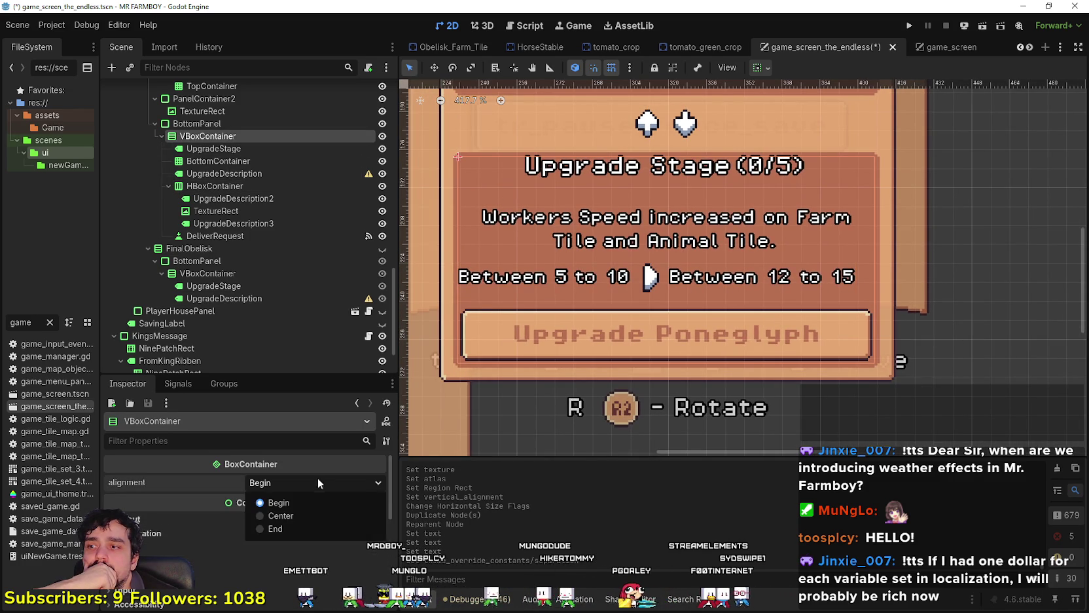
click(304, 515)
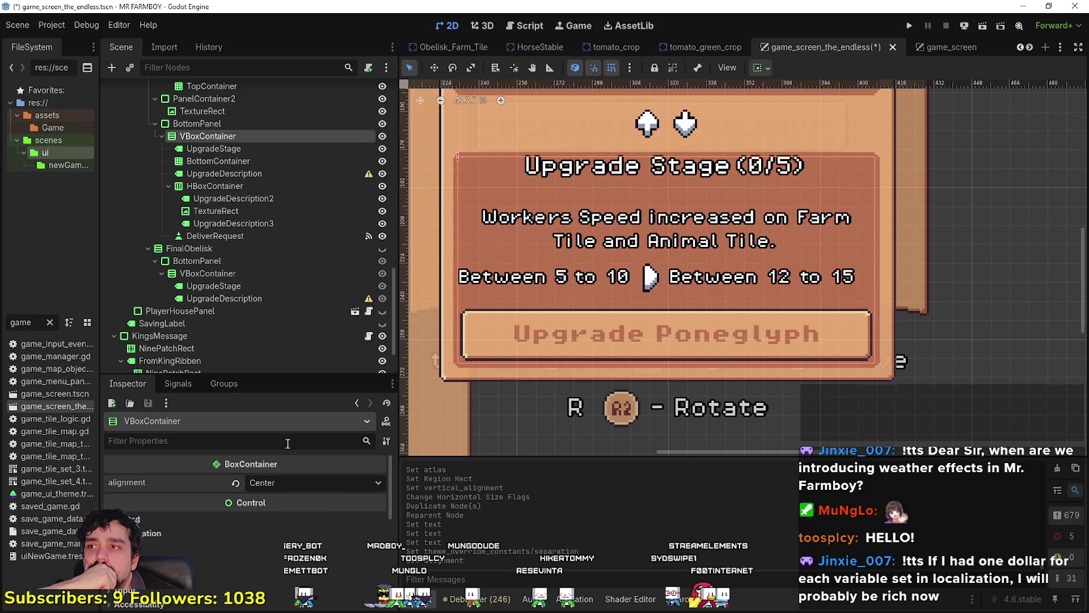
key(ctrl+z)
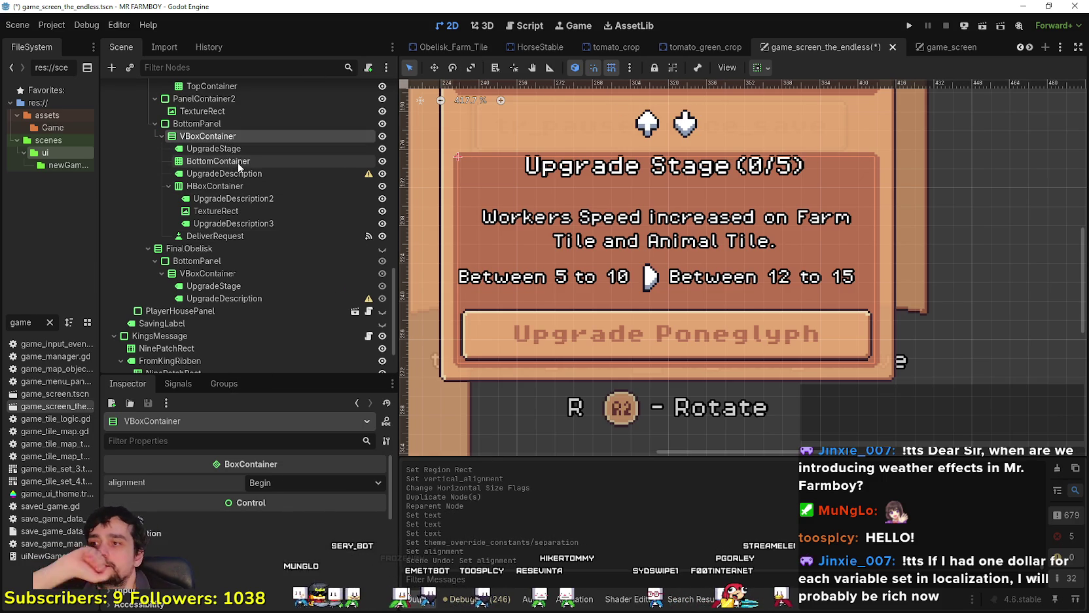
- Set the HBoxContainer's alignment to Center so the row sits centred
click(237, 185)
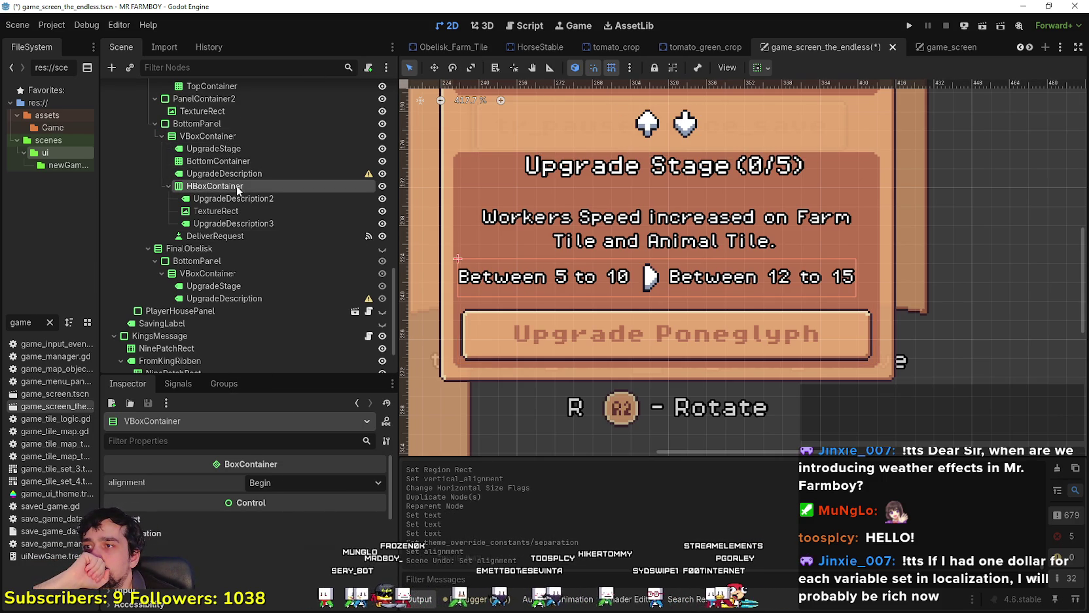
scroll(317, 519, up, 1)
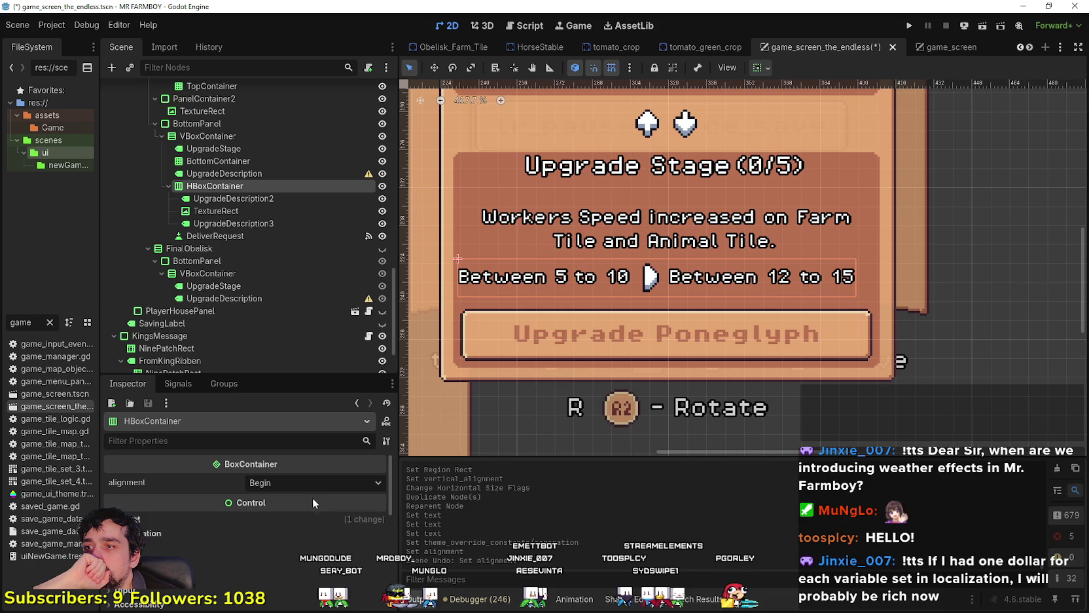
click(308, 482)
click(301, 508)
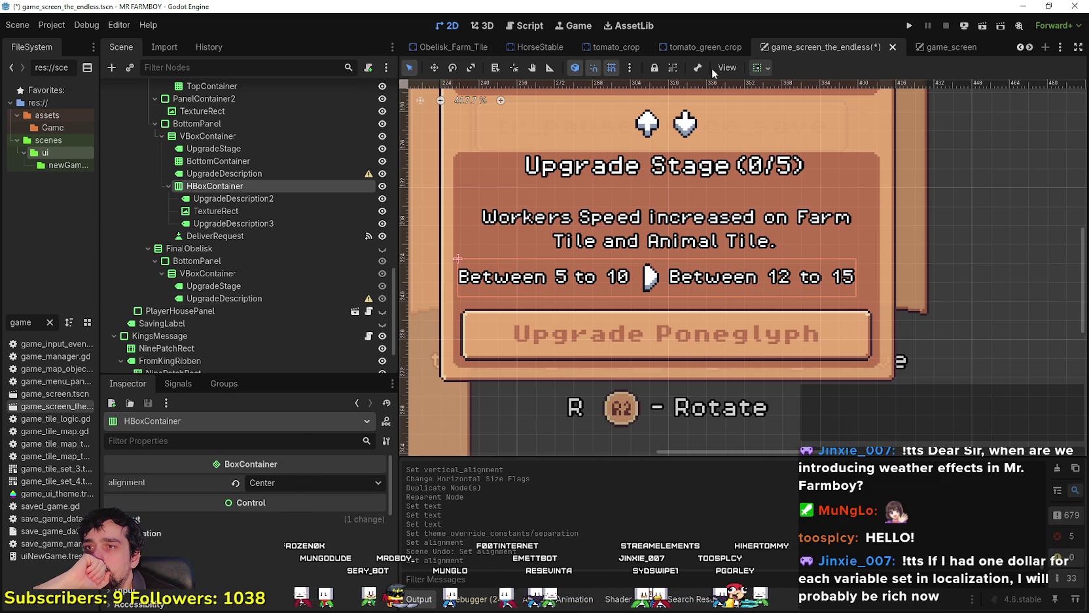
click(759, 68)
click(789, 110)
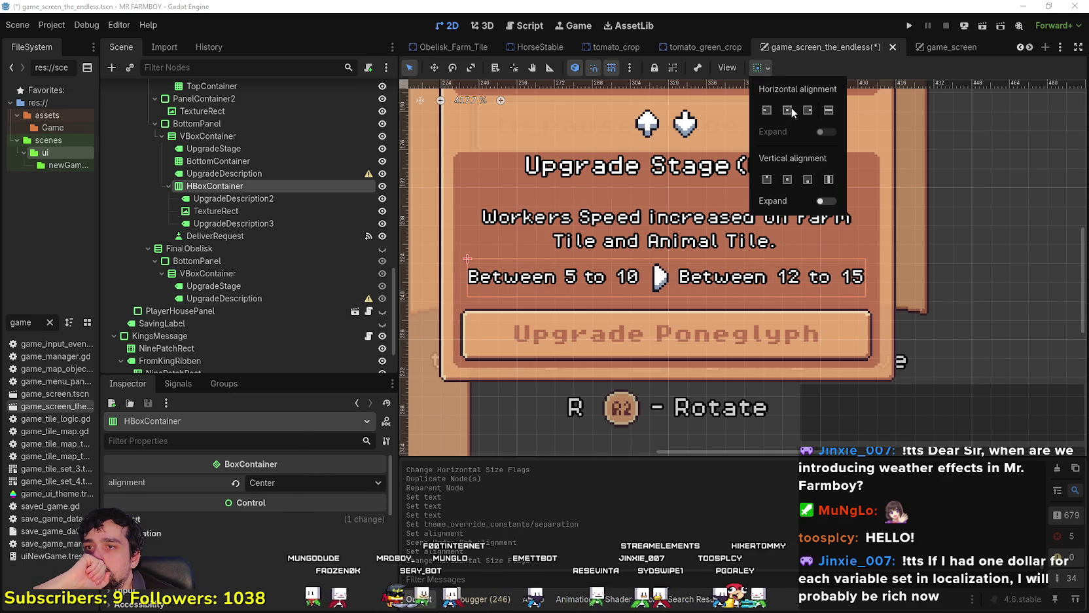
click(893, 70)
scroll(658, 345, down, 2)
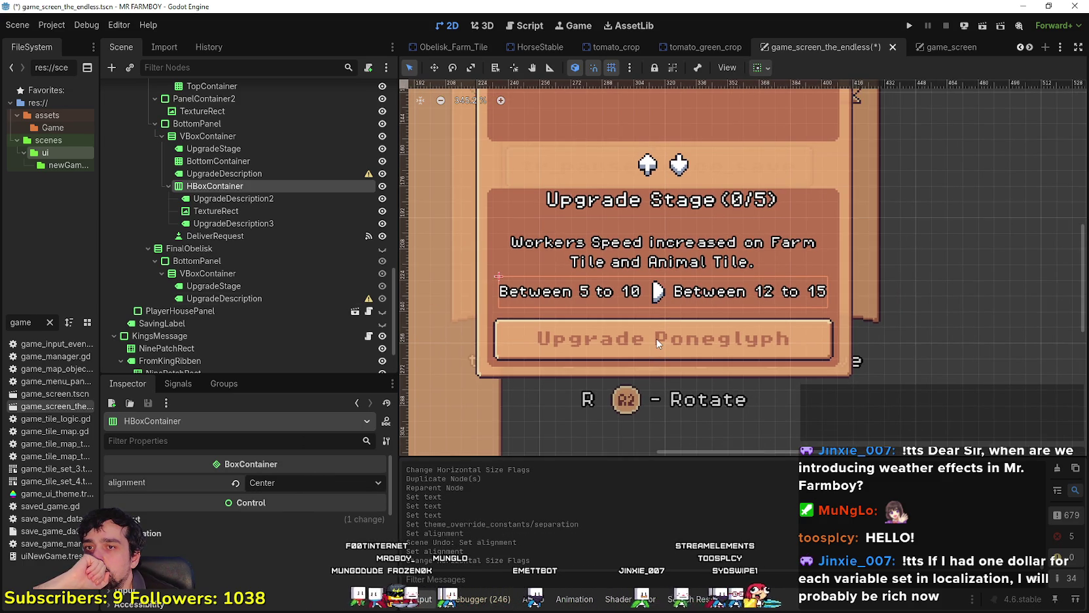
scroll(823, 293, down, 1)
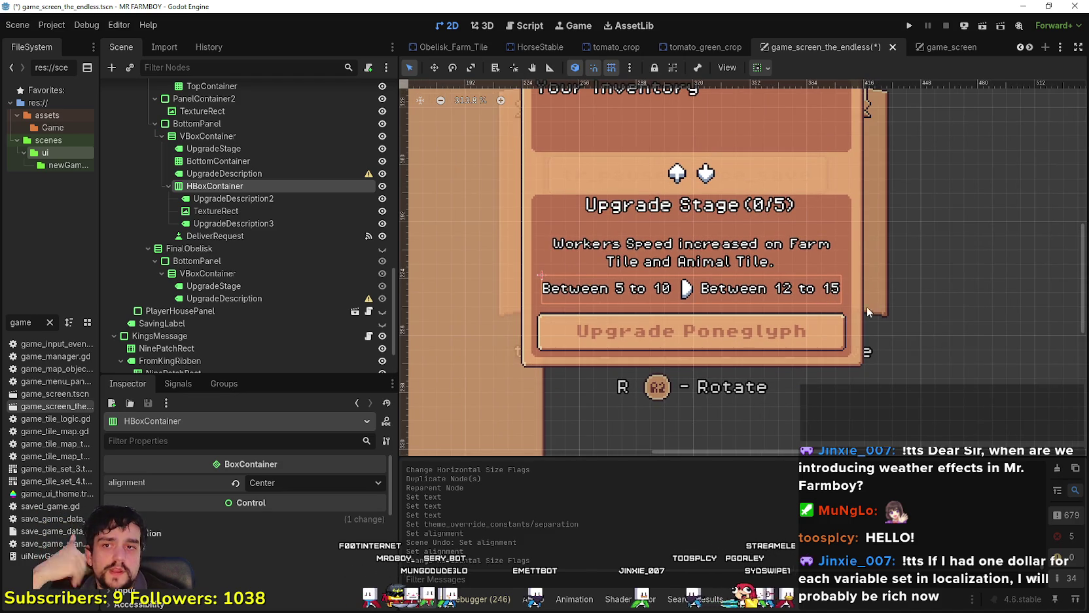
scroll(713, 356, up, 3)
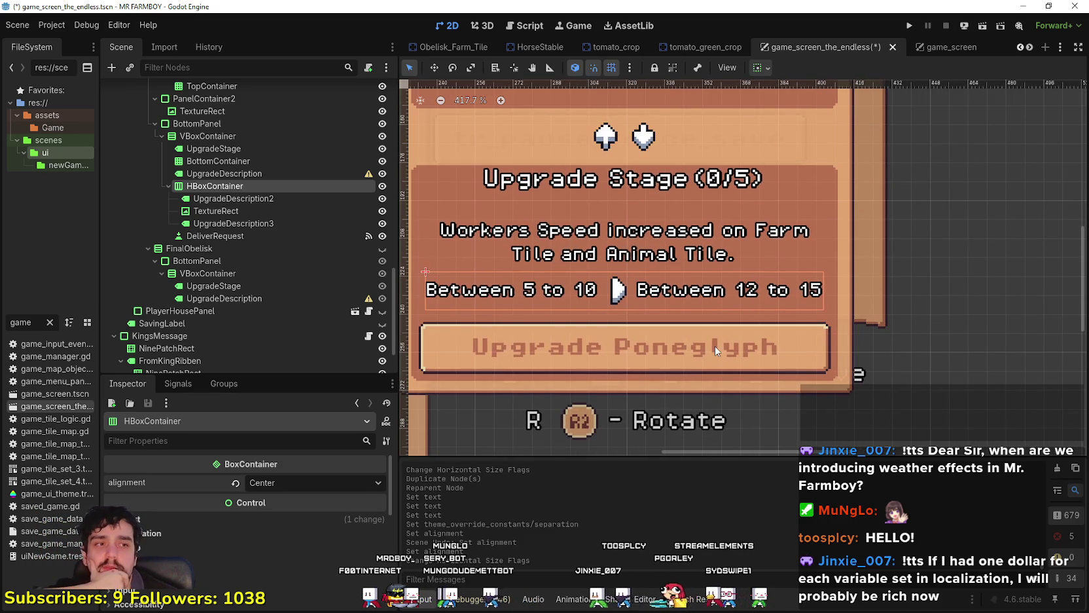
drag(718, 343, 744, 329)
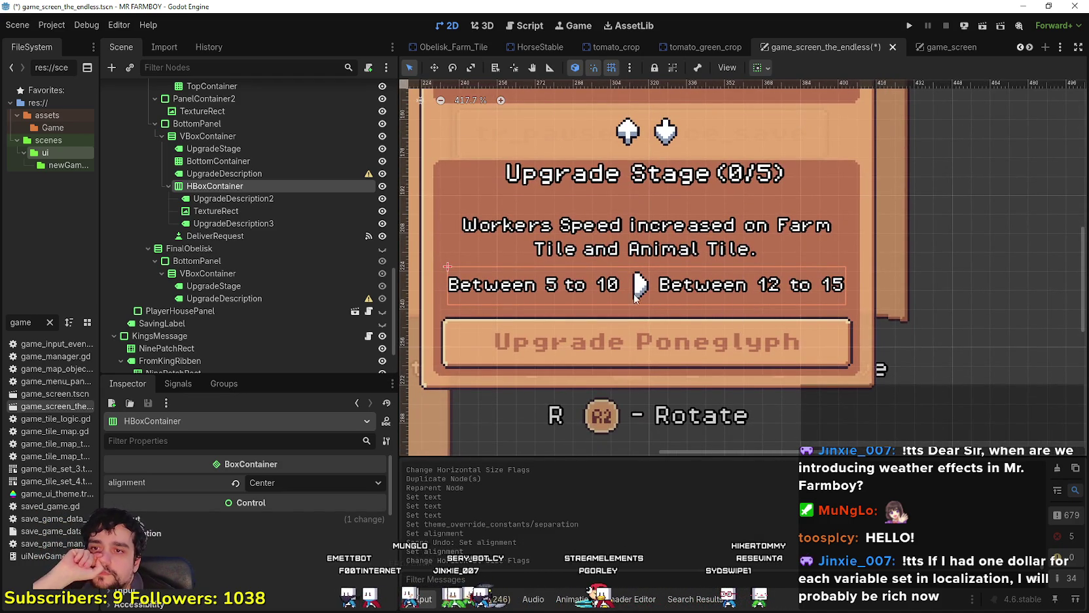
click(262, 223)
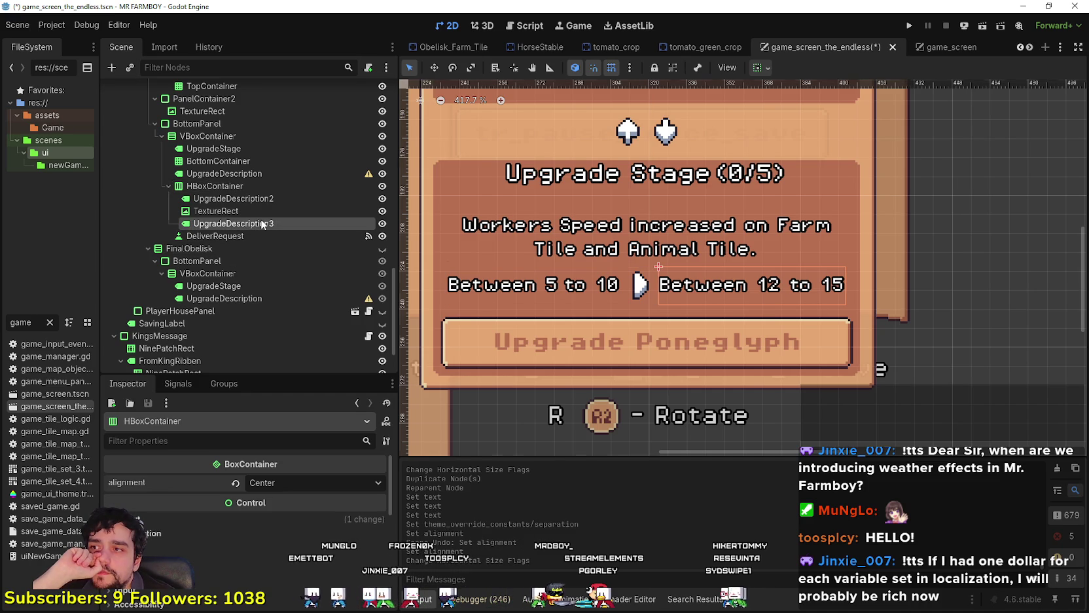
- Enable the Theme Overrides font_color on UpgradeDescription3
click(258, 211)
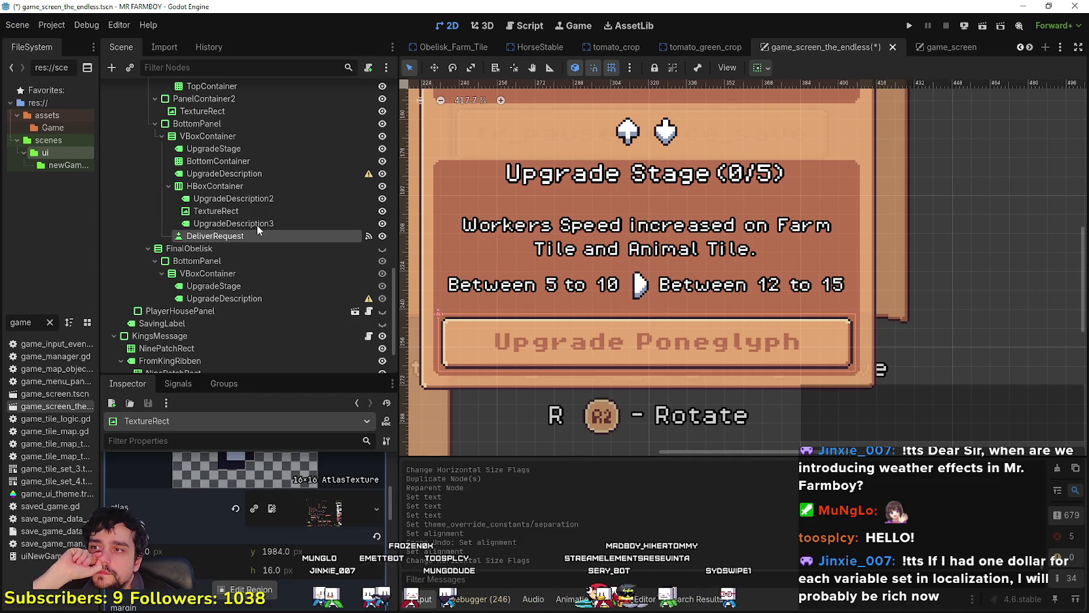
click(257, 223)
scroll(229, 510, down, 5)
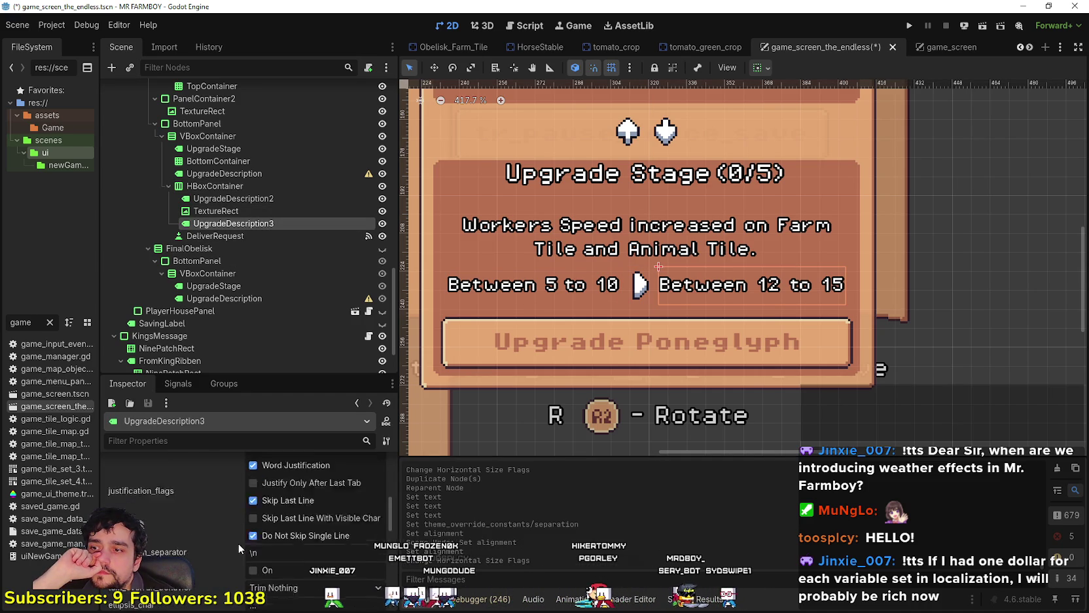
scroll(238, 542, down, 5)
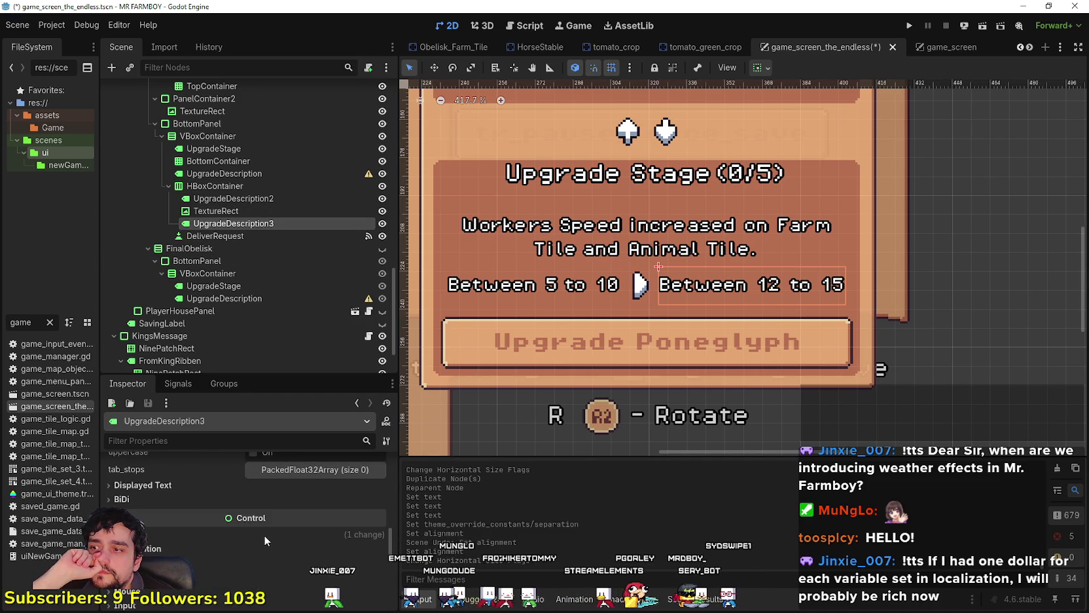
scroll(264, 529, down, 3)
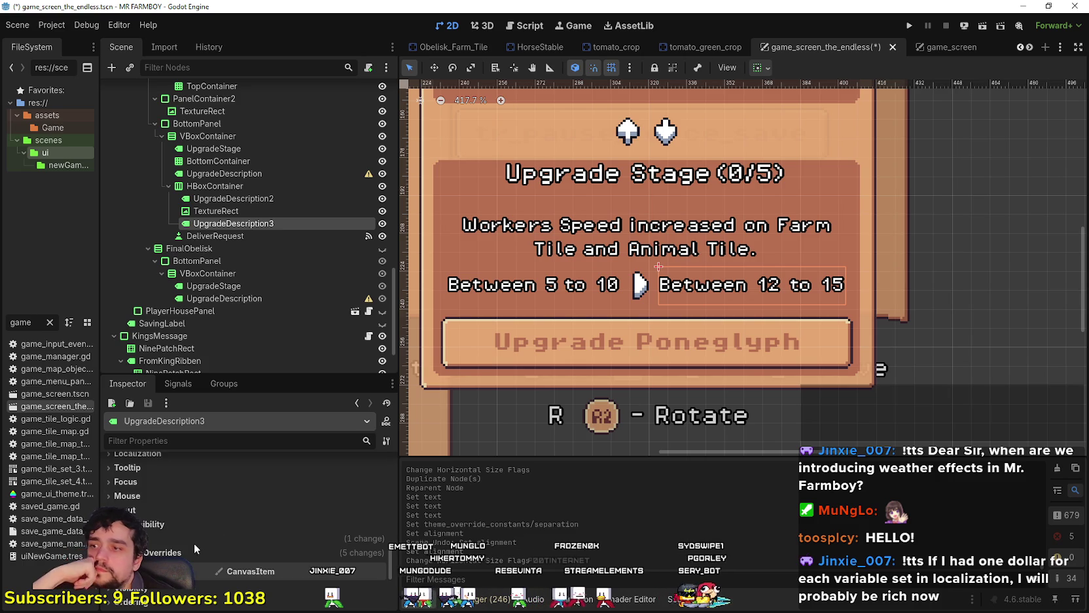
scroll(196, 547, down, 2)
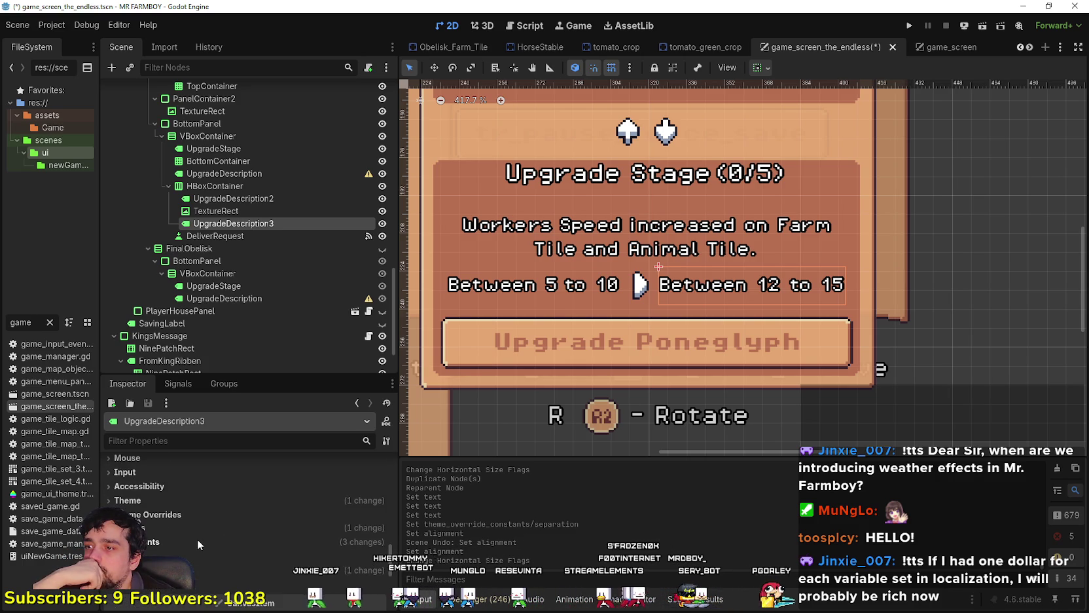
click(186, 529)
scroll(189, 527, down, 2)
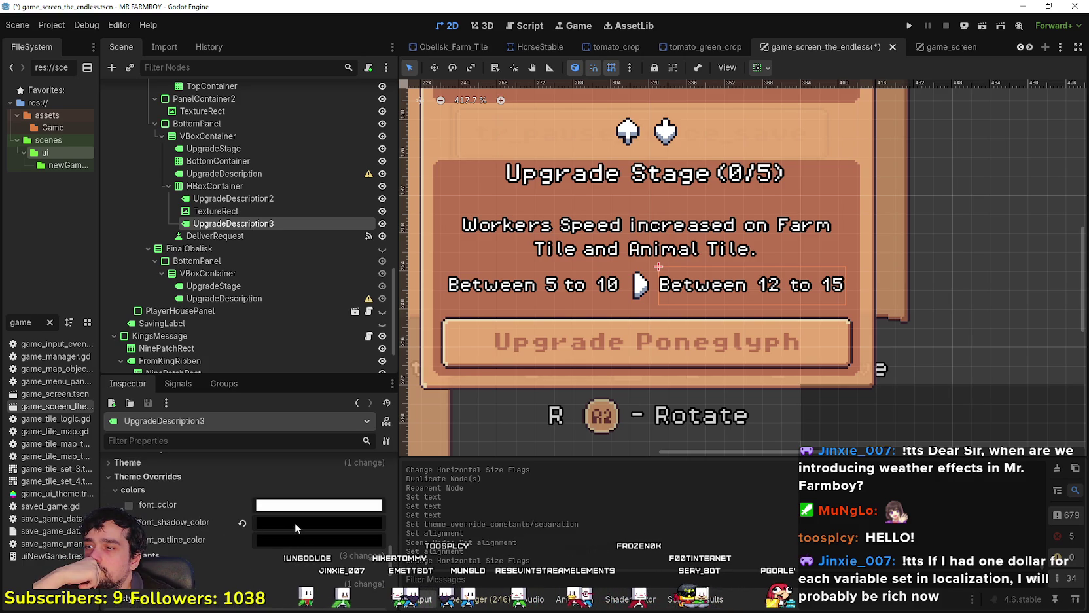
- Pick bright green (00ff00) as the label's font colour
click(297, 505)
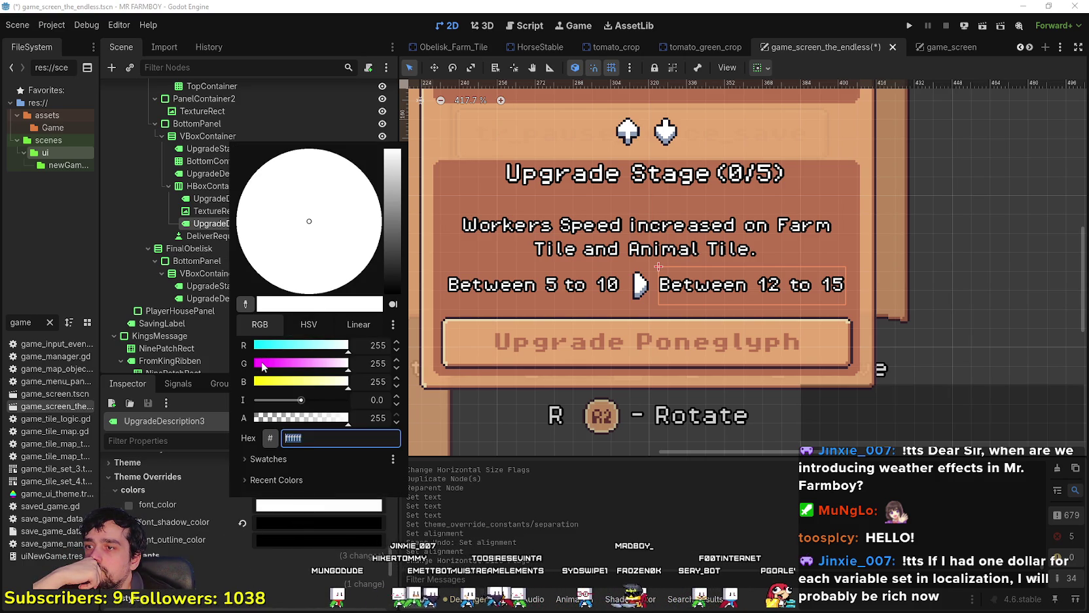
click(259, 367)
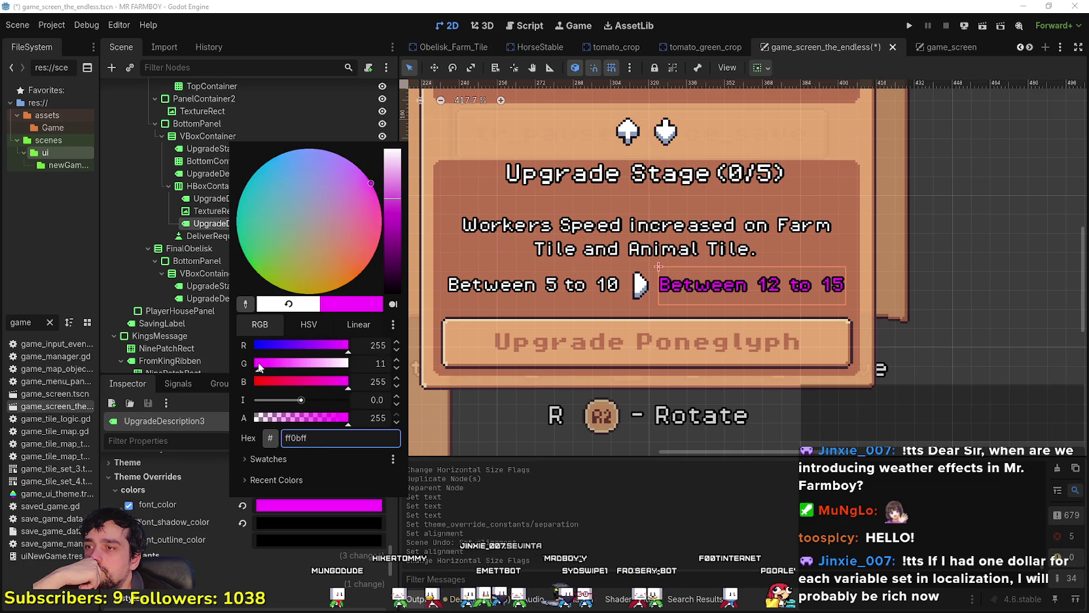
drag(259, 367, 254, 363)
click(301, 349)
mouse_move(282, 252)
mouse_down()
mouse_move(229, 253)
mouse_move(229, 273)
mouse_up()
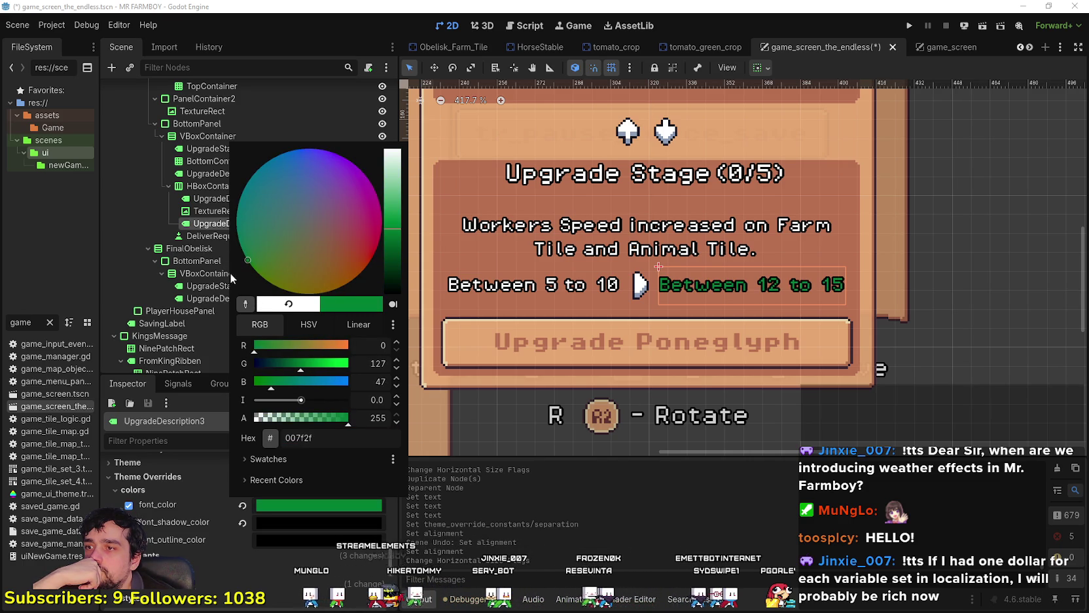
mouse_move(271, 382)
mouse_down()
mouse_move(249, 379)
mouse_move(357, 365)
mouse_up()
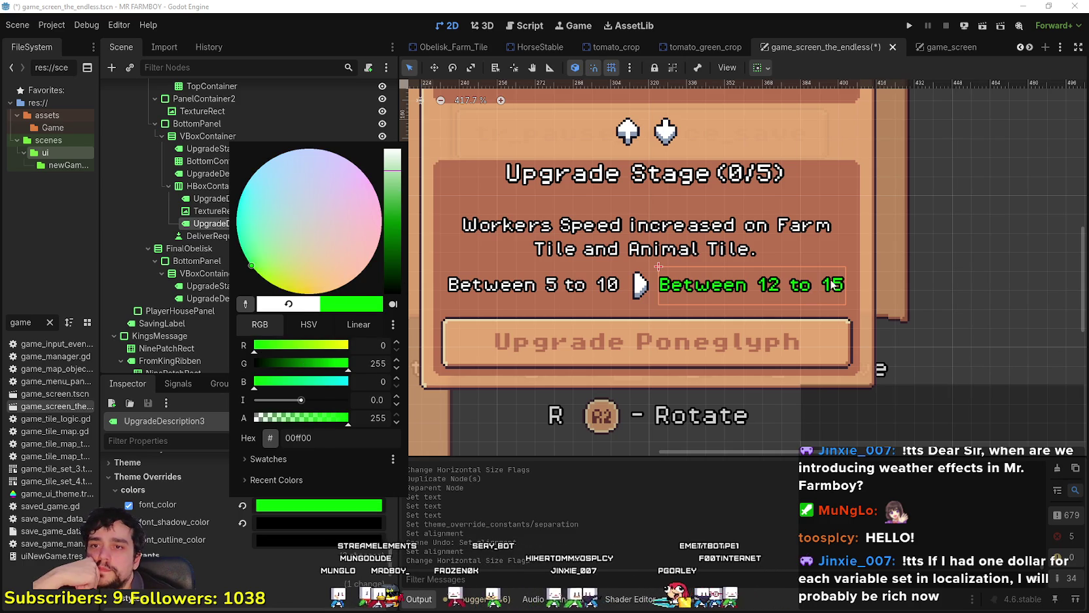
click(625, 567)
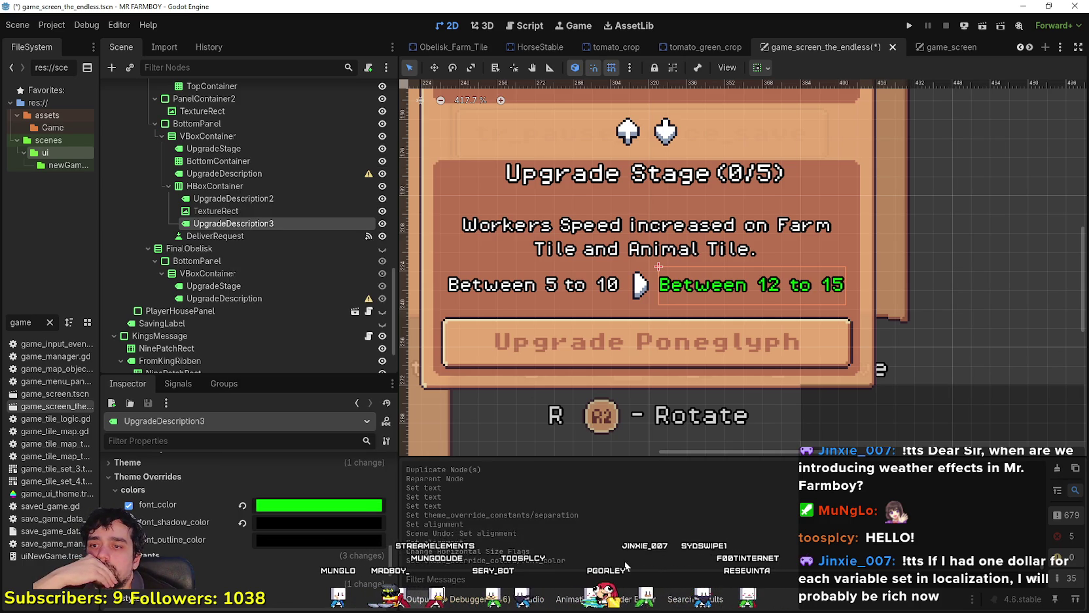
scroll(762, 415, down, 4)
- Rename UpgradeDescription2 to 'Before'
scroll(859, 252, up, 1)
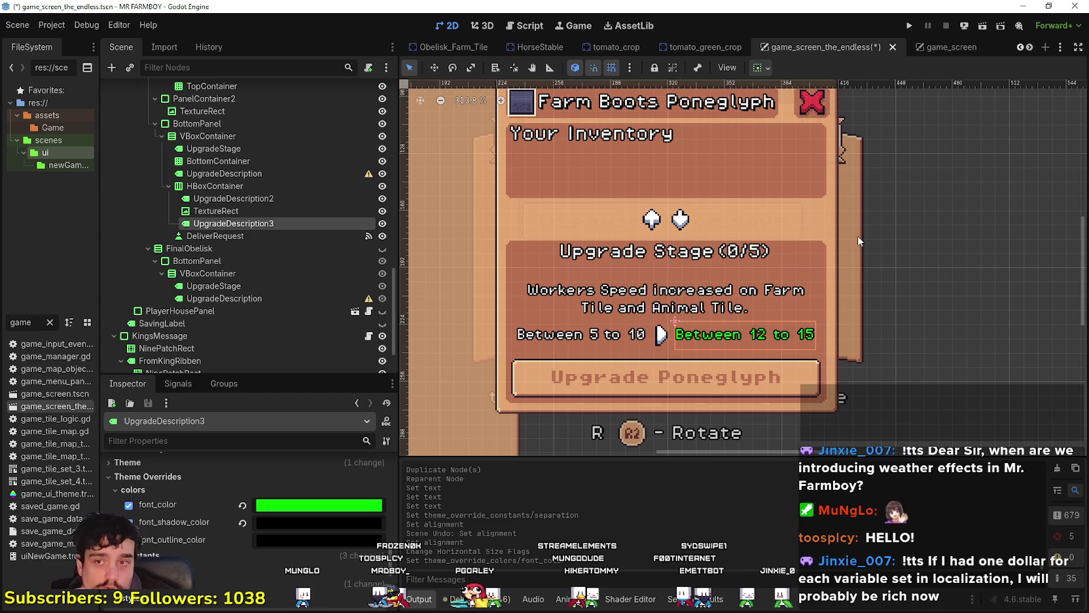
scroll(858, 235, down, 1)
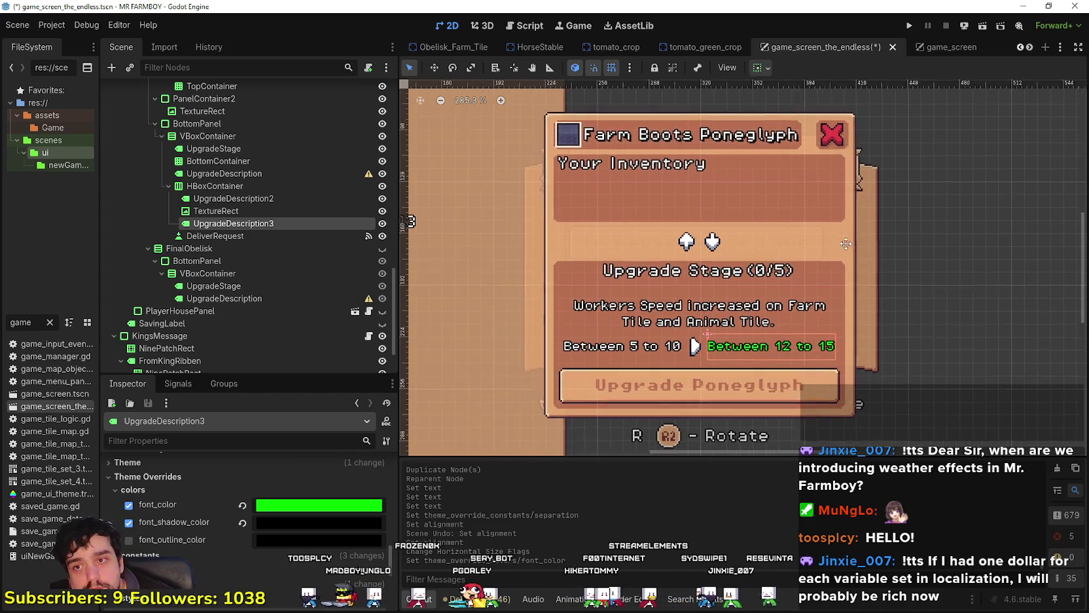
scroll(887, 352, up, 2)
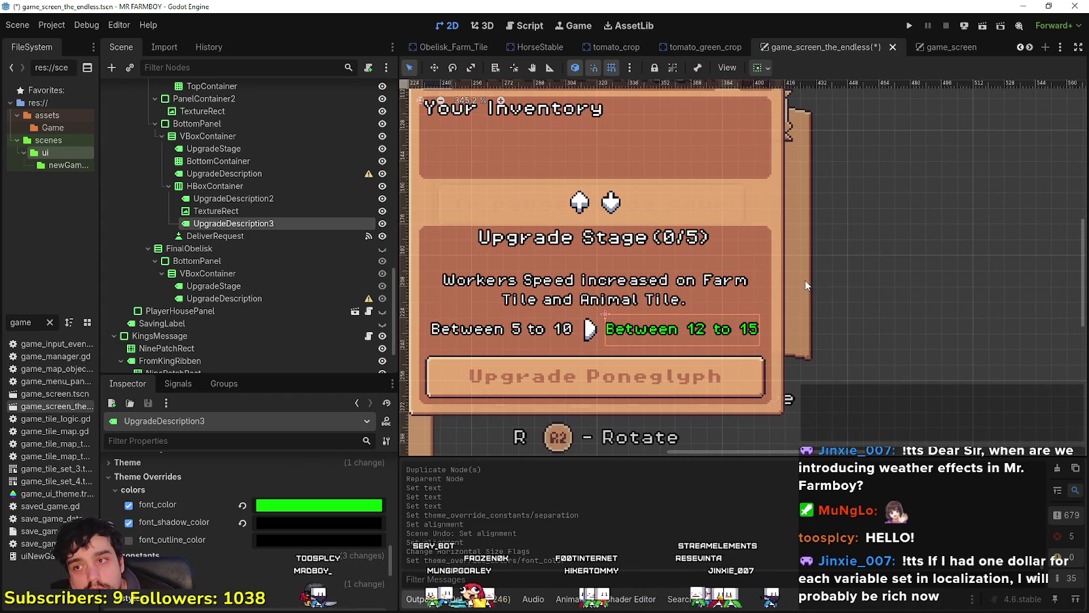
scroll(851, 281, left, 2)
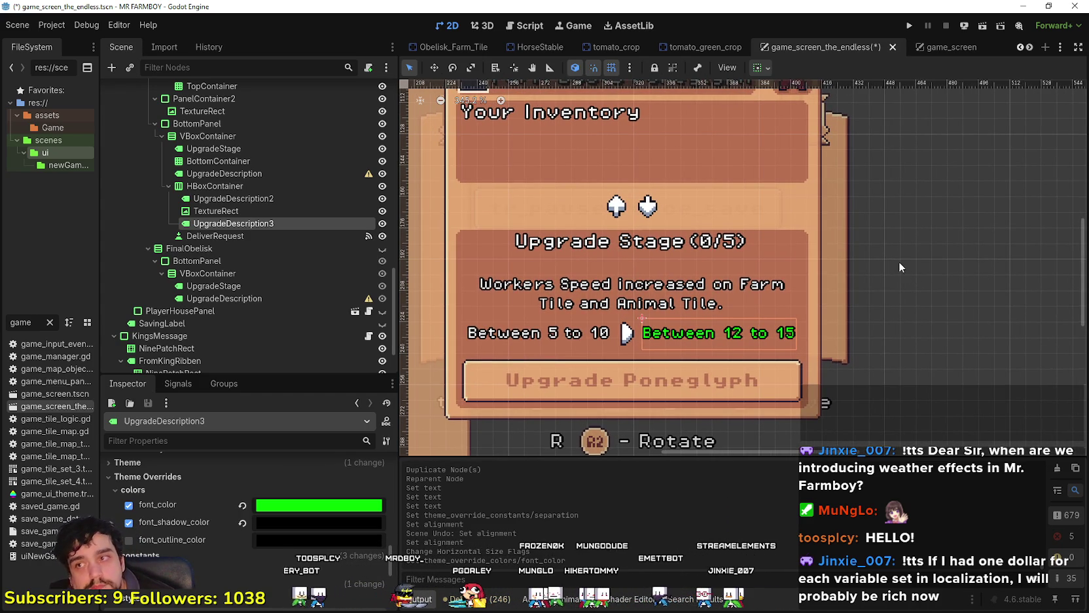
scroll(899, 261, down, 1)
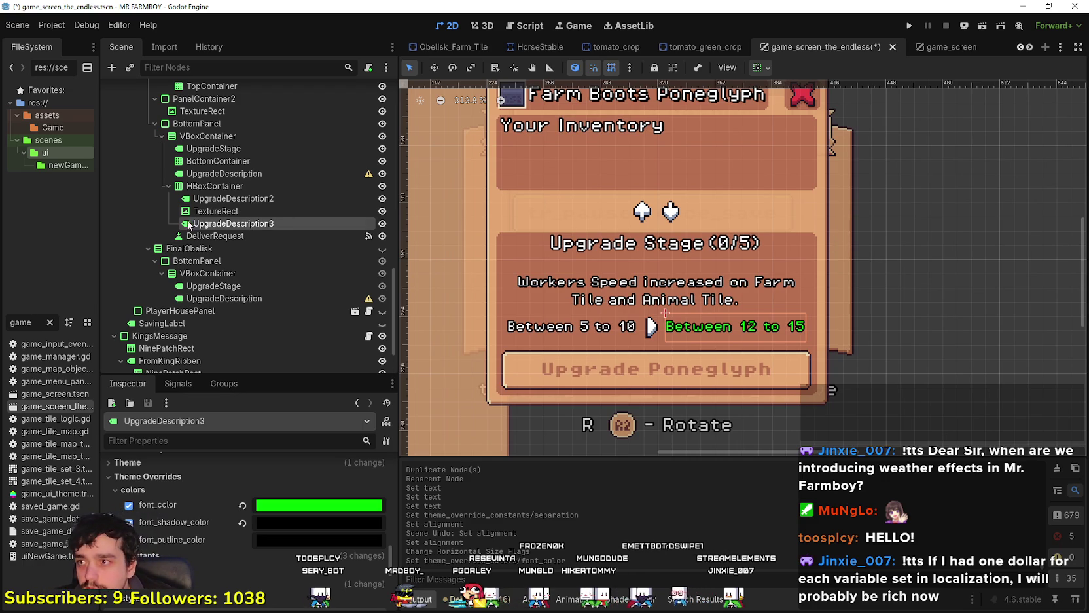
double_click(288, 198)
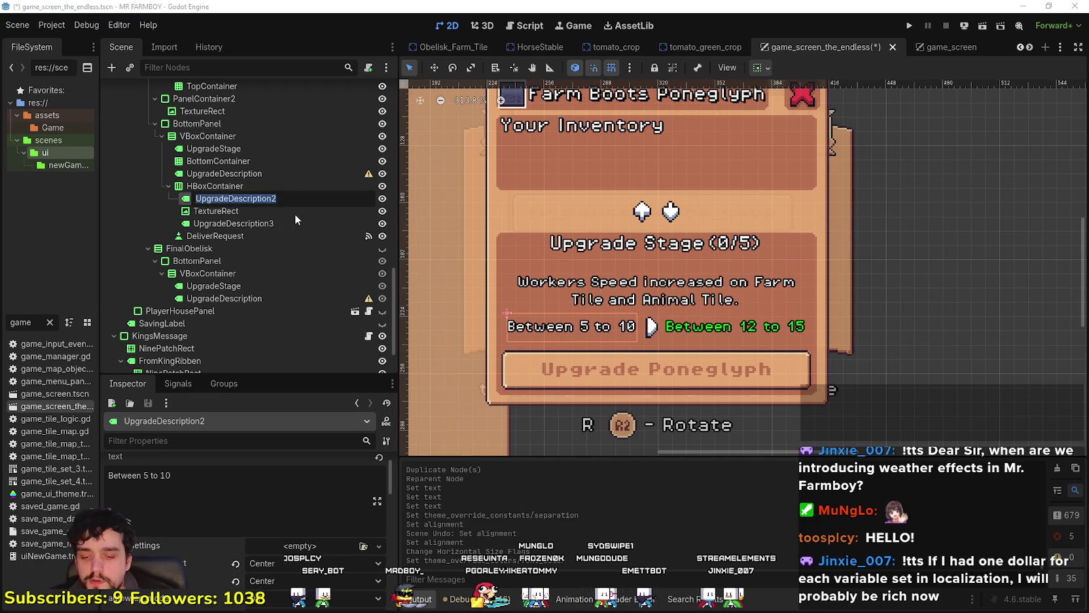
text(Before)
key(Return)
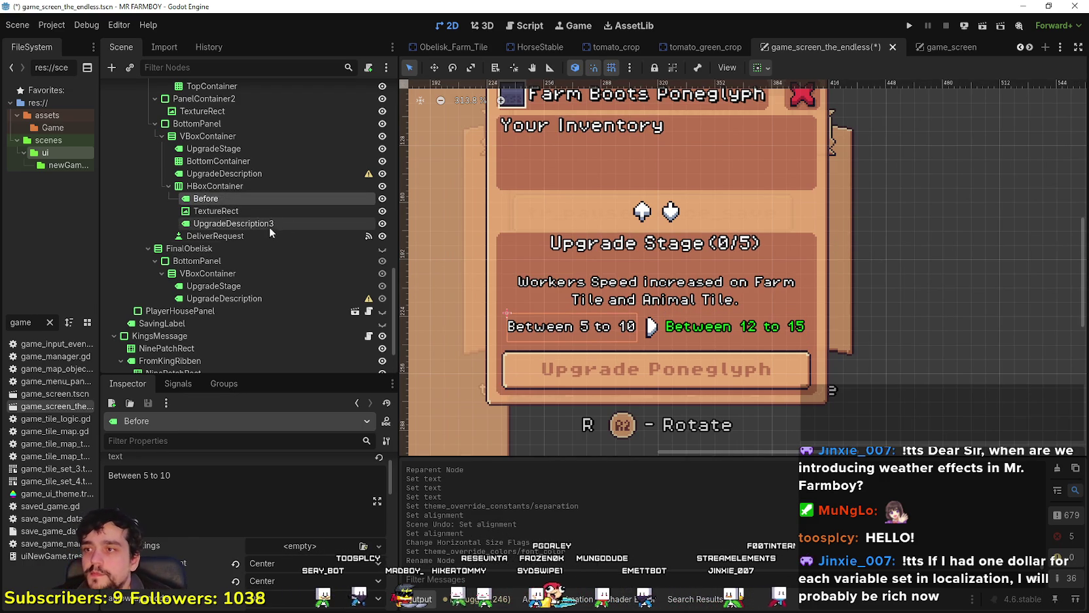
- Rename UpgradeDescription3 to 'After'
double_click(258, 224)
text(After)
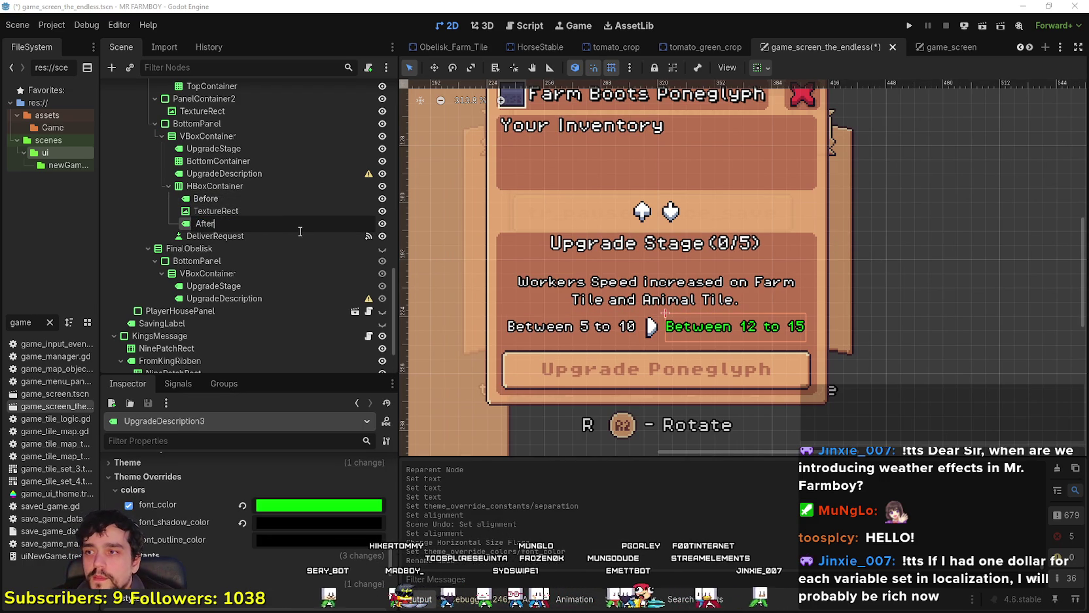
key(Return)
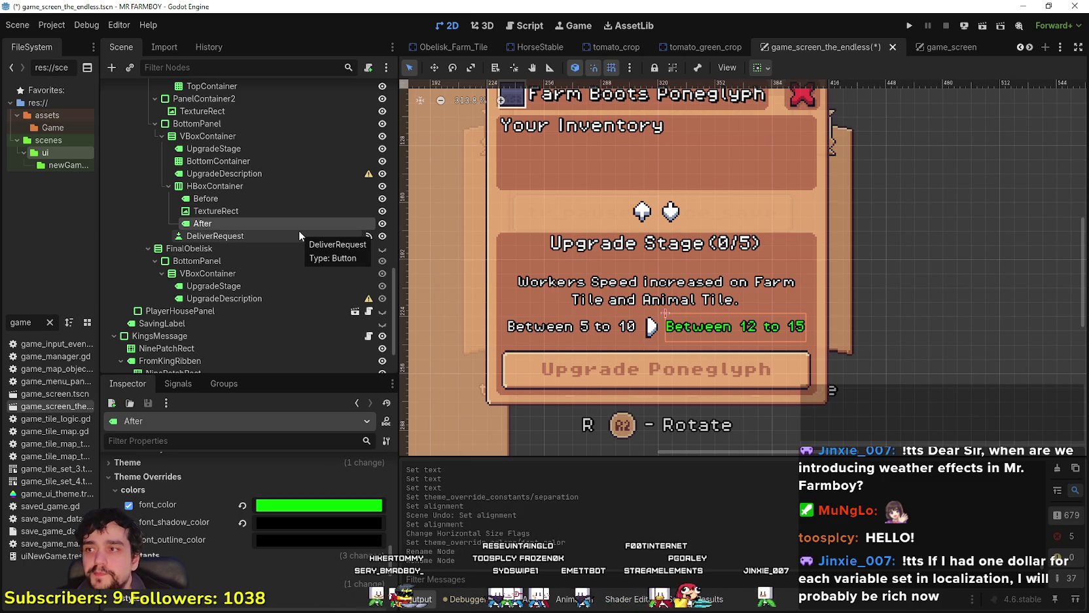
click(304, 186)
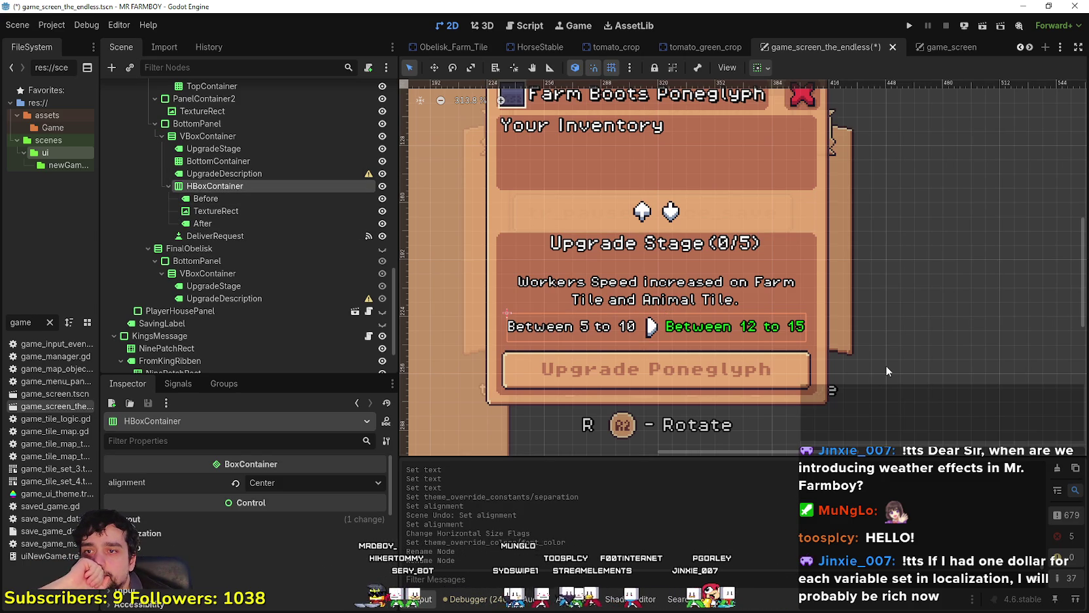
scroll(886, 370, up, 2)
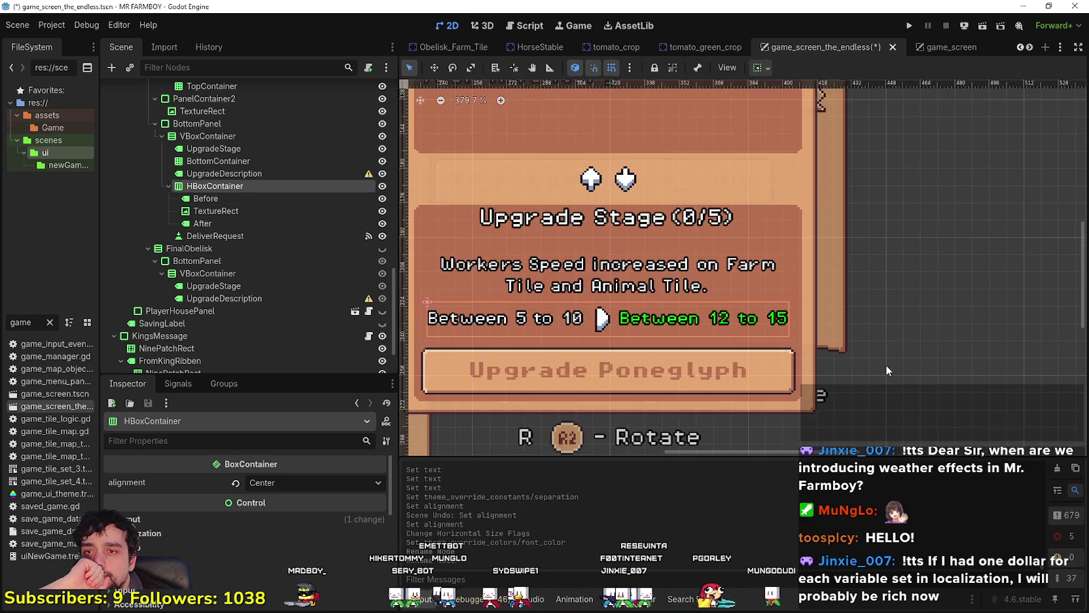
- Delete 'Between' from the Before label so it reads '5 to 10'
scroll(721, 308, down, 2)
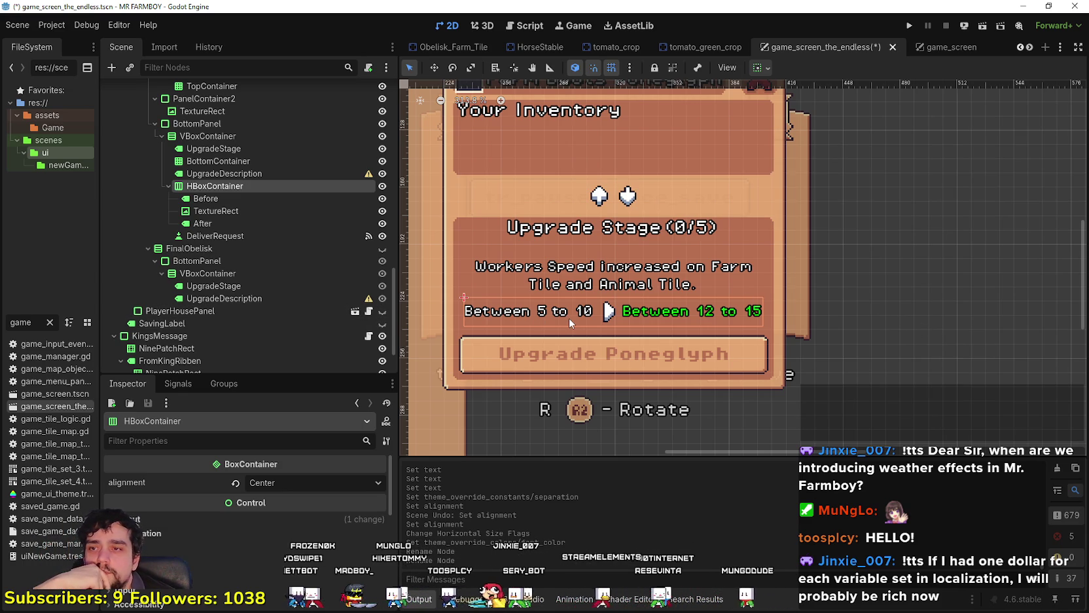
click(232, 199)
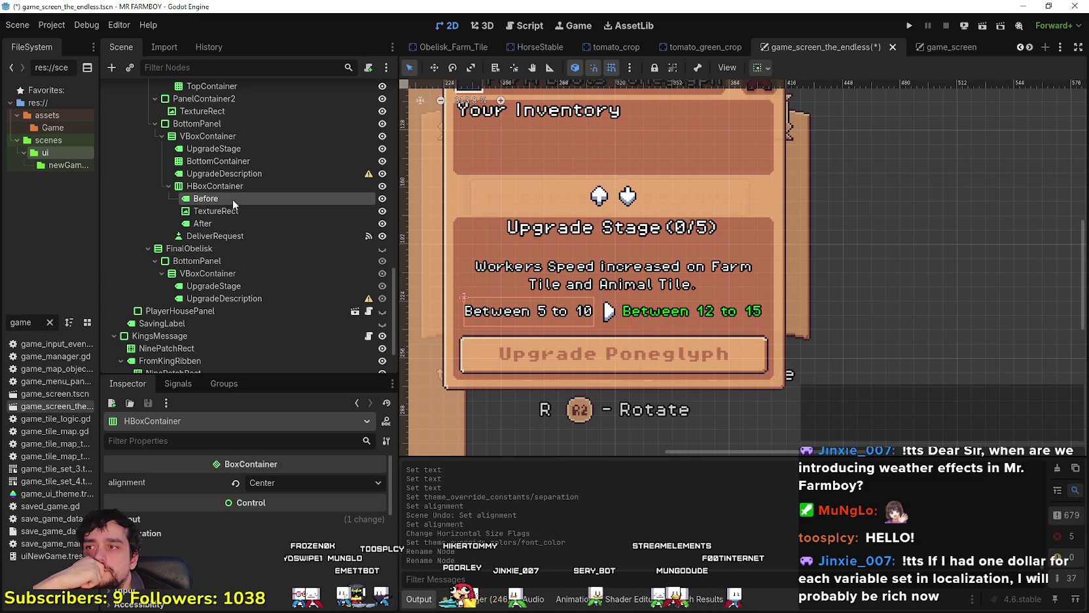
double_click(125, 476)
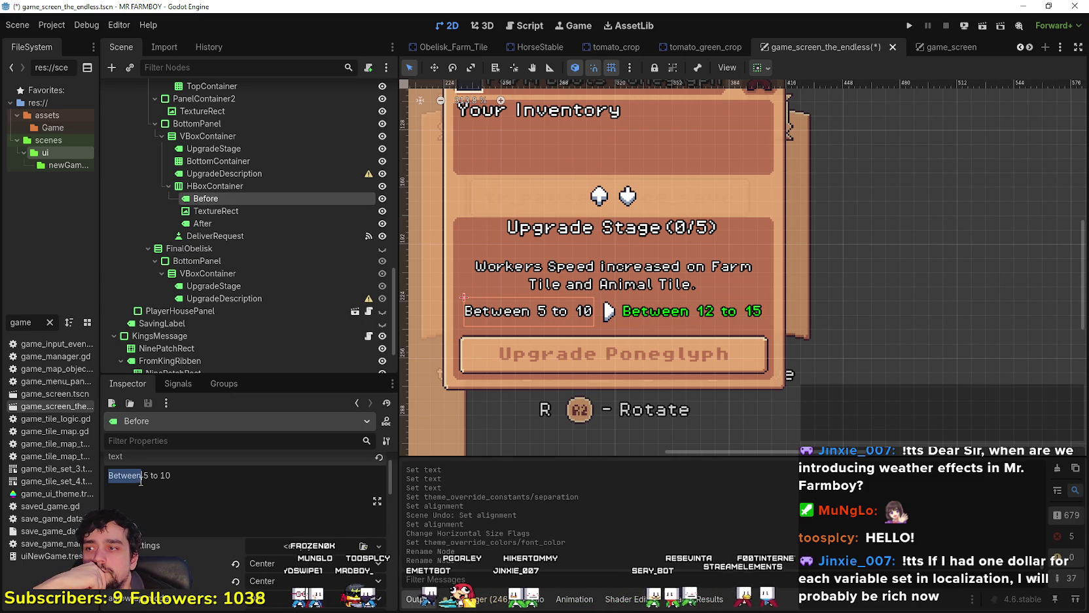
key(BackSpace)
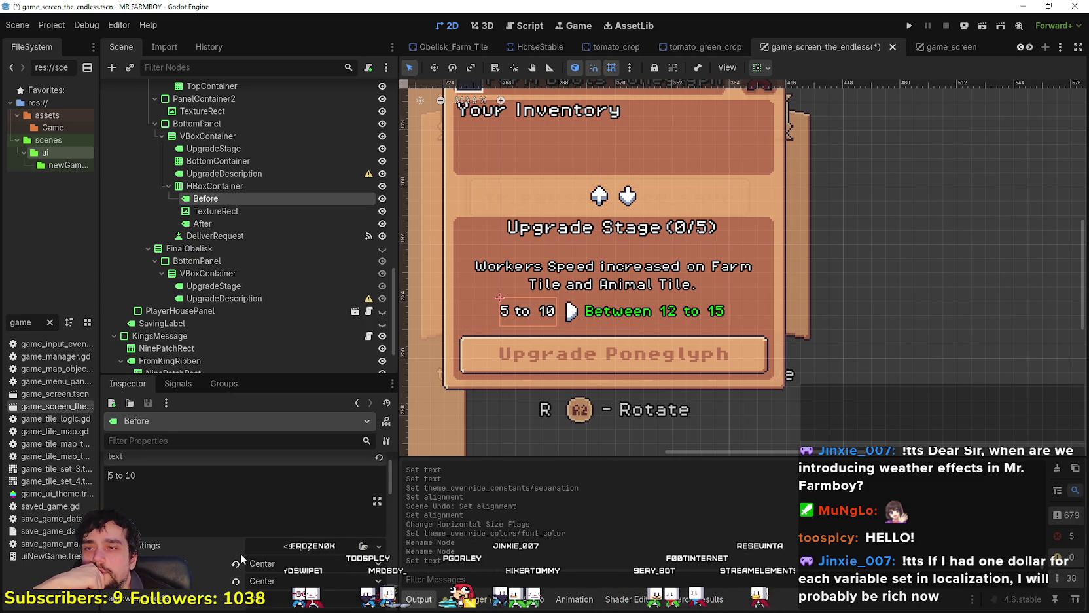
- Delete 'Between' from the After label so it reads '12 to 15', and save
click(213, 236)
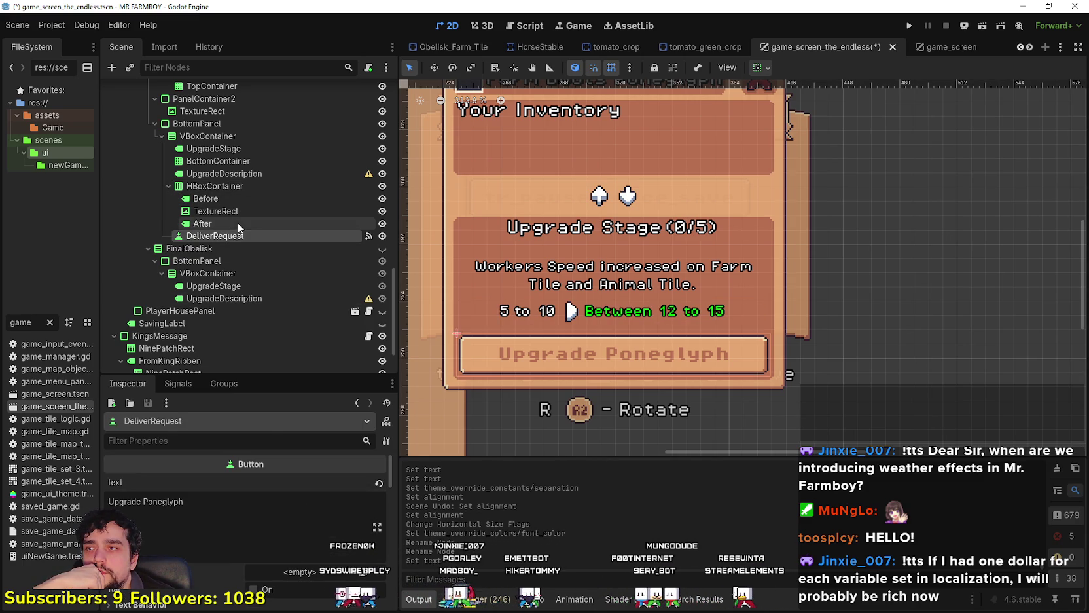
click(238, 223)
scroll(208, 512, up, 10)
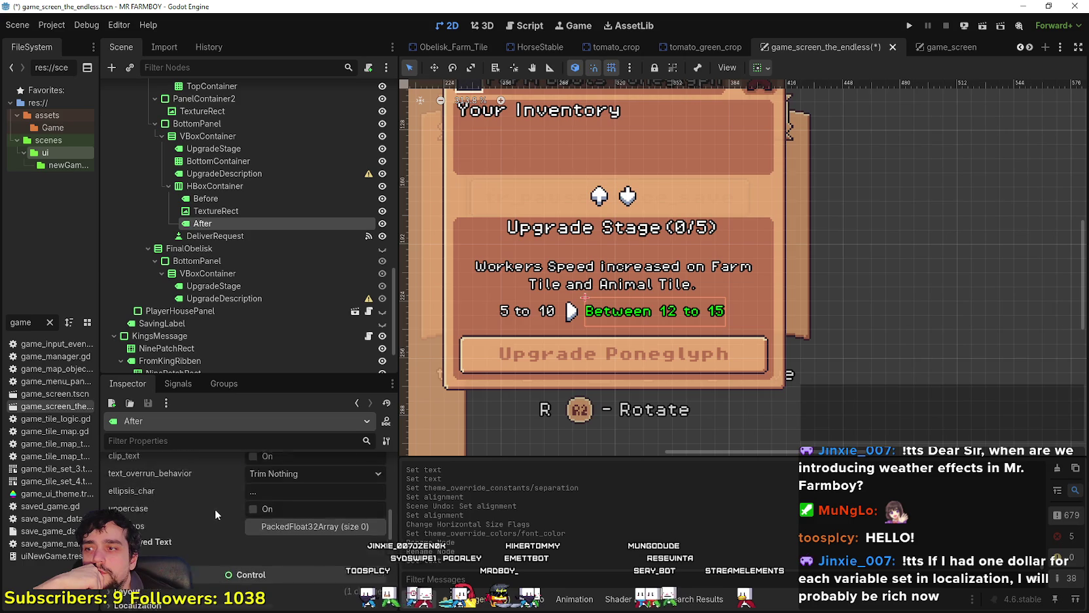
scroll(211, 501, up, 5)
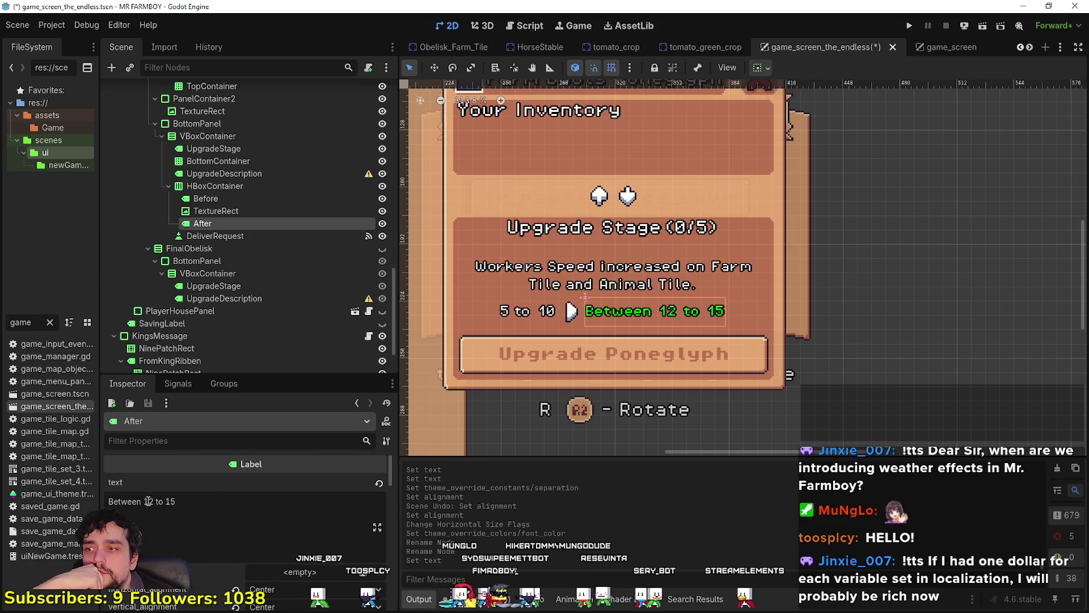
double_click(123, 501)
key(Delete)
key(Delete)
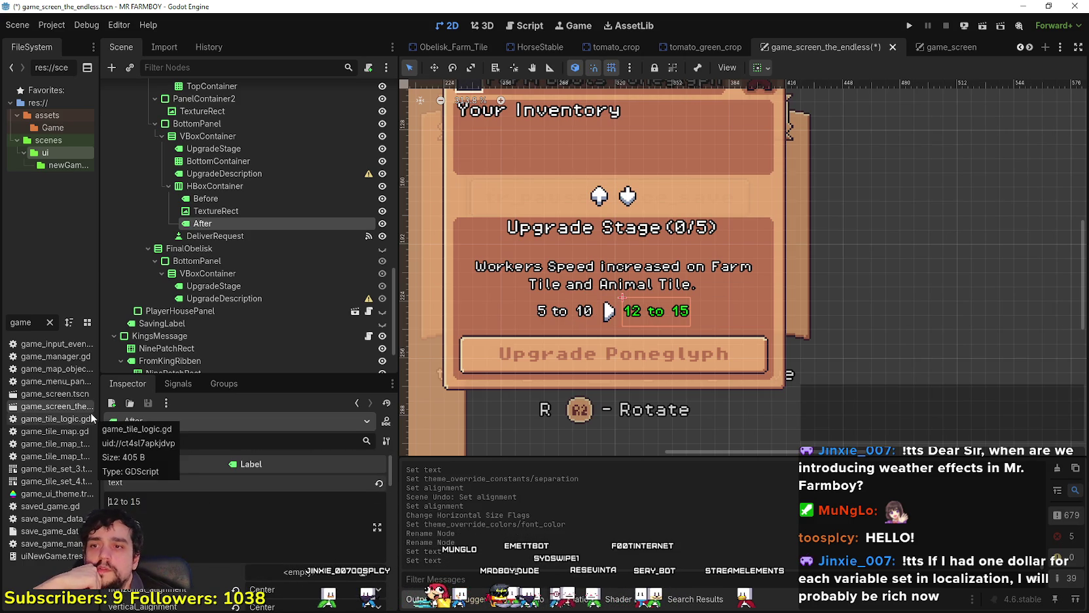
scroll(674, 294, up, 3)
scroll(781, 397, down, 2)
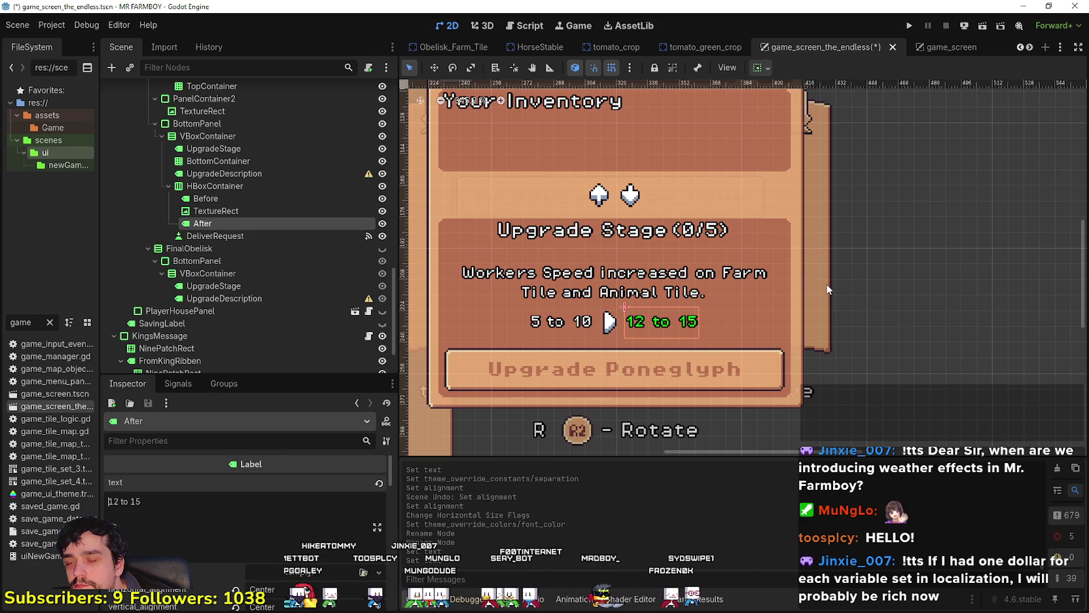
scroll(826, 288, left, 3)
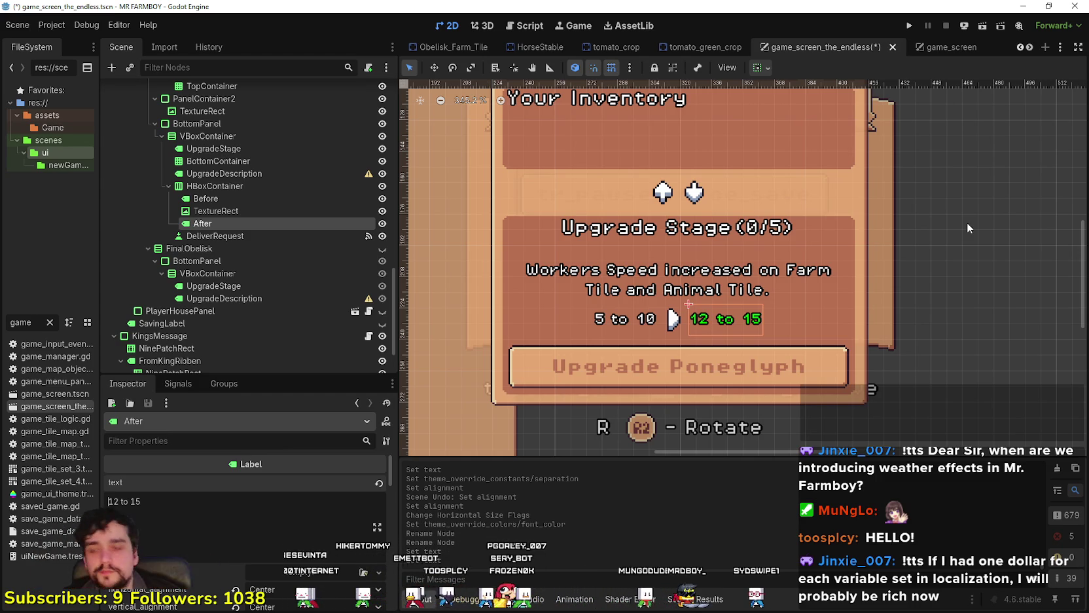
key(ctrl+s)
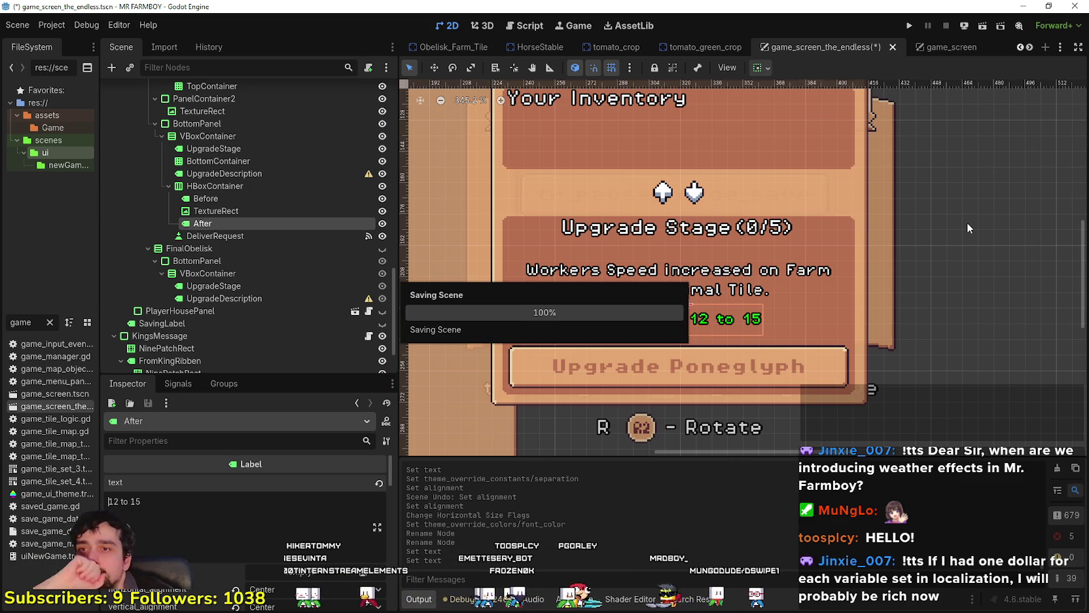
- Check the Before, TextureRect and After nodes, leaving the arrow's name unchanged
click(296, 200)
double_click(288, 210)
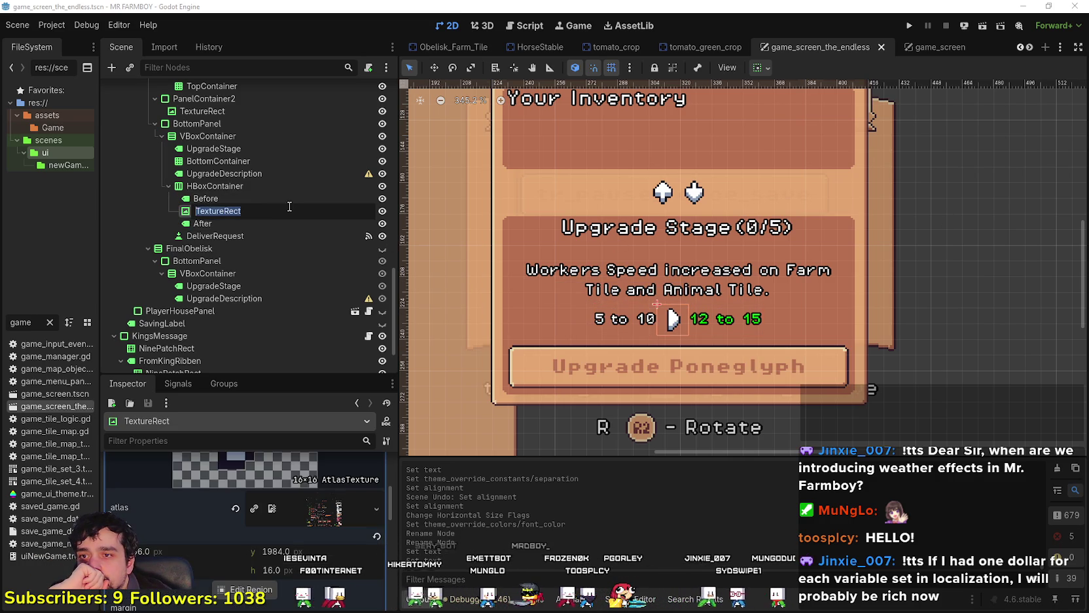
key(Escape)
click(286, 223)
click(274, 198)
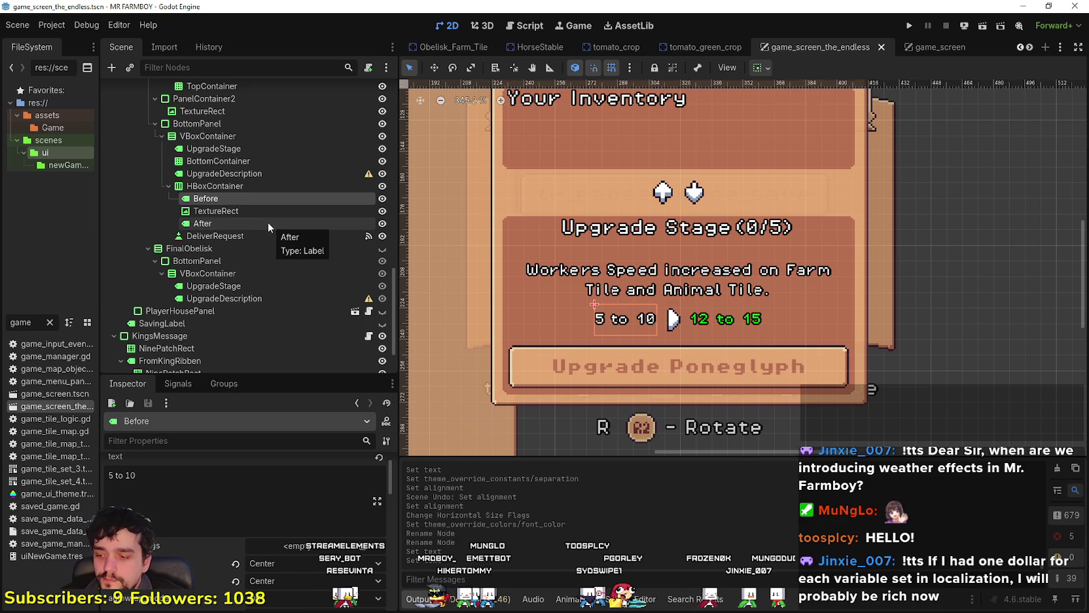
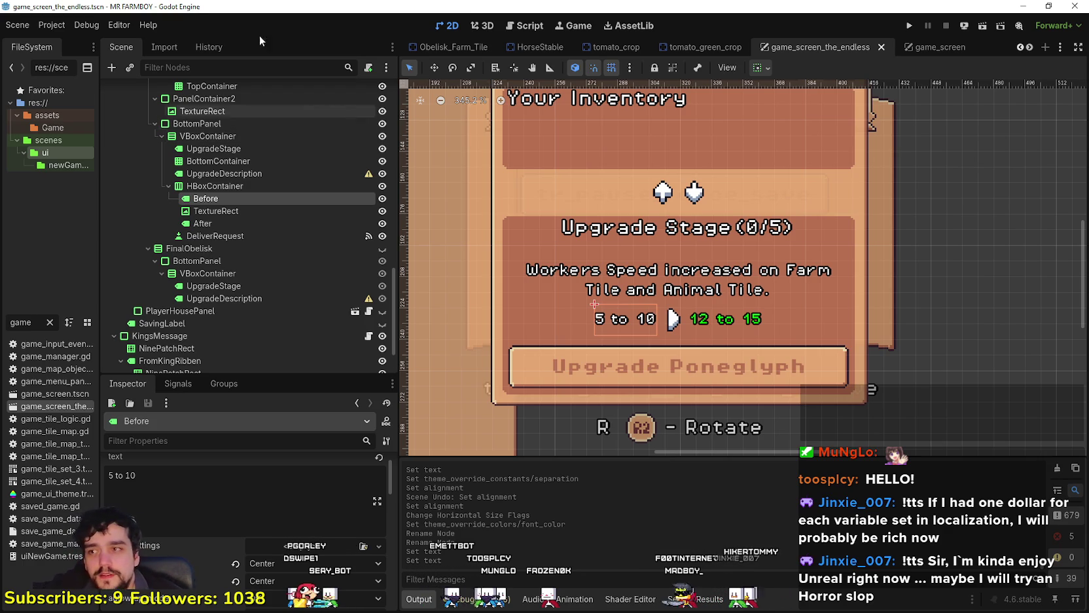
- Inspect the Before, arrow and After nodes of the range row and the final obelisk's nodes
scroll(624, 309, up, 1)
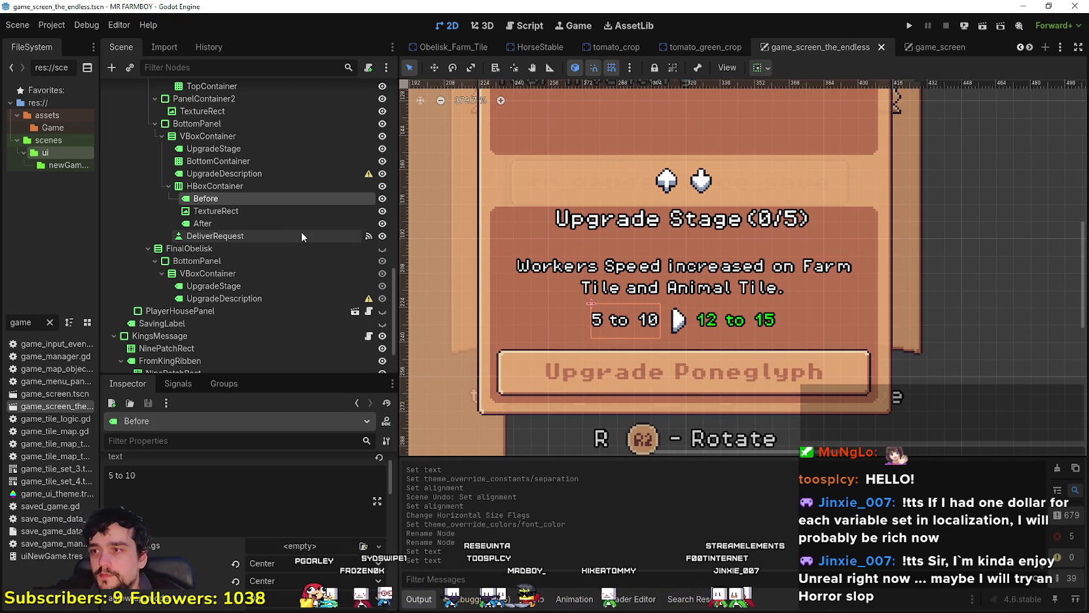
click(266, 211)
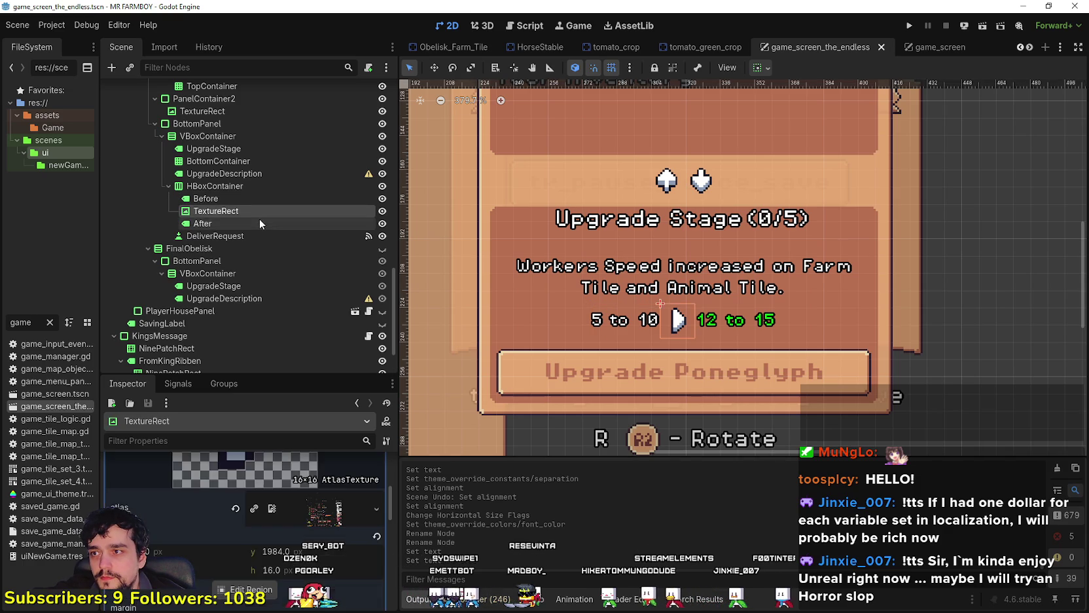
click(259, 222)
scroll(288, 235, up, 1)
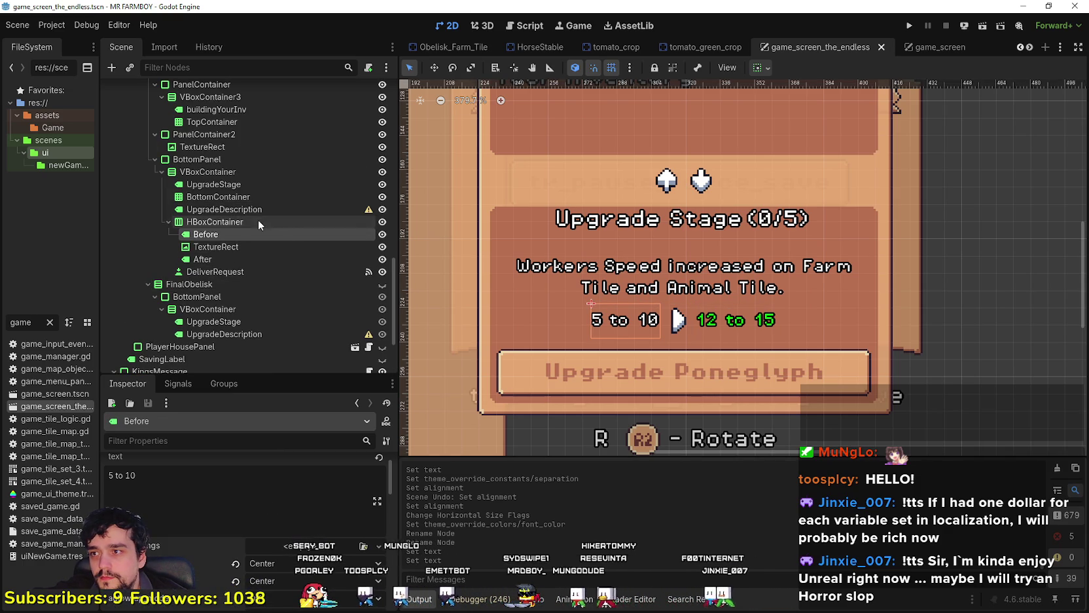
click(258, 220)
click(276, 247)
click(283, 259)
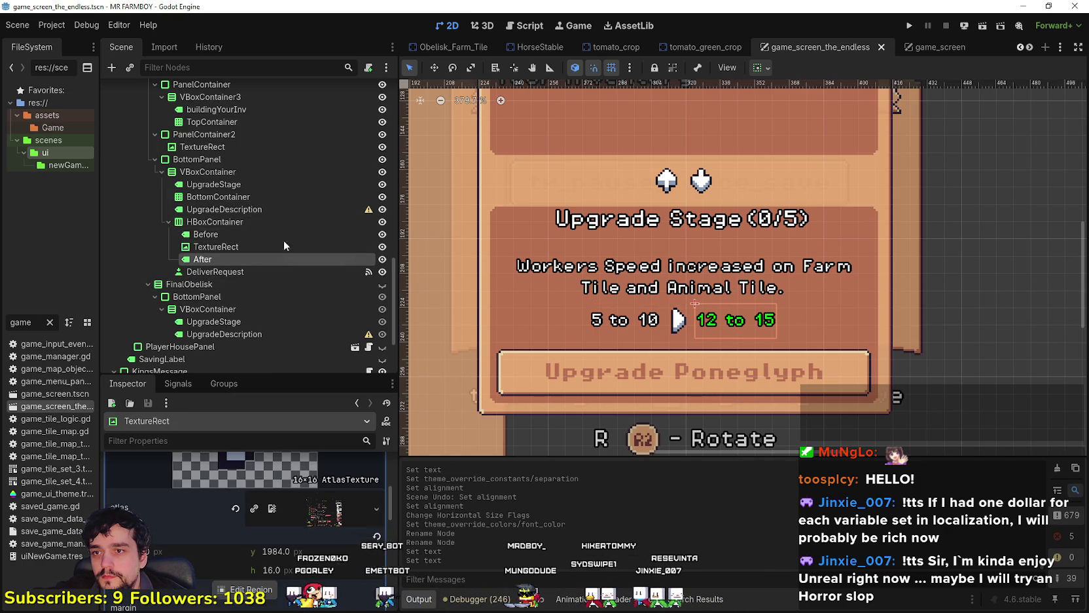
click(276, 221)
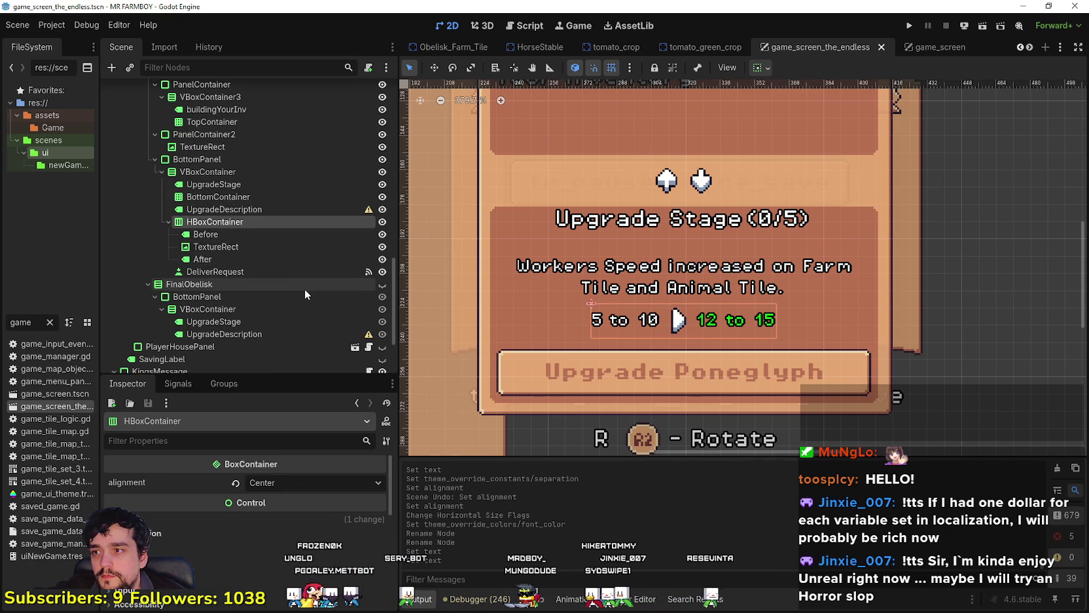
click(271, 331)
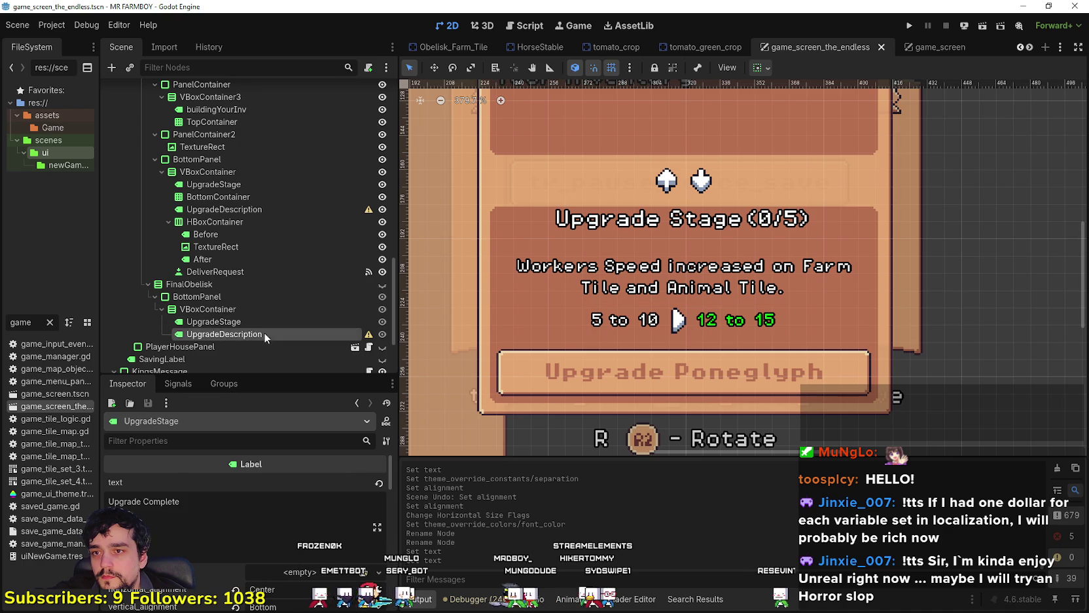
click(249, 309)
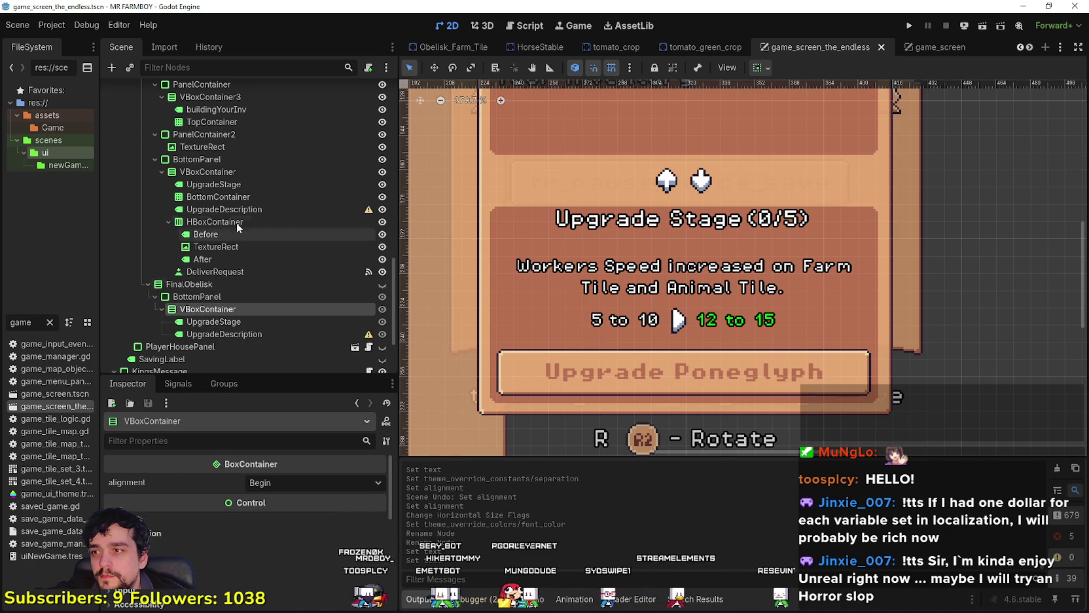
- Copy the before/after range HBoxContainer into the final obelisk's VBoxContainer
click(225, 221)
right_click(219, 221)
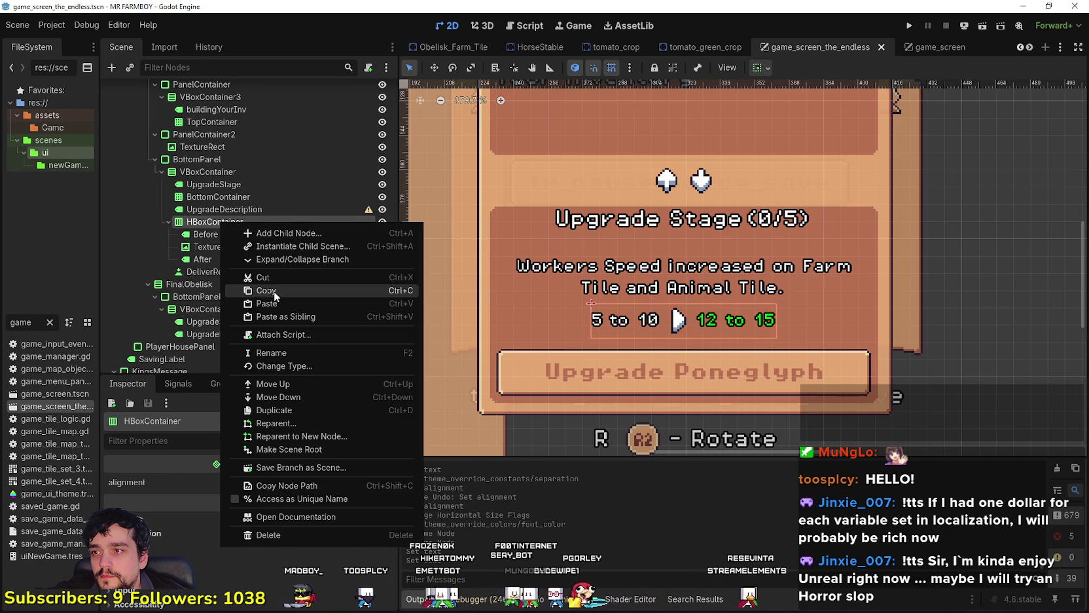
click(268, 291)
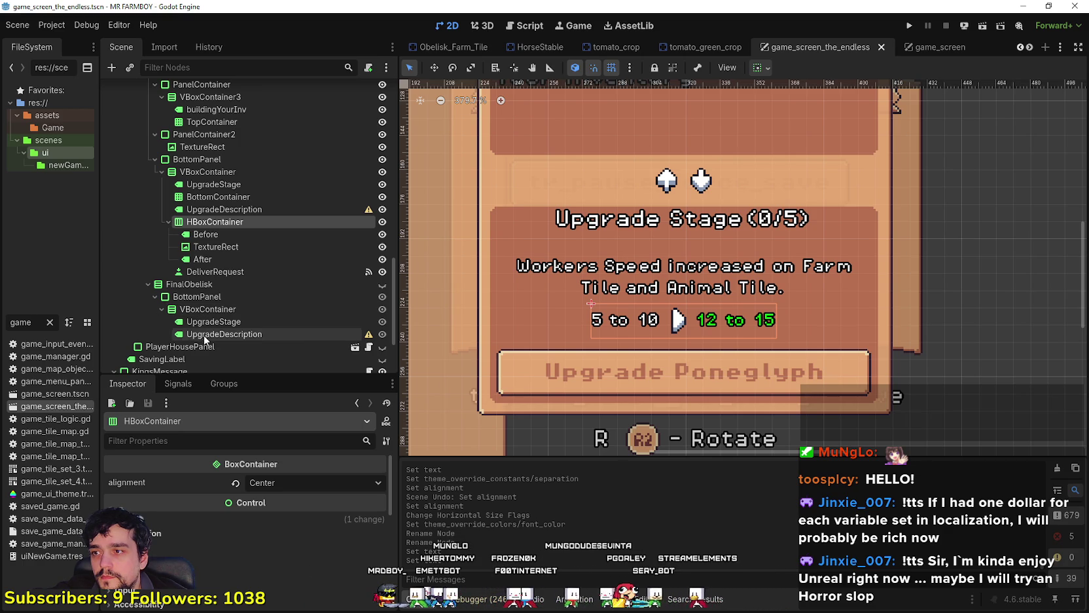
right_click(210, 312)
click(276, 368)
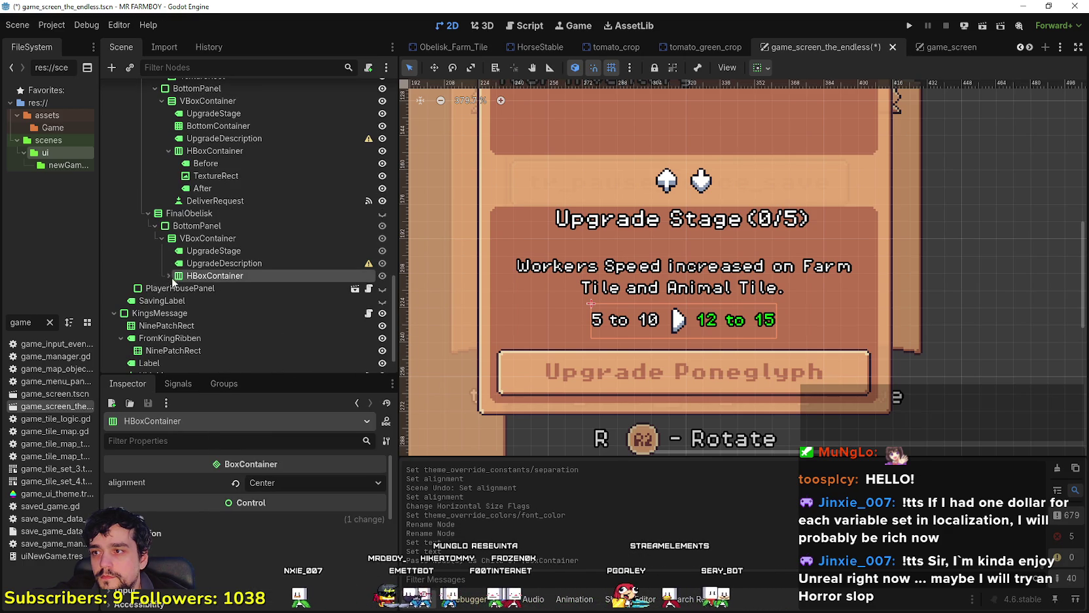
- Preview the final obelisk panel with the upgrade panel hidden, then restore both visibilities
scroll(257, 266, up, 2)
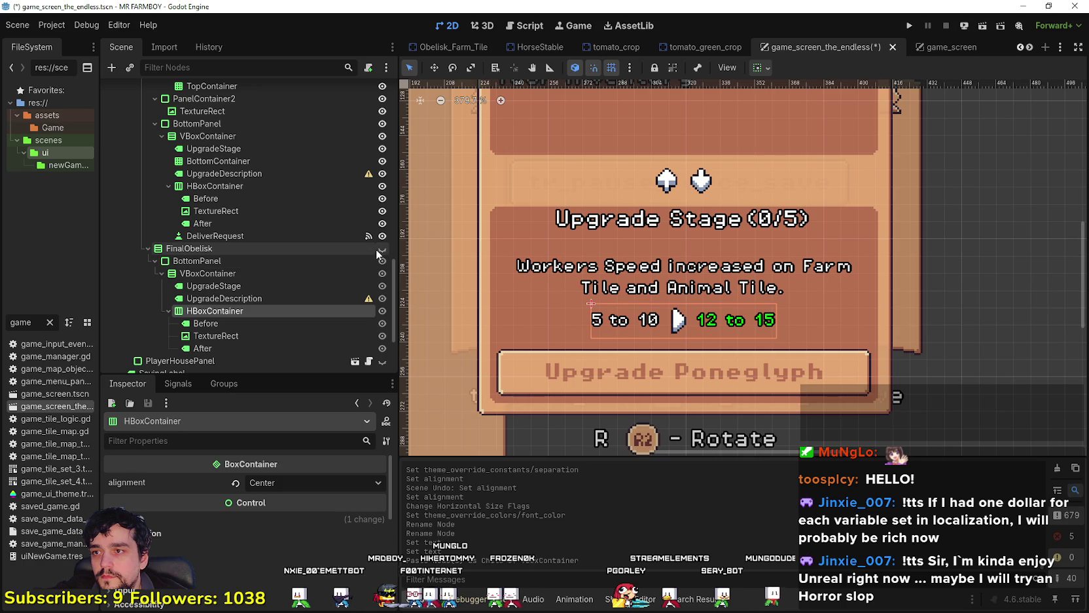
click(382, 249)
scroll(359, 256, up, 6)
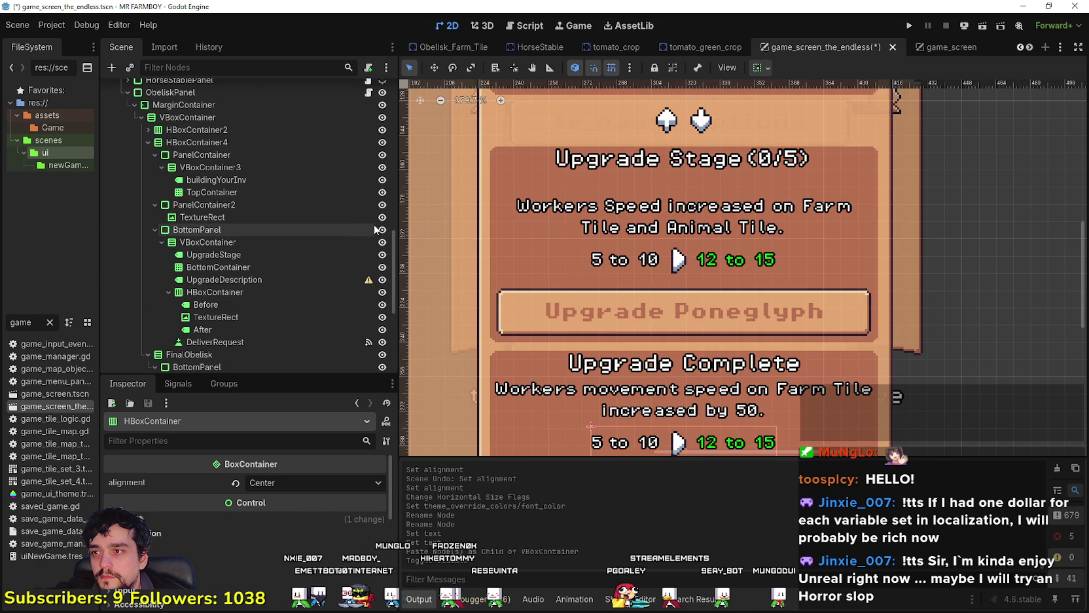
click(383, 229)
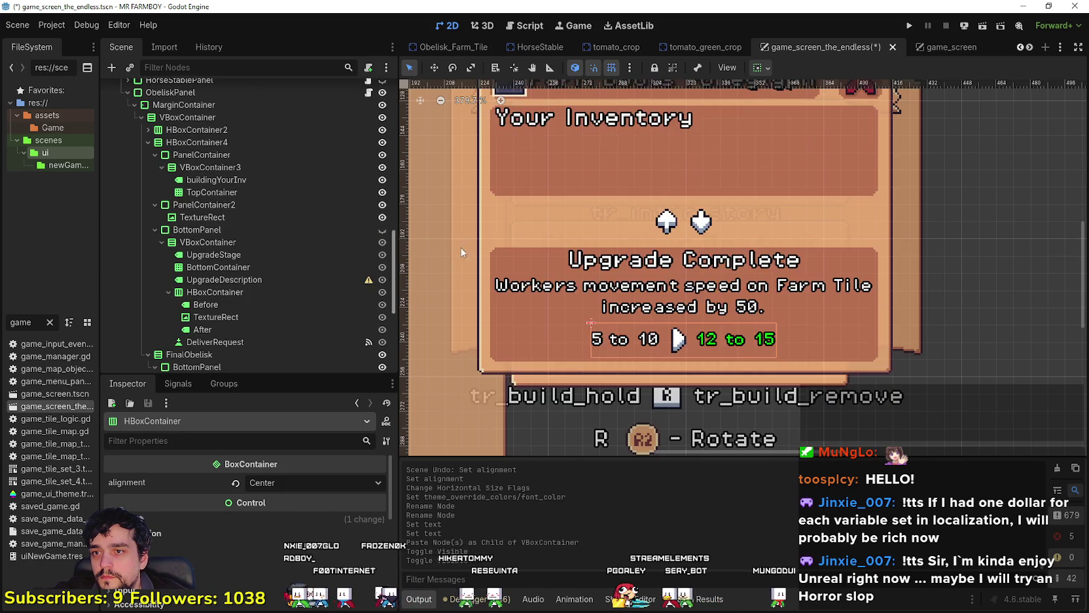
scroll(491, 262, down, 2)
scroll(719, 305, up, 2)
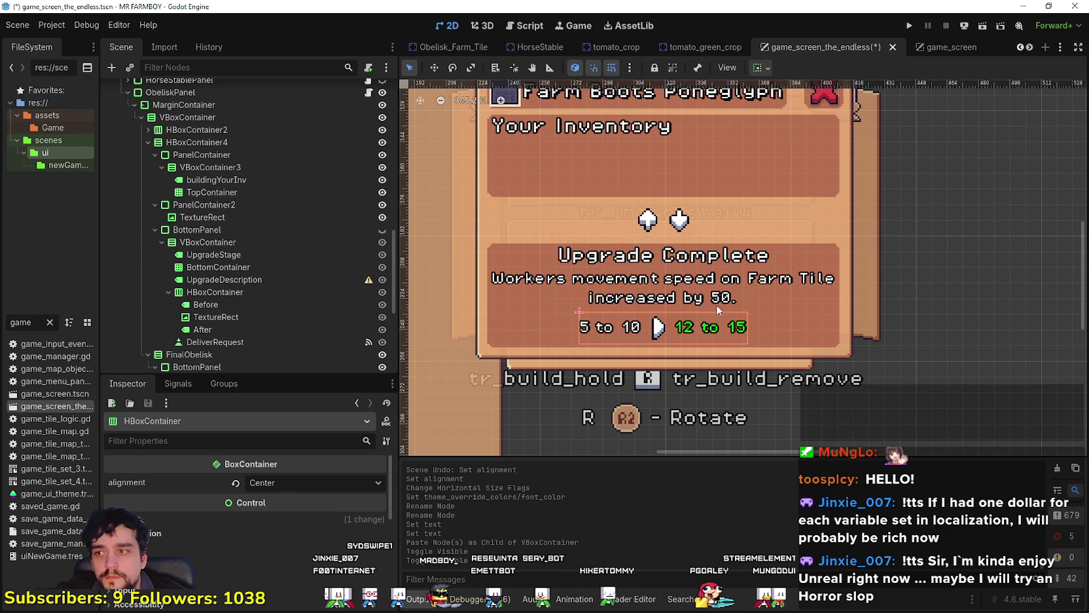
click(383, 231)
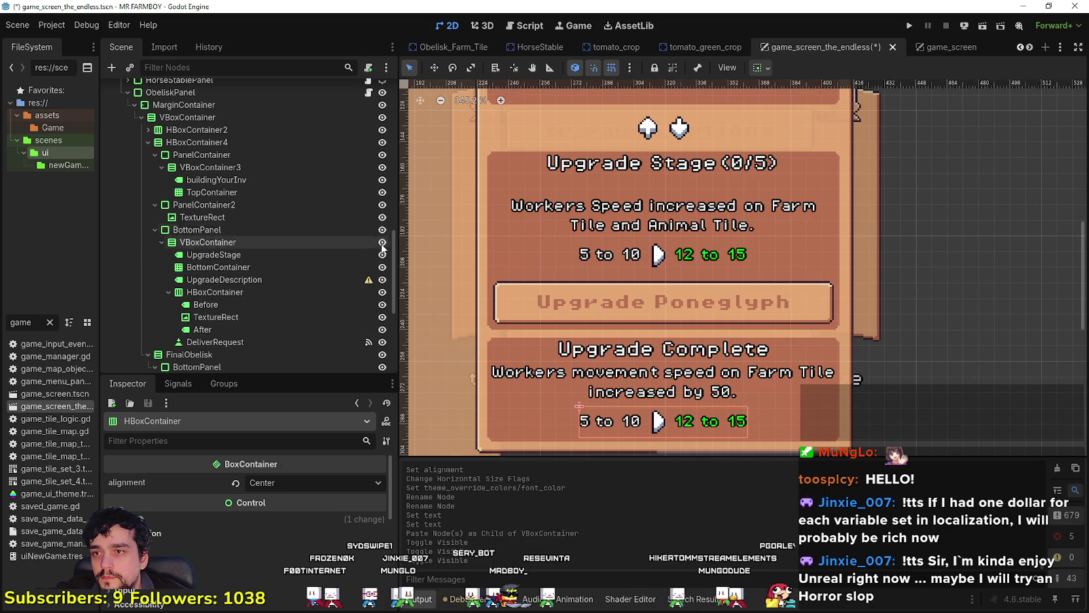
scroll(380, 197, down, 5)
scroll(375, 153, up, 1)
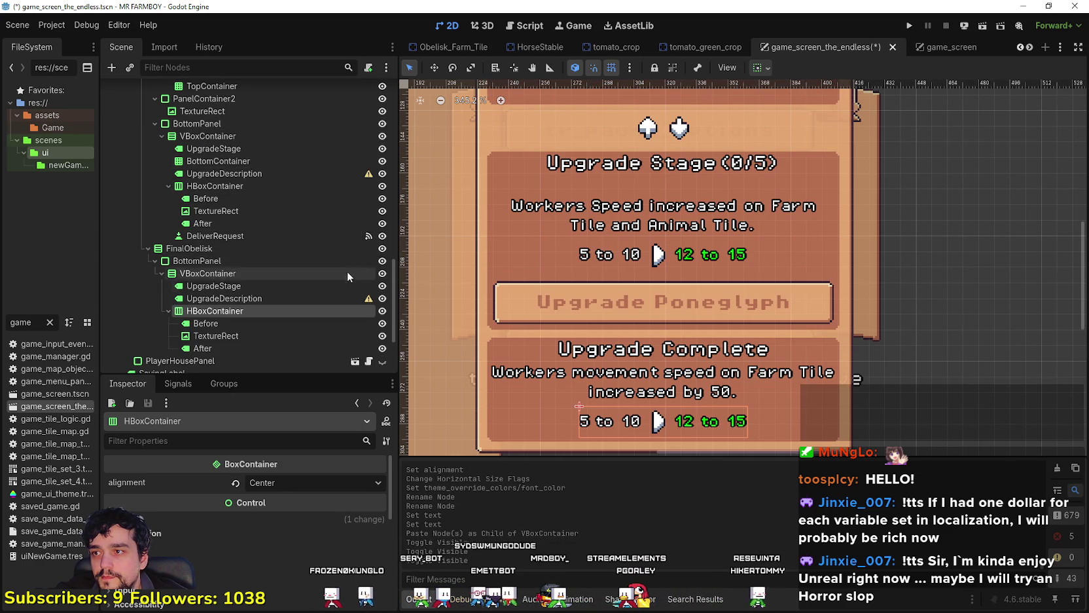
click(382, 249)
scroll(664, 261, down, 2)
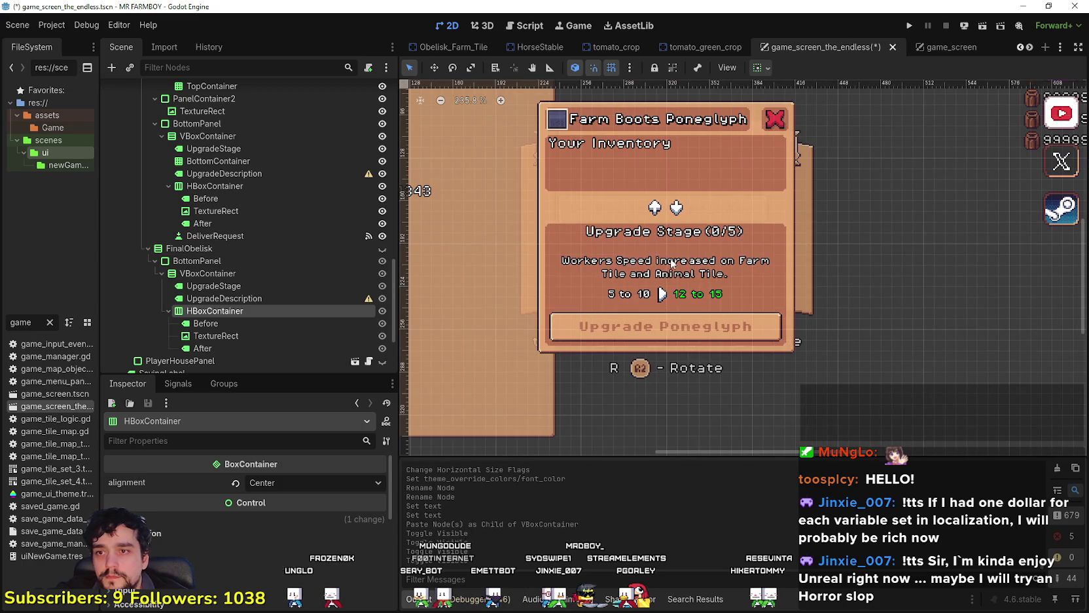
- Save game_screen_the_endless.tscn and open the ObeliskPanel script
key(ctrl+s)
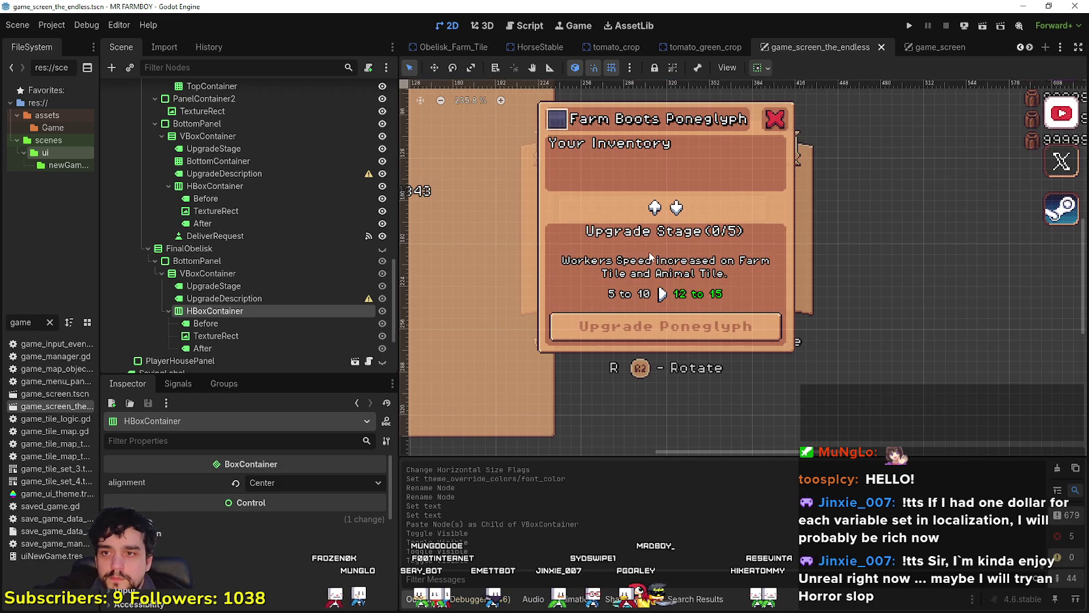
scroll(308, 211, up, 5)
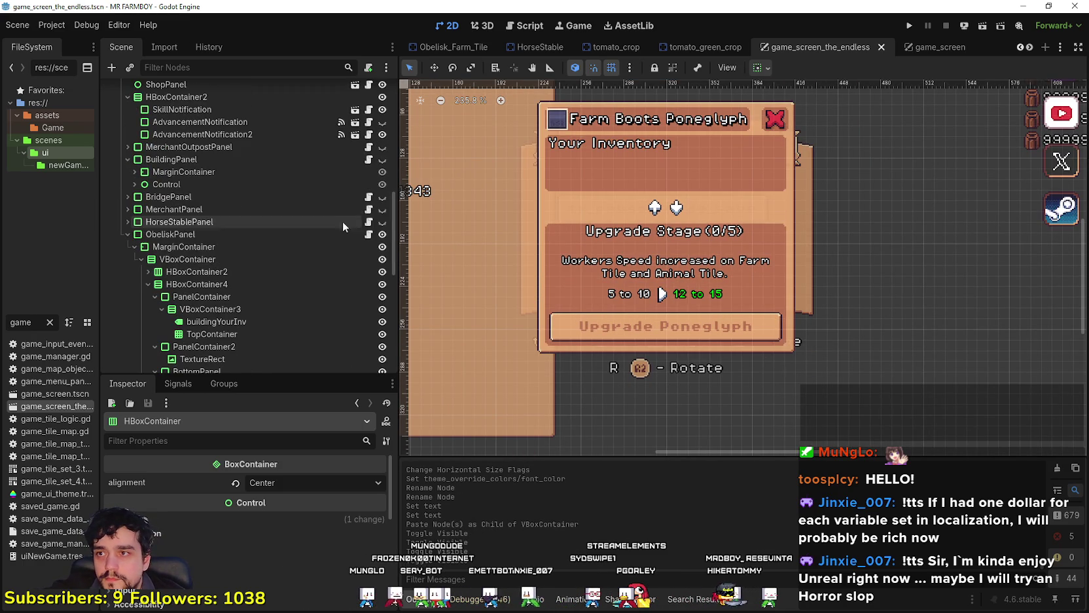
click(369, 235)
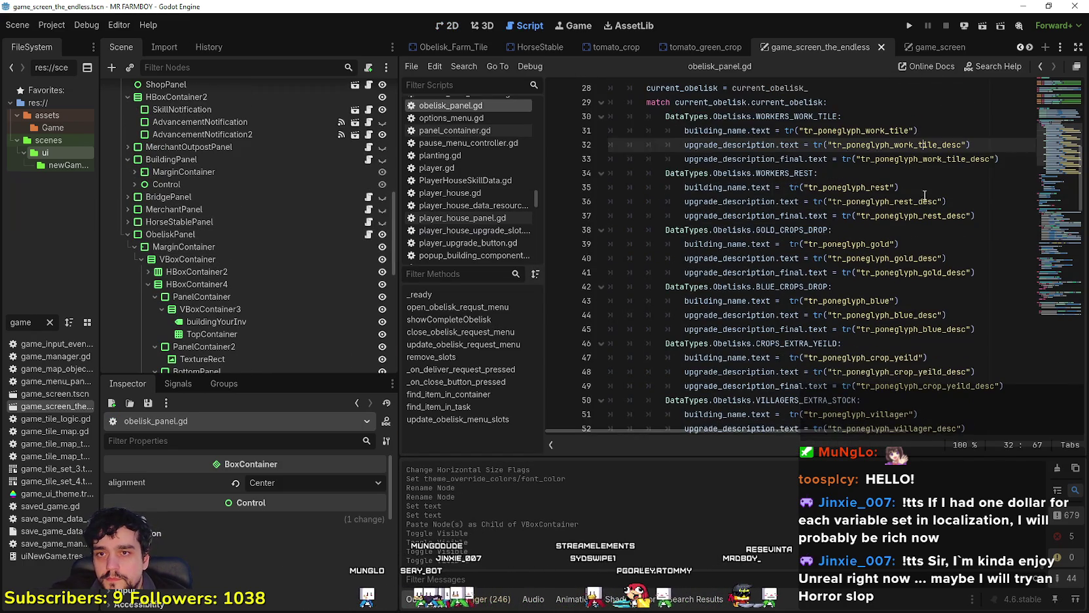
- Add blank lines below the existing label declarations in obelisk_panel.gd
click(999, 201)
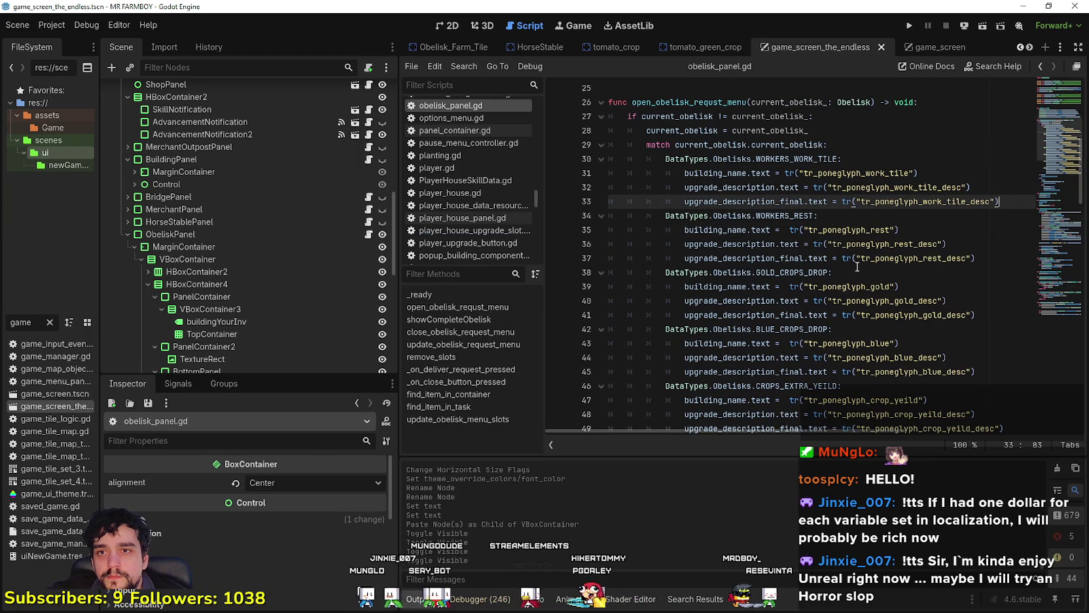
scroll(851, 268, up, 1)
scroll(845, 267, down, 7)
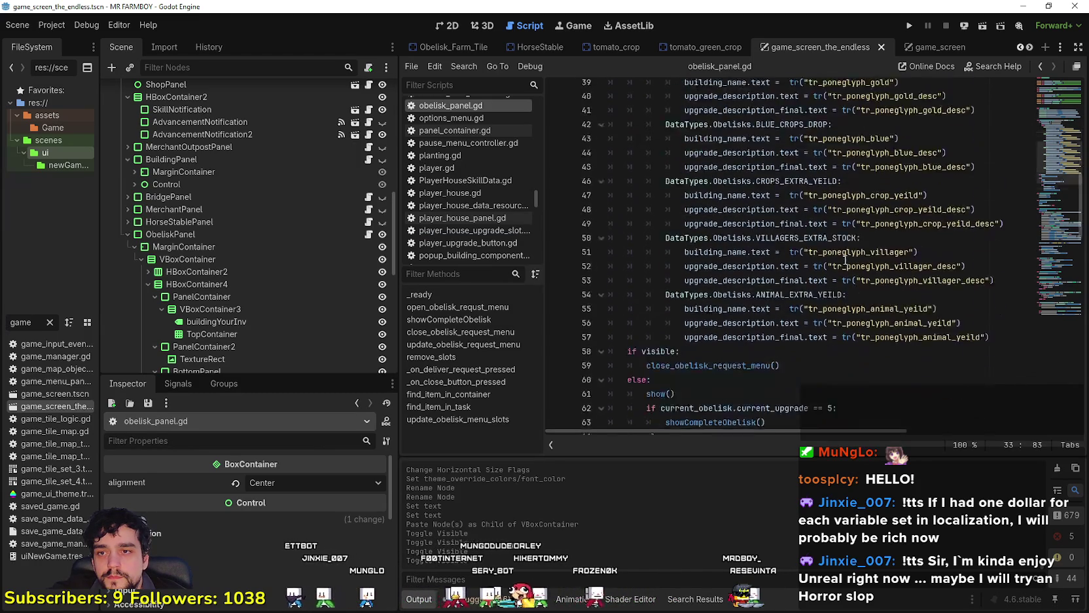
click(777, 276)
scroll(777, 276, down, 10)
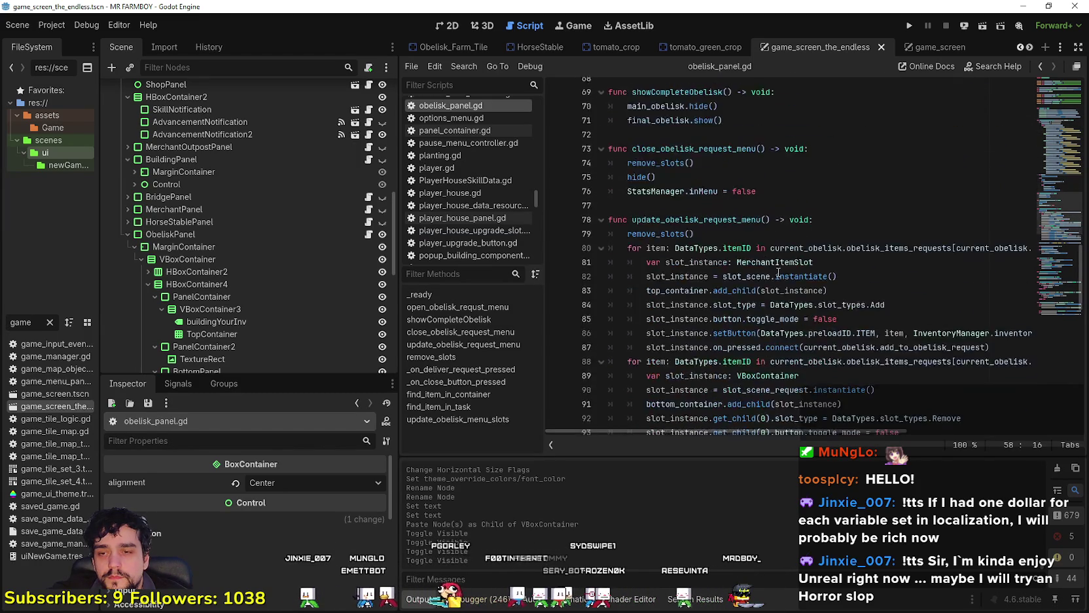
click(1064, 134)
scroll(785, 229, up, 7)
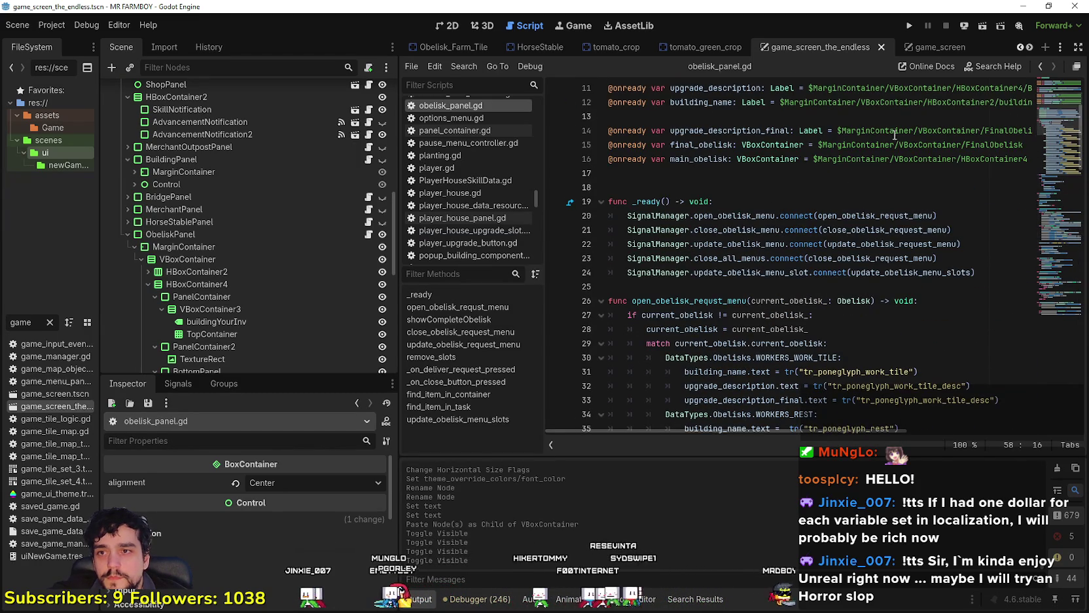
click(738, 174)
key(Return)
key(Return)
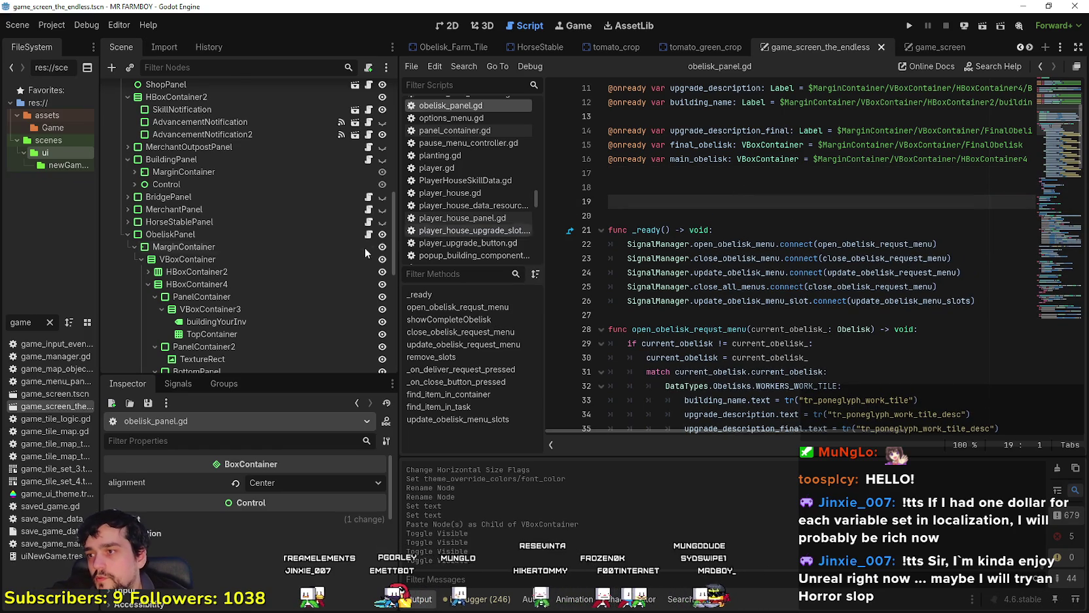
scroll(364, 252, down, 5)
click(275, 288)
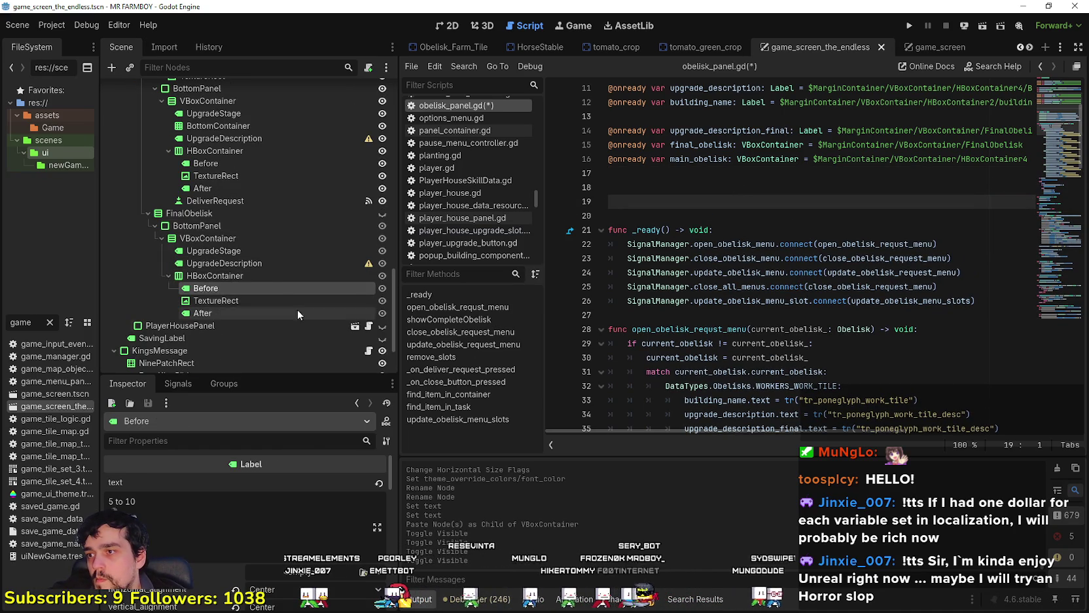
scroll(269, 273, up, 3)
mouse_move(206, 234)
mouse_down()
mouse_move(682, 183)
mouse_move(666, 189)
mouse_up()
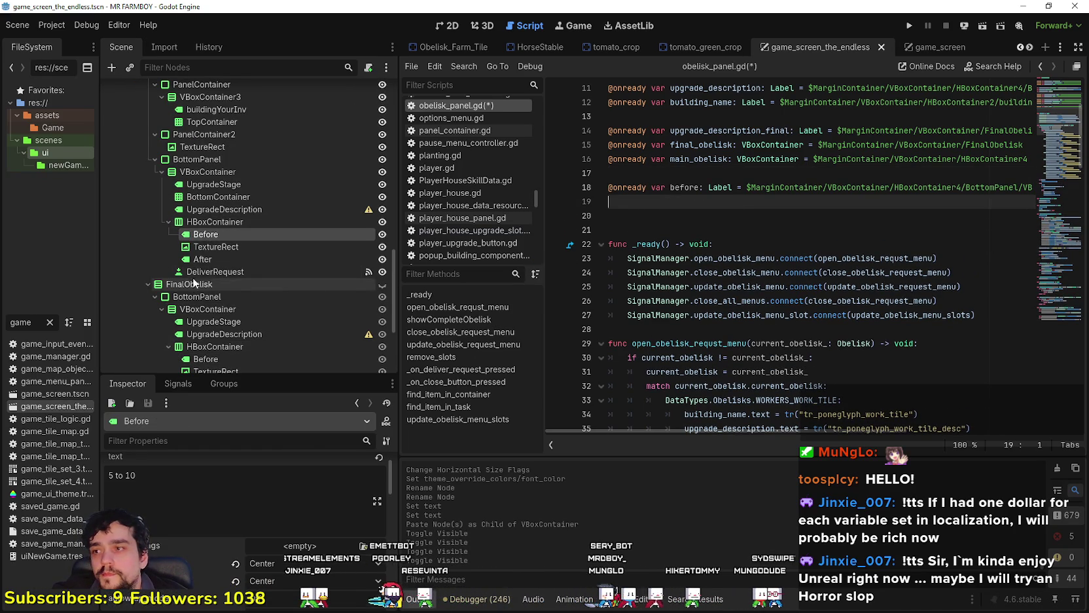
drag(194, 263, 687, 201)
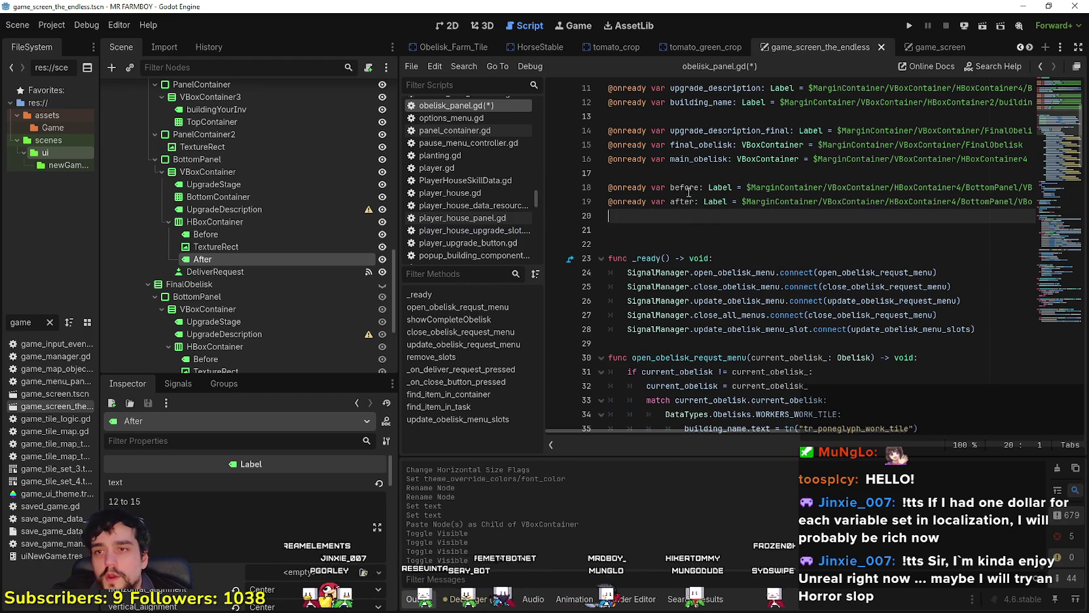
double_click(698, 187)
key(Right)
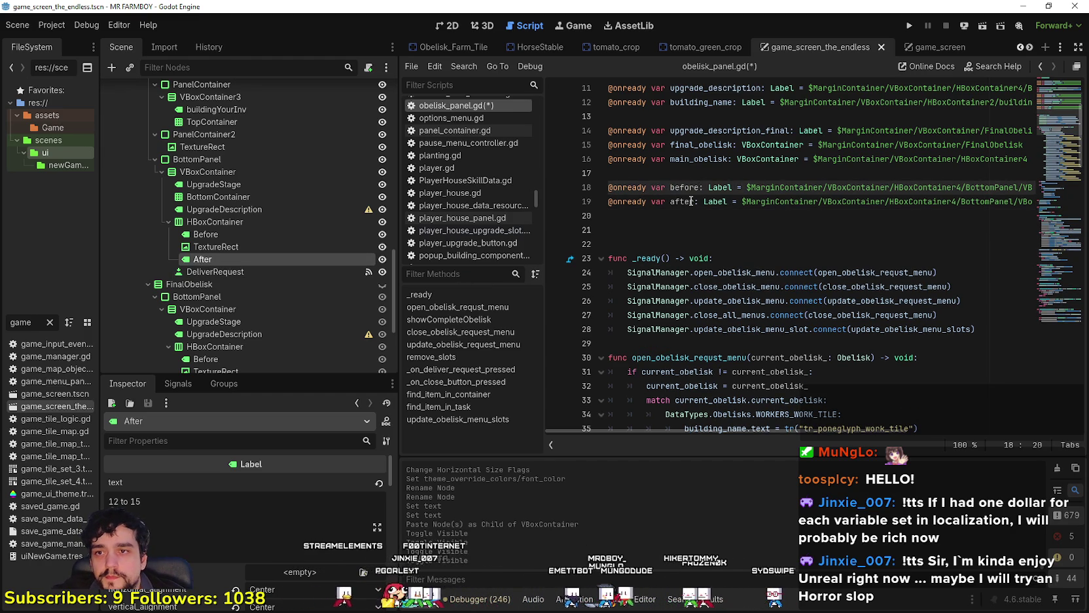
key(ctrl+s)
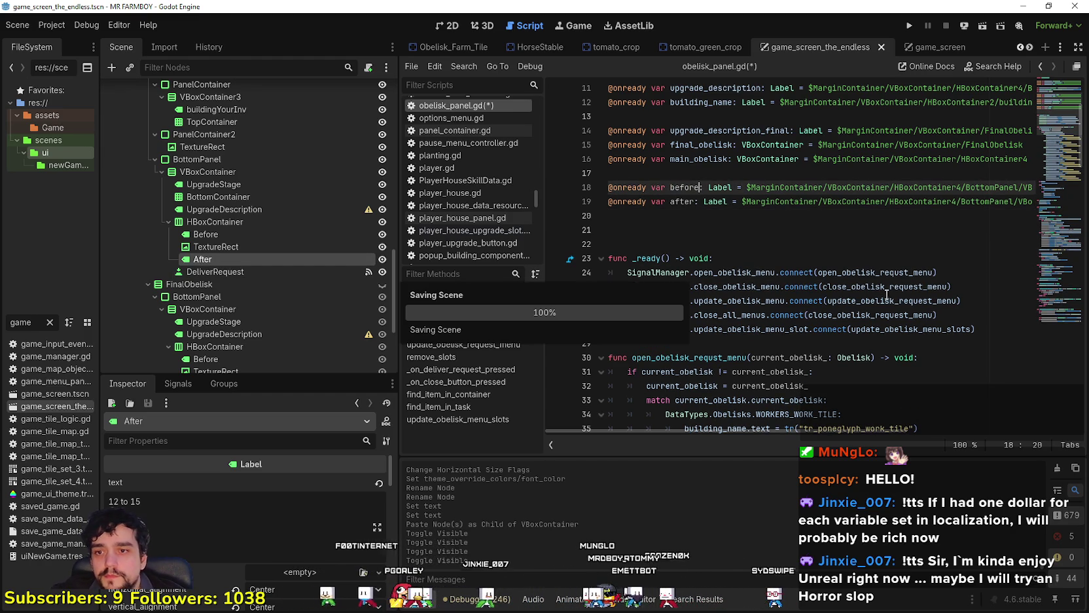
- Review obelisk_panel.gd, including the showCompleteObelisk call around line 105
scroll(1061, 147, down, 8)
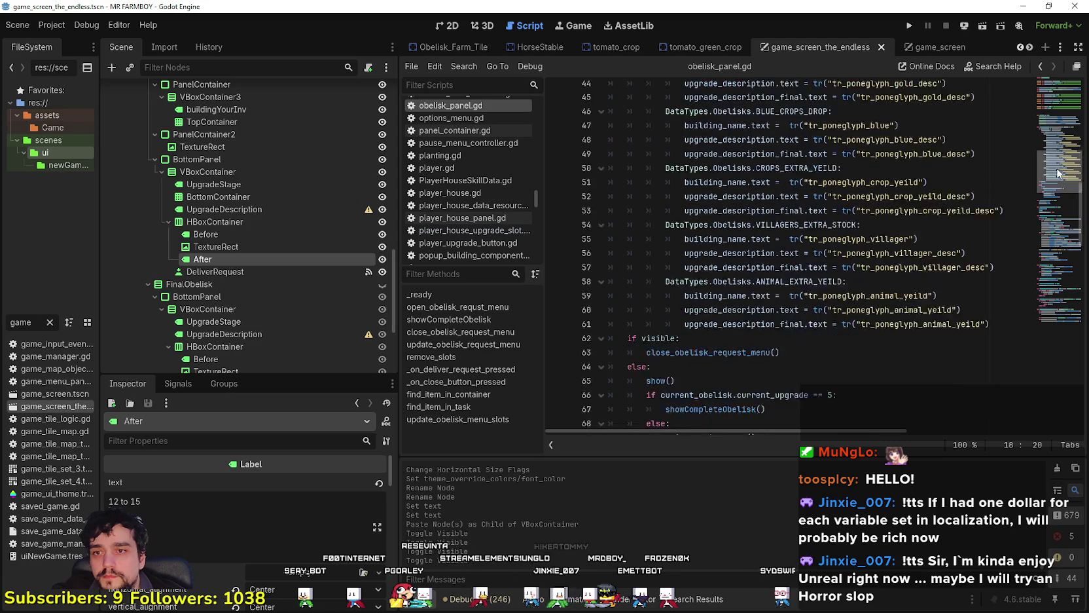
mouse_move(1060, 147)
mouse_down()
mouse_move(1032, 337)
mouse_move(1033, 193)
mouse_move(1020, 274)
mouse_up()
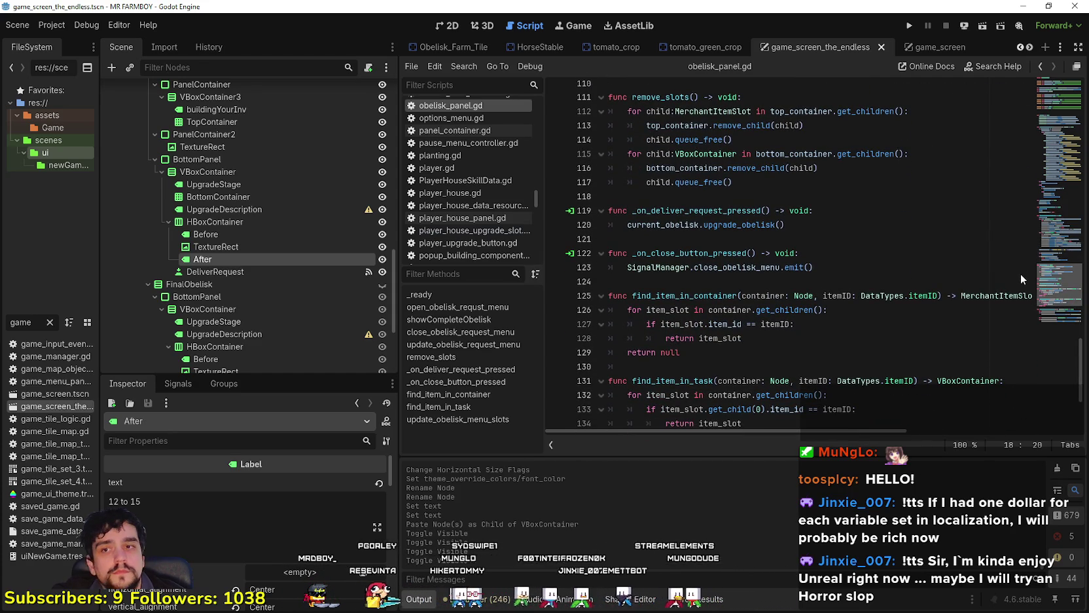
mouse_move(1021, 274)
mouse_down()
mouse_move(1036, 195)
mouse_move(1032, 159)
mouse_move(1022, 196)
mouse_move(1030, 122)
mouse_move(1021, 201)
mouse_up()
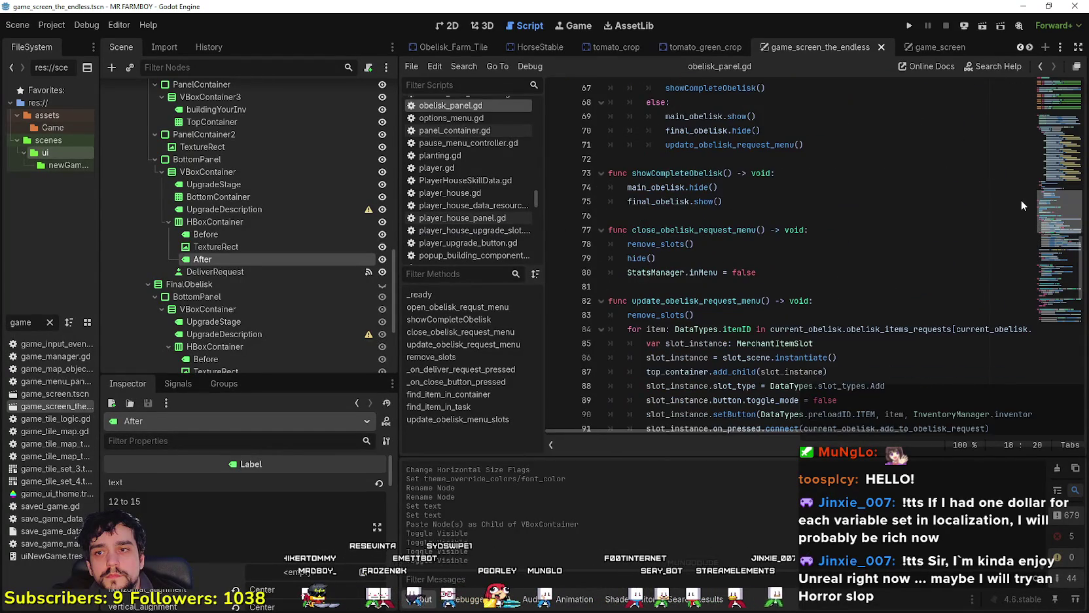
scroll(692, 210, down, 1)
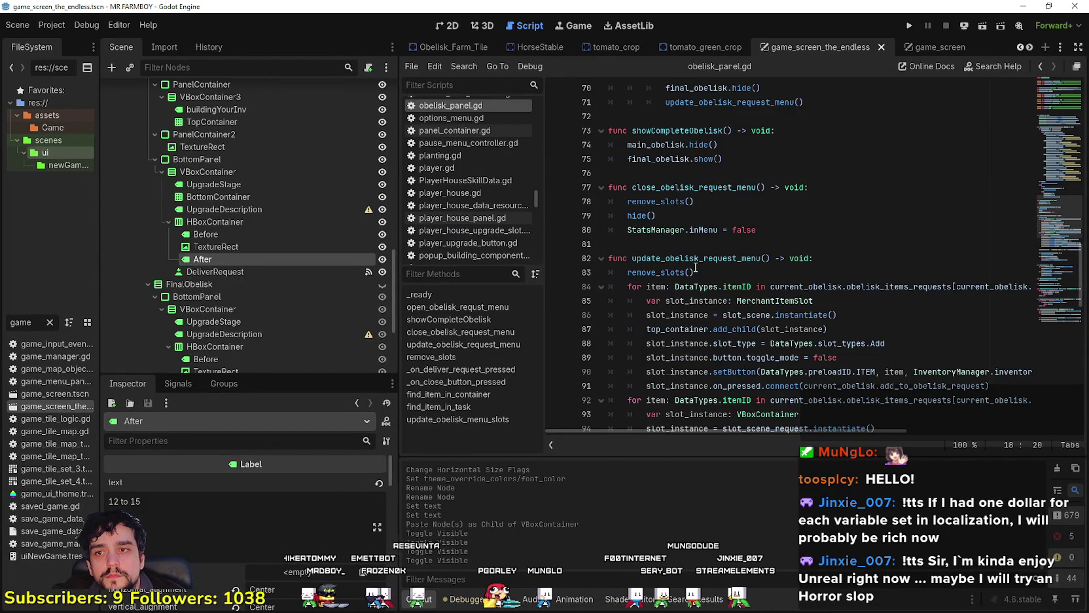
scroll(695, 267, down, 6)
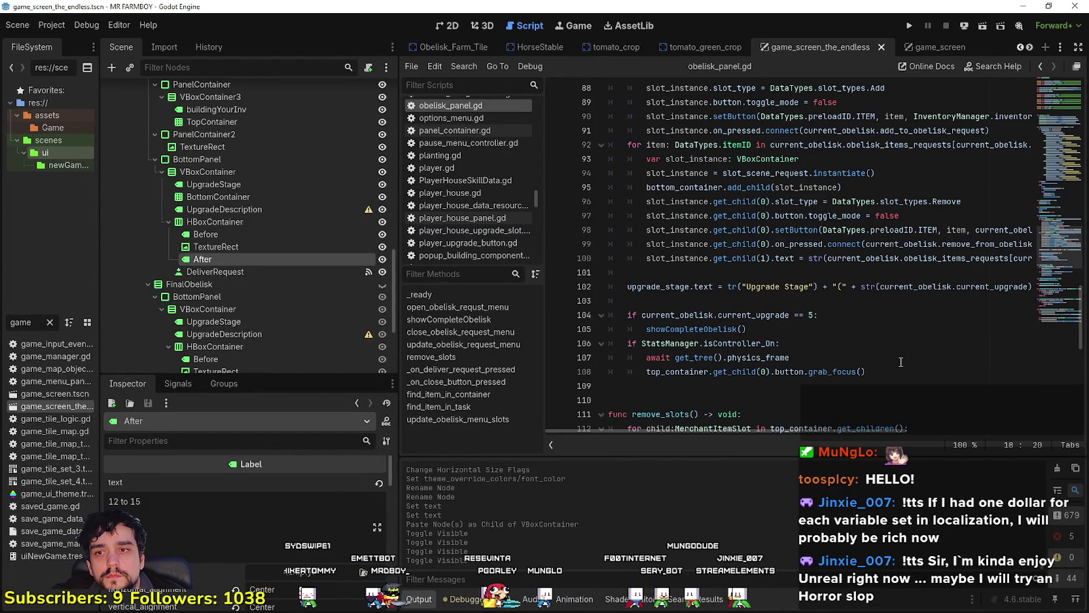
click(900, 362)
double_click(716, 330)
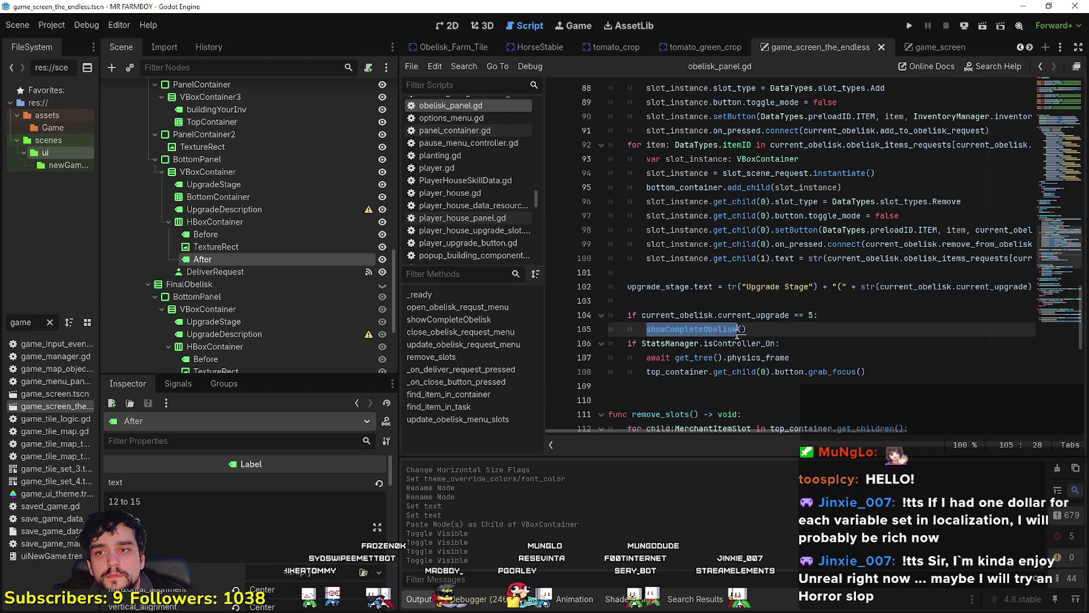
click(904, 378)
click(818, 302)
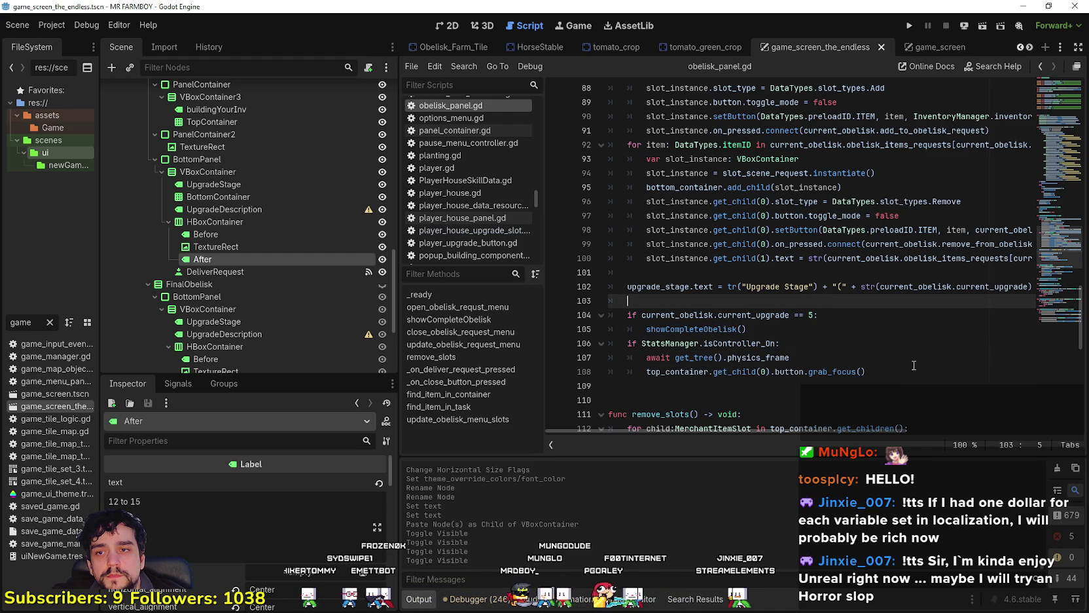
scroll(681, 282, down, 1)
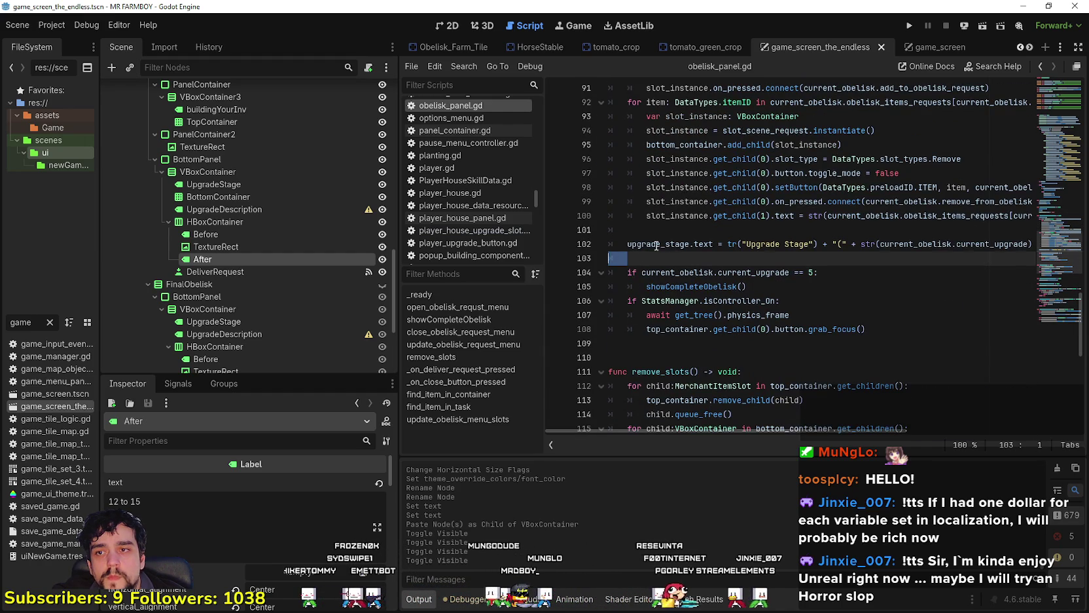
scroll(717, 246, up, 10)
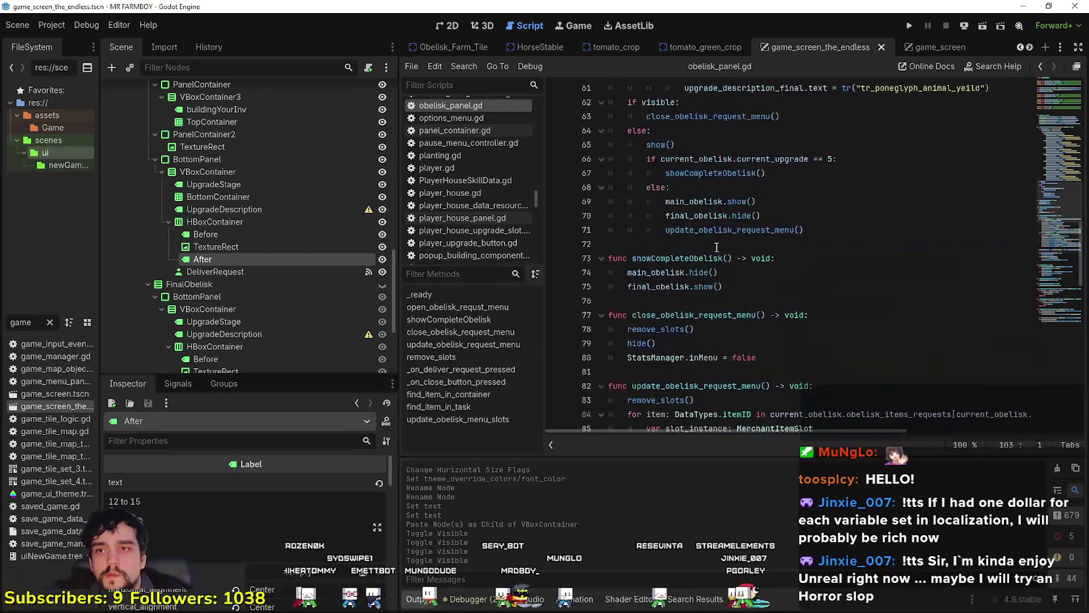
scroll(700, 275, up, 8)
scroll(684, 305, up, 7)
- Add a line after _ready() and begin typing 'func update_obe'
click(659, 261)
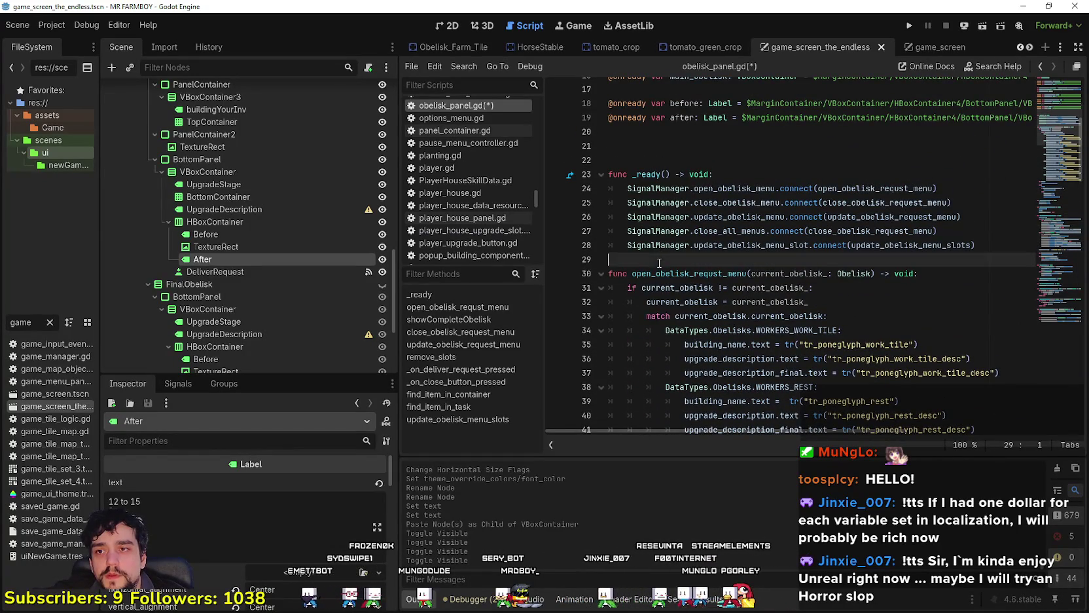
key(Return)
text(func update_)
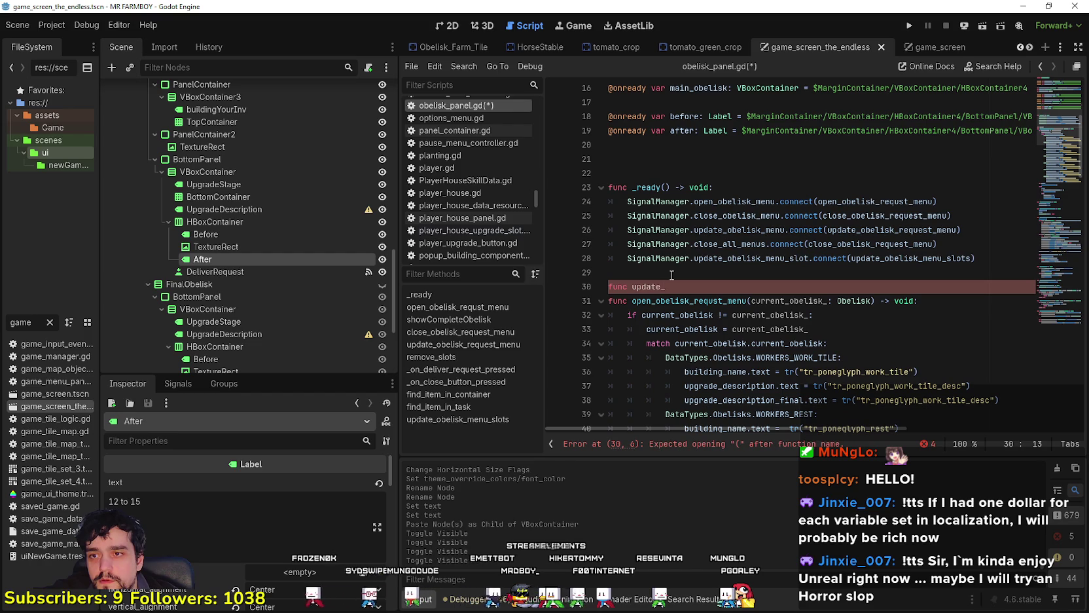
text(obelisk_descrption()
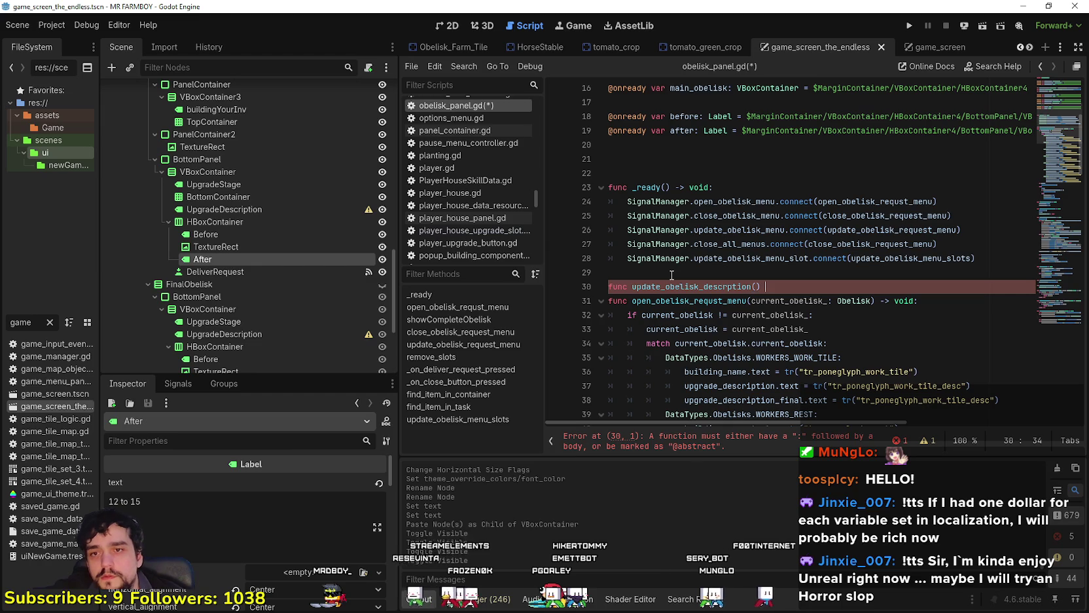
- Complete the signature 'func update_obelisk_descrption() -> void:' and start its body
key(BackSpace)
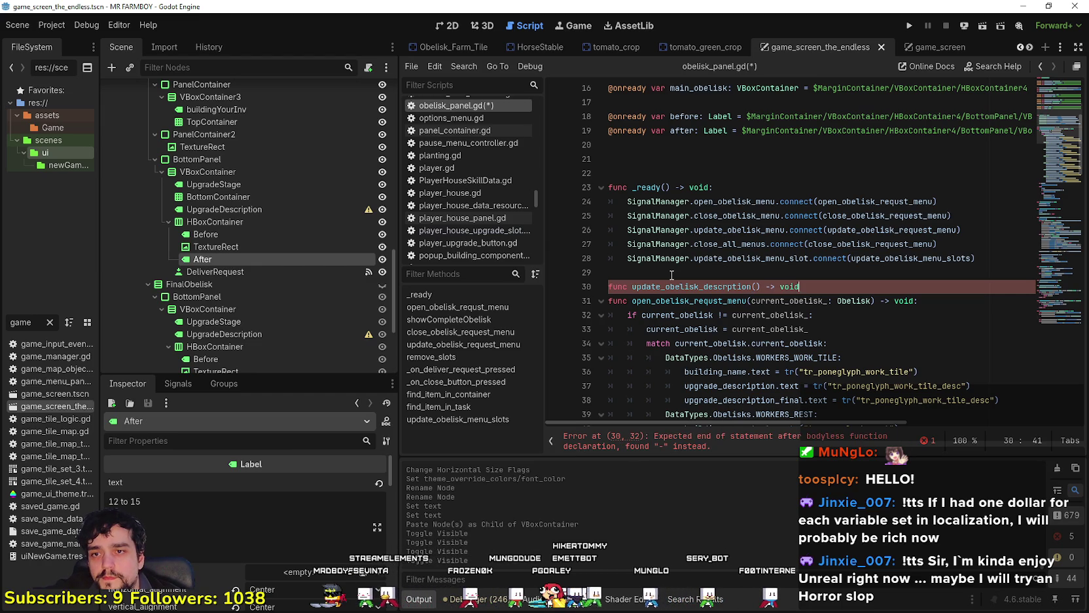
text(:)
key(Return)
- Paste 'match current_obelisk.current_obelisk:' into the new function body, dedented one level
scroll(831, 264, down, 3)
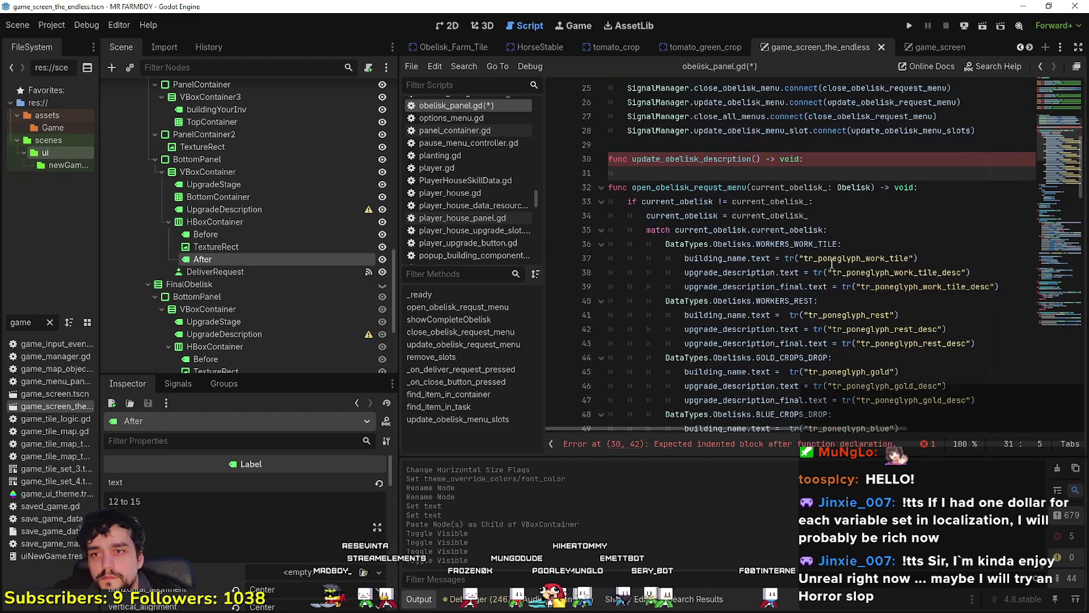
double_click(800, 229)
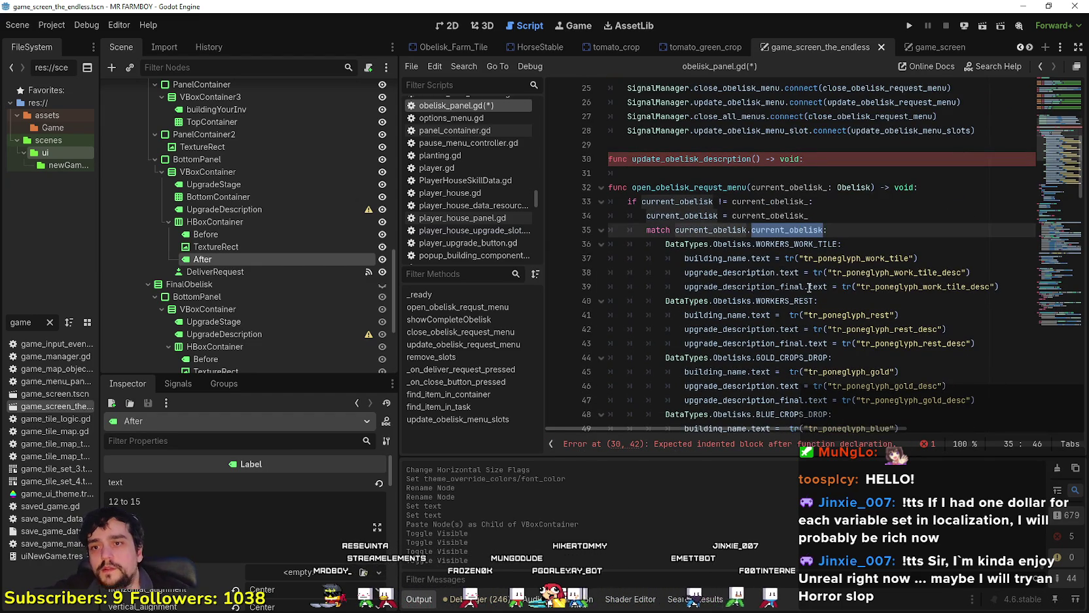
mouse_move(796, 263)
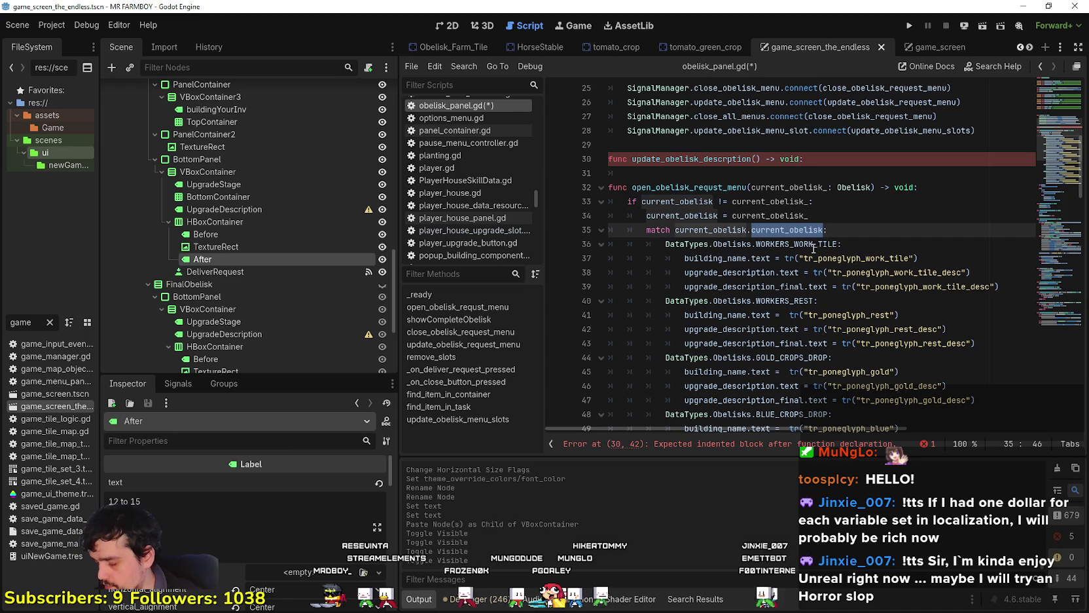
double_click(777, 188)
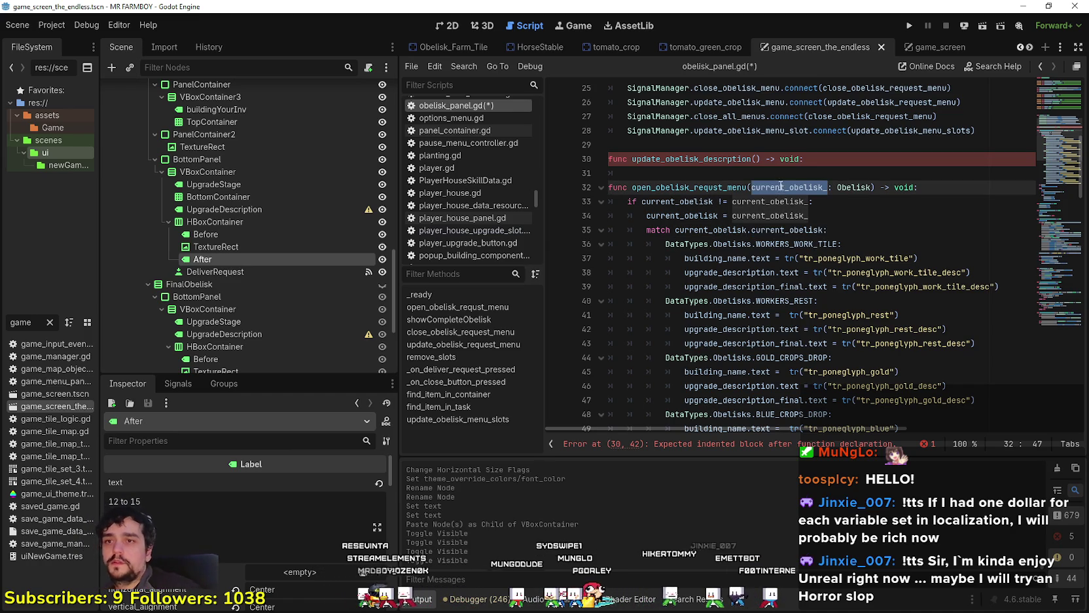
click(700, 169)
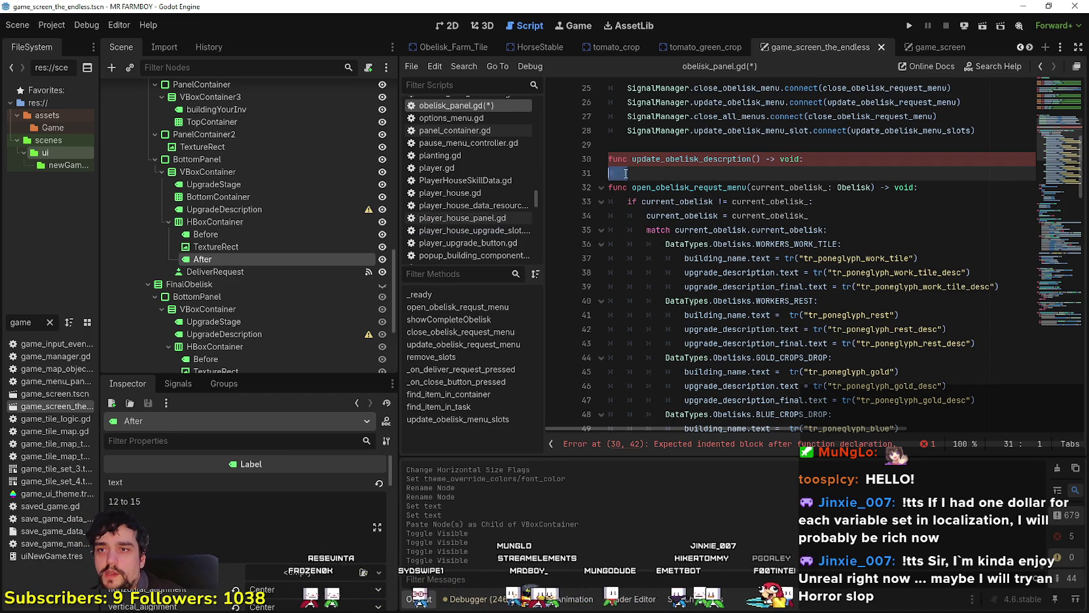
text(fo)
key(BackSpace)
key(BackSpace)
key(BackSpace)
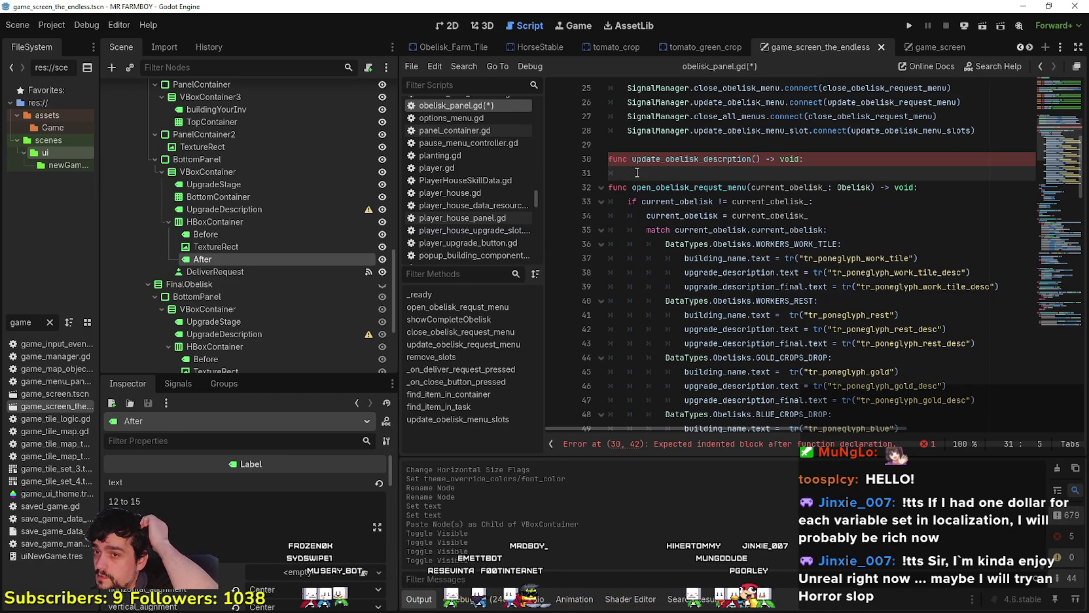
drag(828, 230, 634, 224)
key(ctrl+c)
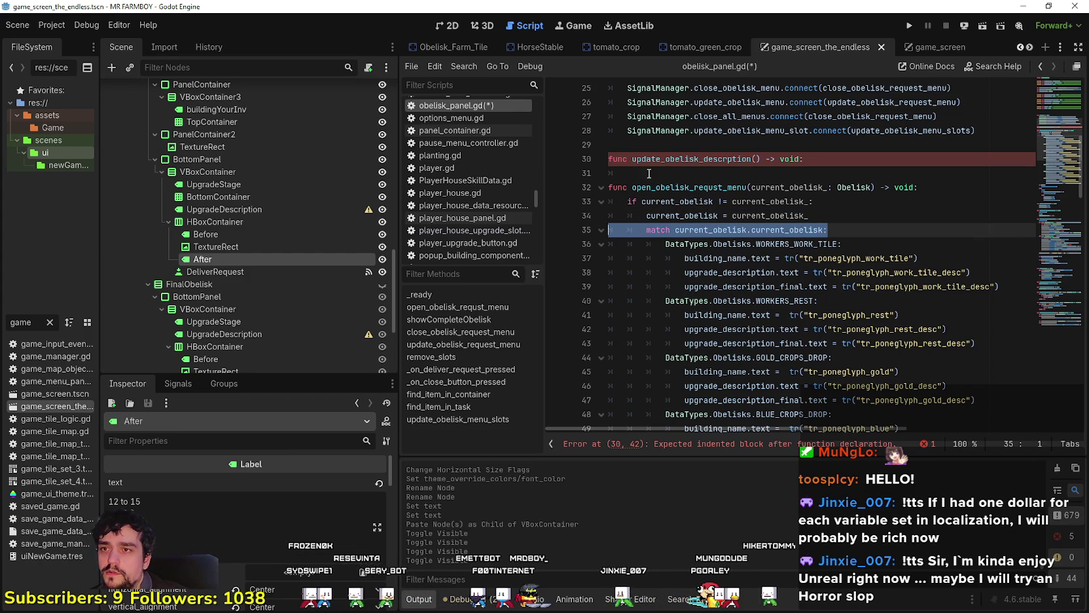
click(649, 174)
key(ctrl+v)
key(BackSpace)
drag(842, 244, 592, 234)
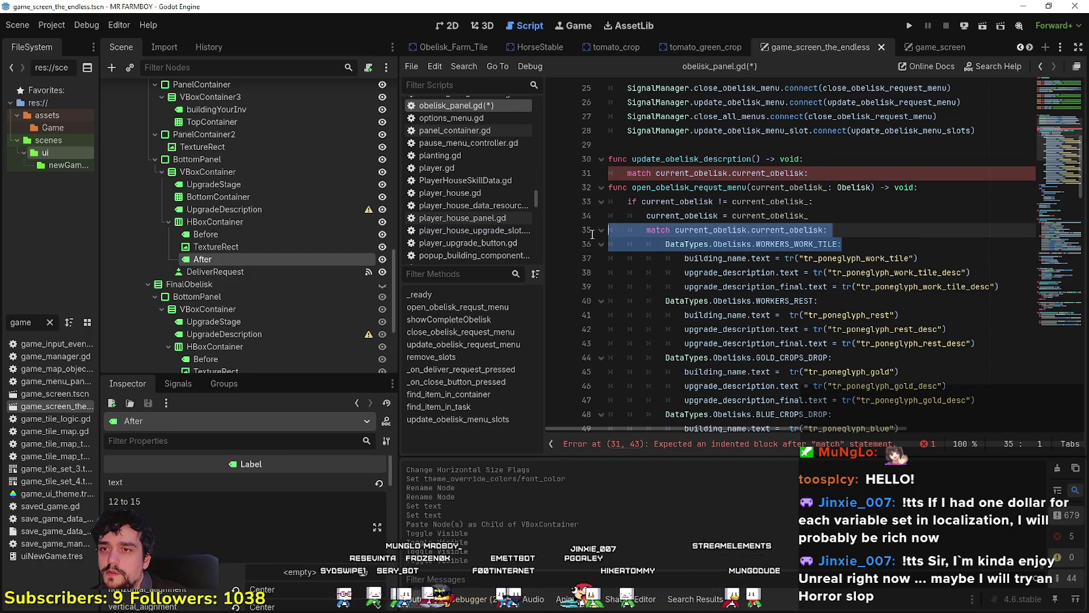
- Copy the WORKERS_WORK_TILE case with its building_name line into the new match, dedented
drag(918, 258, 627, 243)
key(ctrl+c)
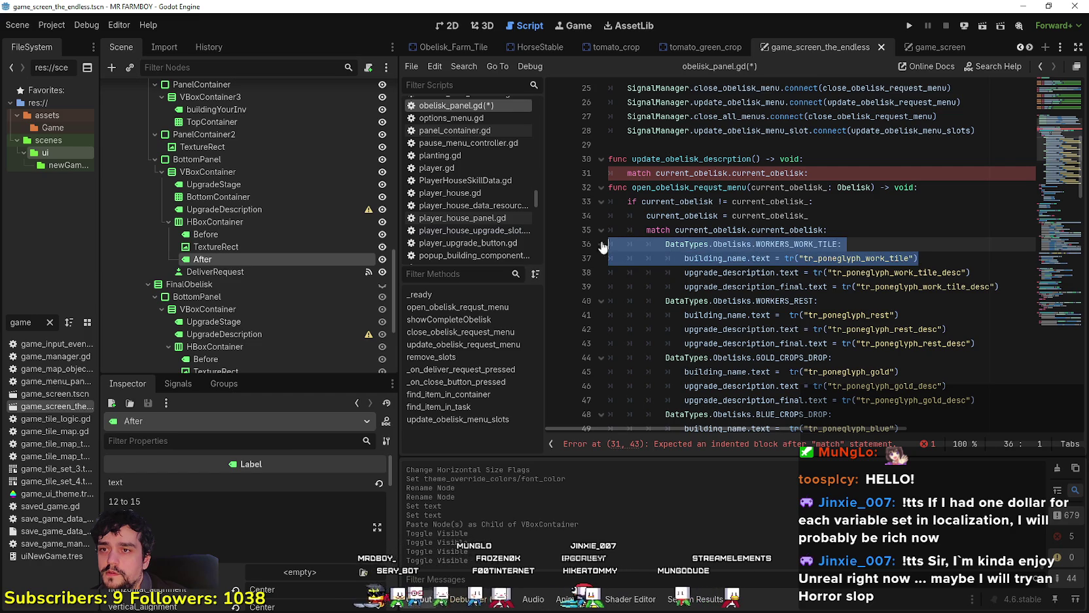
click(844, 174)
key(Return)
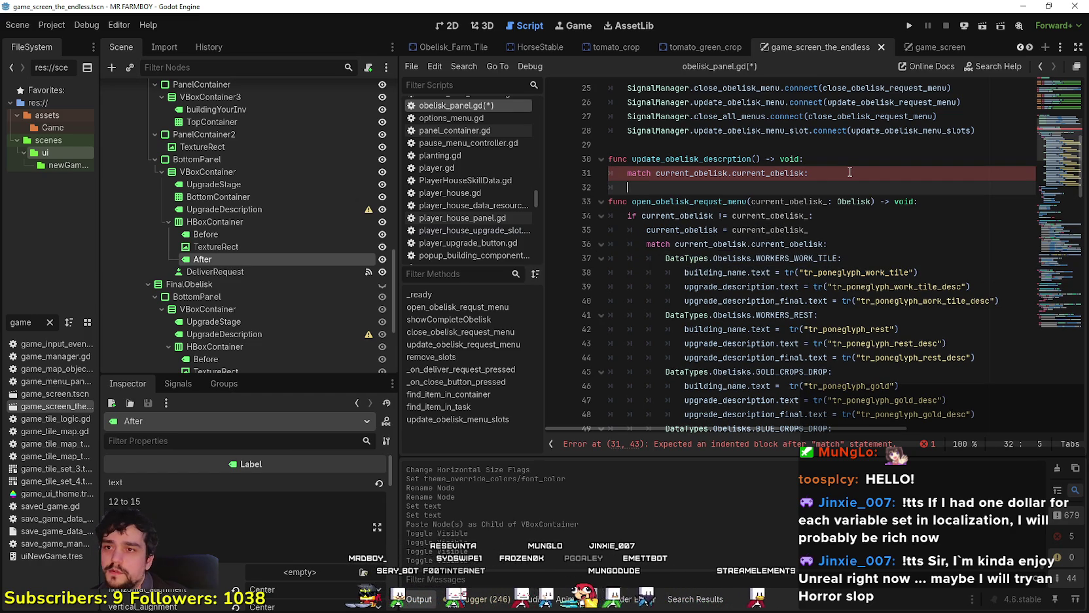
key(ctrl+v)
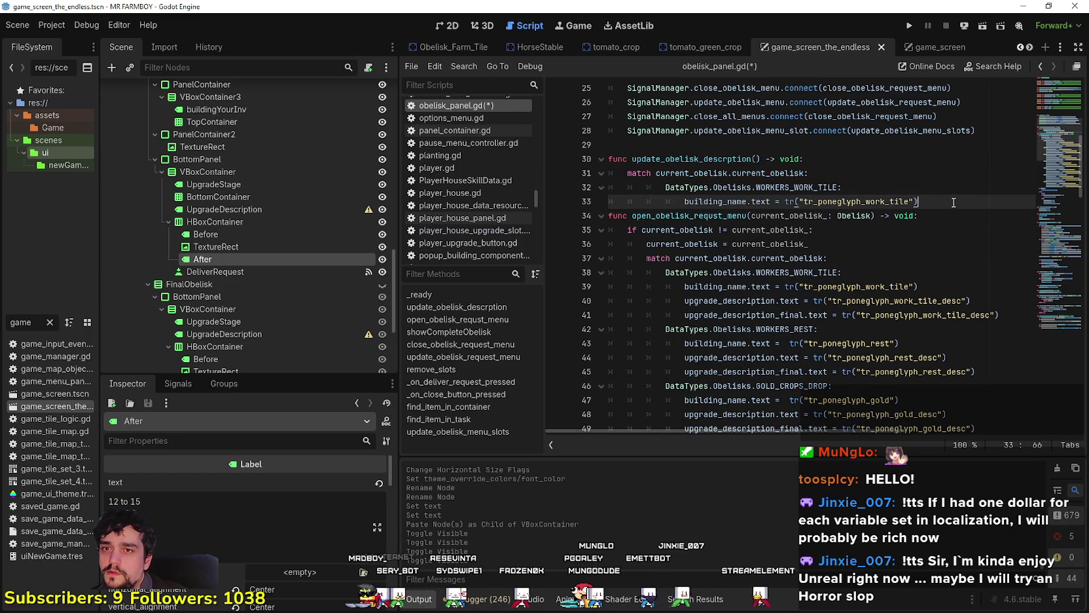
key(shift+Up)
key(shift+Tab)
click(940, 205)
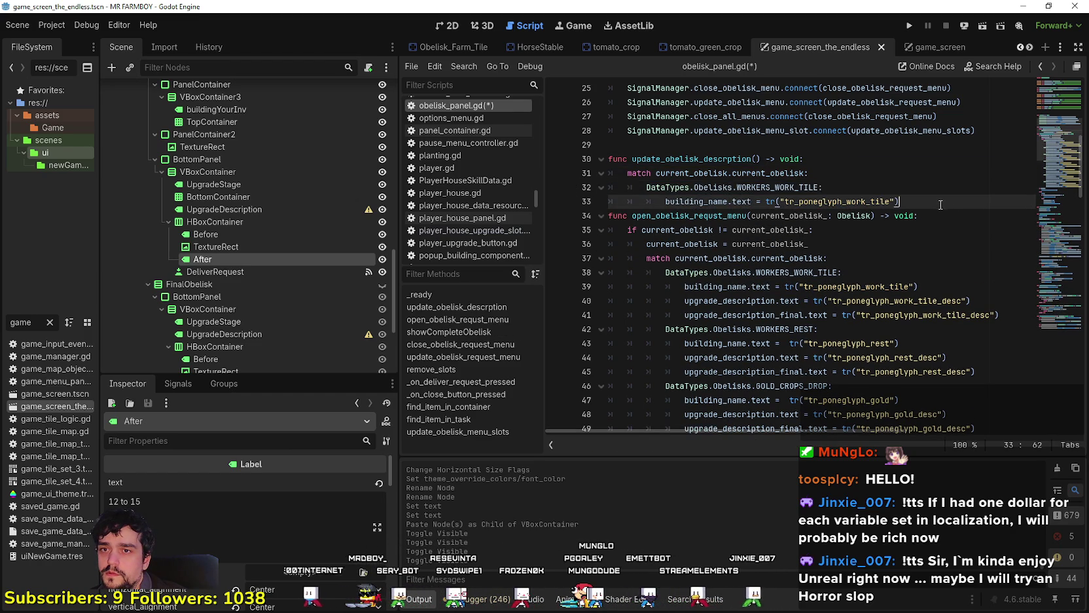
key(Return)
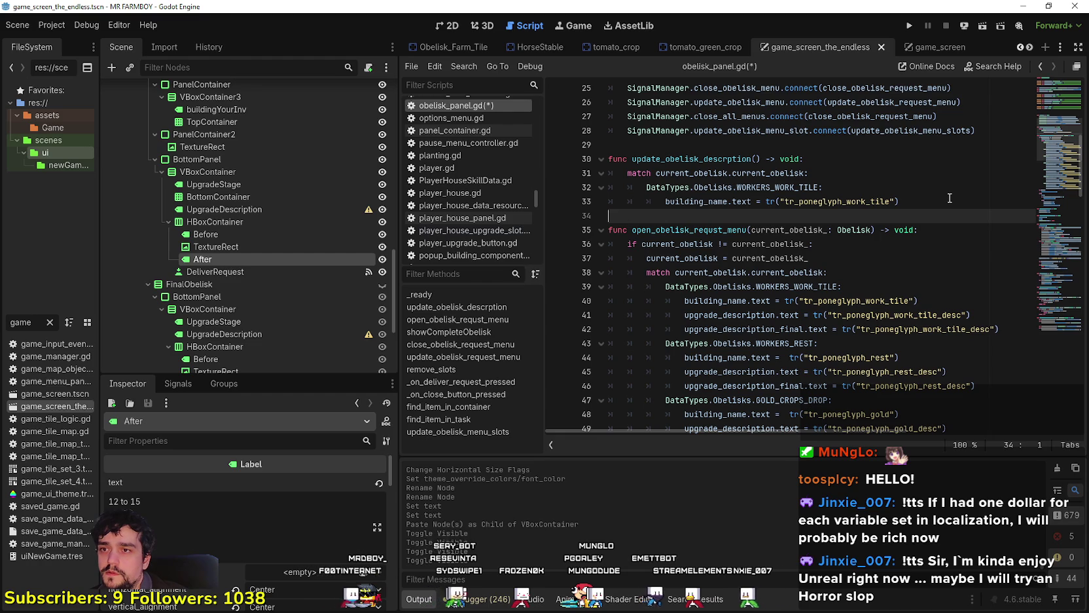
- Replace the building_name line with an indented 'if current_obelisk.current_upgrade == 0:' check
scroll(886, 198, down, 20)
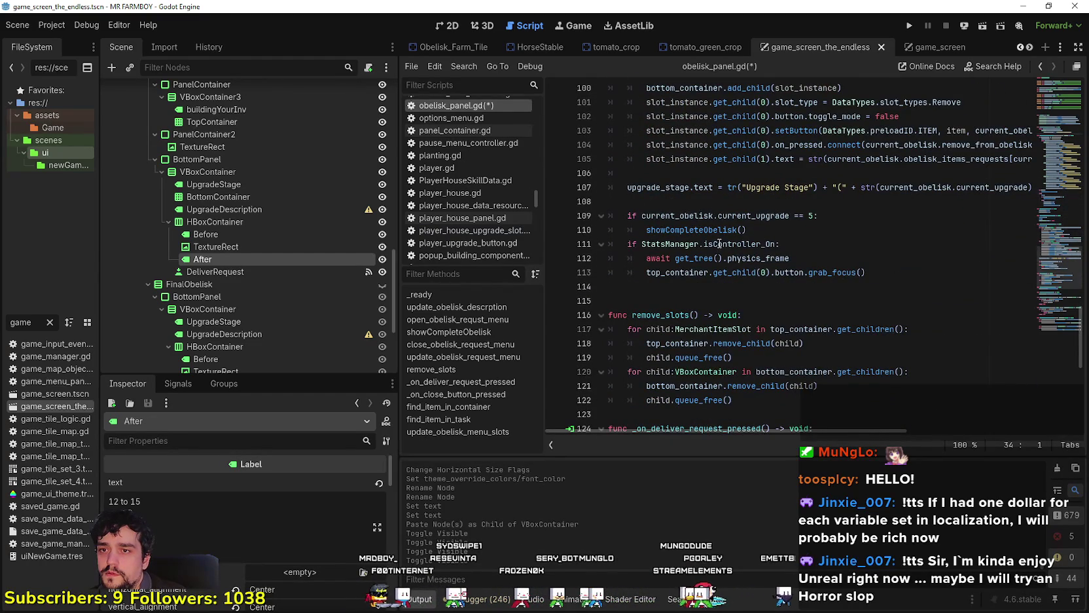
drag(841, 216, 606, 216)
key(ctrl+c)
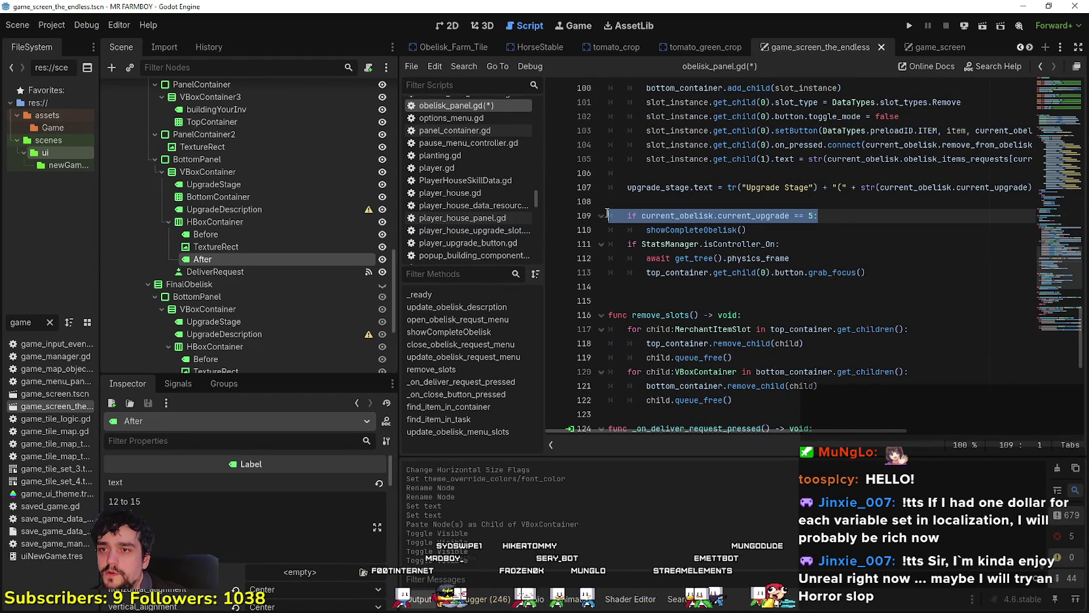
scroll(745, 300, up, 1)
scroll(745, 300, up, 20)
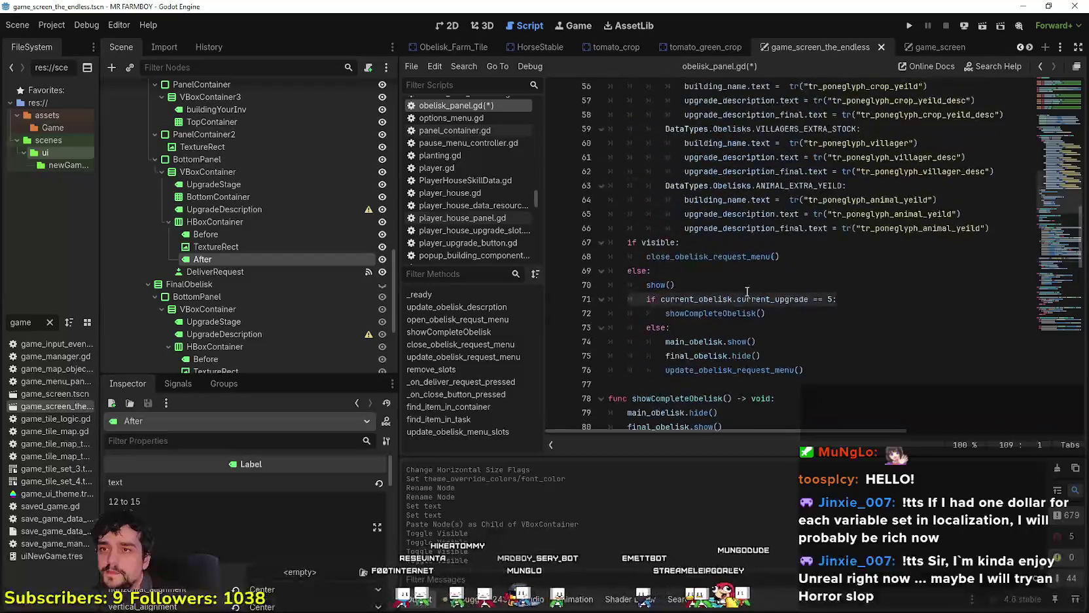
scroll(746, 287, up, 6)
click(720, 282)
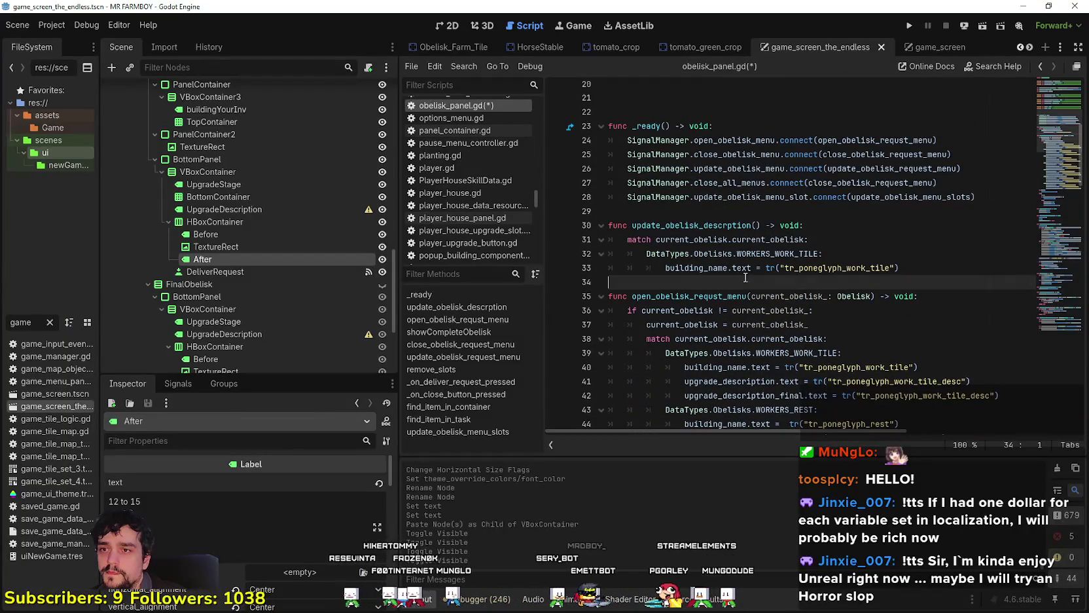
drag(900, 268, 803, 267)
drag(693, 268, 579, 270)
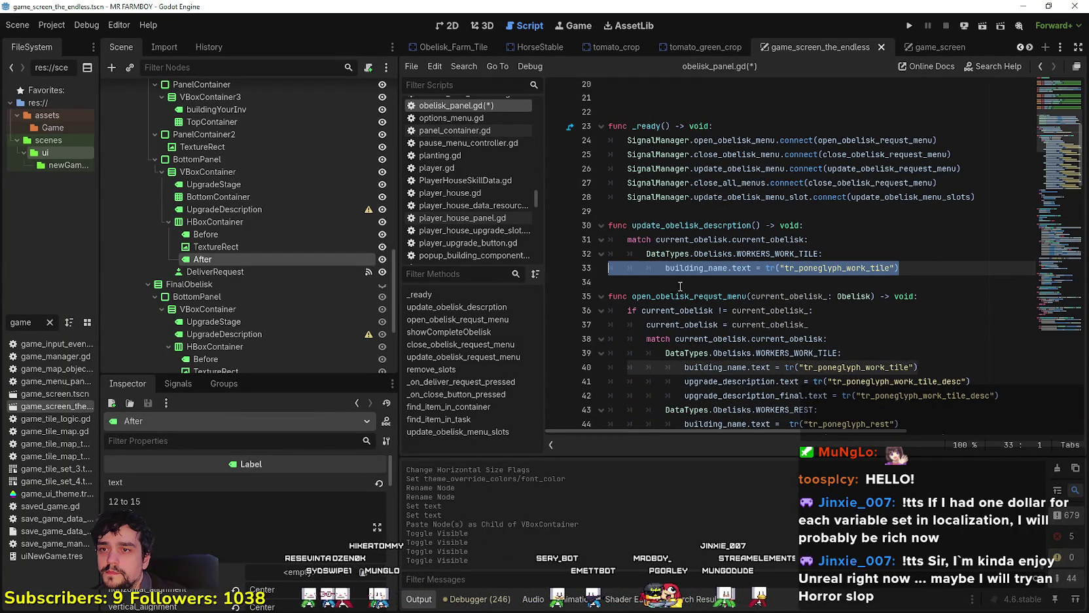
key(ctrl+v)
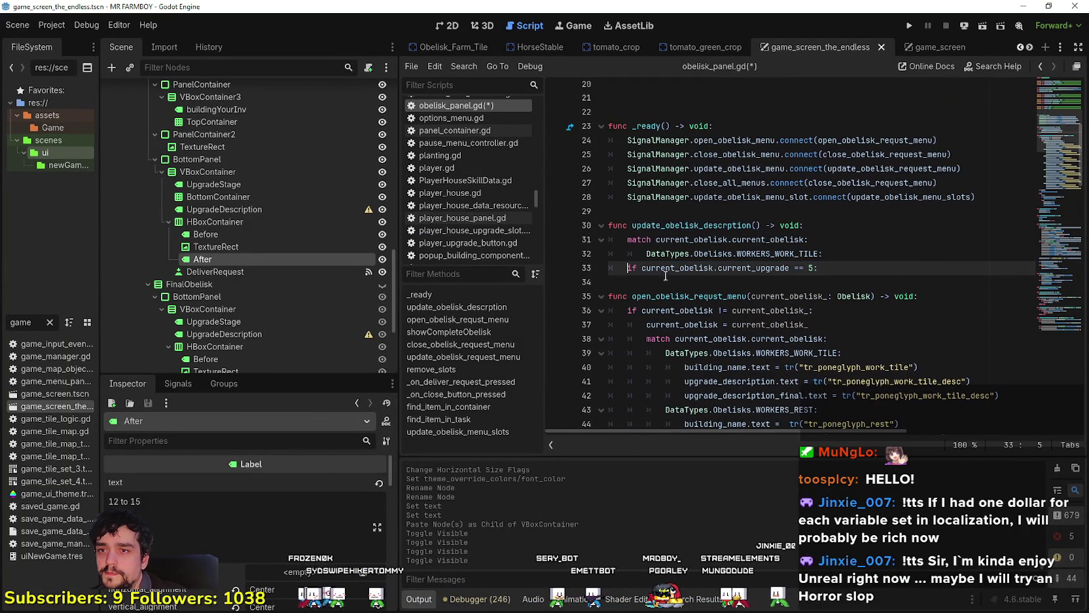
key(Tab)
key(Tab)
click(881, 273)
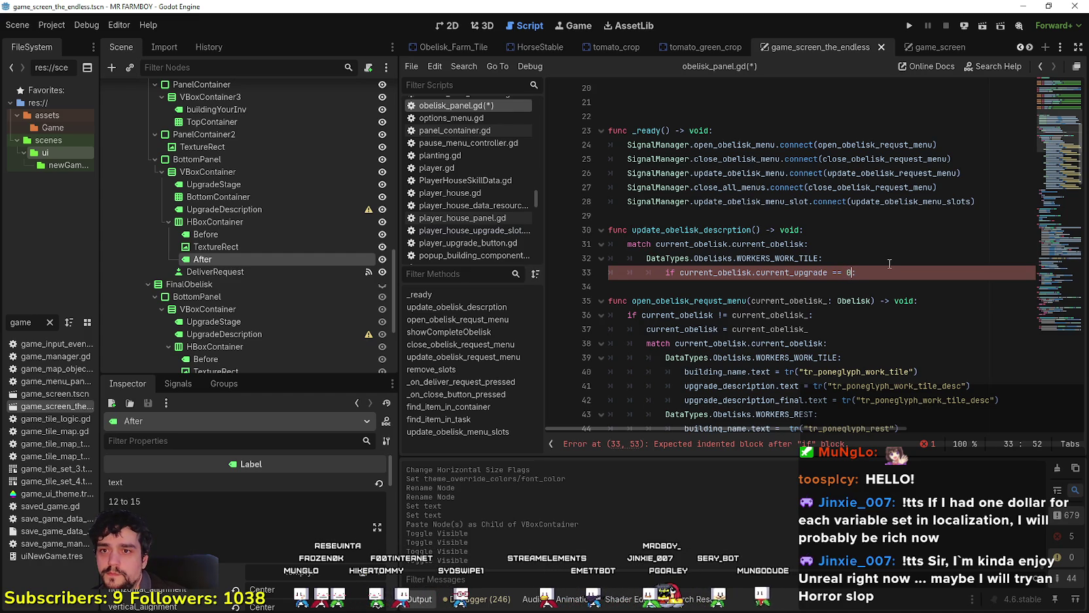
click(843, 259)
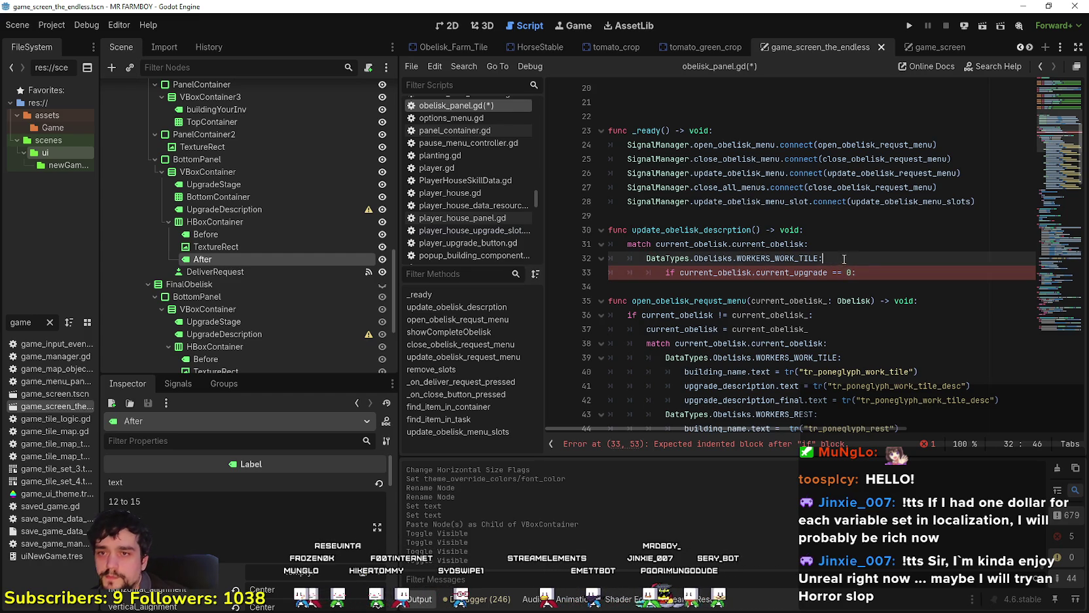
- Insert 'match current_obelisk.current_upgrade:' under the WORKERS_WORK_TILE case
key(Return)
text(match)
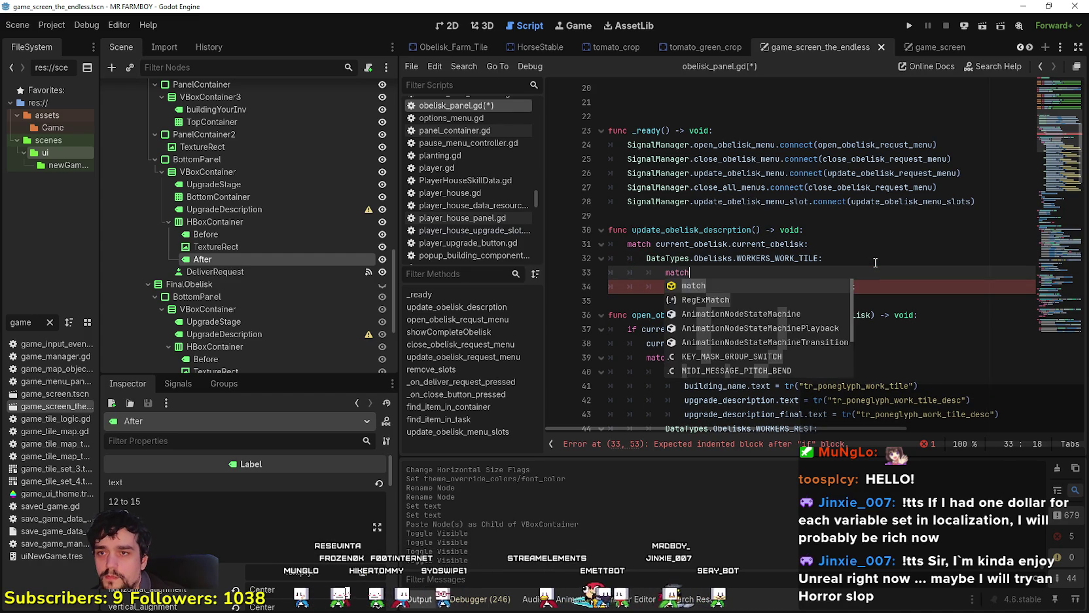
click(811, 230)
click(758, 278)
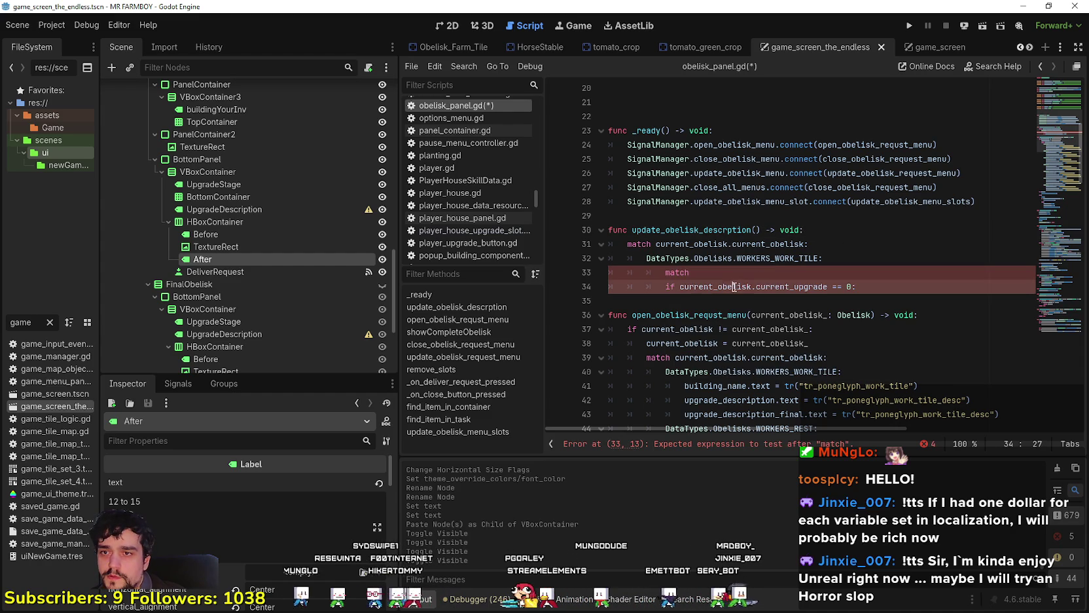
text(current_obelisk.current_upgrade)
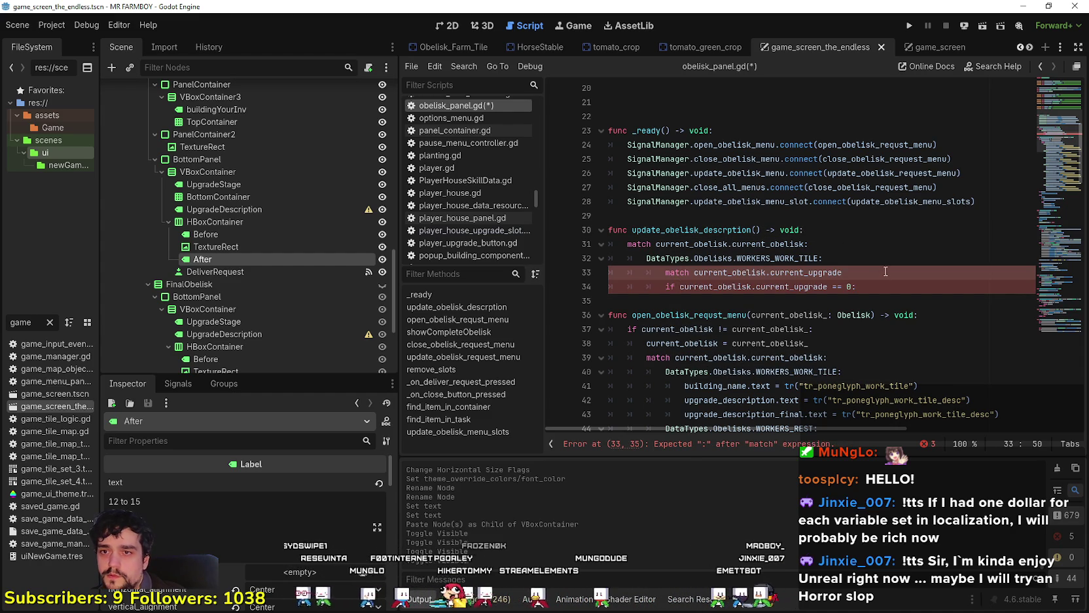
- Trim the if check to a '0:' case and start its body with after.text
drag(846, 287, 659, 288)
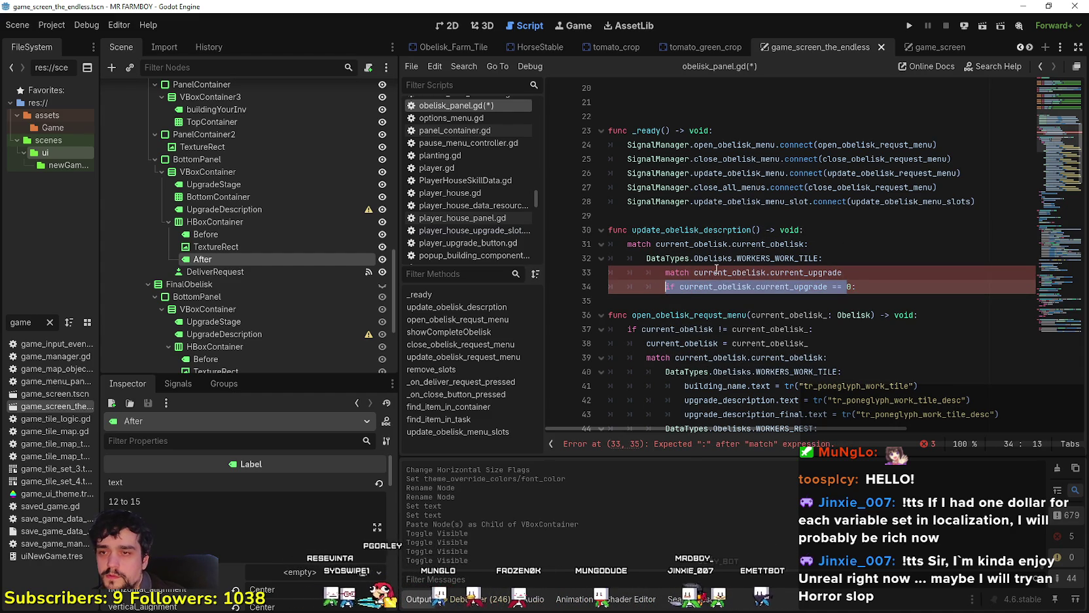
key(BackSpace)
click(754, 283)
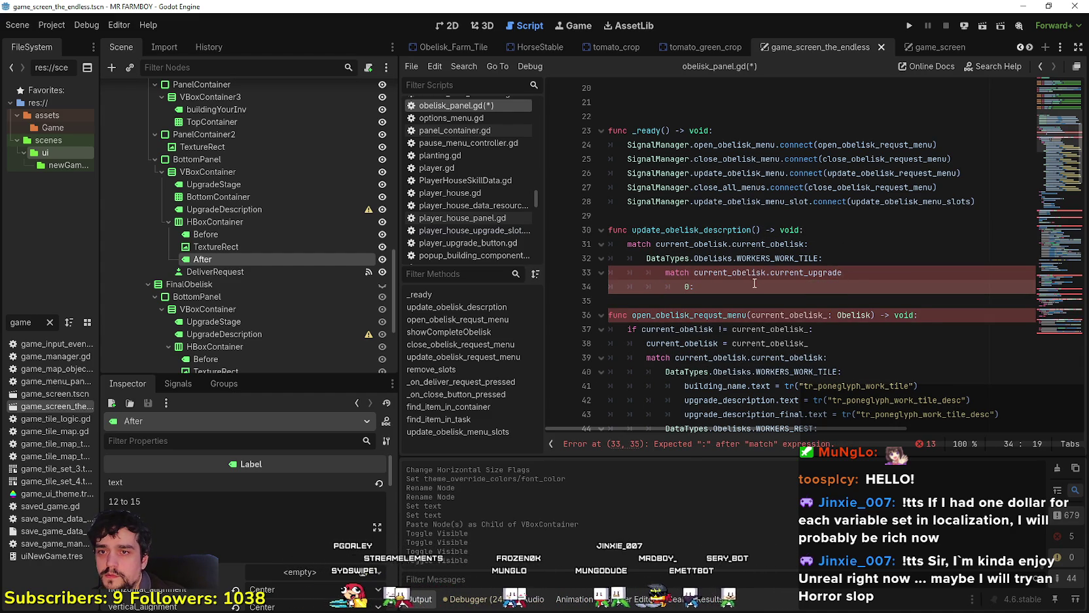
key(Return)
click(894, 271)
text(:)
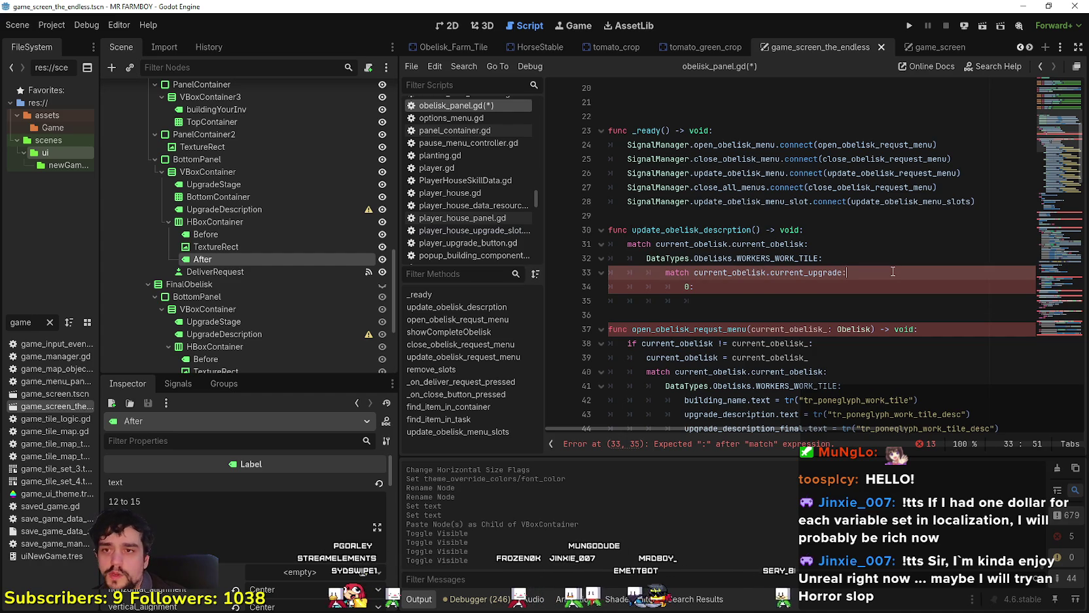
click(736, 288)
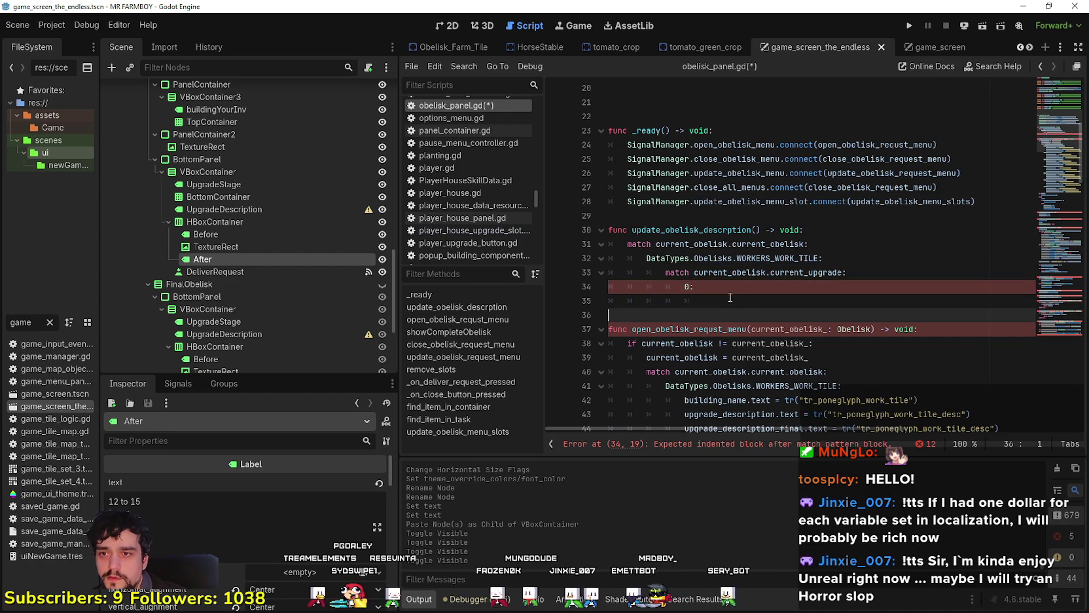
click(758, 302)
scroll(766, 300, down, 2)
scroll(776, 297, up, 2)
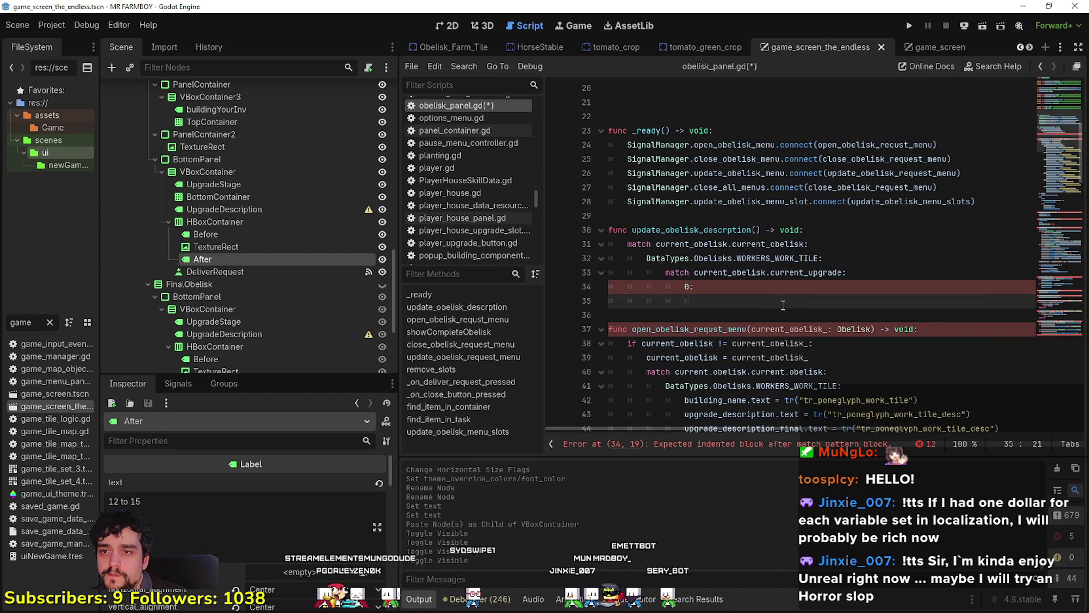
scroll(783, 305, down, 1)
text(after)
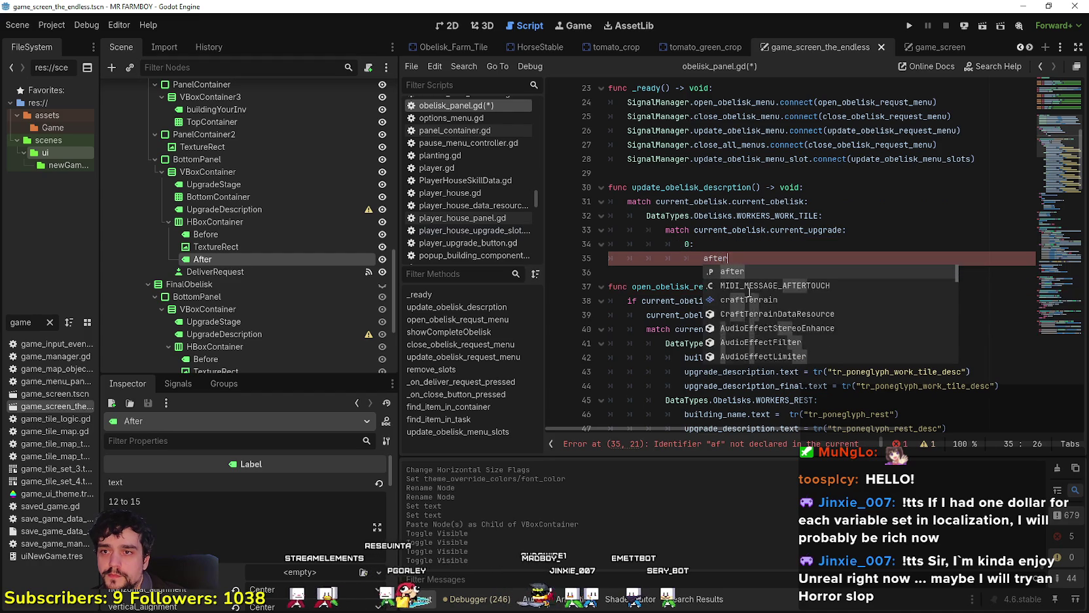
text(.text )
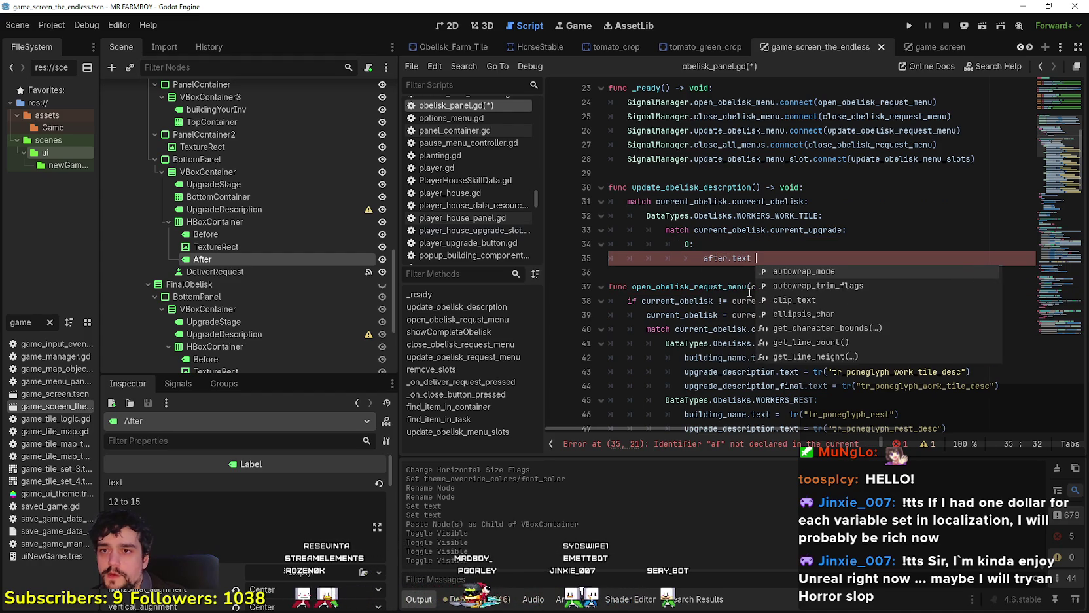
text(= ")
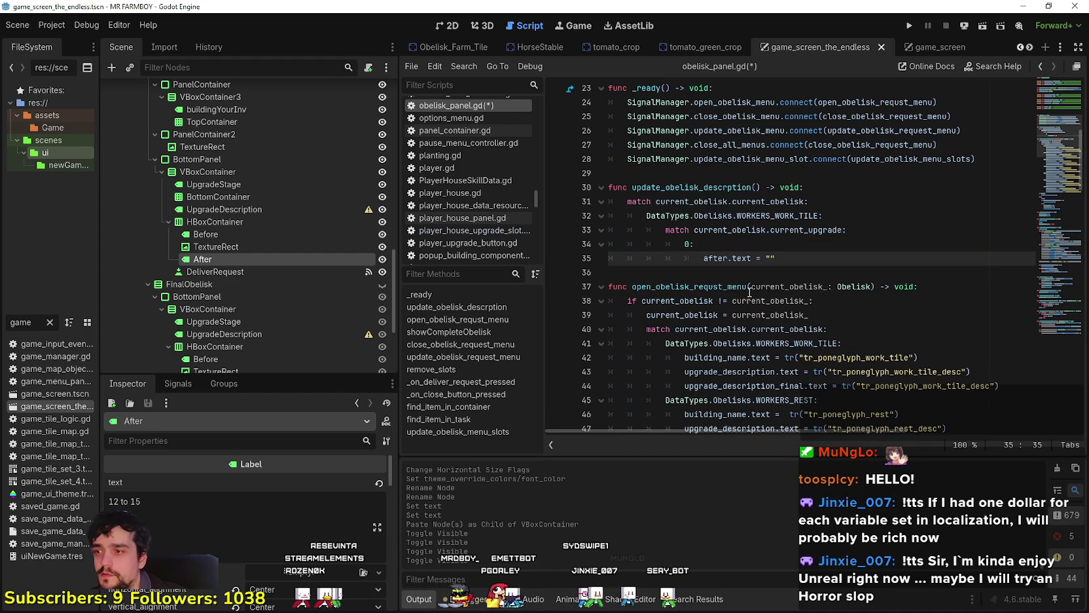
- Set the level-0 case to before.text = "5 to 10" and begin a second before line
click(219, 235)
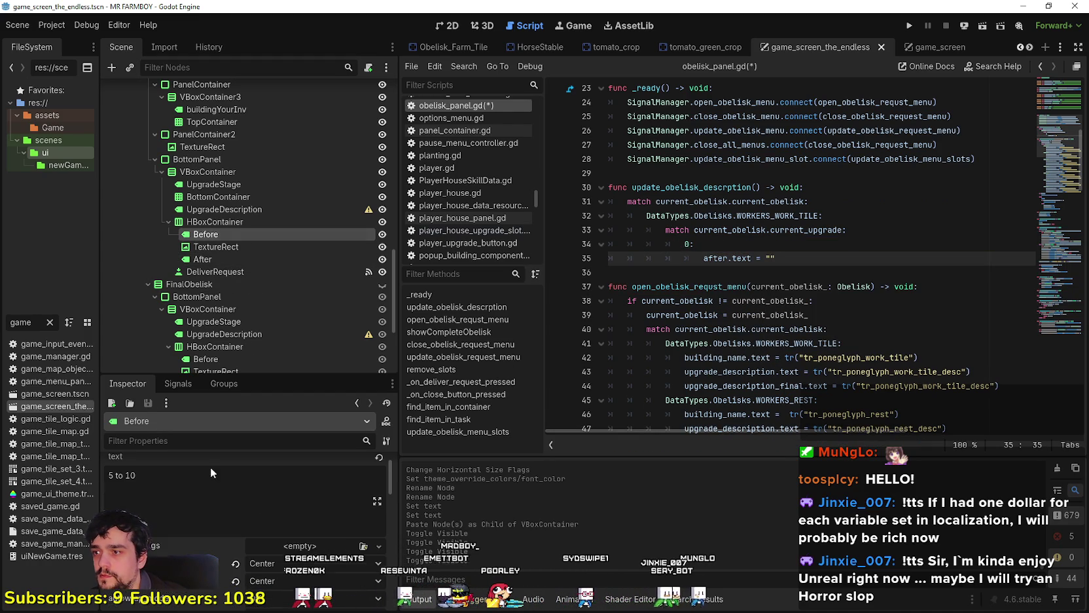
click(772, 258)
text(5 to 10)
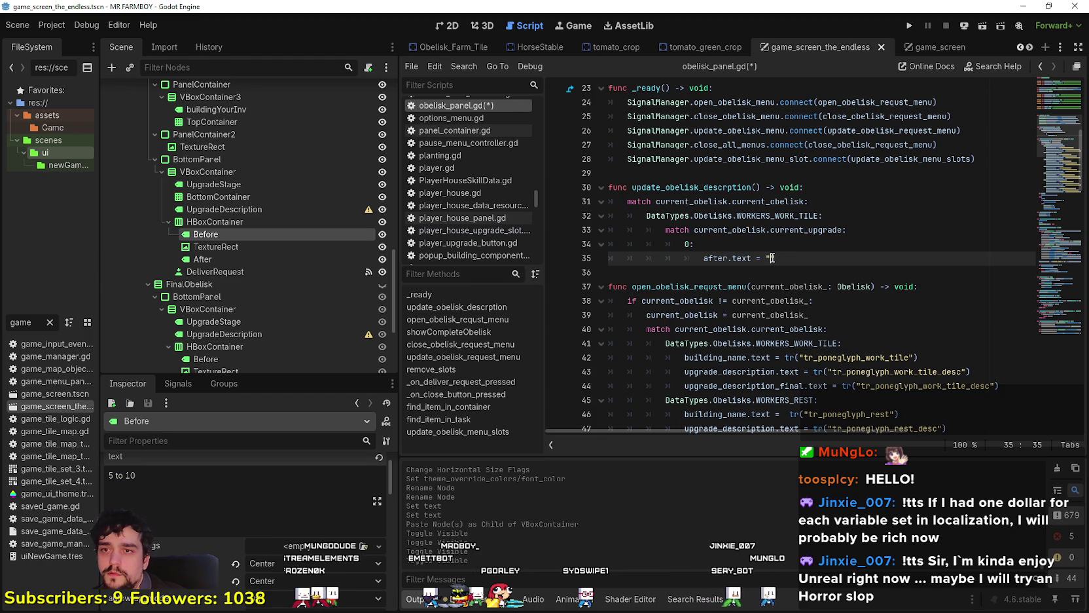
click(908, 260)
key(Return)
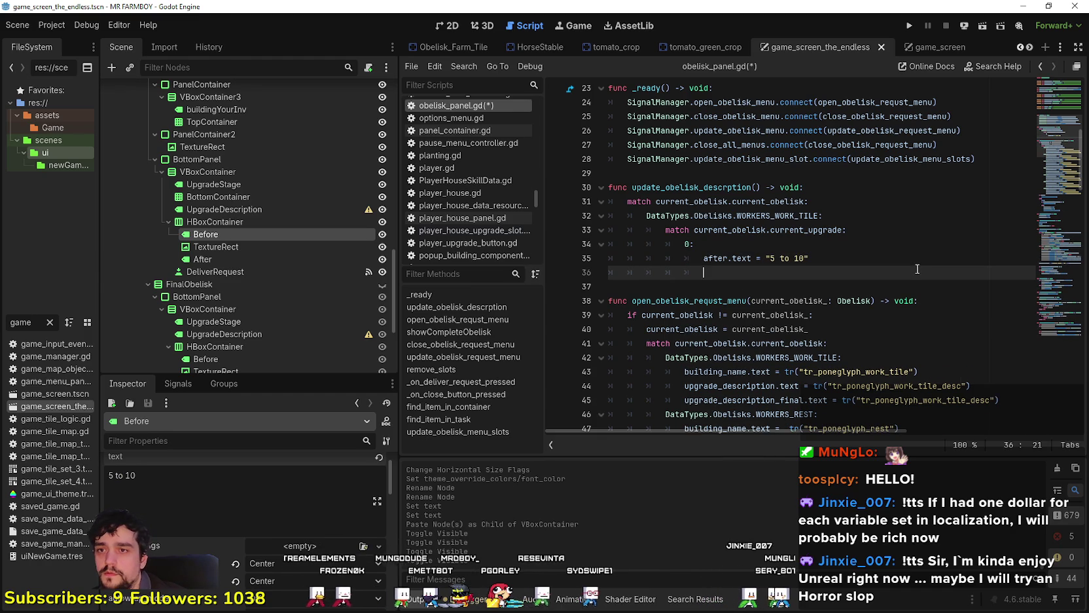
double_click(713, 258)
text(before)
- Duplicate the before.text statement for the second range, "12 to 15"
drag(814, 257, 700, 265)
key(ctrl+c)
key(Down)
key(ctrl+v)
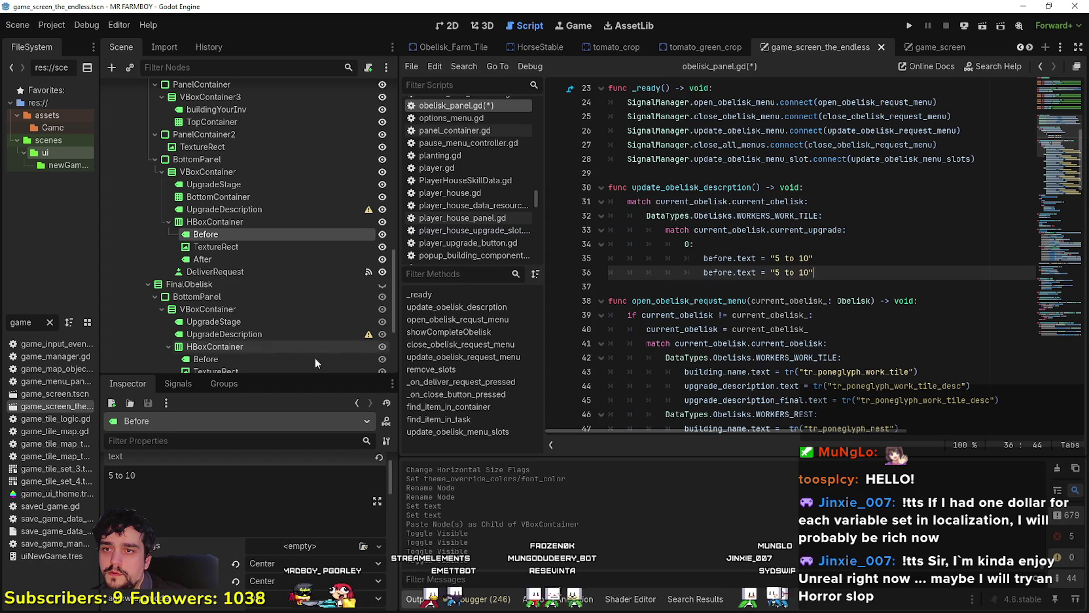
click(203, 259)
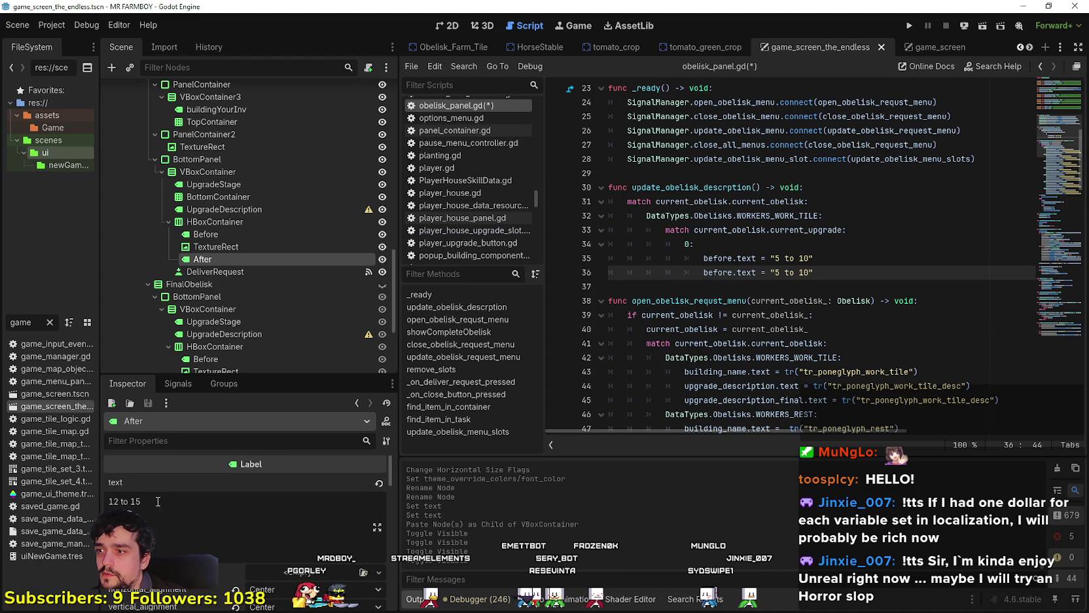
drag(803, 273, 779, 273)
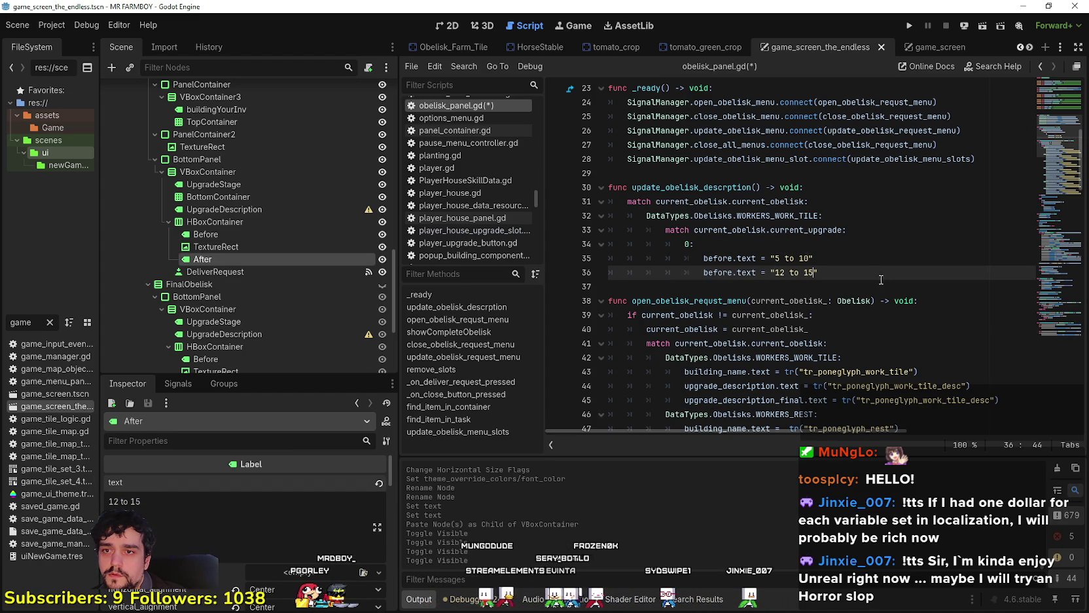
drag(868, 274, 567, 243)
double_click(719, 272)
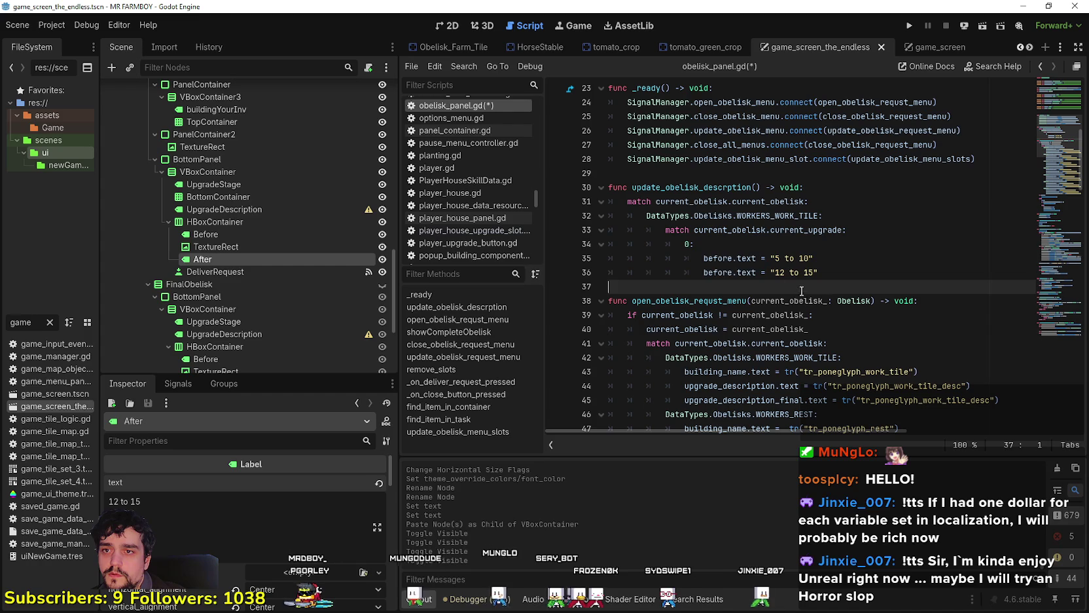
- Duplicate the level 0 case block and renumber the copies as cases 1 and 2
text(after)
drag(840, 278, 567, 243)
key(ctrl+c)
click(753, 286)
key(ctrl+v)
double_click(688, 286)
text(1)
click(844, 320)
key(Return)
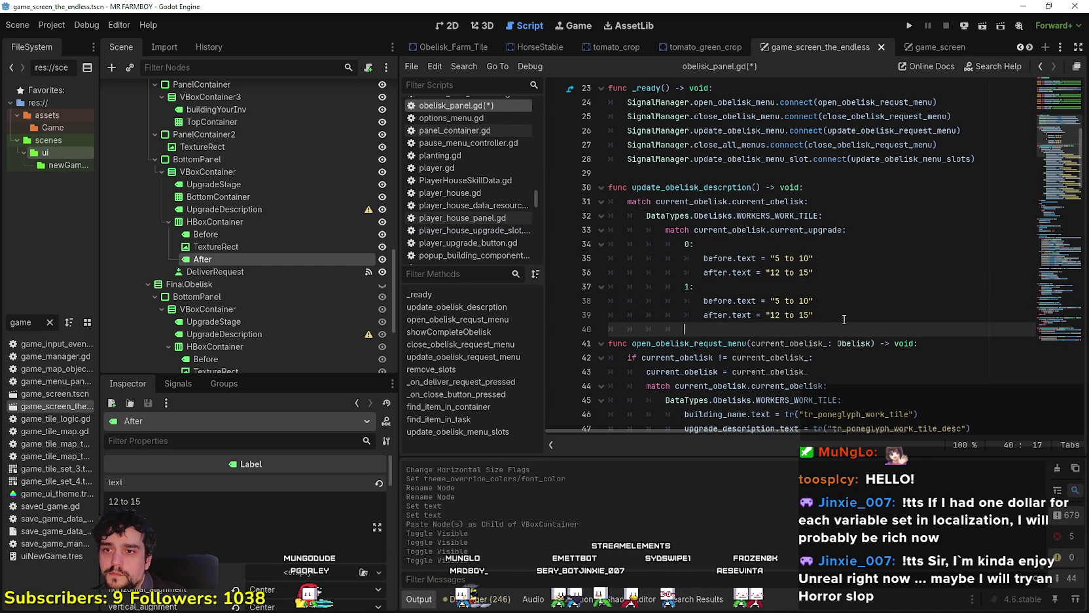
key(ctrl+v)
key(Return)
click(689, 329)
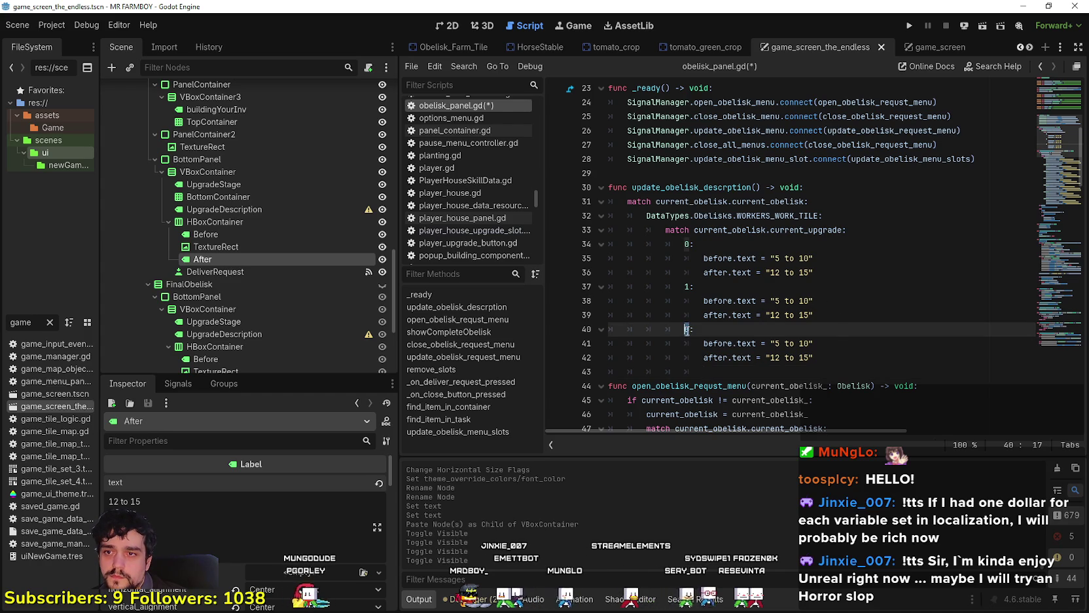
double_click(688, 329)
text(2)
- Paste two more copies of the case block and renumber them as cases 3 and 4
drag(703, 371, 570, 364)
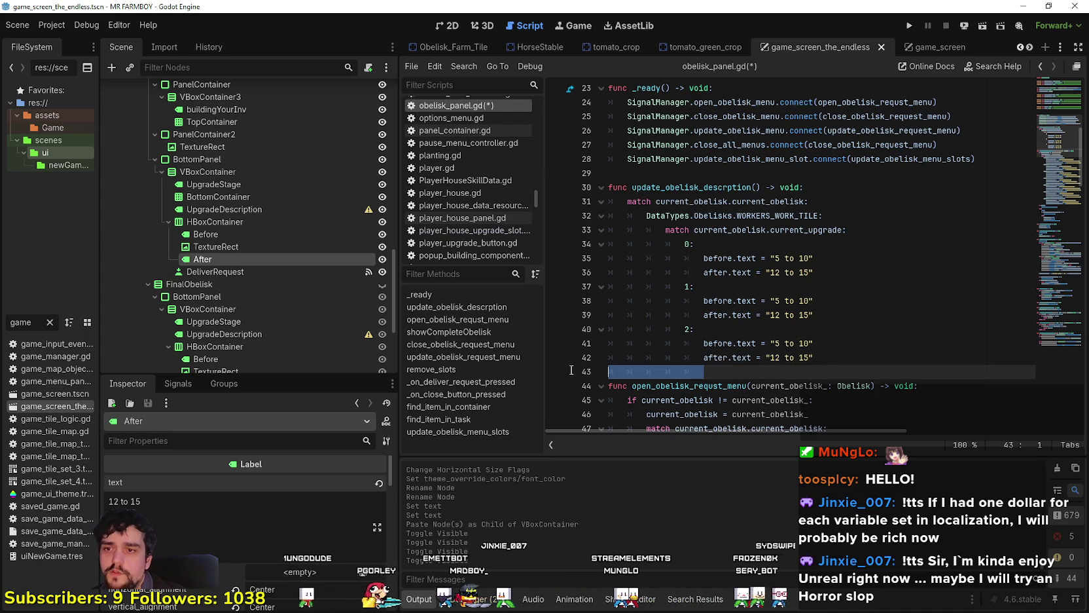
key(ctrl+v)
click(686, 372)
text(3)
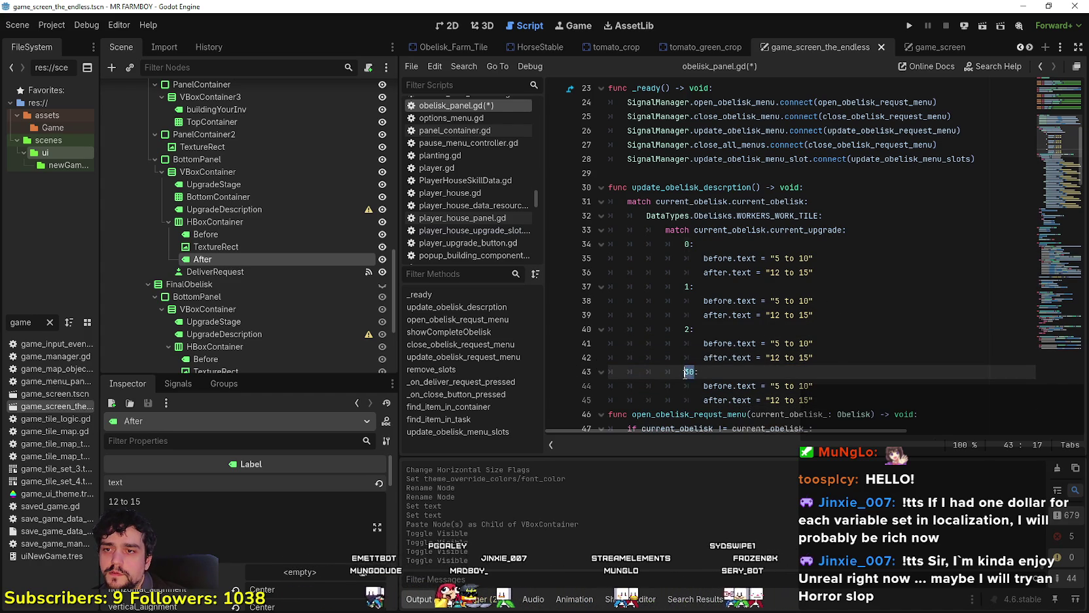
key(Delete)
scroll(867, 285, down, 3)
key(Down)
key(Down)
key(End)
key(ctrl+v)
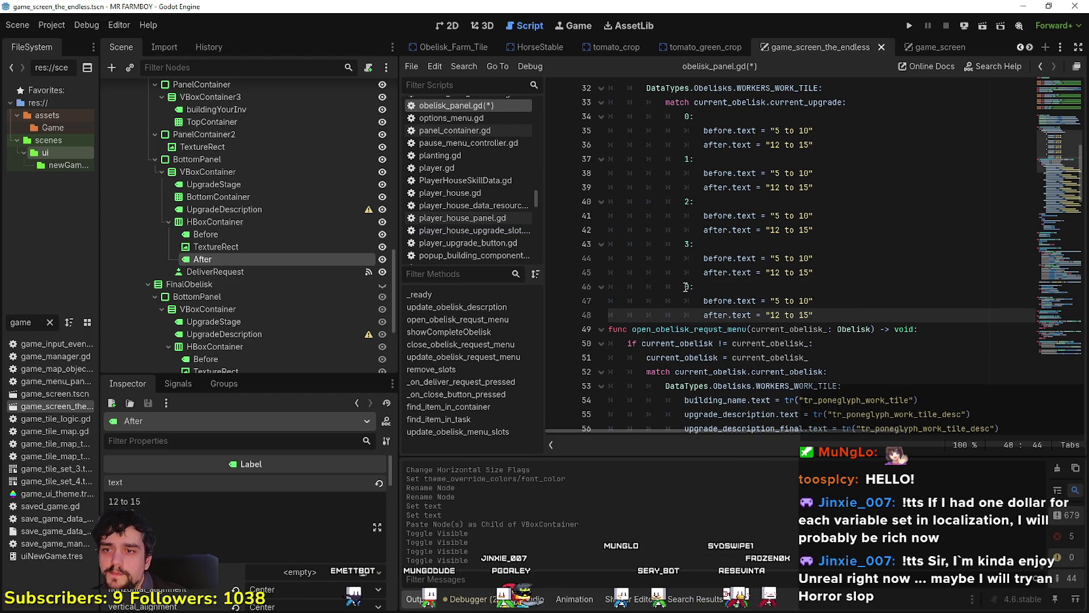
click(687, 286)
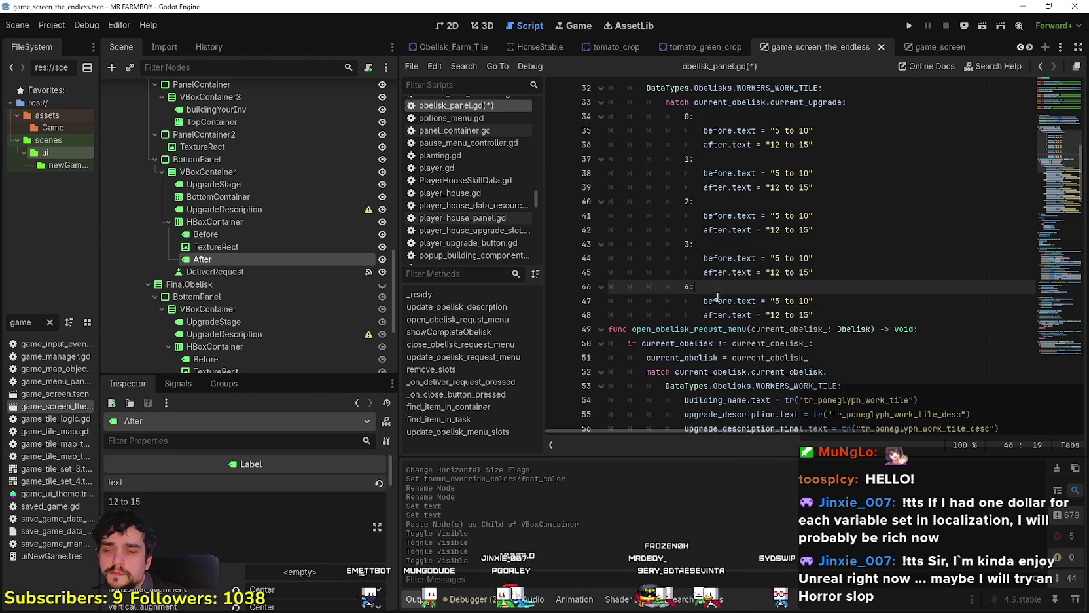
scroll(717, 295, up, 1)
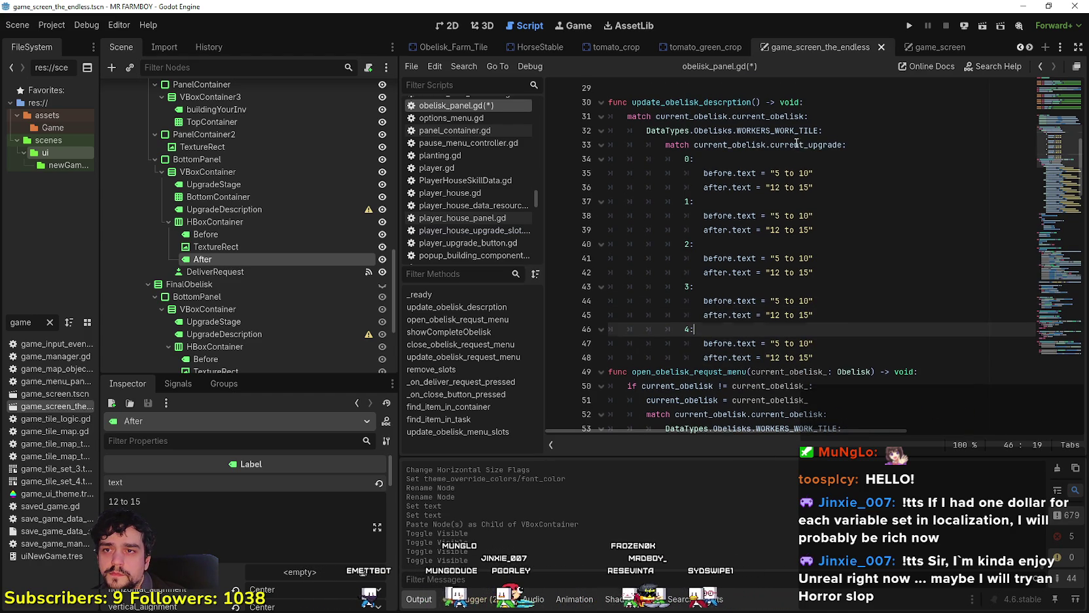
- Make the outer match check current_obelisk.current_upgrade instead of the obelisk type
drag(843, 145, 694, 145)
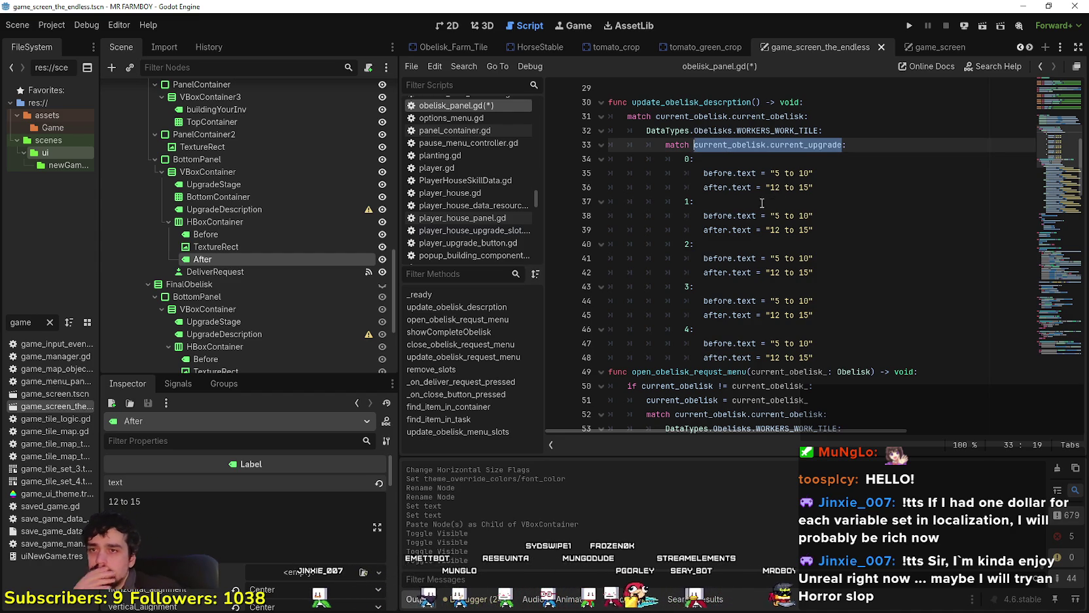
scroll(763, 186, up, 1)
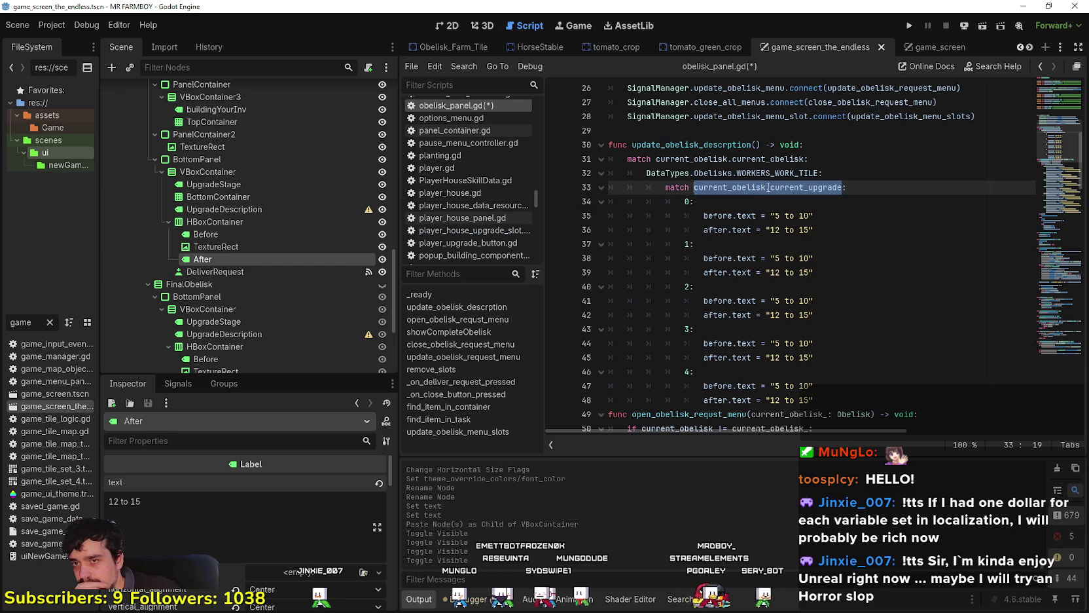
drag(822, 218, 700, 214)
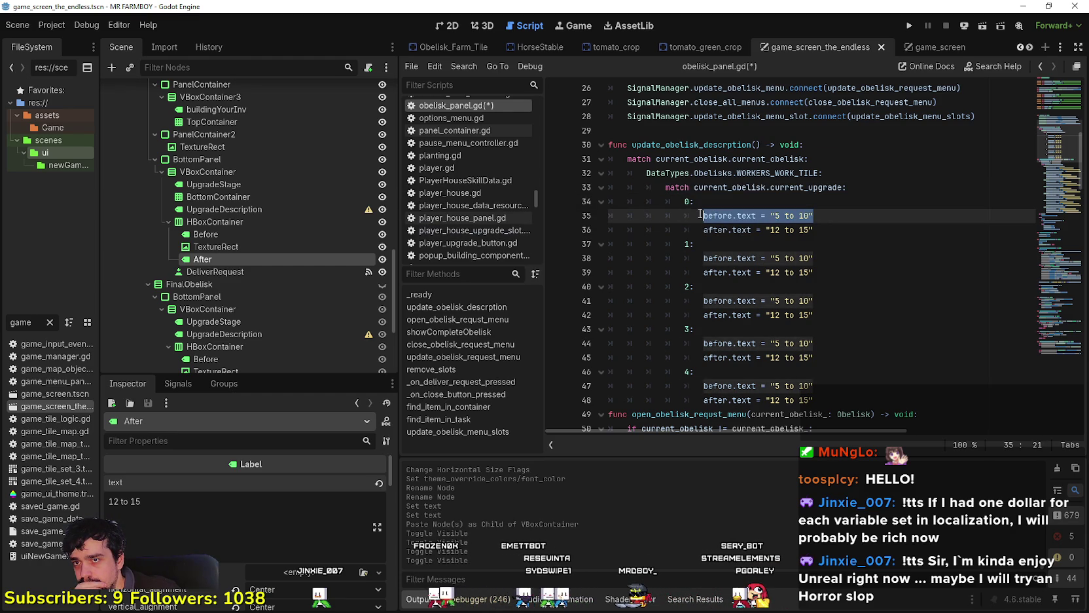
drag(804, 159, 655, 159)
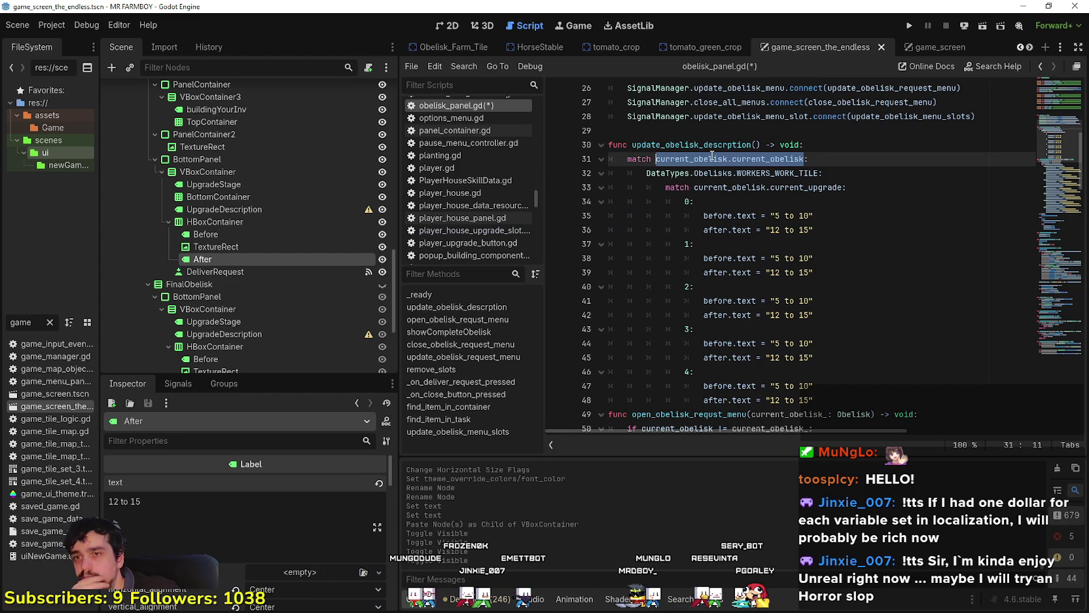
drag(694, 188, 843, 188)
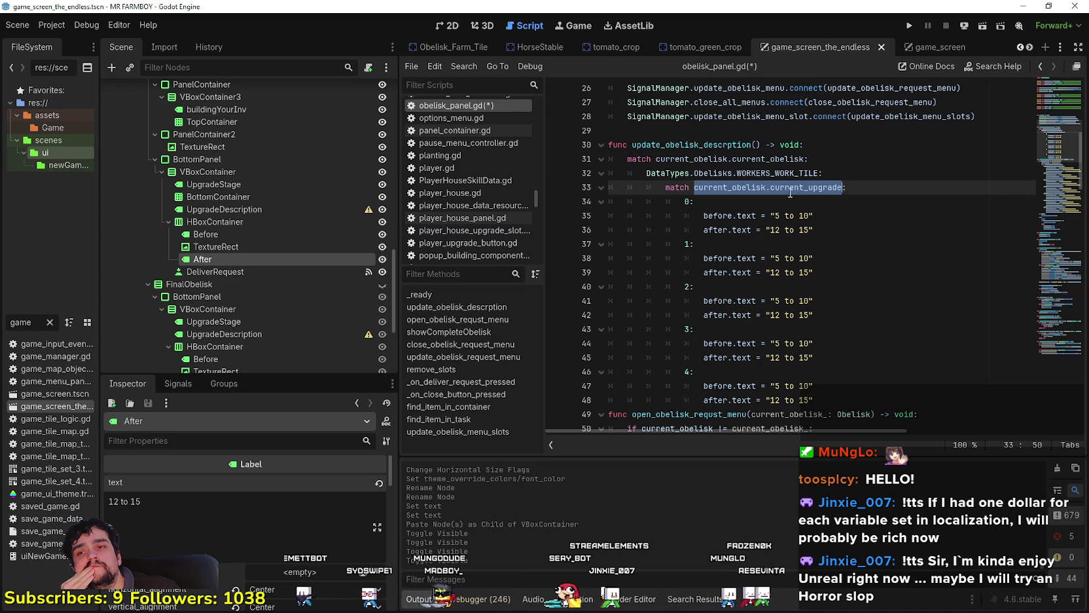
drag(804, 160, 655, 159)
key(ctrl+v)
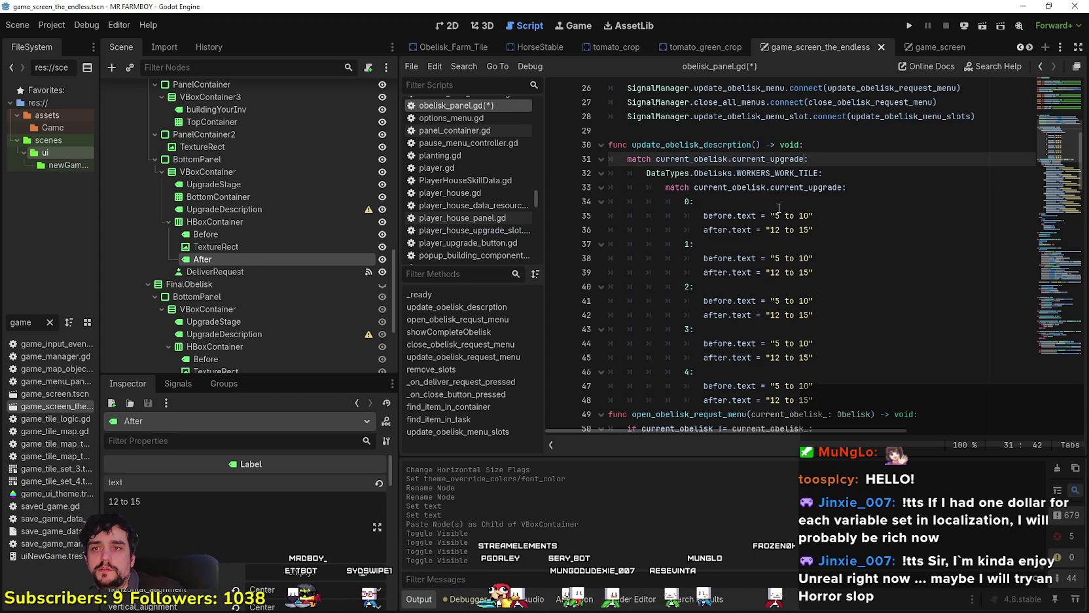
- Change the inner match subject to current_obelisk.current_obelisk using autocomplete
drag(819, 173, 693, 173)
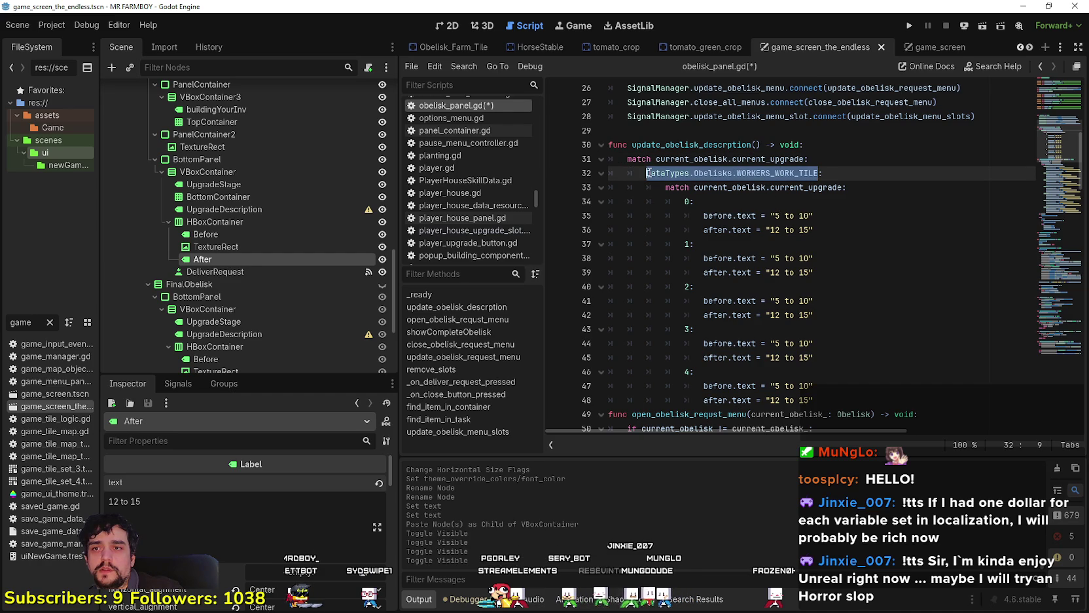
double_click(790, 187)
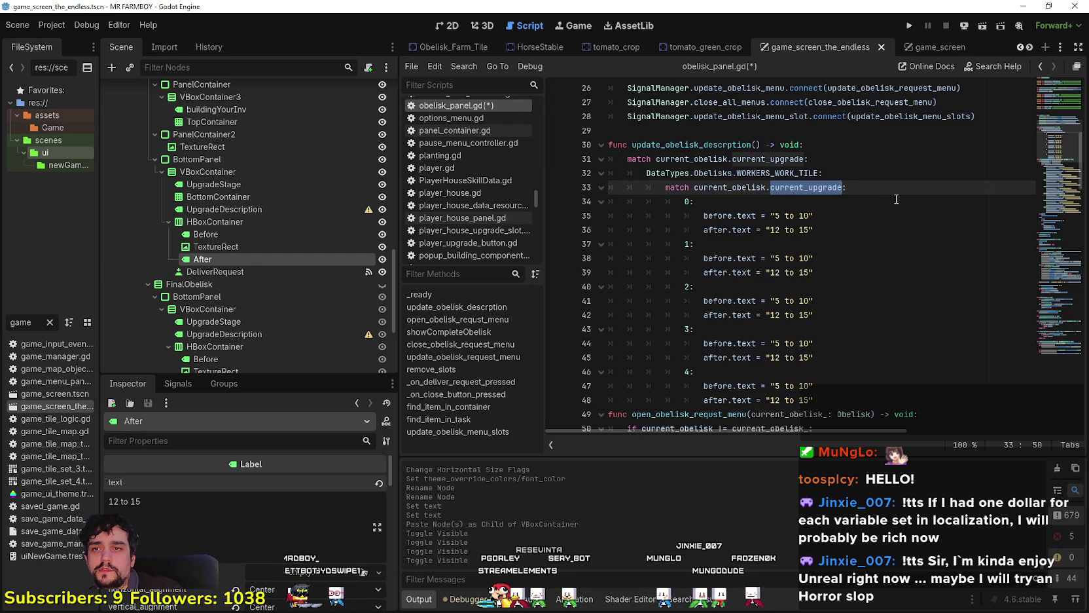
text(current_o)
key(Return)
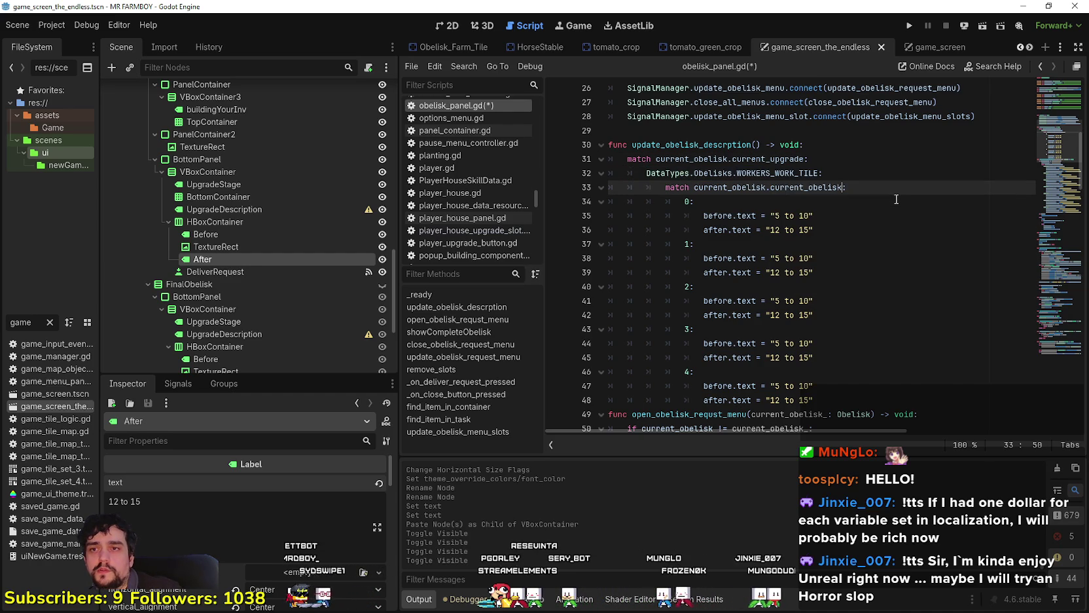
double_click(779, 173)
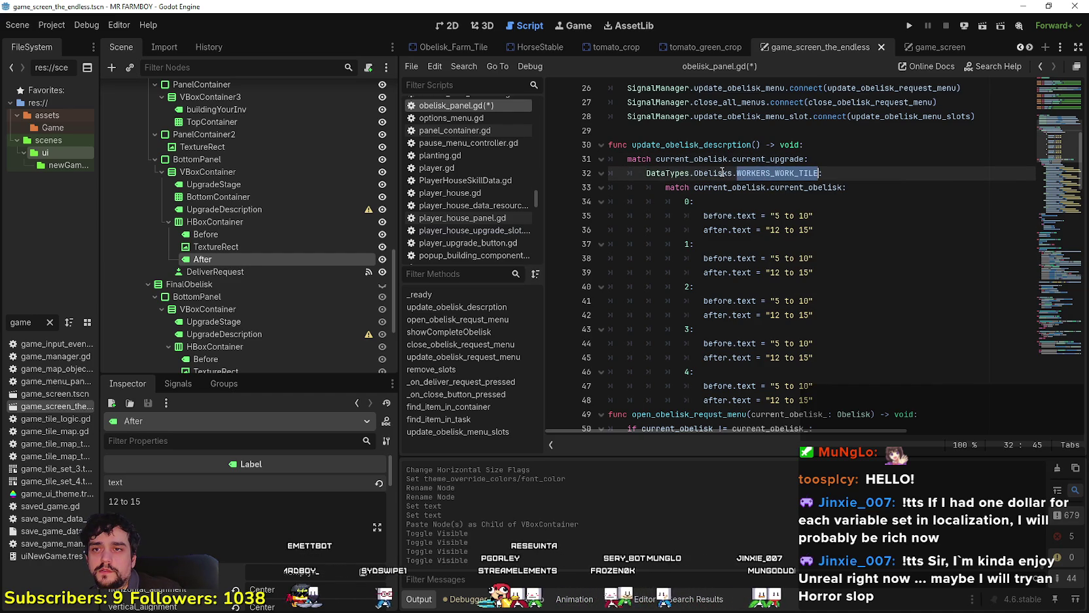
shift+click(648, 173)
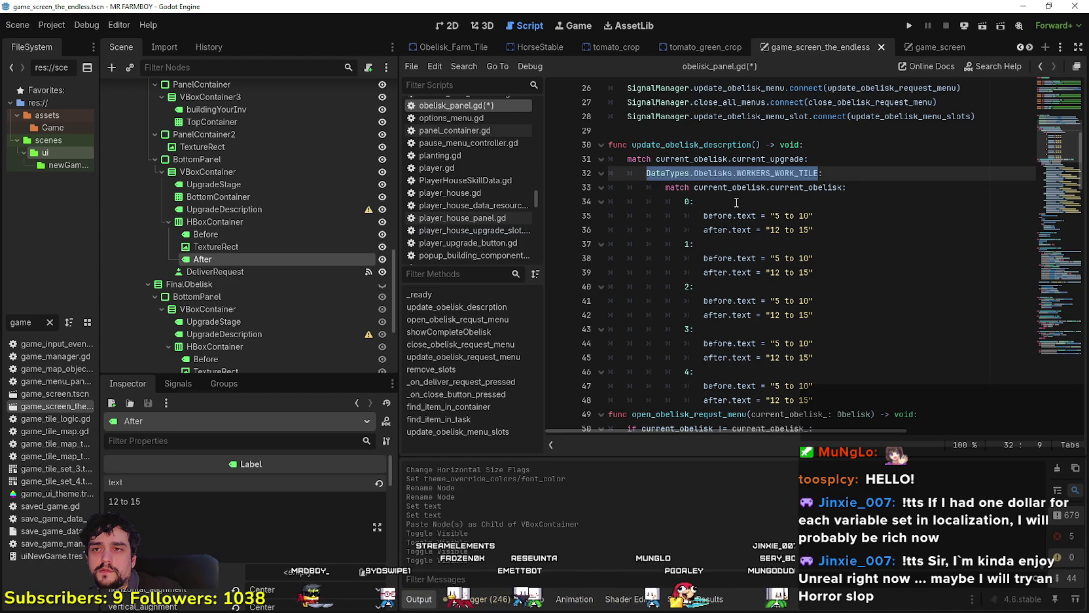
mouse_move(843, 188)
mouse_down()
mouse_move(694, 187)
mouse_move(667, 201)
mouse_move(681, 198)
mouse_up()
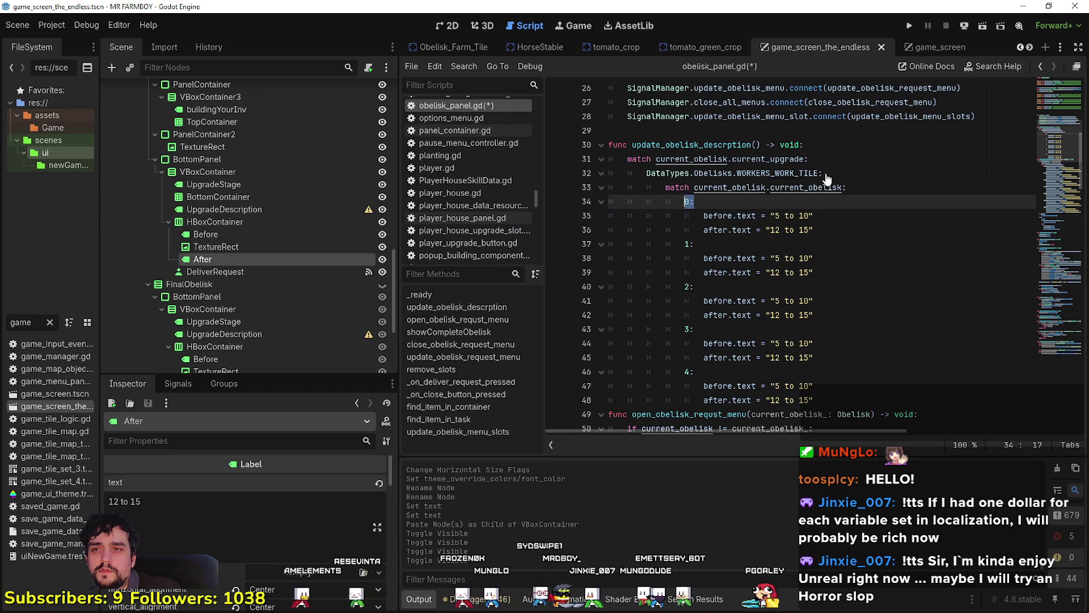
- Rearrange the lines under the outer match, removing the old work-tile type pattern line
click(840, 159)
key(Return)
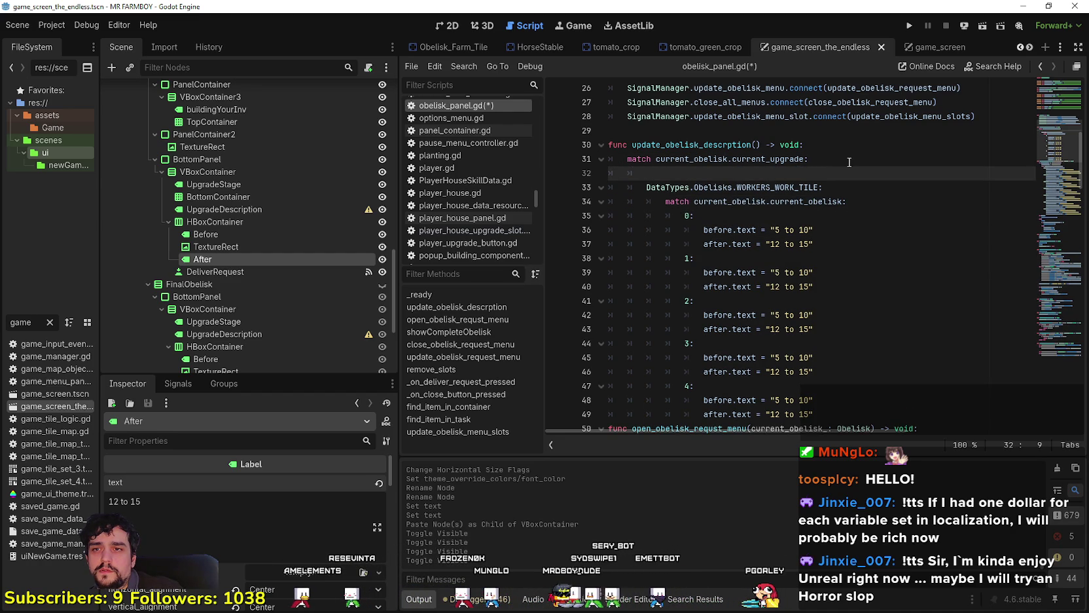
text(0:)
key(Return)
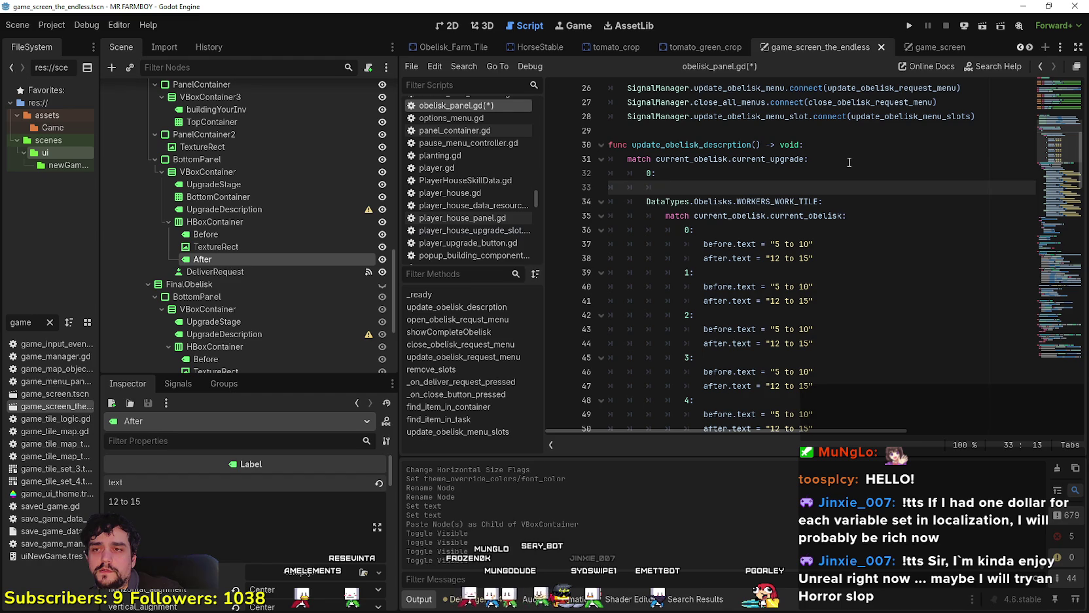
mouse_move(665, 216)
mouse_down()
mouse_move(844, 215)
mouse_move(601, 193)
mouse_up()
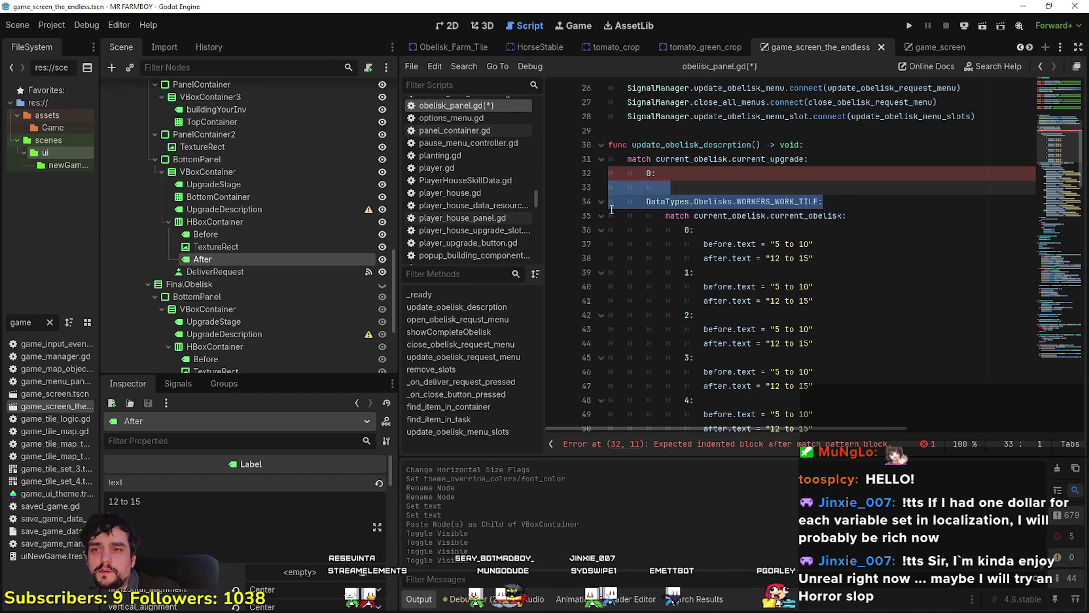
key(BackSpace)
key(BackSpace)
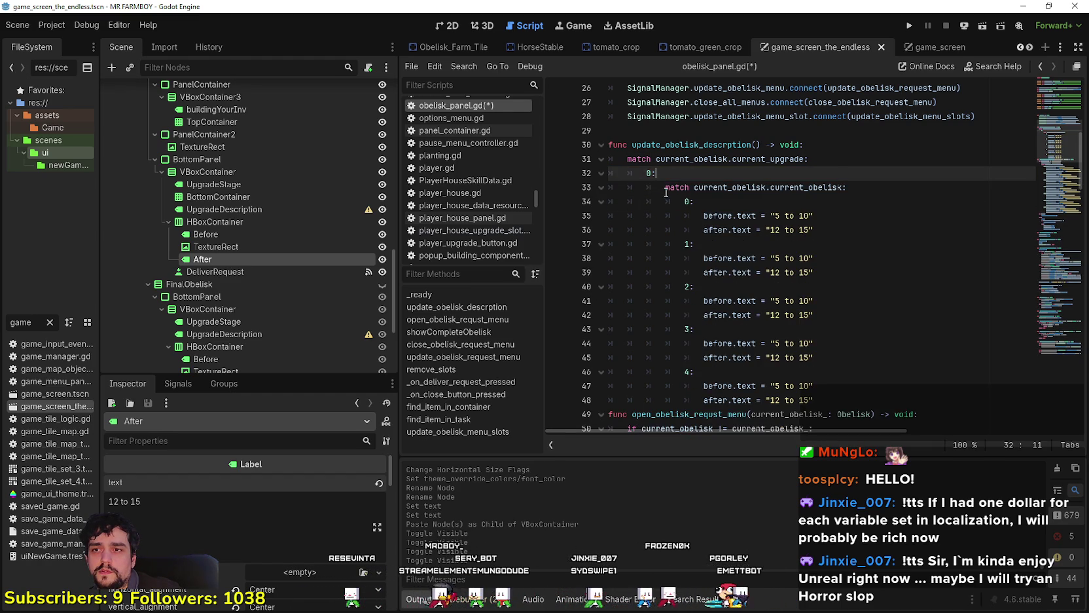
click(666, 192)
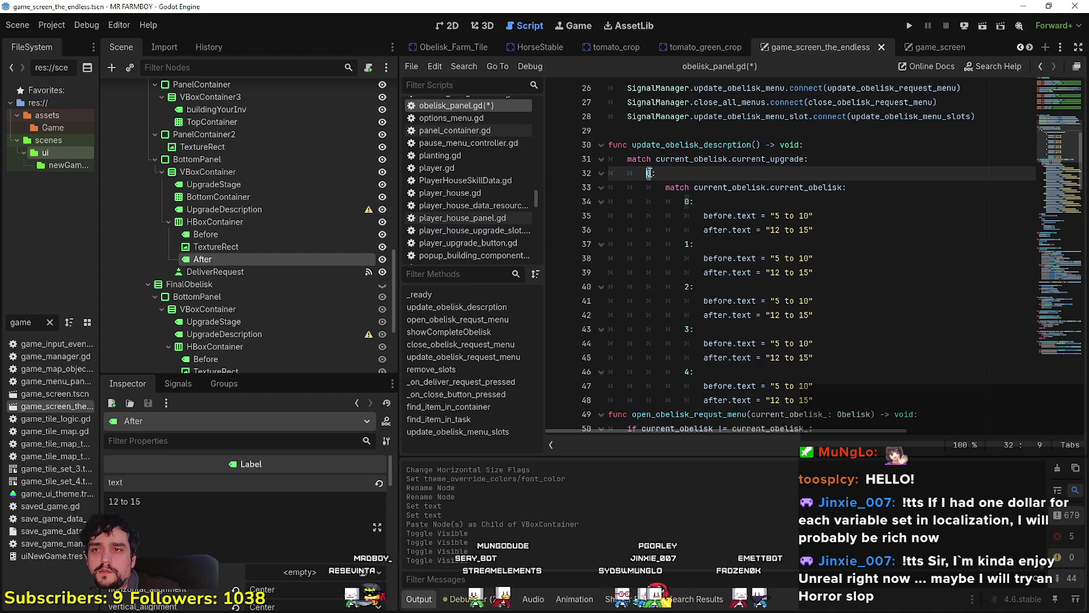
key(End)
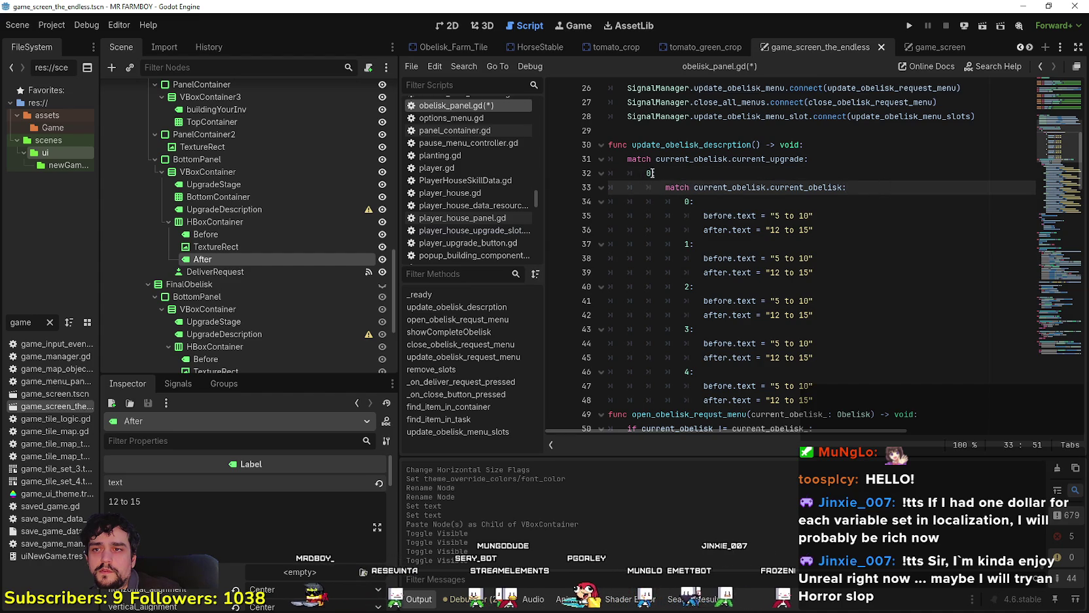
- Add a DataTypes.Obelisks.WORKERS_WORK_TILE: case in the inner match and delete the stray 0: line
key(Return)
text(Data)
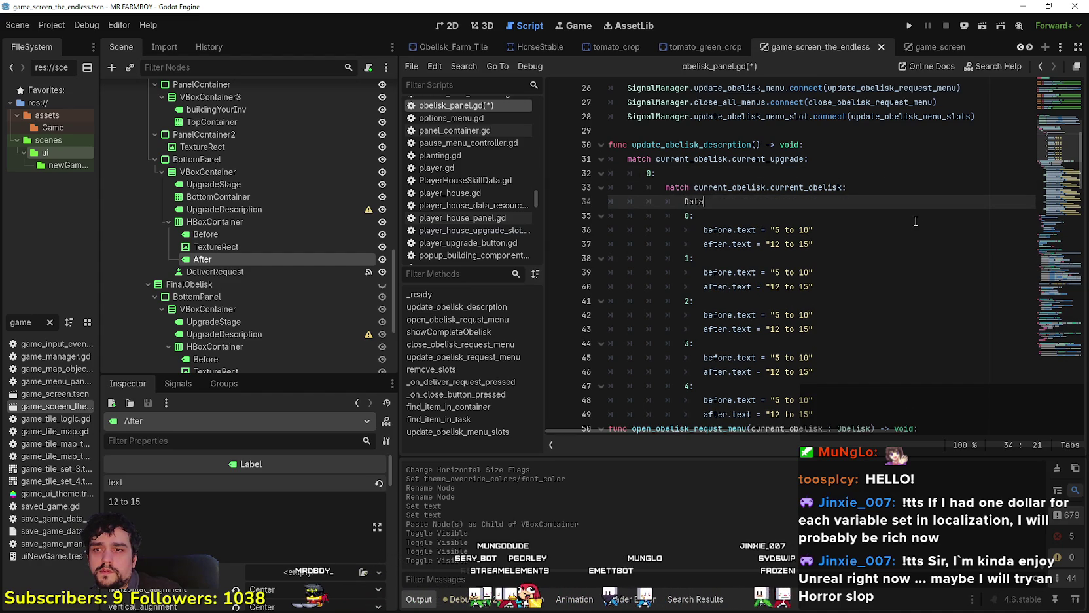
text(Types.)
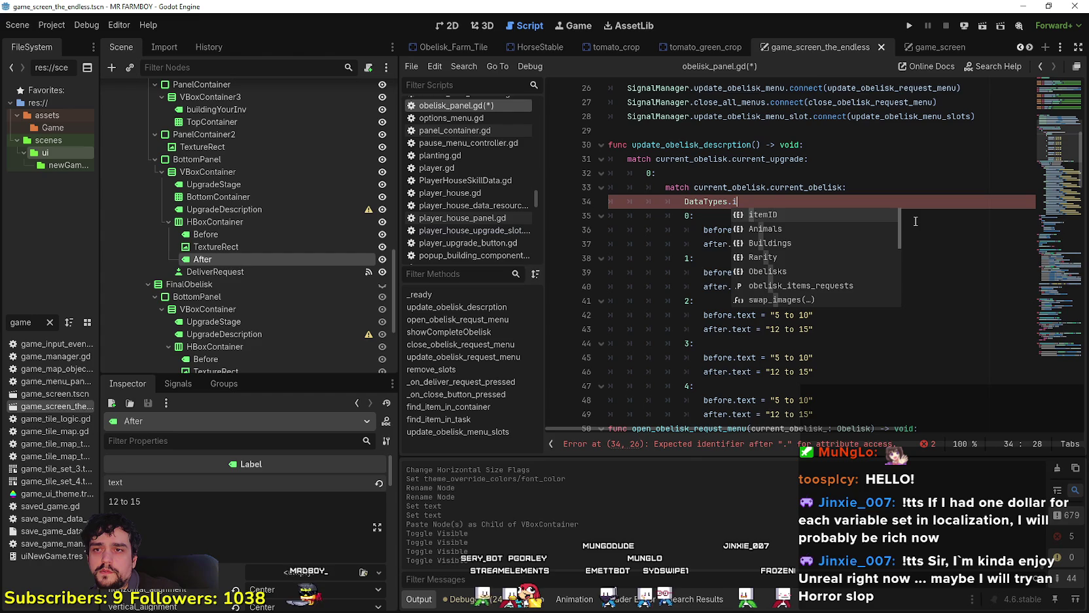
scroll(907, 208, down, 9)
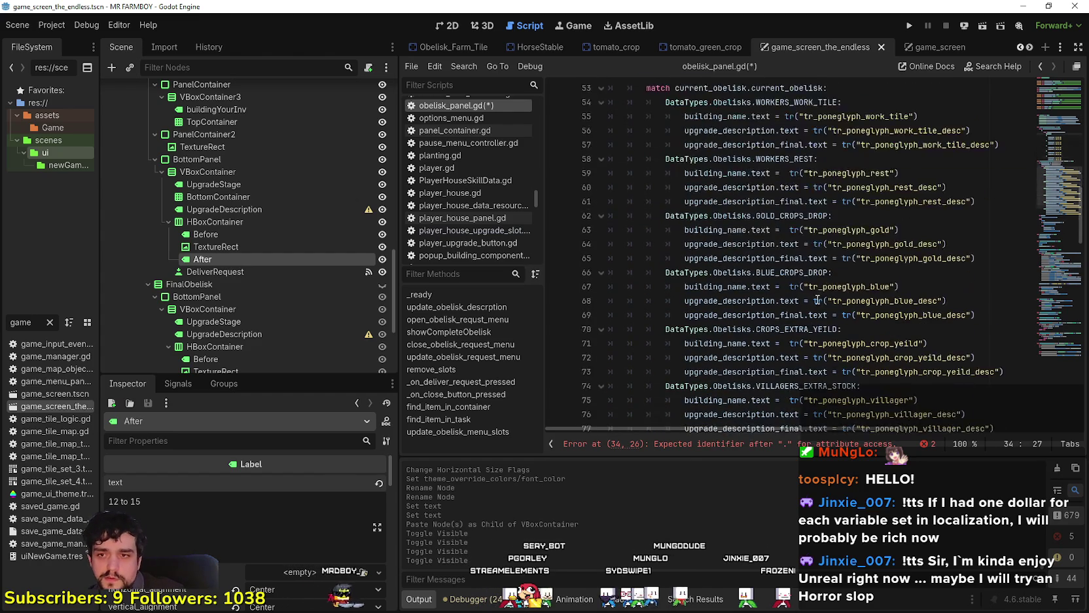
scroll(744, 269, up, 4)
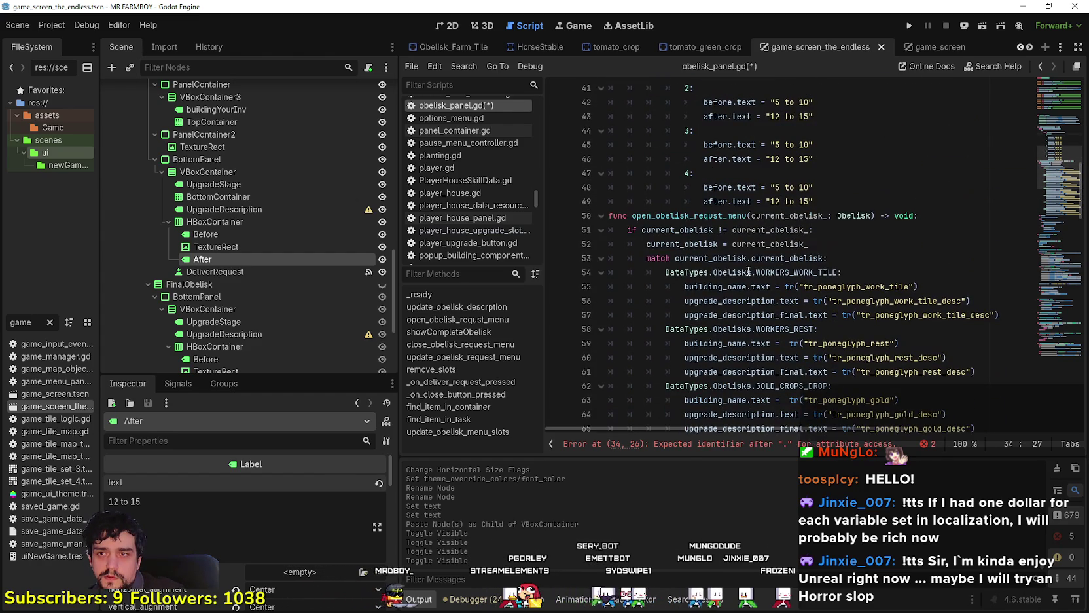
triple_click(689, 272)
key(ctrl+c)
scroll(749, 252, up, 6)
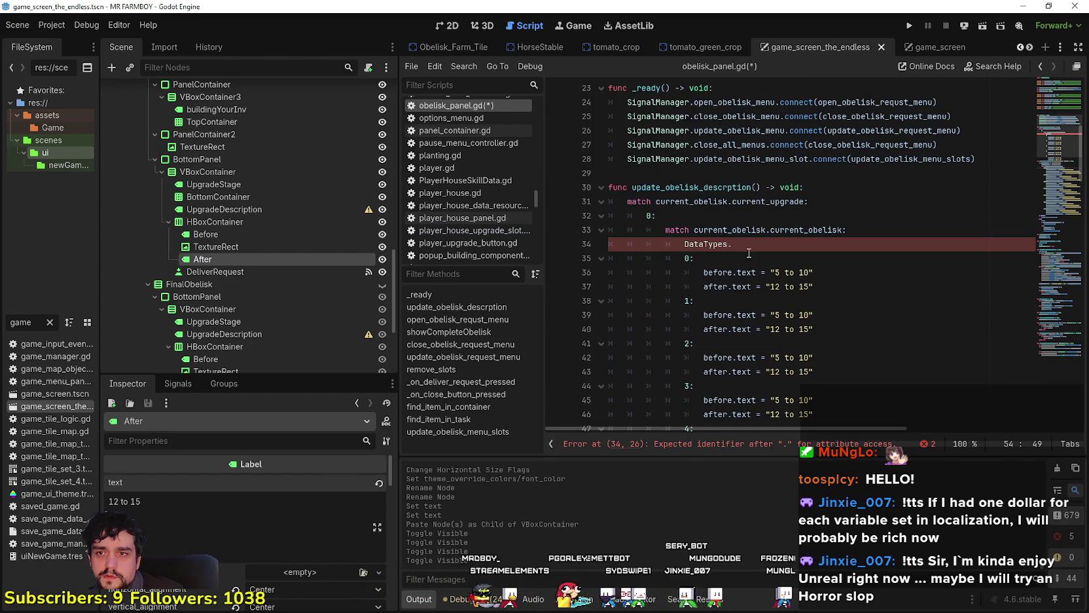
double_click(706, 244)
key(ctrl+v)
drag(695, 257, 597, 259)
key(BackSpace)
key(BackSpace)
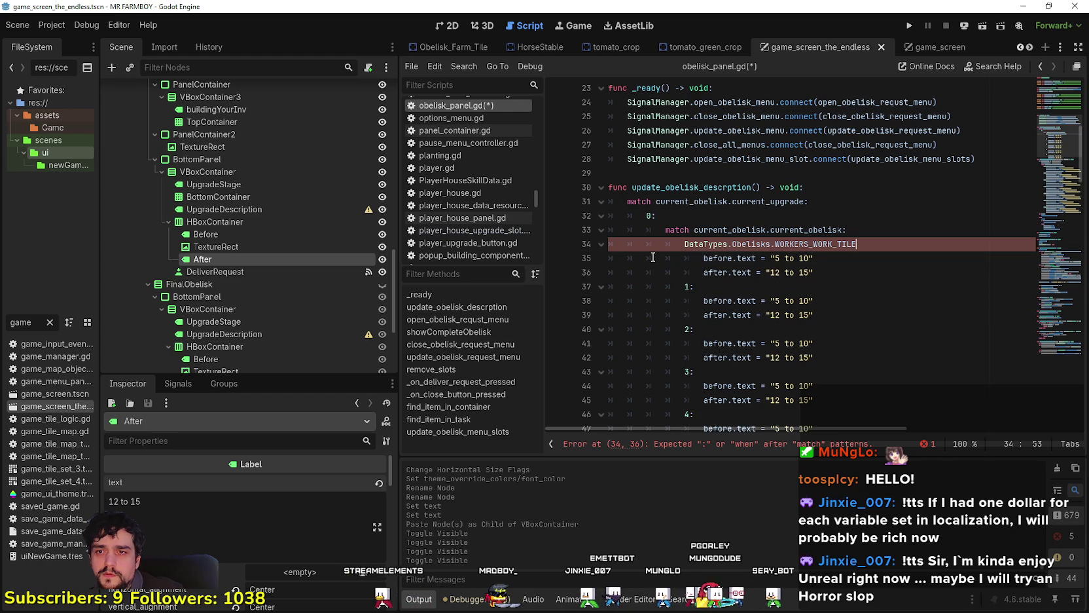
text(:)
- Un-indent level cases 1 through 4 to align with case 0
click(816, 273)
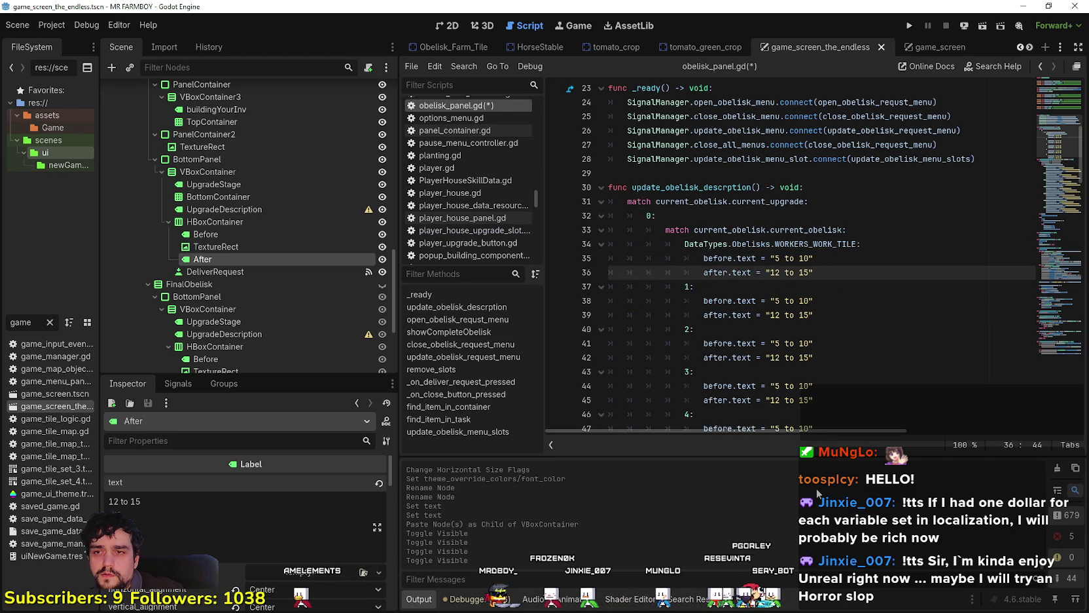
click(681, 285)
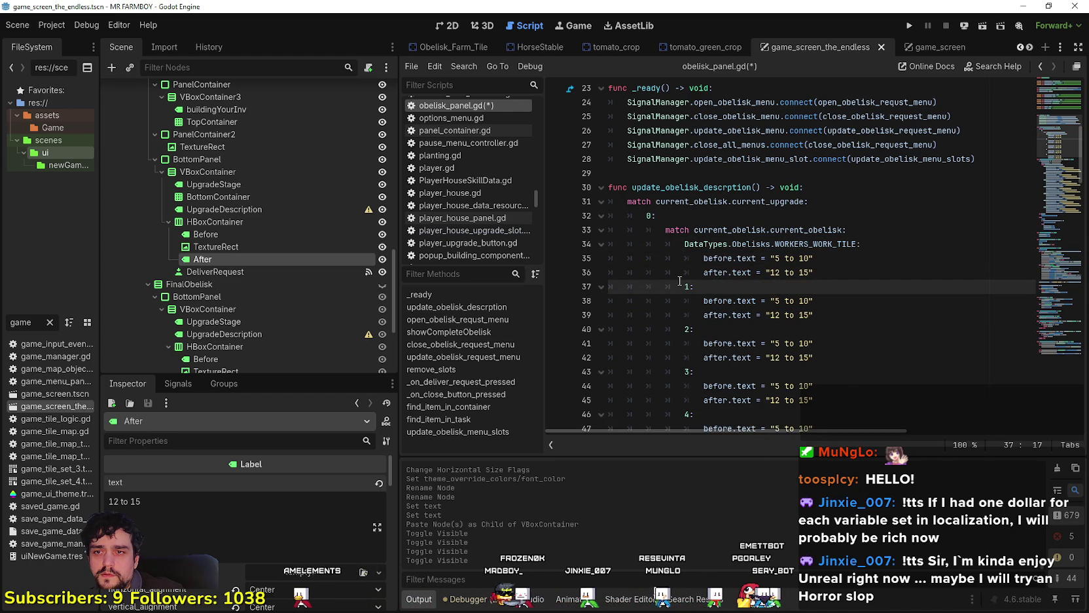
drag(680, 283, 640, 285)
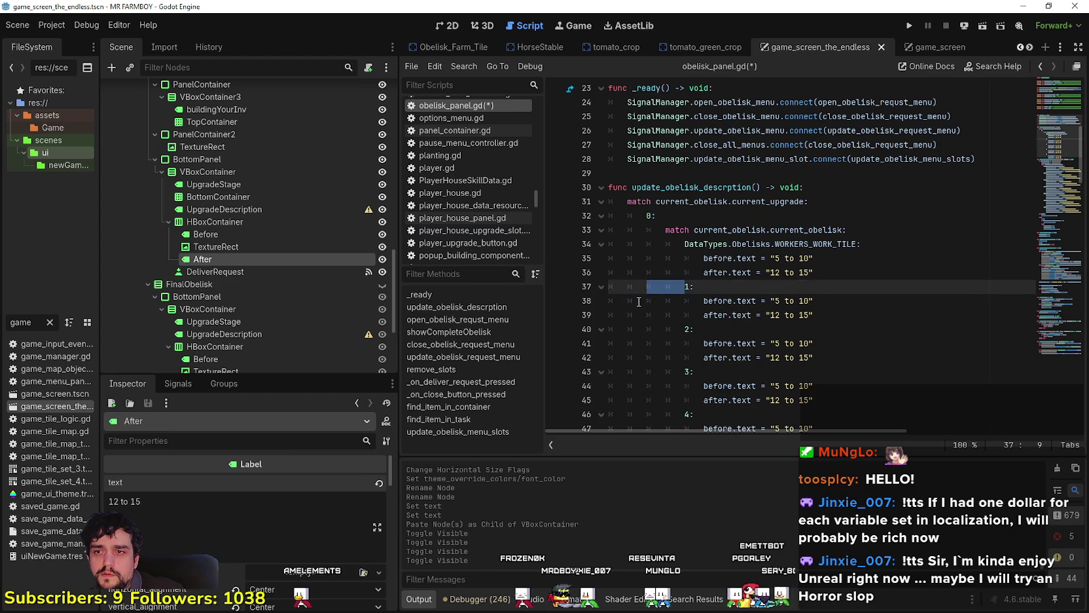
key(BackSpace)
key(BackSpace)
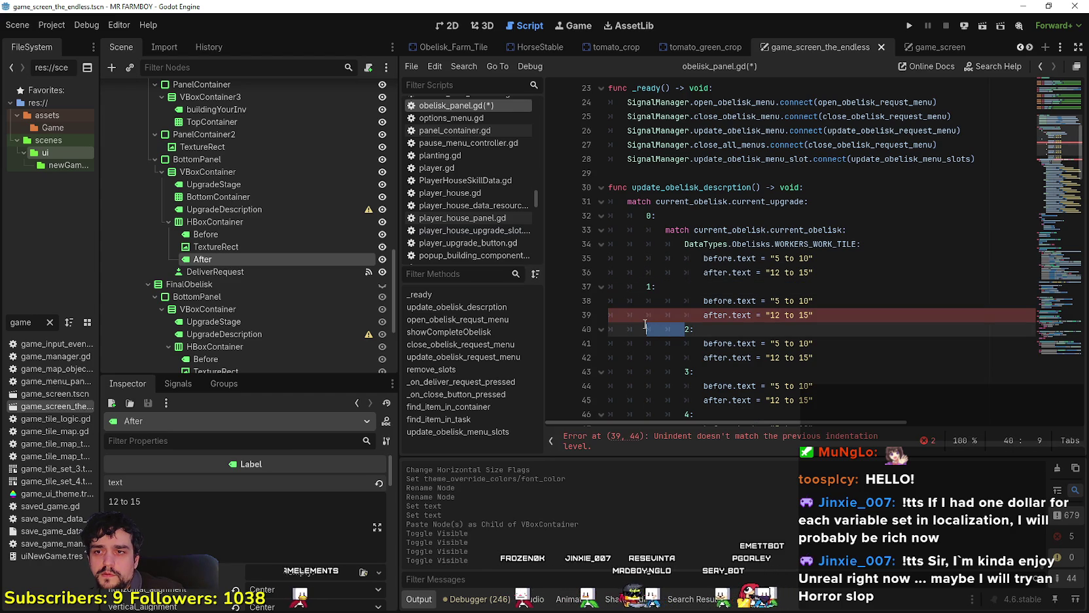
drag(680, 369, 651, 374)
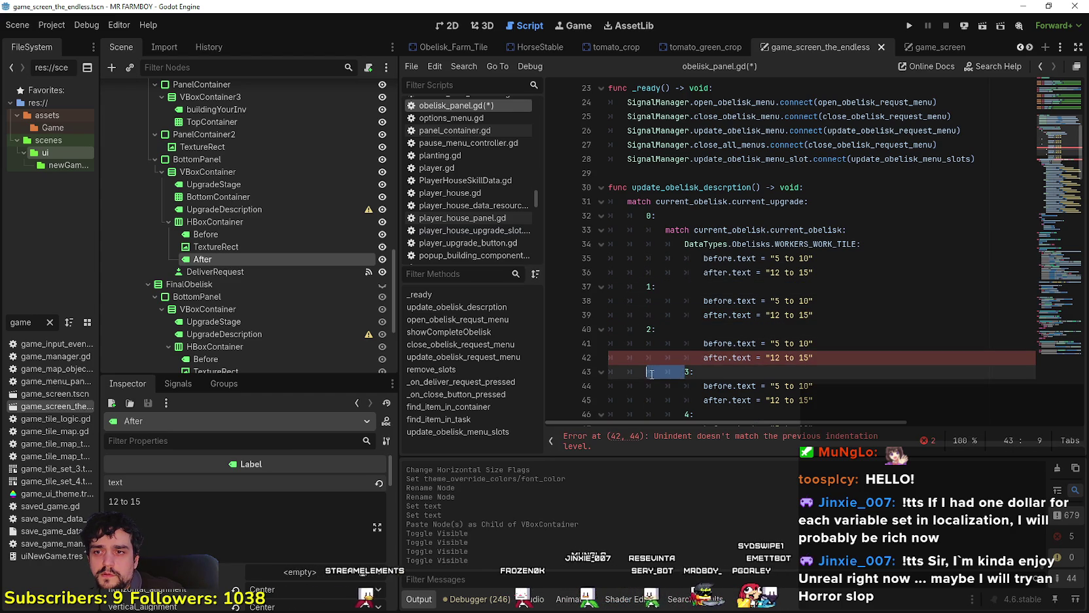
scroll(679, 357, down, 2)
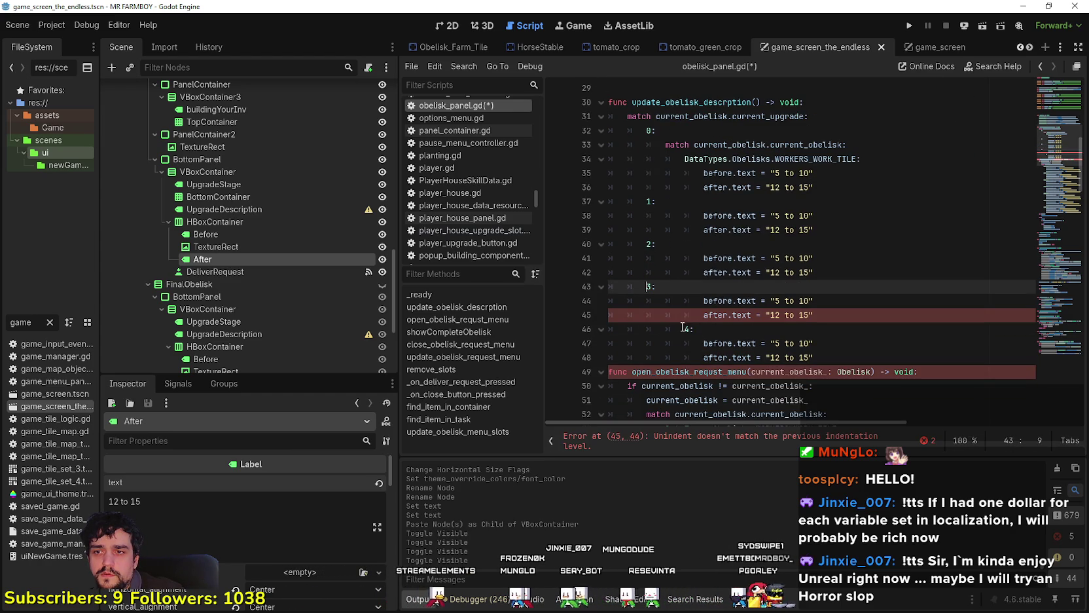
drag(683, 327, 650, 326)
key(BackSpace)
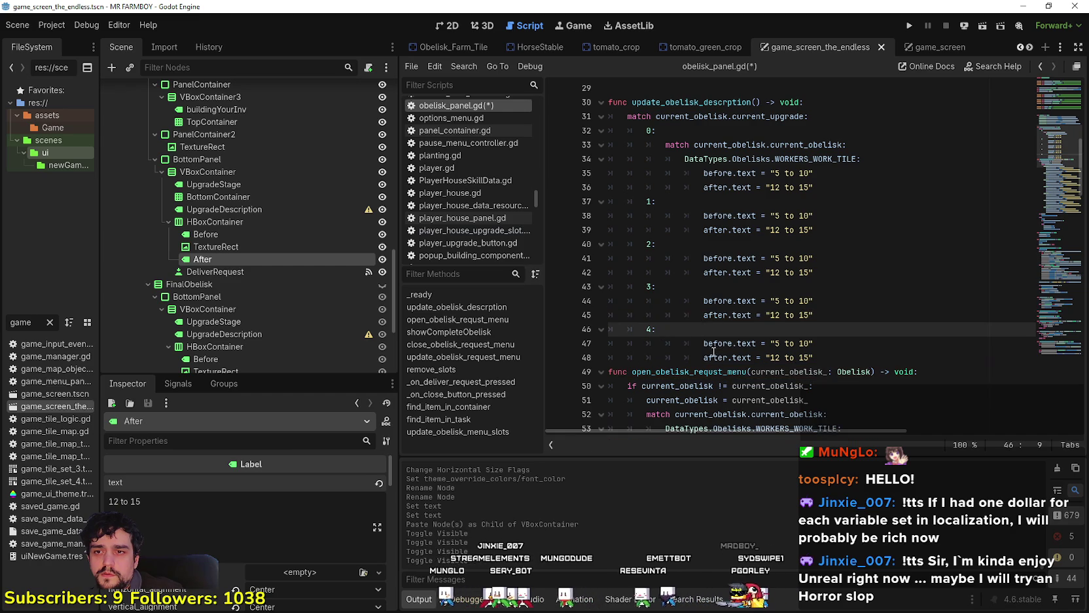
- Paste another case block after level 4 as a new level 5 case
click(725, 358)
click(829, 359)
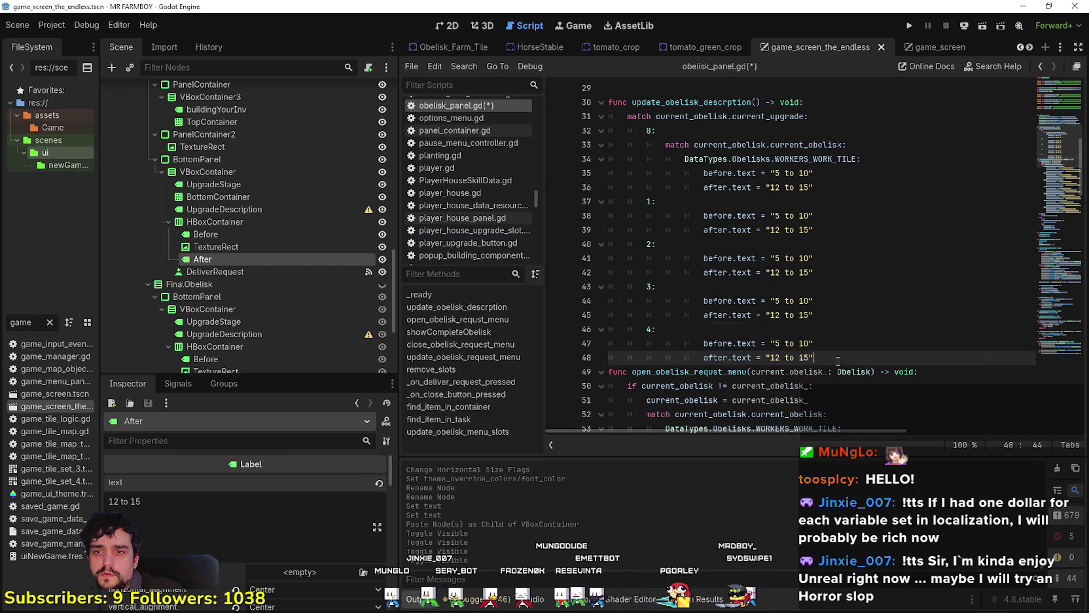
key(Return)
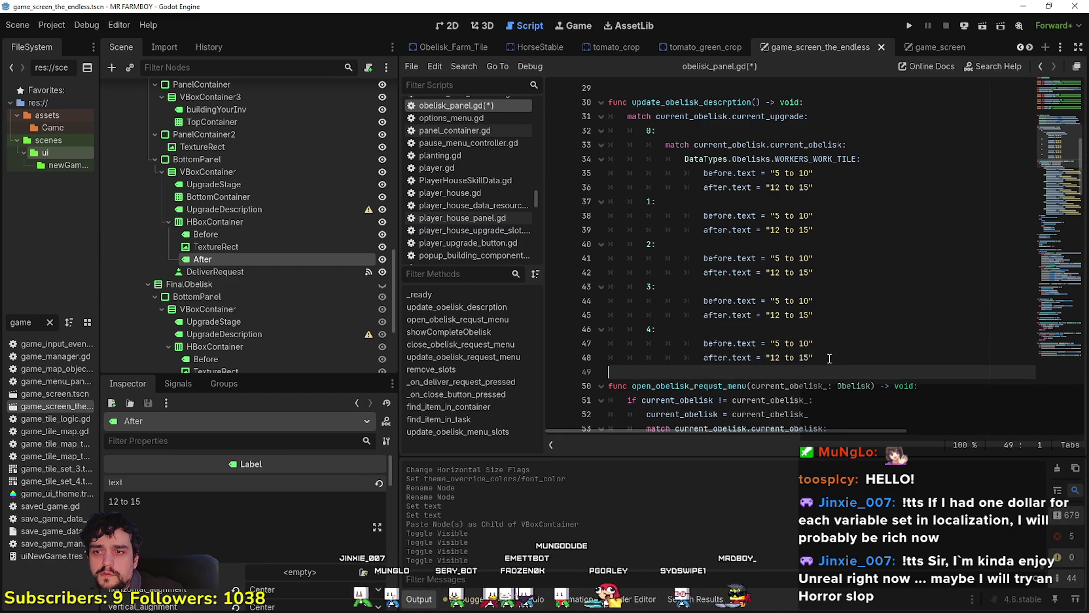
text(4: 					before.text = "5 to 10" 					after.text = "12 to 15")
click(648, 371)
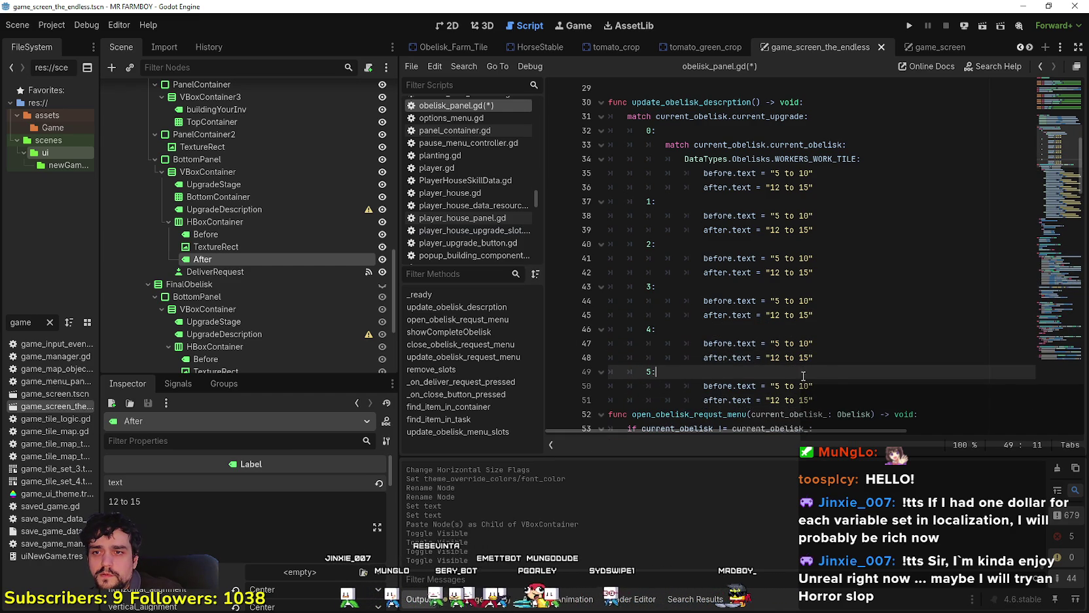
- Open a blank line below level 0's WORKERS_WORK_TILE branch for a second obelisk case
click(826, 396)
key(Return)
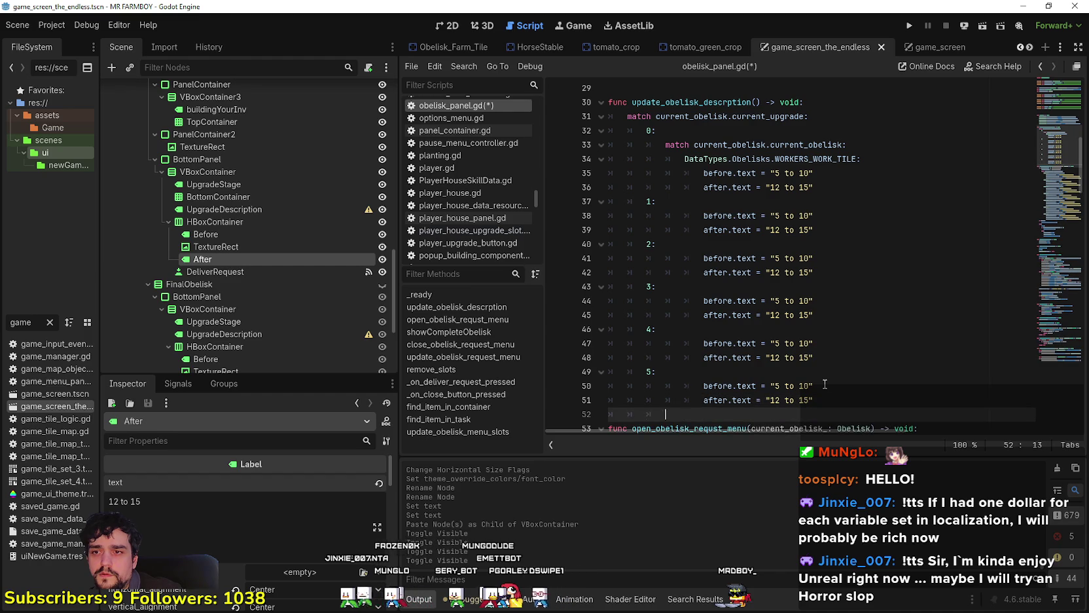
scroll(829, 318, up, 1)
mouse_move(888, 200)
mouse_down()
mouse_move(628, 202)
mouse_move(614, 190)
mouse_move(608, 201)
mouse_up()
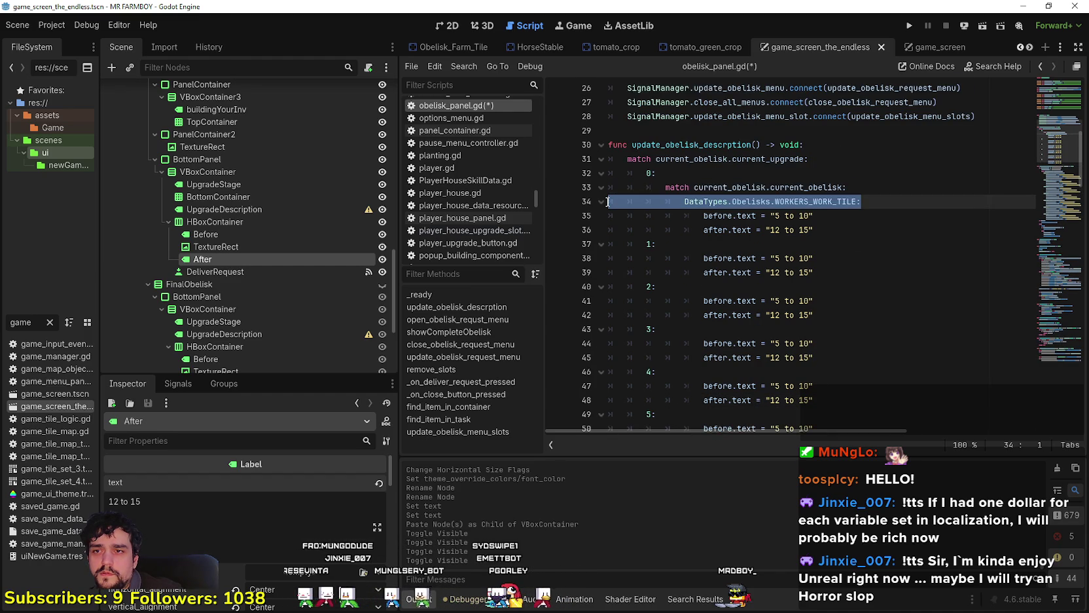
click(837, 229)
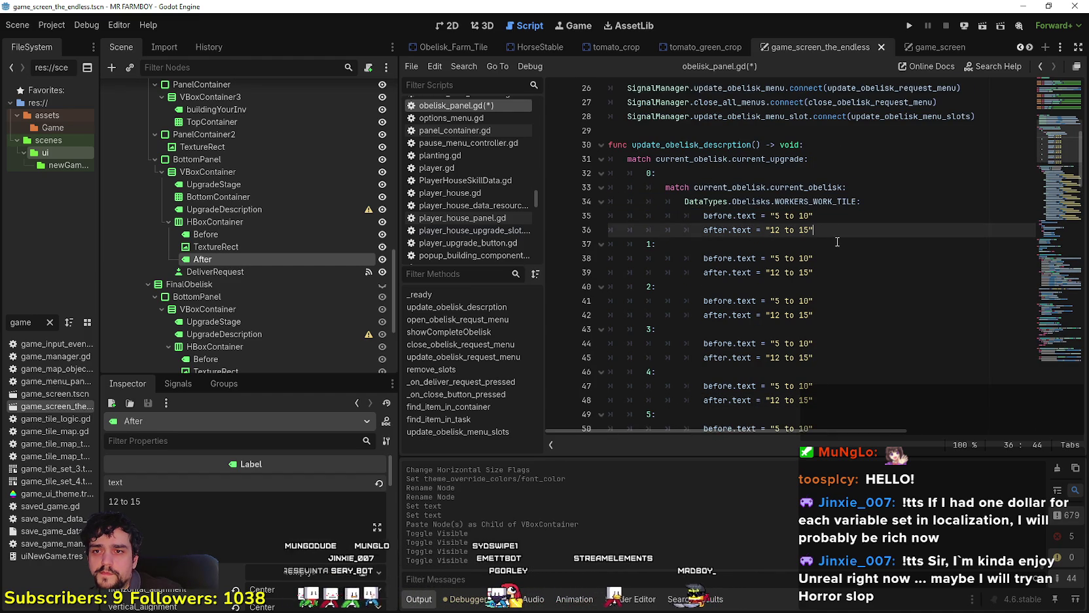
key(Return)
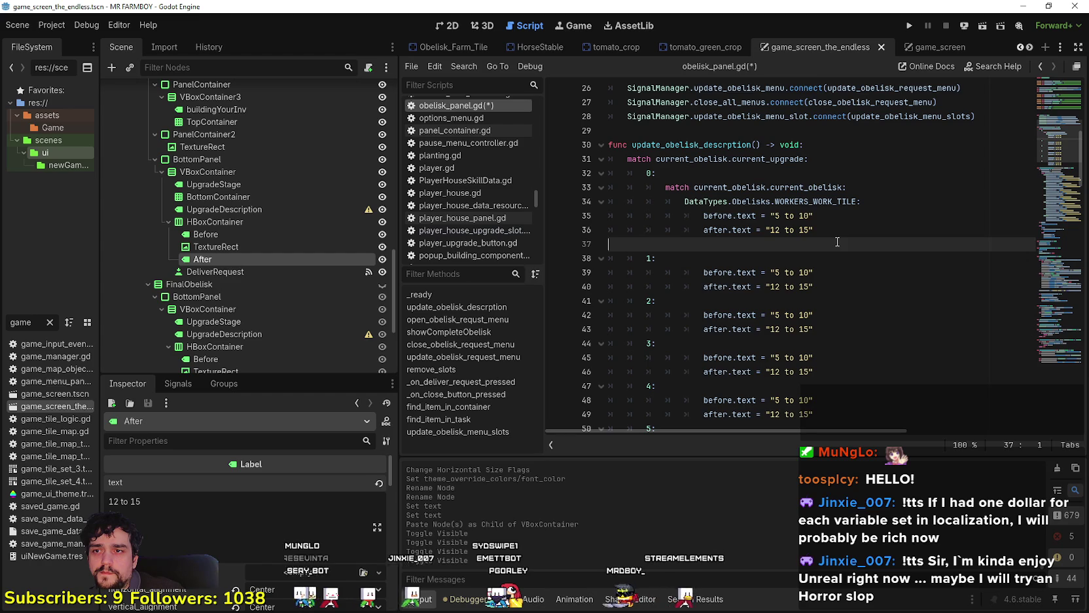
key(ctrl+z)
key(Return)
drag(863, 201, 568, 192)
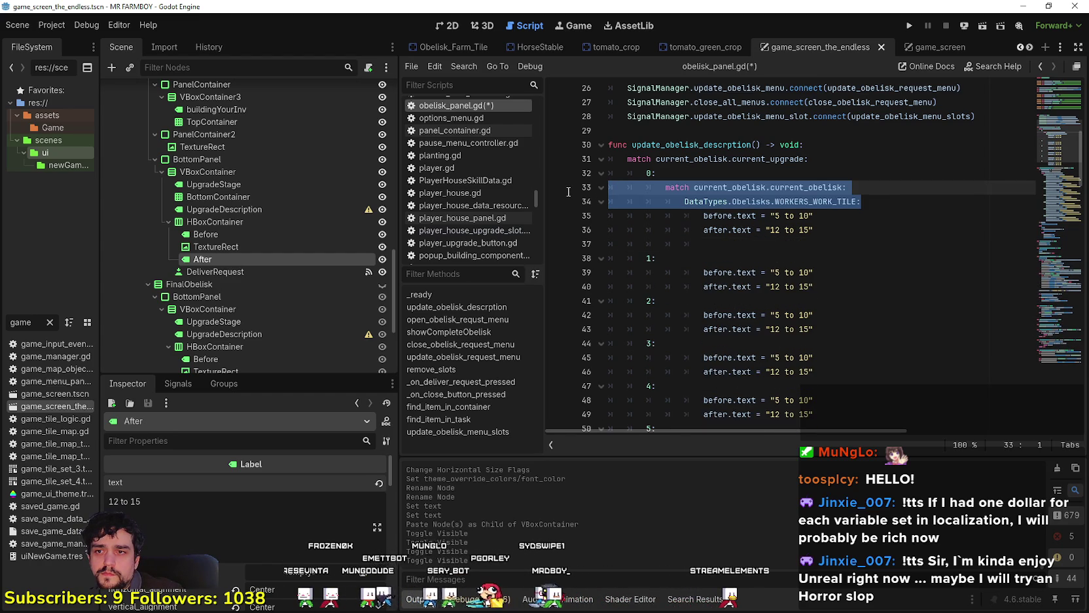
key(ctrl+c)
click(744, 245)
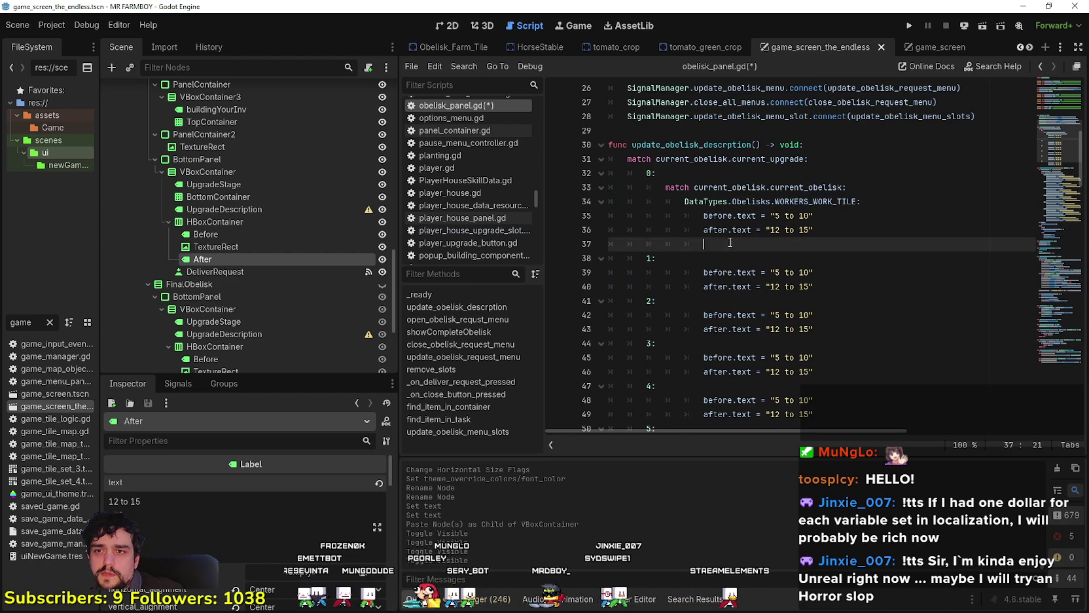
key(ctrl+v)
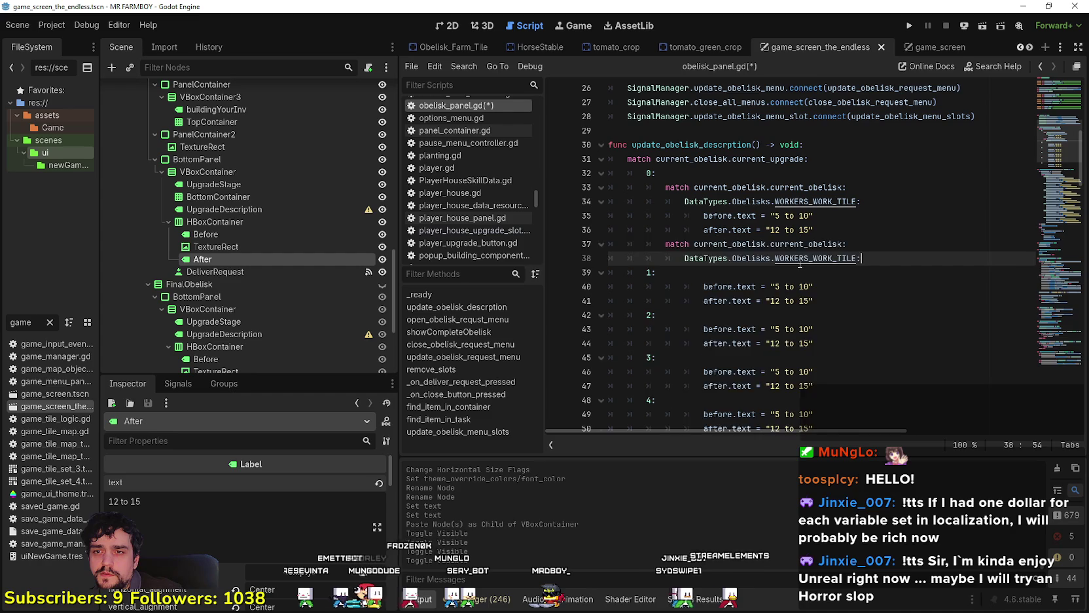
key(ctrl+z)
- Duplicate the WORKERS_WORK_TILE pattern line and change the copy to WORKERS_REST
drag(862, 201, 662, 198)
key(ctrl+c)
drag(708, 244, 609, 244)
key(ctrl+v)
key(Home)
key(Tab)
key(Tab)
key(Tab)
double_click(848, 243)
scroll(858, 255, down, 9)
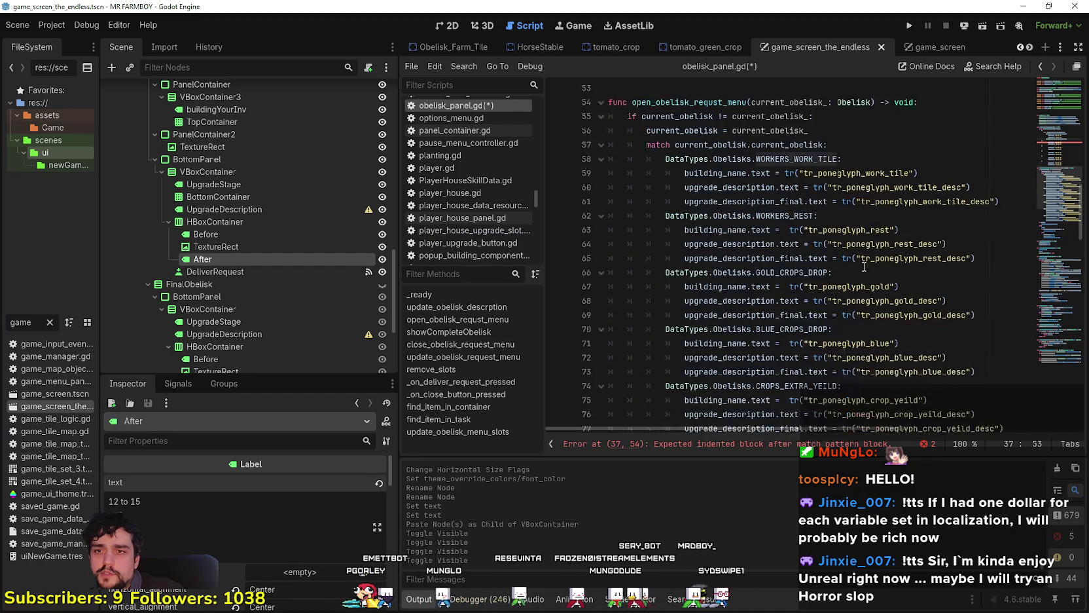
double_click(785, 215)
scroll(821, 270, up, 10)
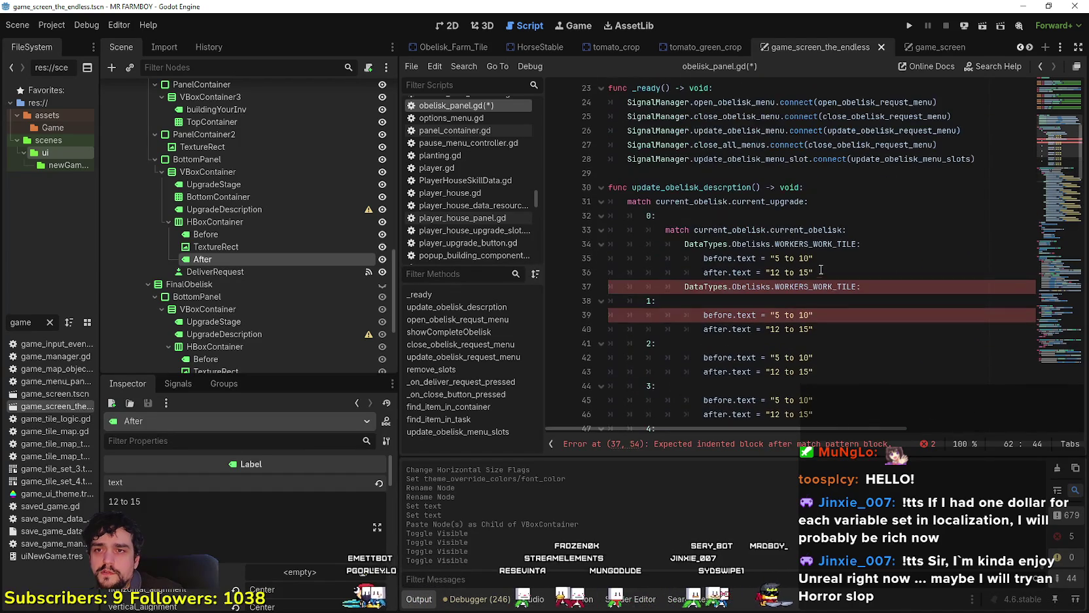
double_click(818, 286)
key(ctrl+v)
key(Down)
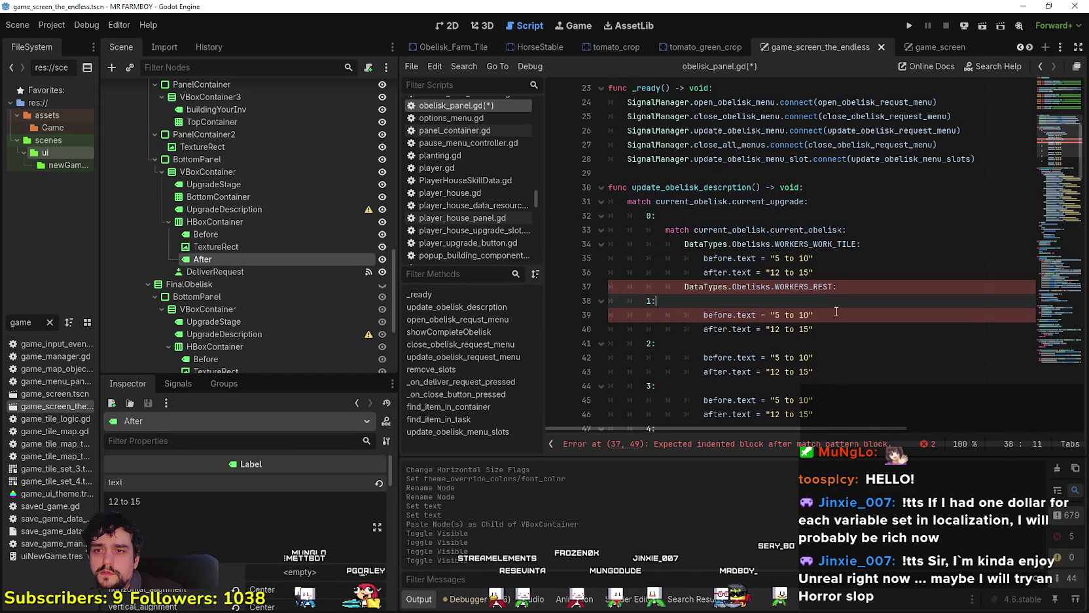
- Paste the before "5 to 10" and after "12 to 15" assignments under WORKERS_REST
click(861, 287)
key(Return)
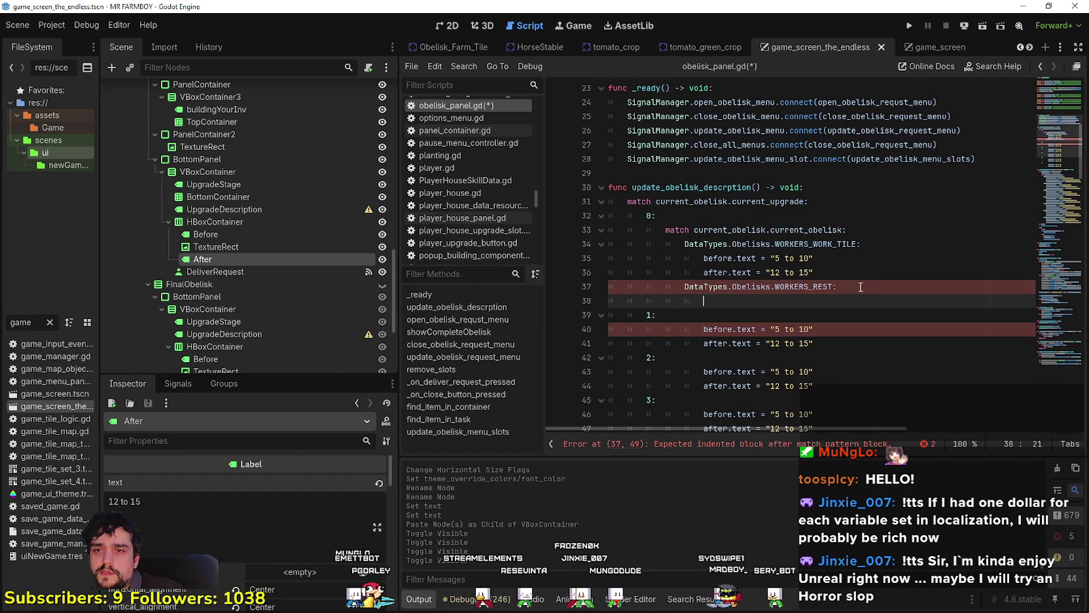
drag(860, 287, 704, 258)
click(649, 301)
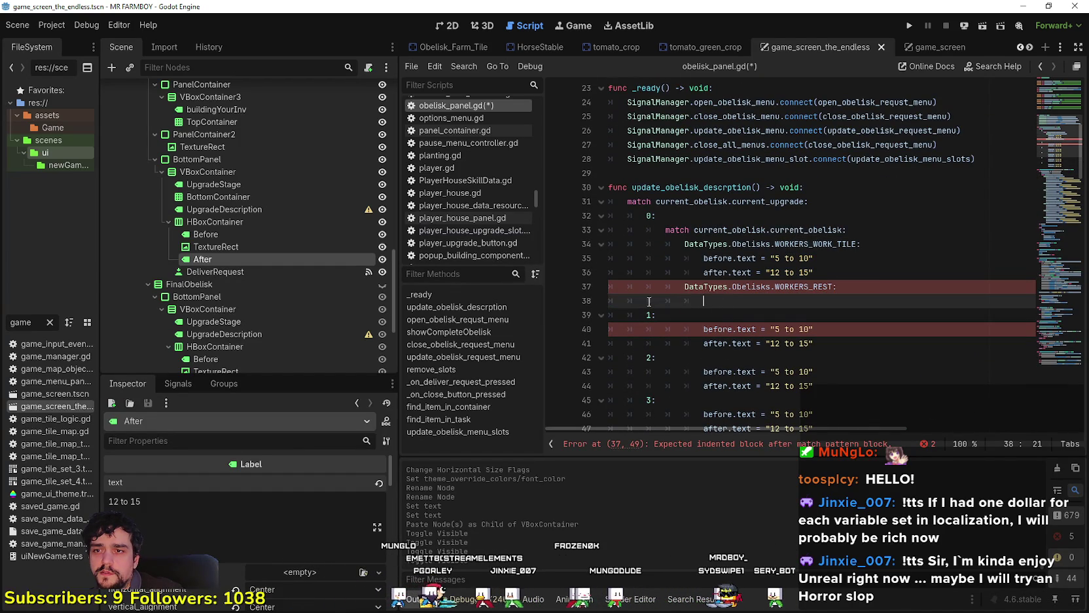
key(ctrl+v)
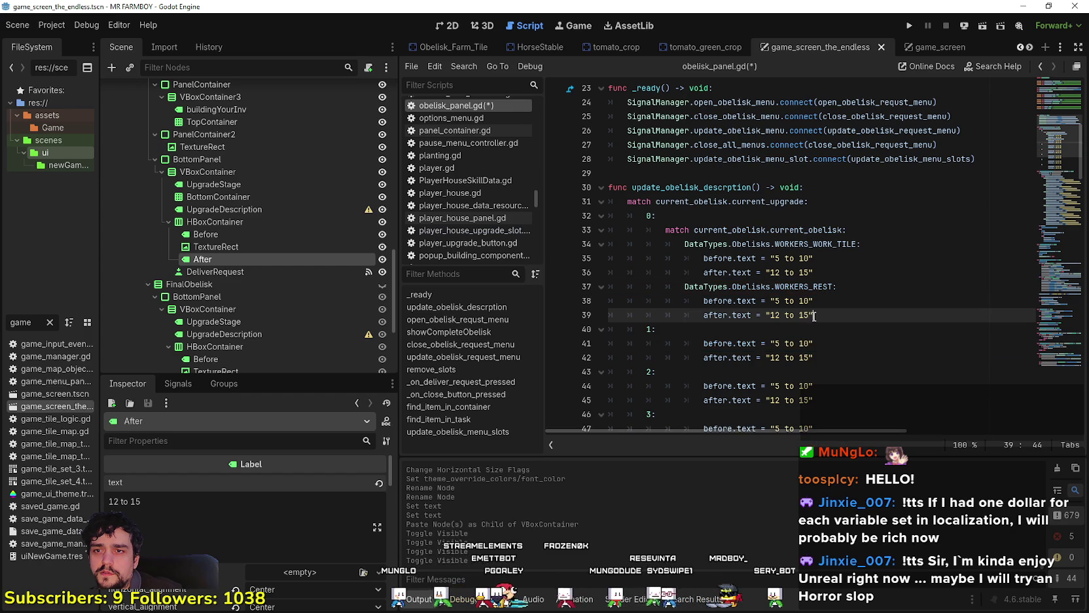
- Copy level 0's nested obelisk-type match block and replace level 1's body with it
double_click(791, 230)
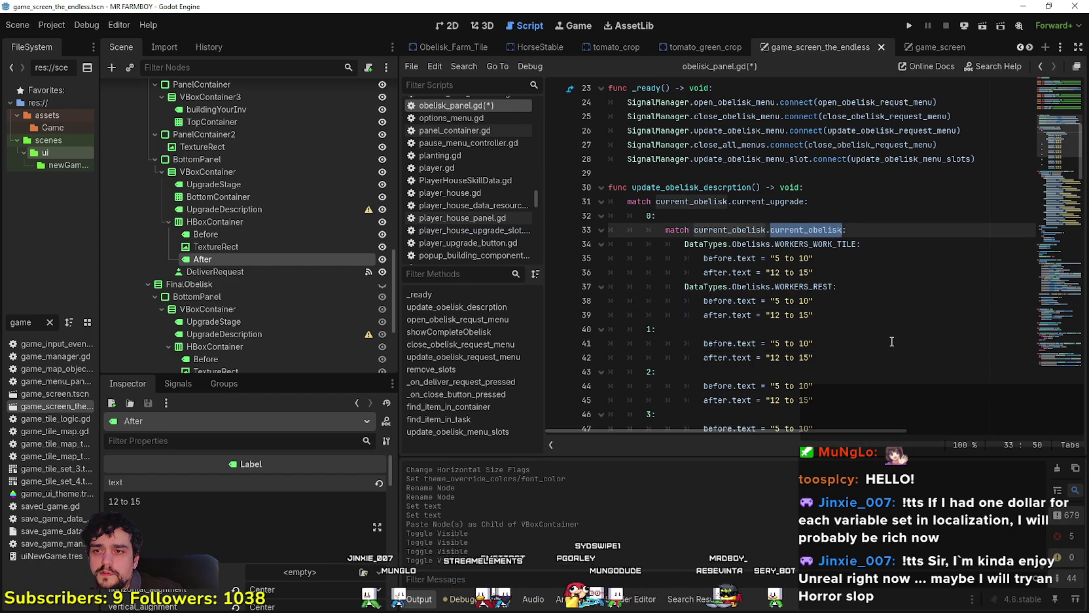
mouse_move(850, 314)
mouse_down()
mouse_move(753, 315)
mouse_move(655, 244)
mouse_move(549, 221)
mouse_move(657, 216)
mouse_up()
key(ctrl+c)
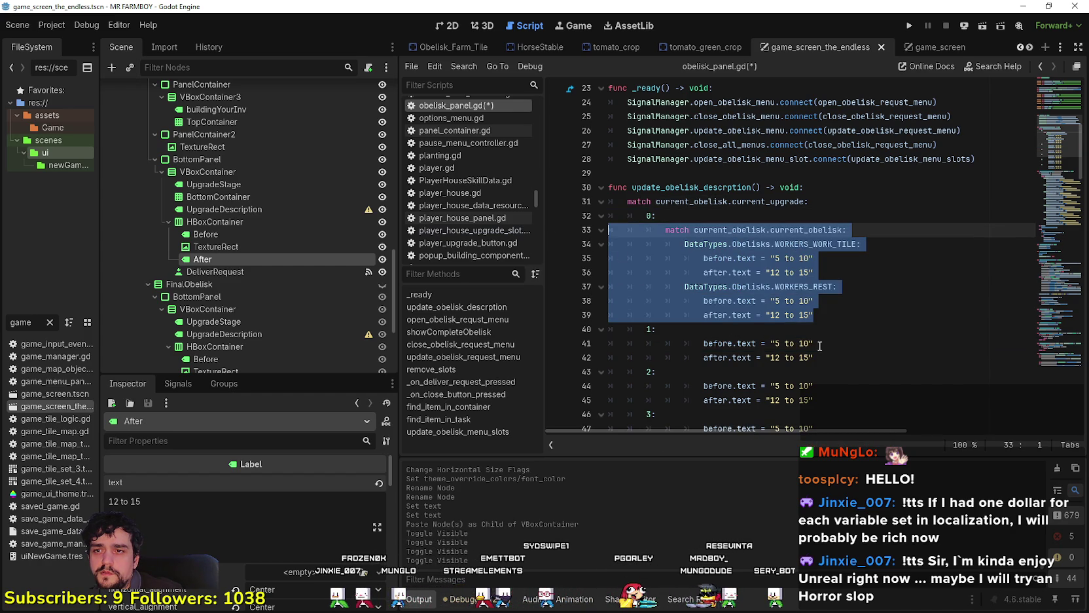
drag(815, 357, 658, 330)
key(ctrl+v)
- Replace the bodies of levels 2, 3, 4 and 5 with the same nested match block
scroll(698, 347, down, 3)
drag(815, 332, 597, 320)
key(ctrl+v)
scroll(699, 295, down, 4)
drag(815, 275, 577, 258)
key(ctrl+v)
drag(833, 390, 589, 374)
key(ctrl+v)
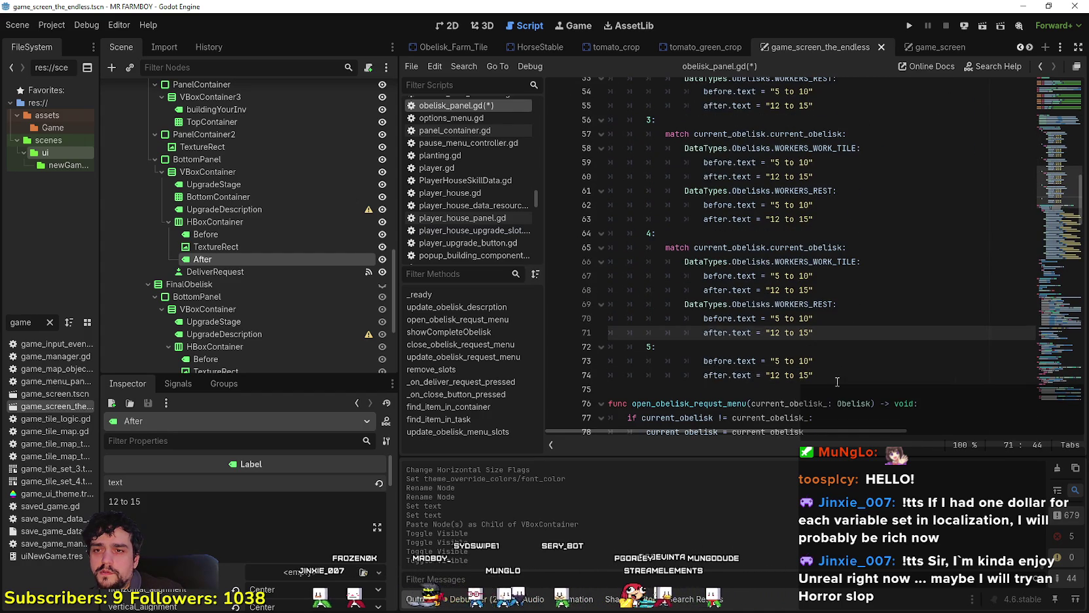
drag(837, 381, 589, 360)
key(ctrl+v)
- Scroll through update_obelisk_descrption to review the level 0 range lines
scroll(837, 346, up, 4)
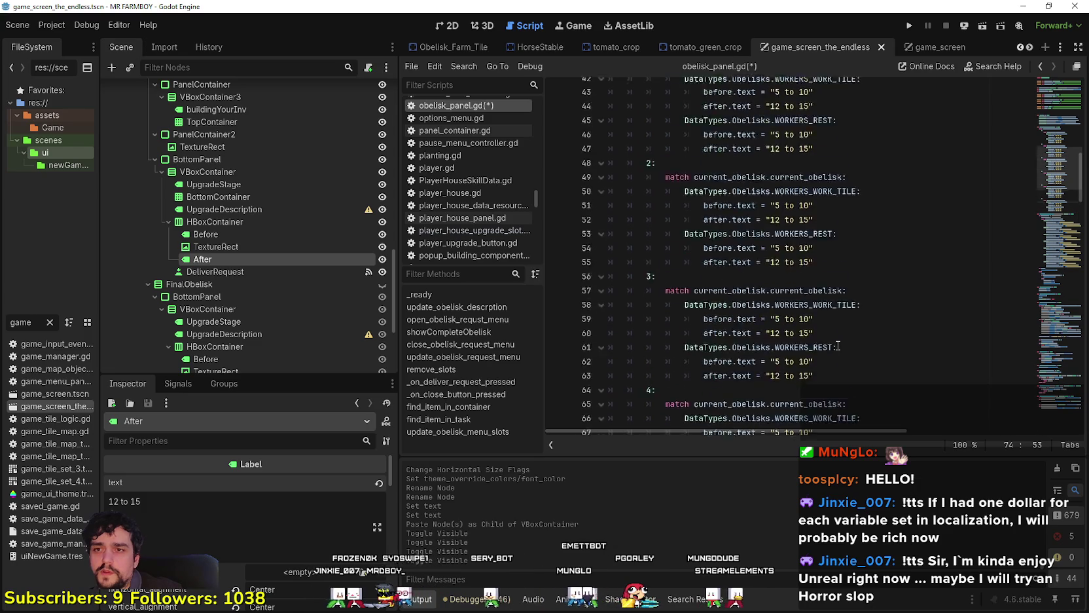
scroll(831, 337, up, 5)
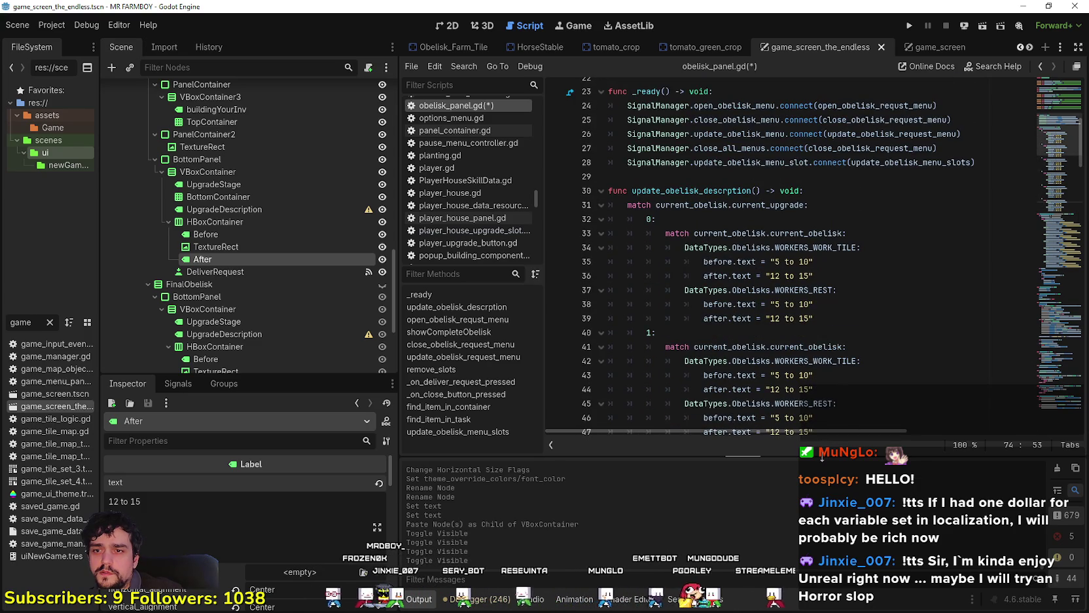
click(783, 318)
scroll(783, 327, down, 6)
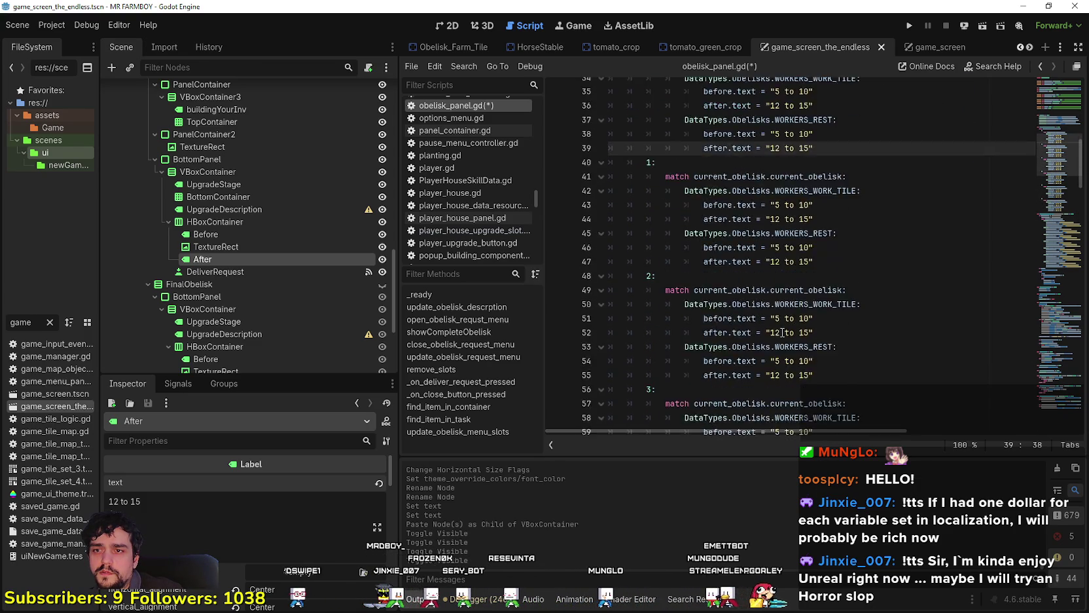
scroll(783, 332, down, 6)
scroll(783, 333, up, 8)
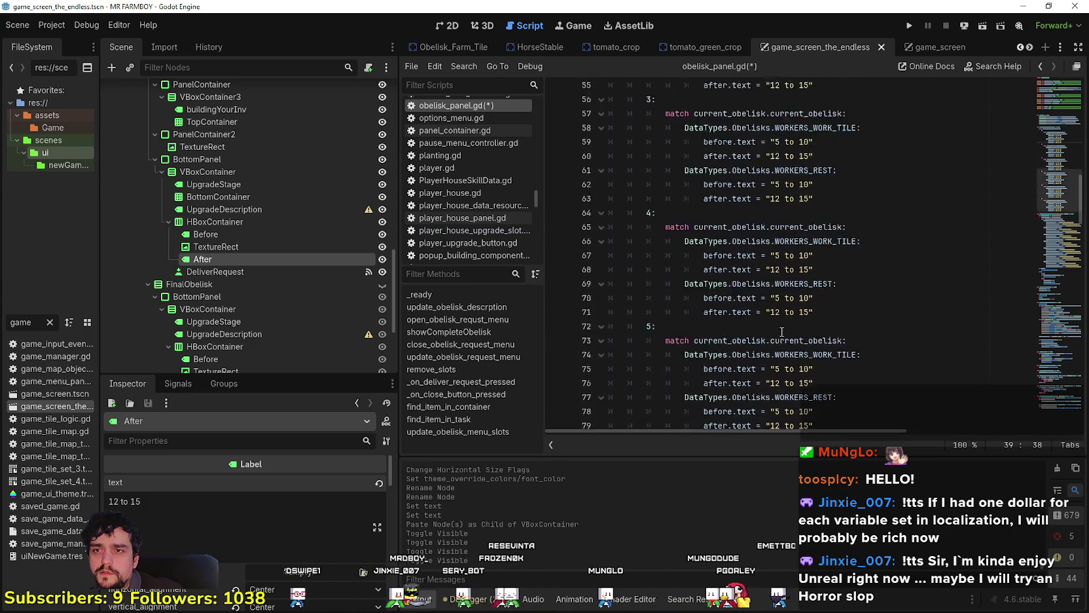
scroll(781, 333, up, 4)
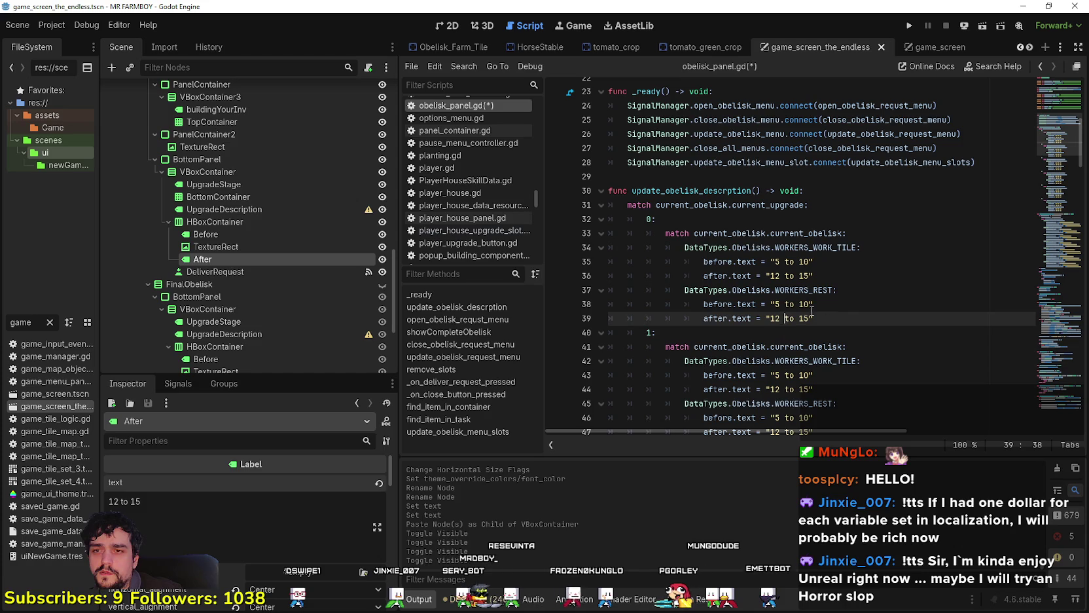
click(851, 322)
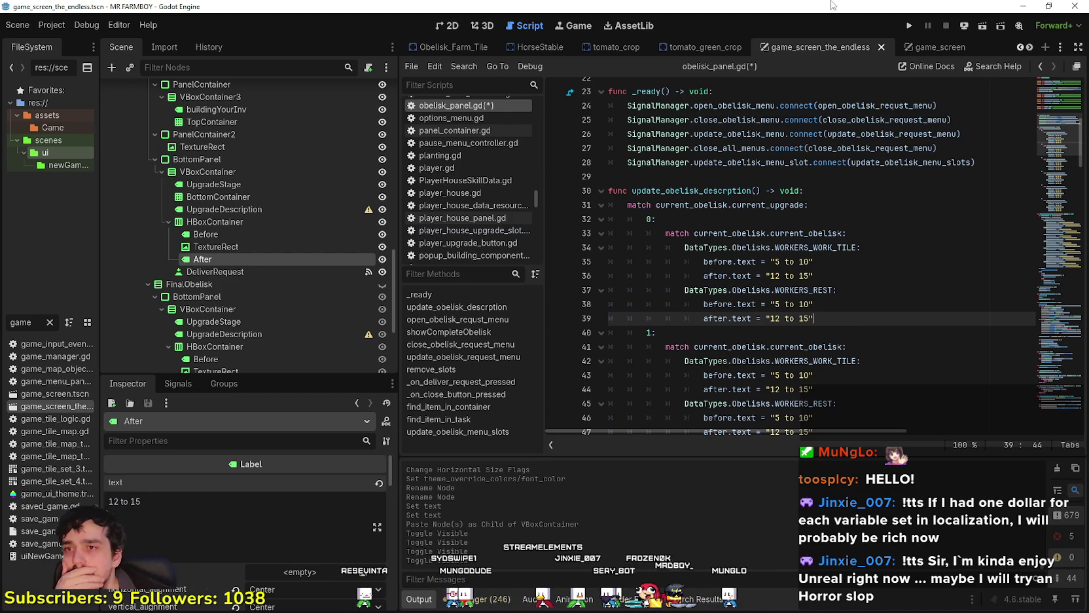
scroll(798, 275, down, 5)
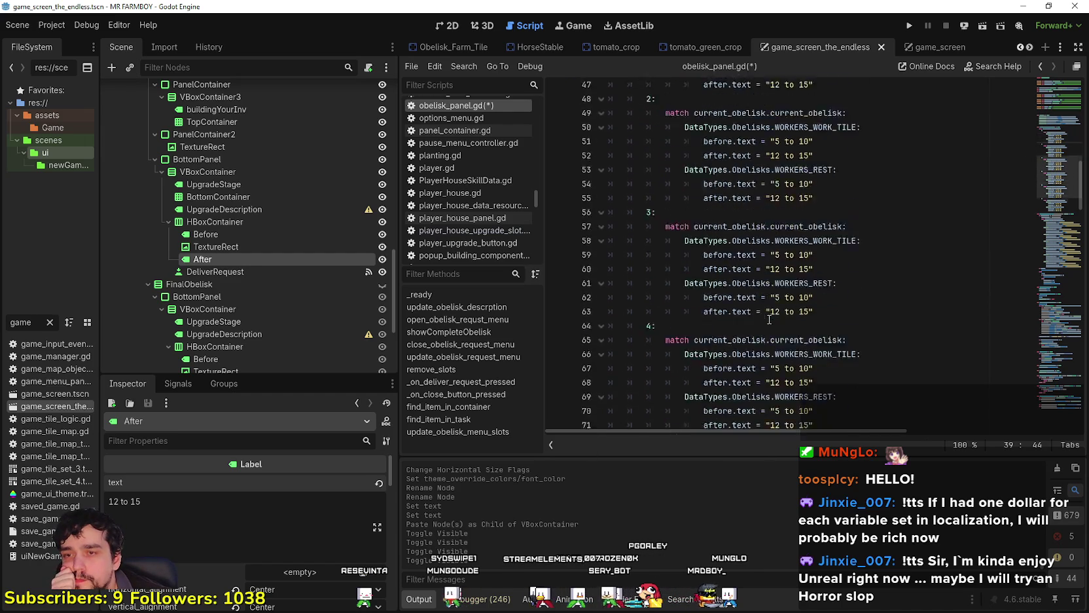
scroll(773, 308, up, 4)
click(818, 262)
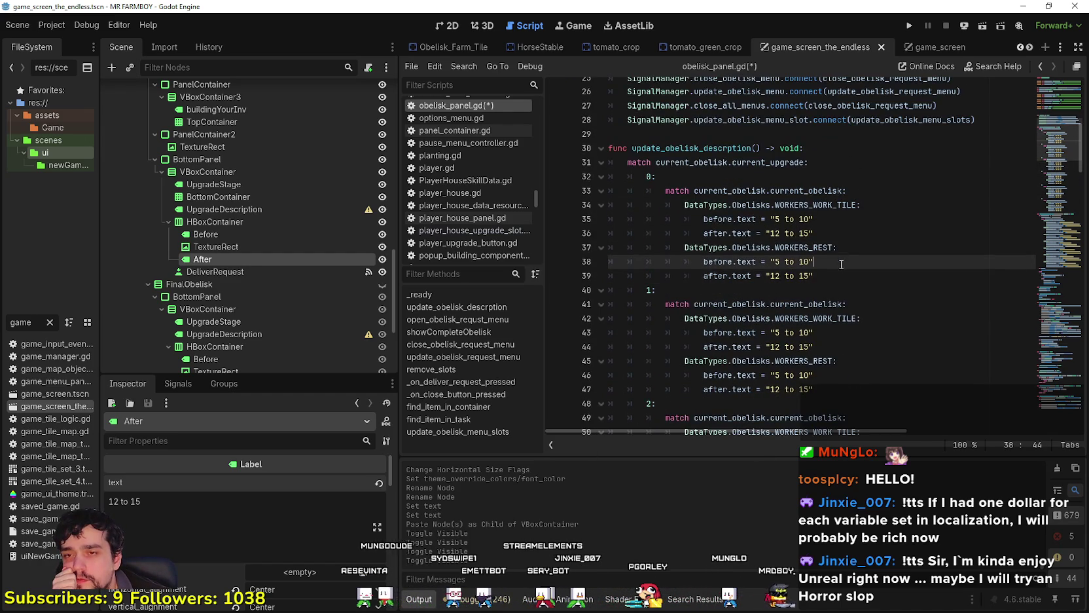
scroll(829, 275, down, 4)
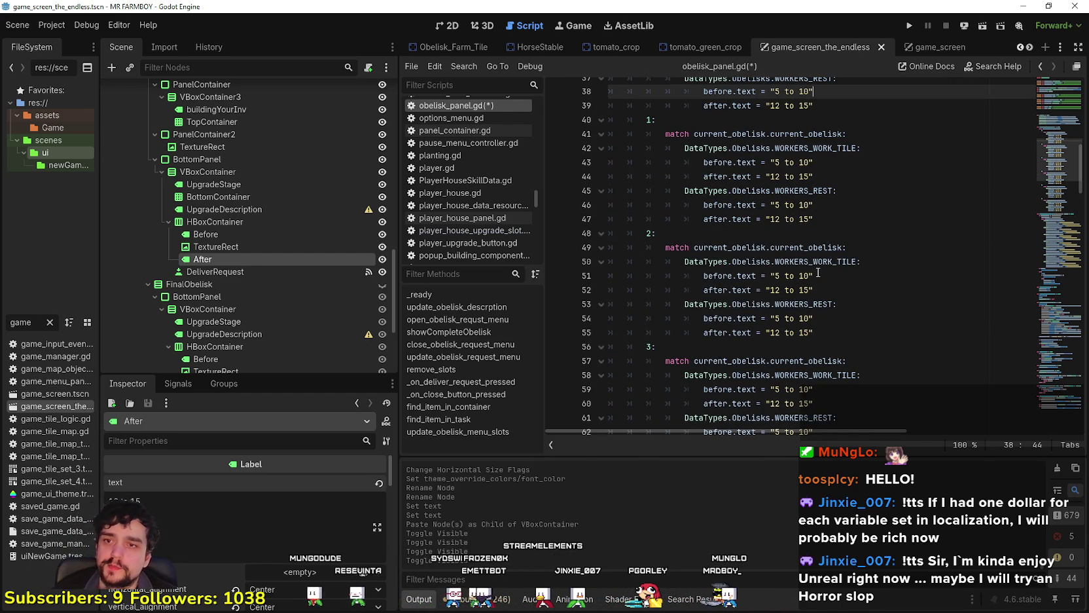
click(818, 274)
scroll(828, 278, up, 4)
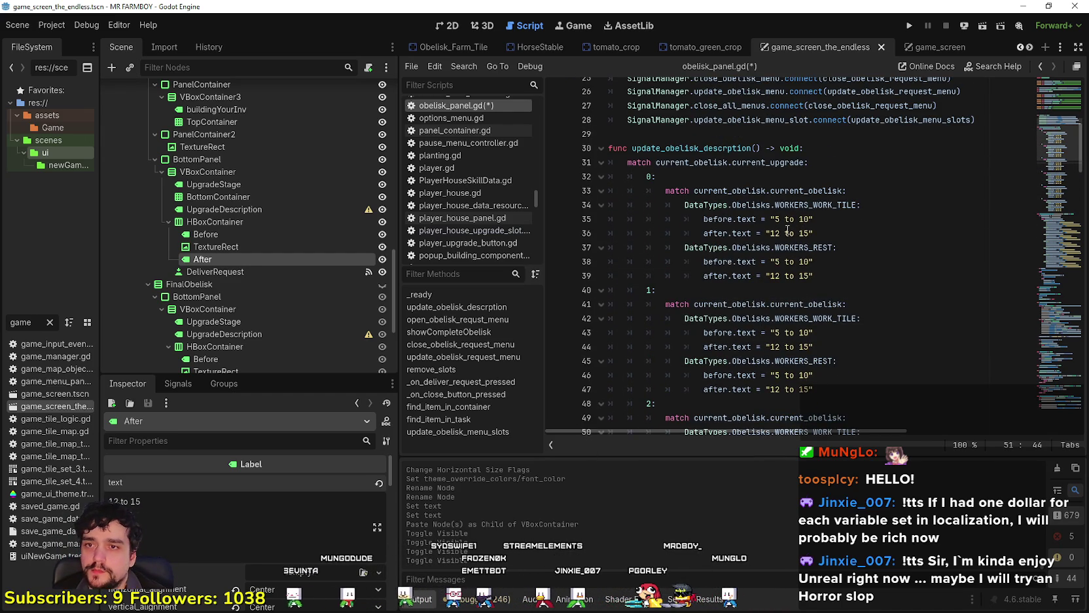
click(786, 223)
scroll(824, 314, down, 2)
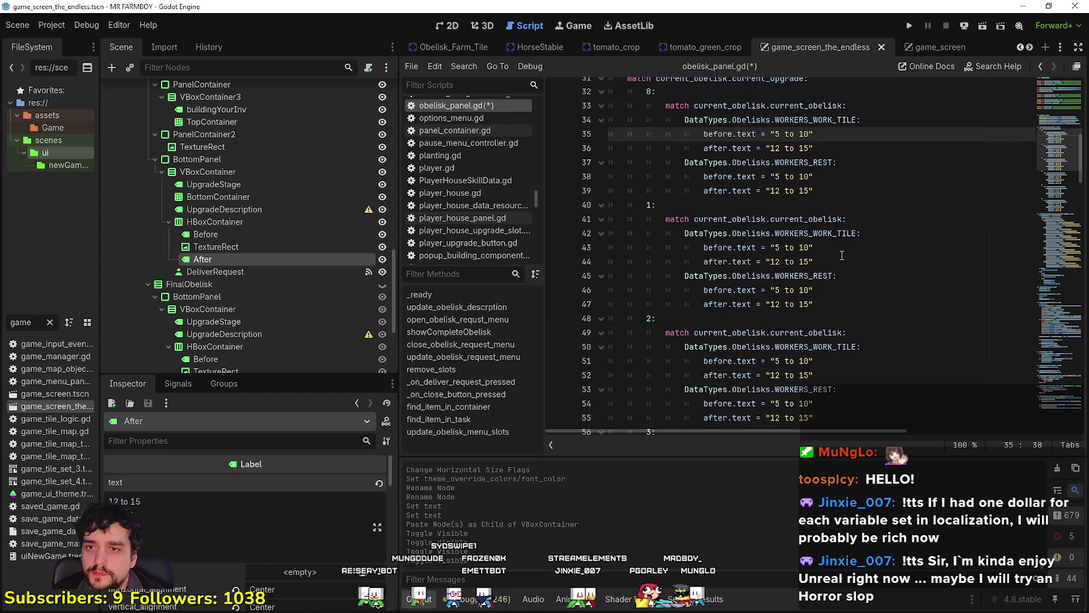
click(838, 248)
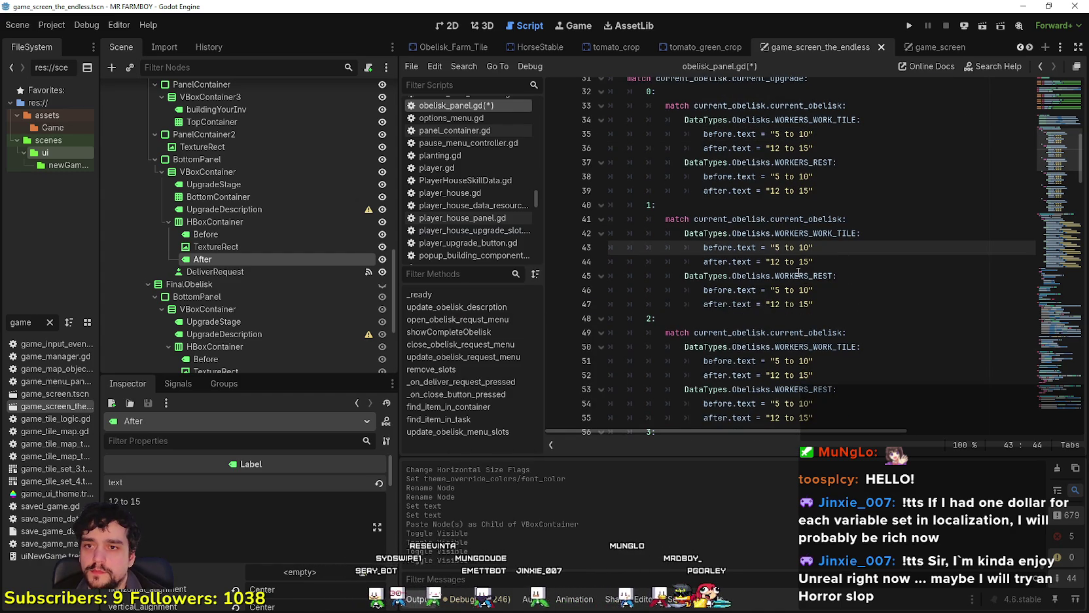
double_click(777, 248)
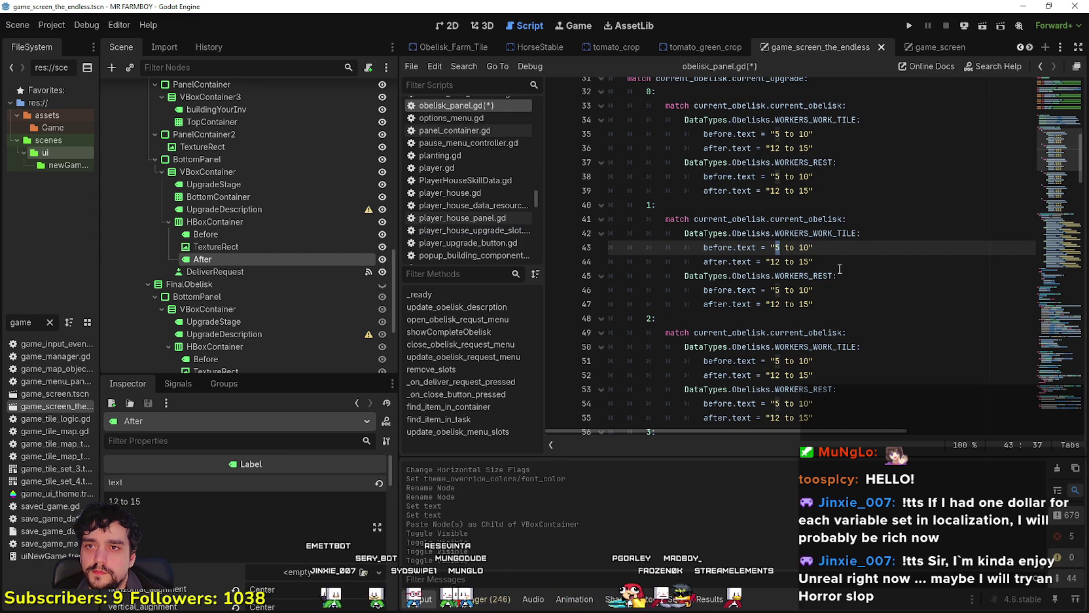
- Set level 1's work-tile ranges to before "12 to 15" and after "16 to 20"
double_click(775, 262)
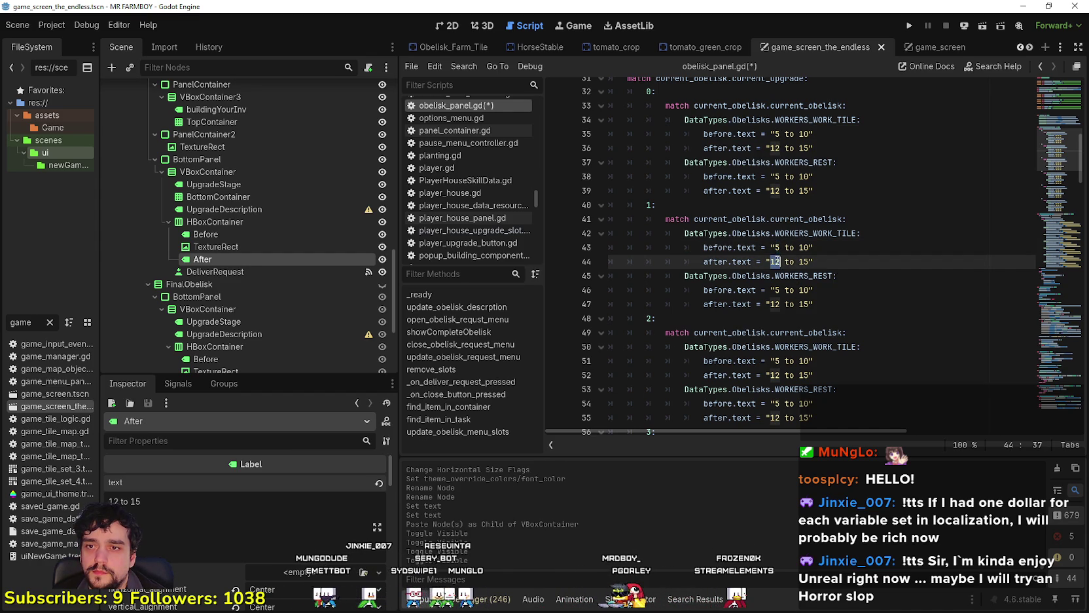
double_click(777, 248)
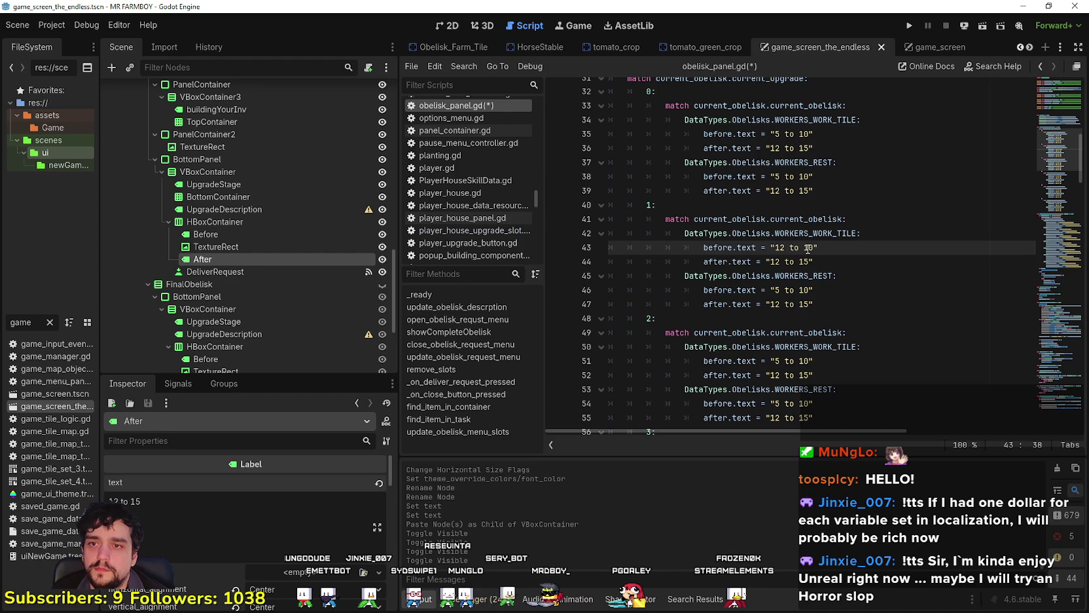
text(15)
double_click(776, 261)
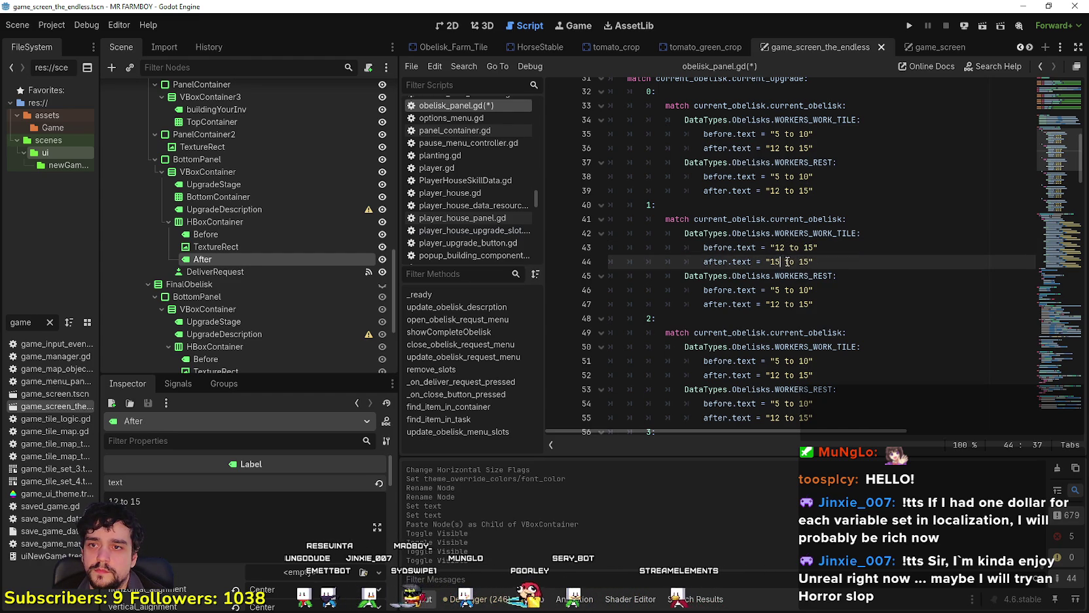
text(6 to 2)
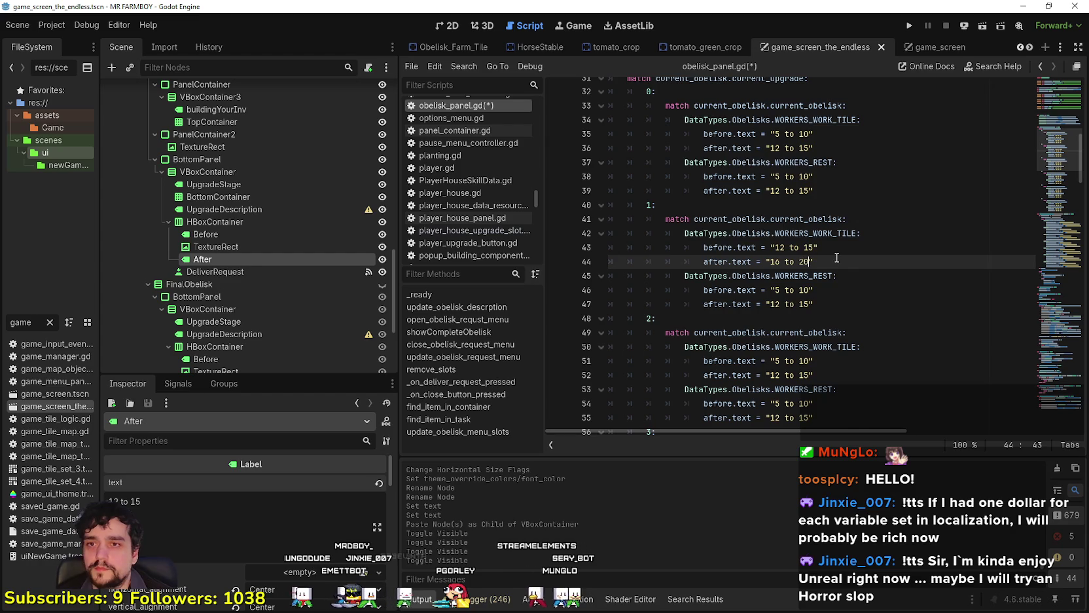
text(0)
- Set level 2's work-tile ranges to before "16 to 20" and after "17 to 25"
scroll(801, 271, down, 2)
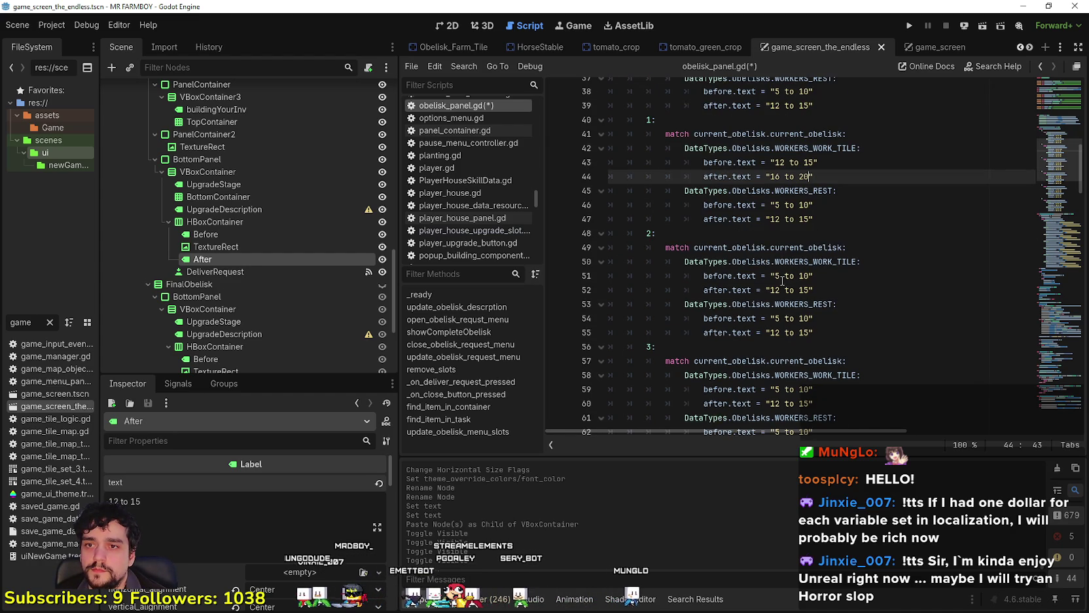
click(777, 277)
text(16 to 2)
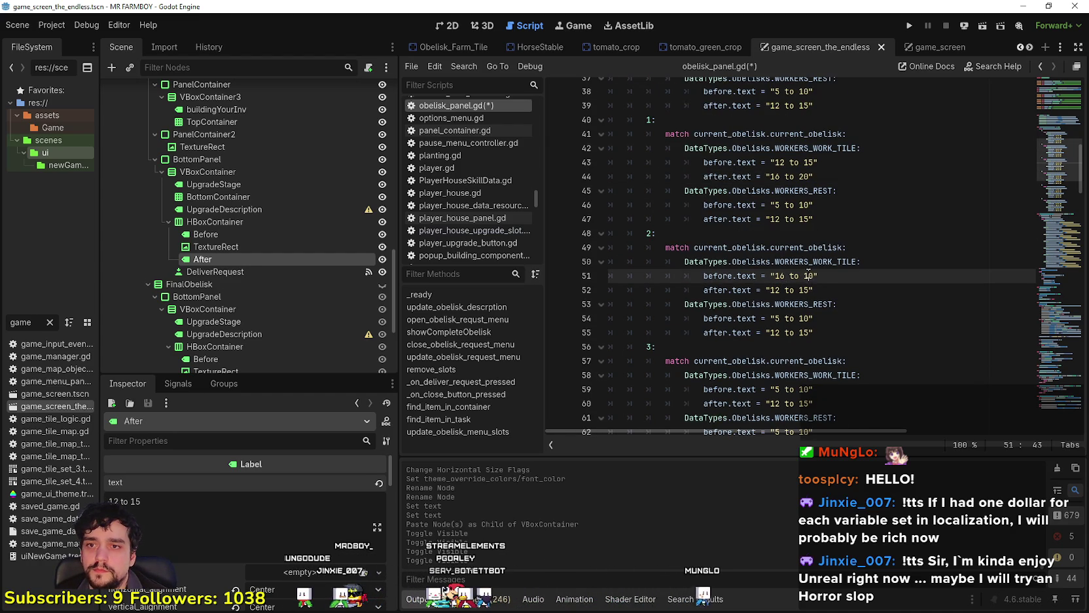
click(799, 290)
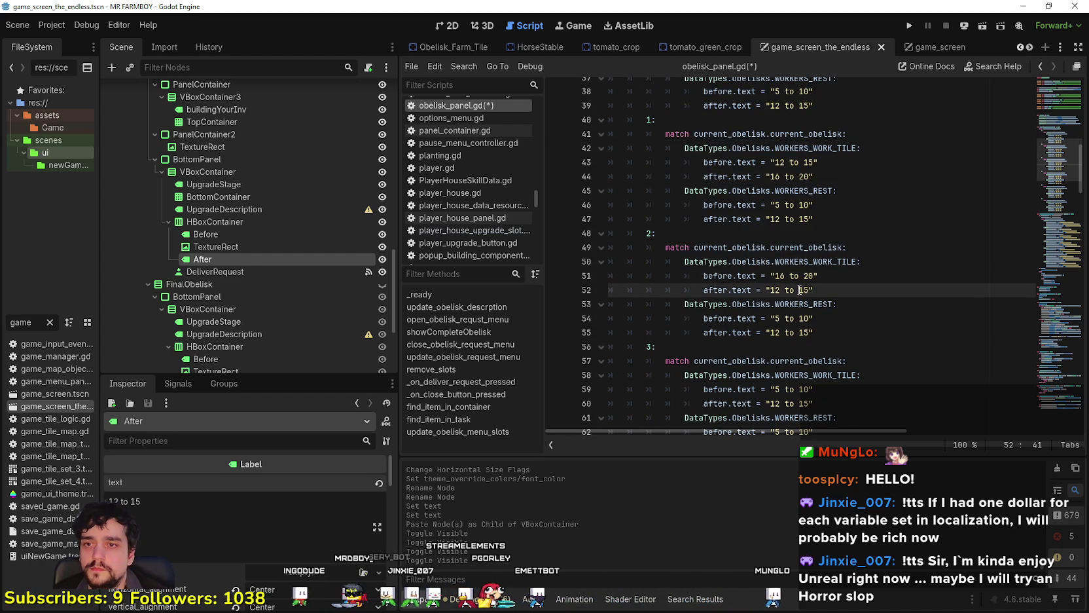
click(777, 318)
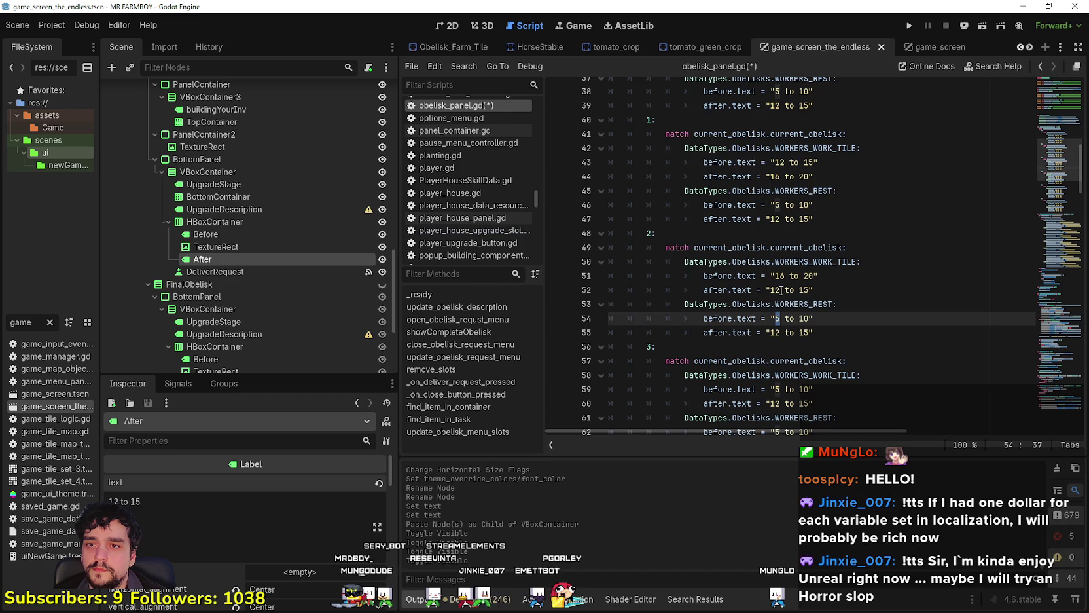
double_click(779, 290)
text(1)
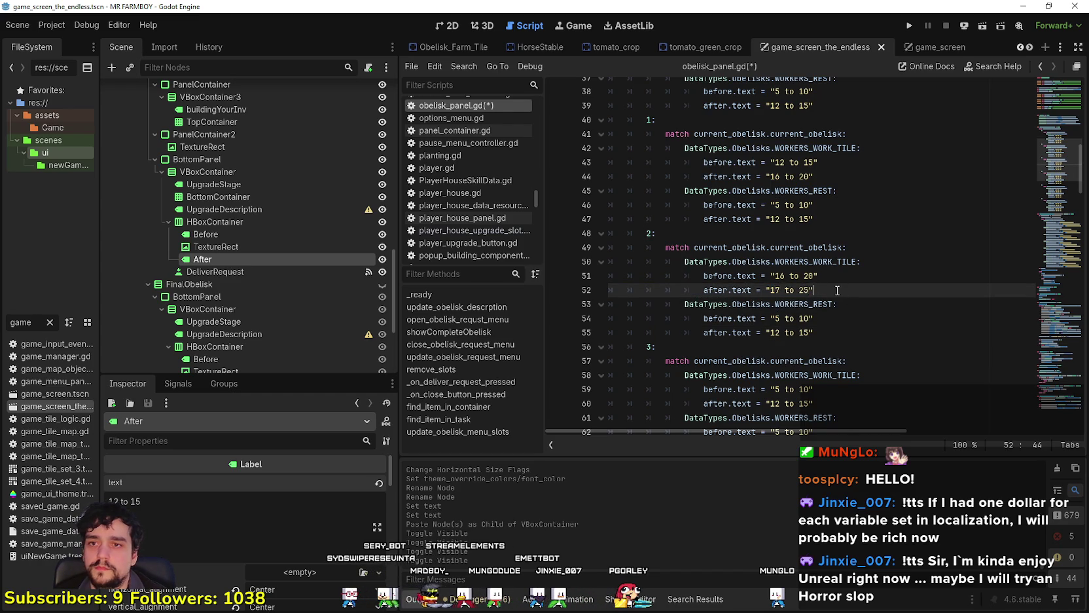
scroll(837, 290, down, 2)
double_click(777, 305)
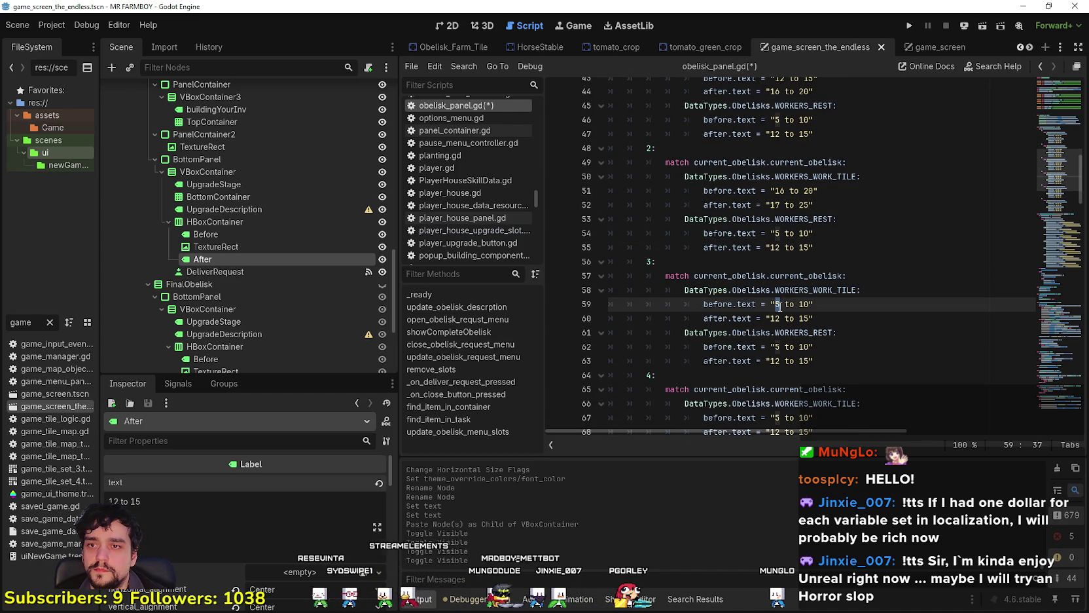